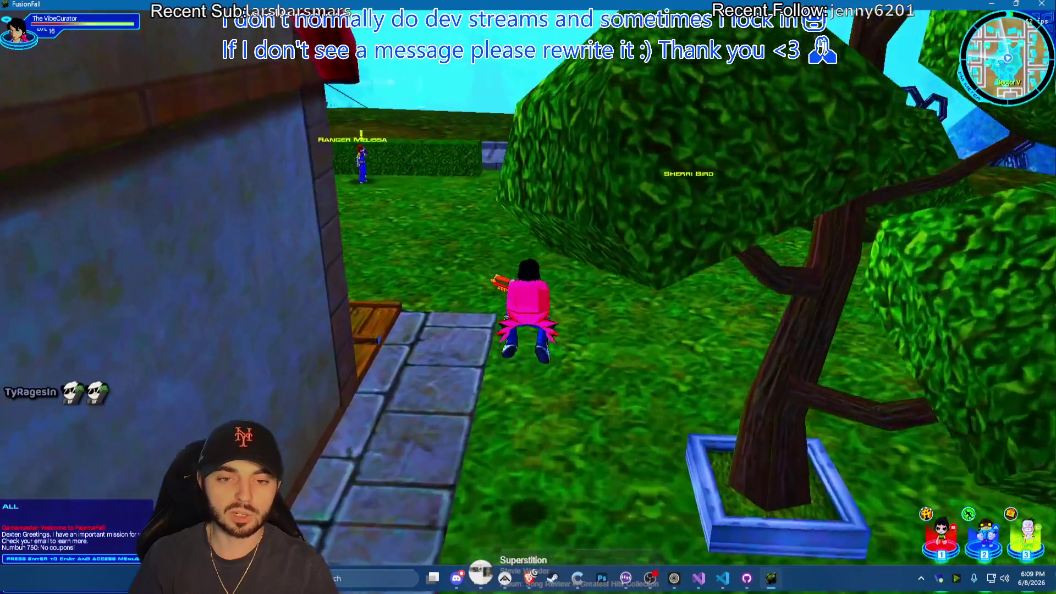
Run The VibeCurator through the hedge maze and across the lawn, jumping hedges toward the red-door house
key(d)
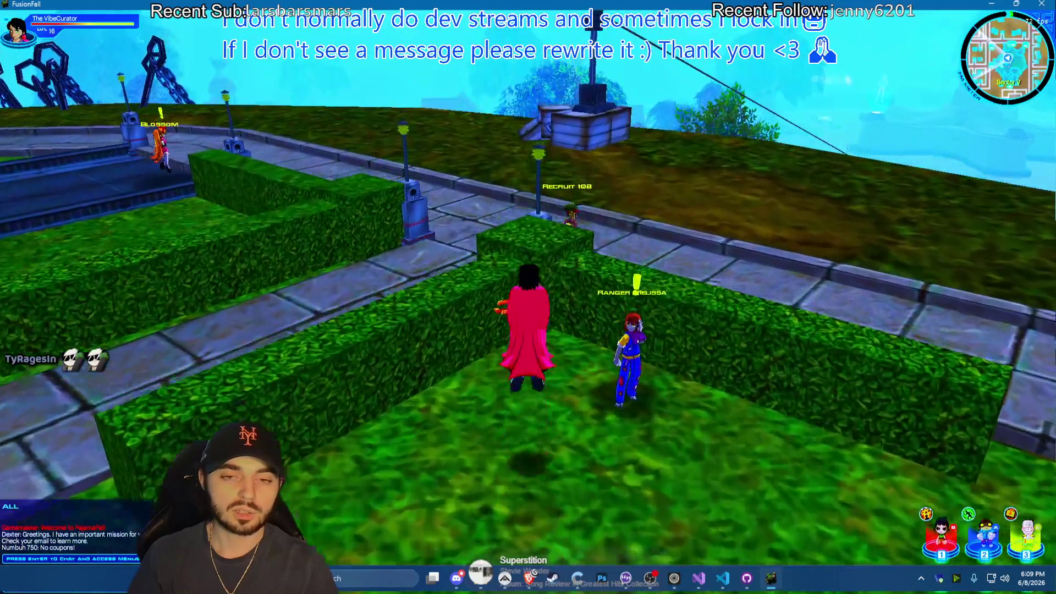
key(w)
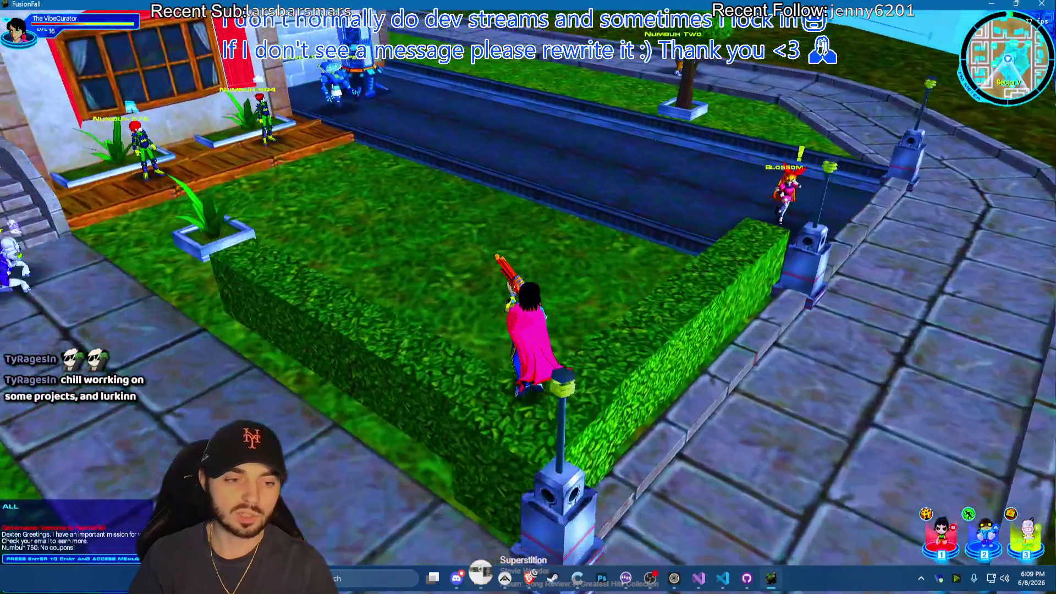
key(a)
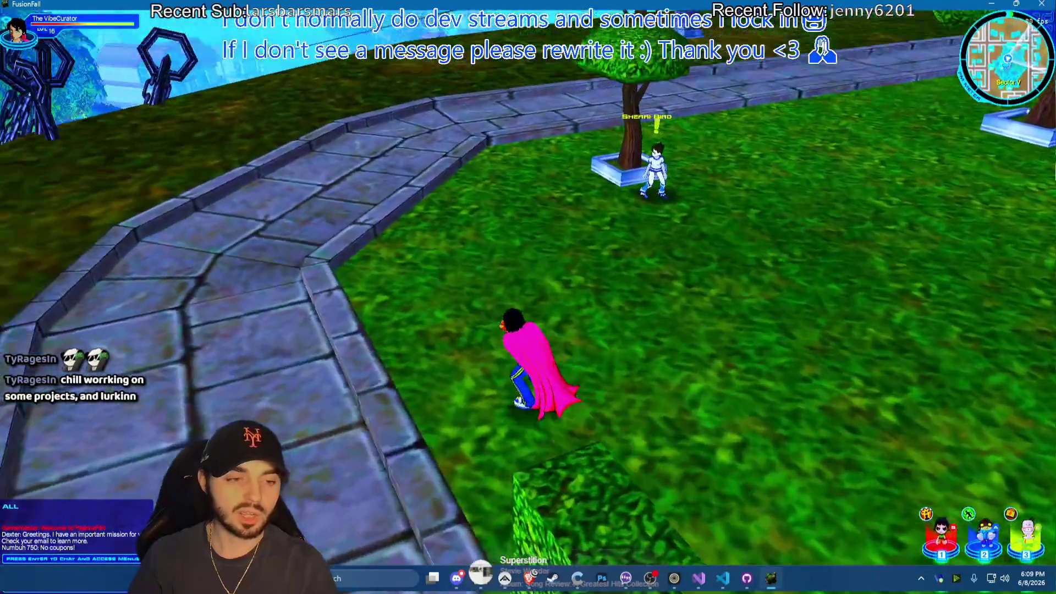
key(d)
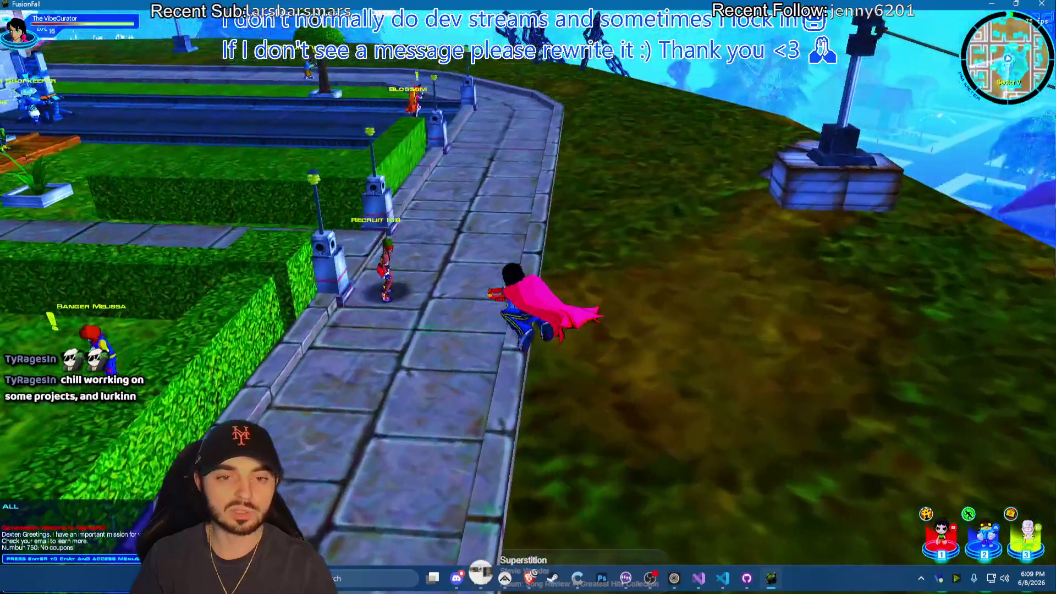
key(w)
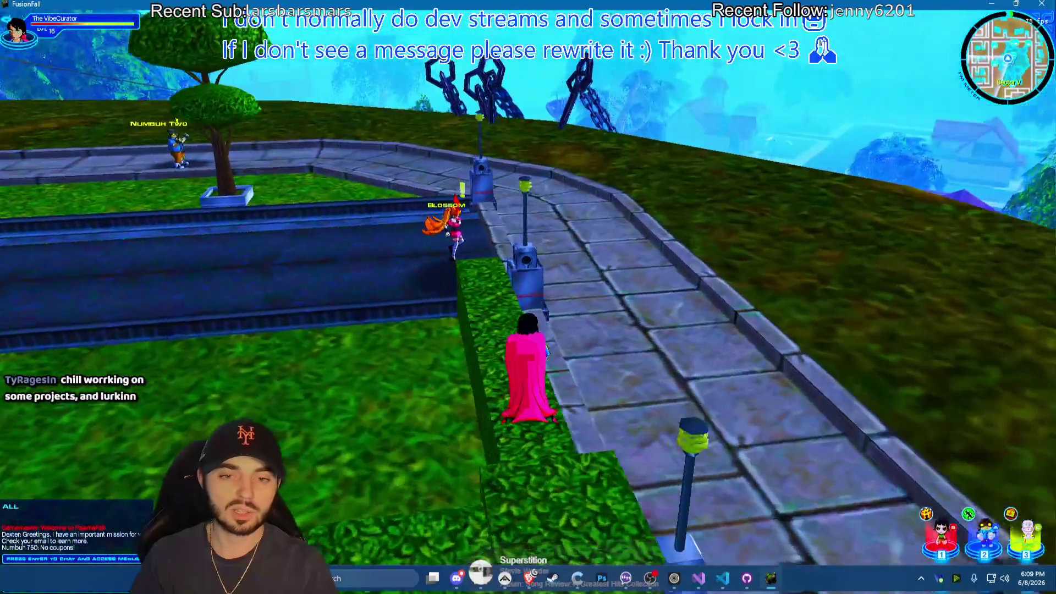
key(a)
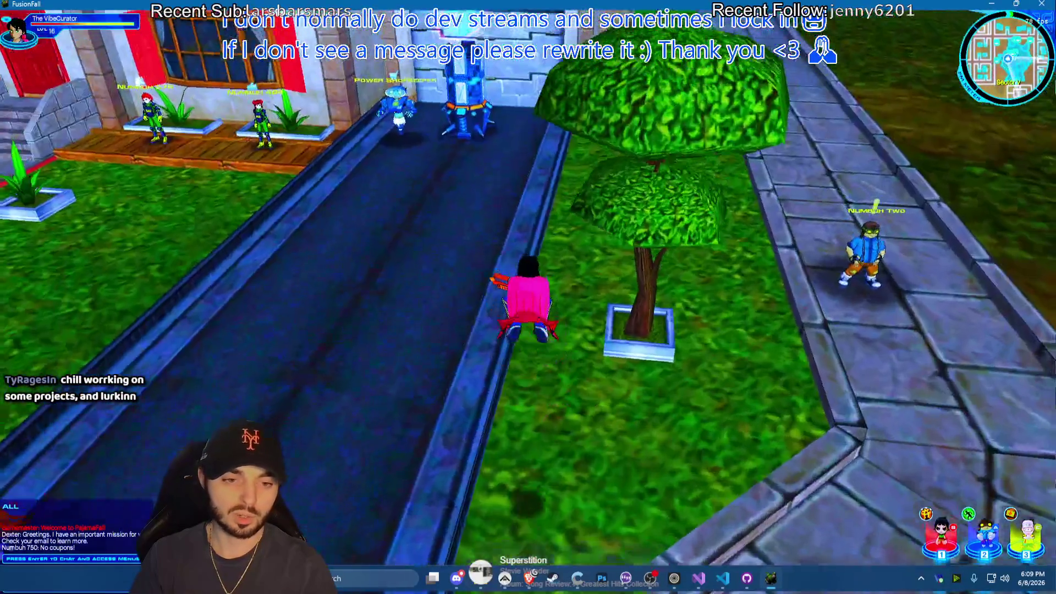
key(a)
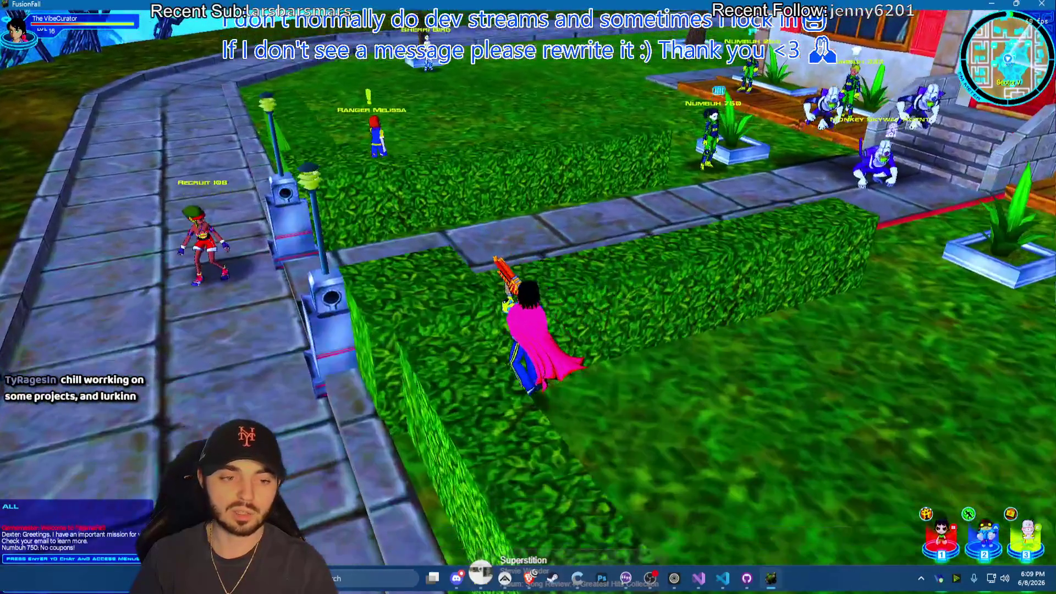
key(d)
key(space)
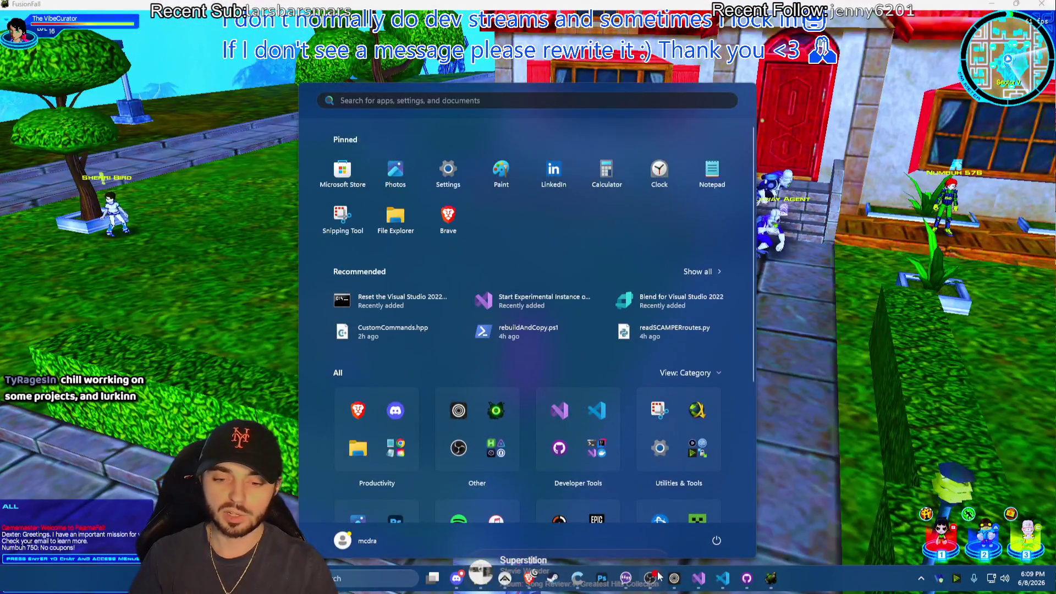
click(658, 575)
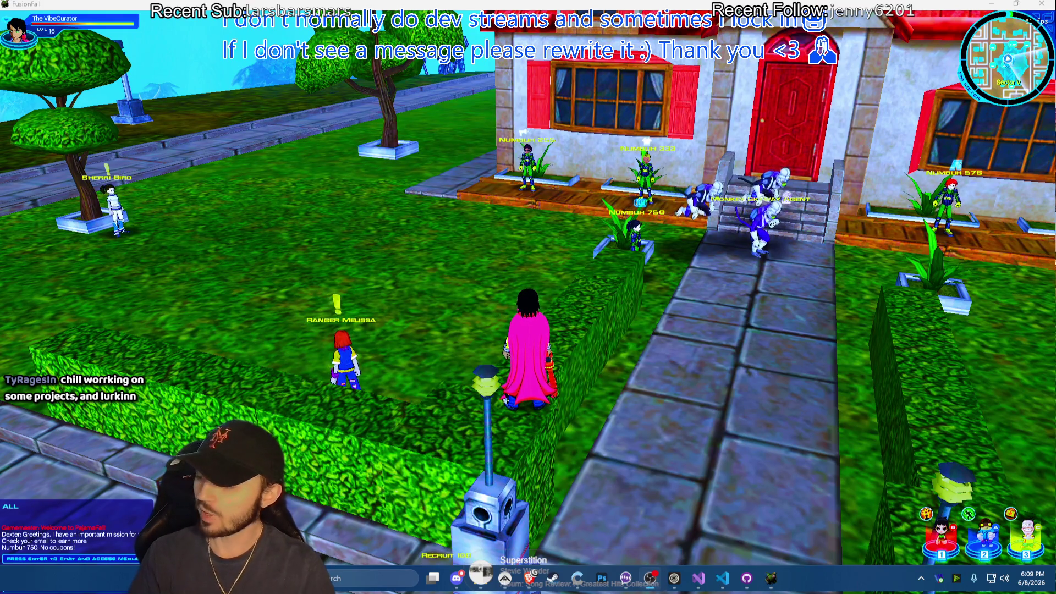
Jump another hedge, circle past the chain fence and bushes, and head back toward the house
key(d)
key(space)
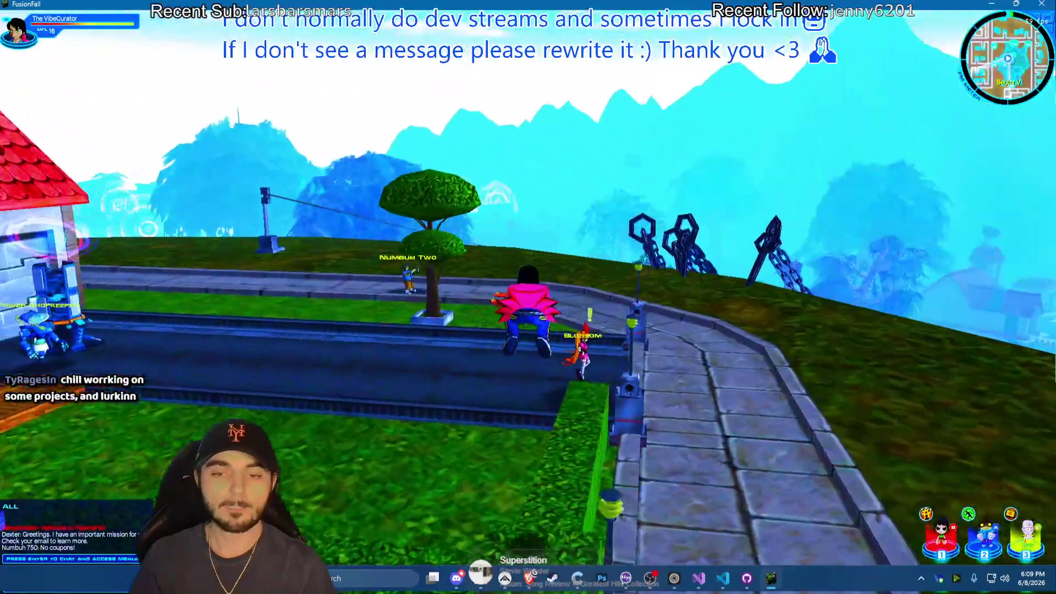
key(w)
key(a)
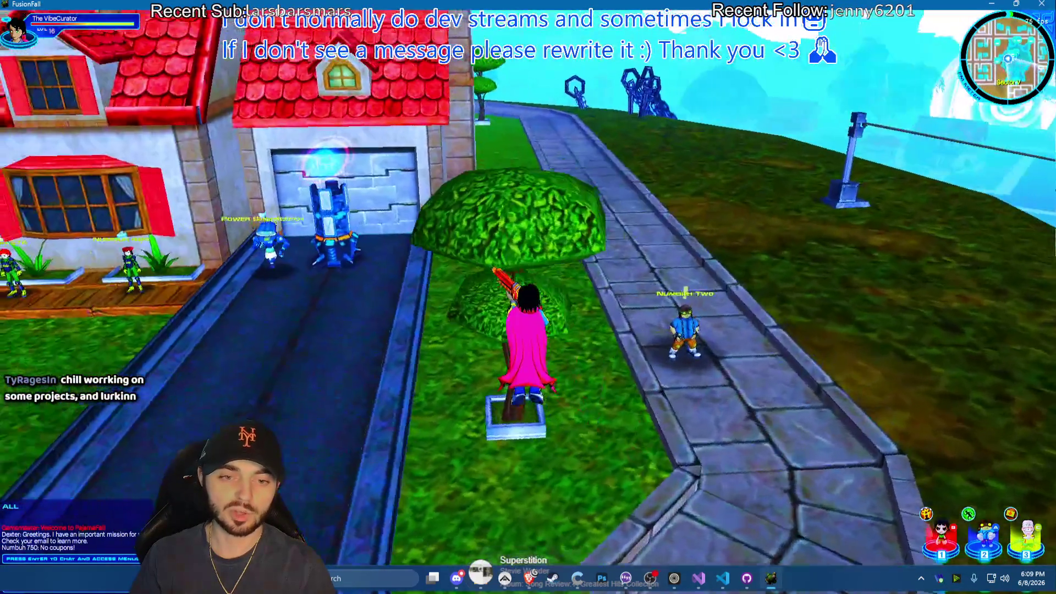
key(w)
key(a)
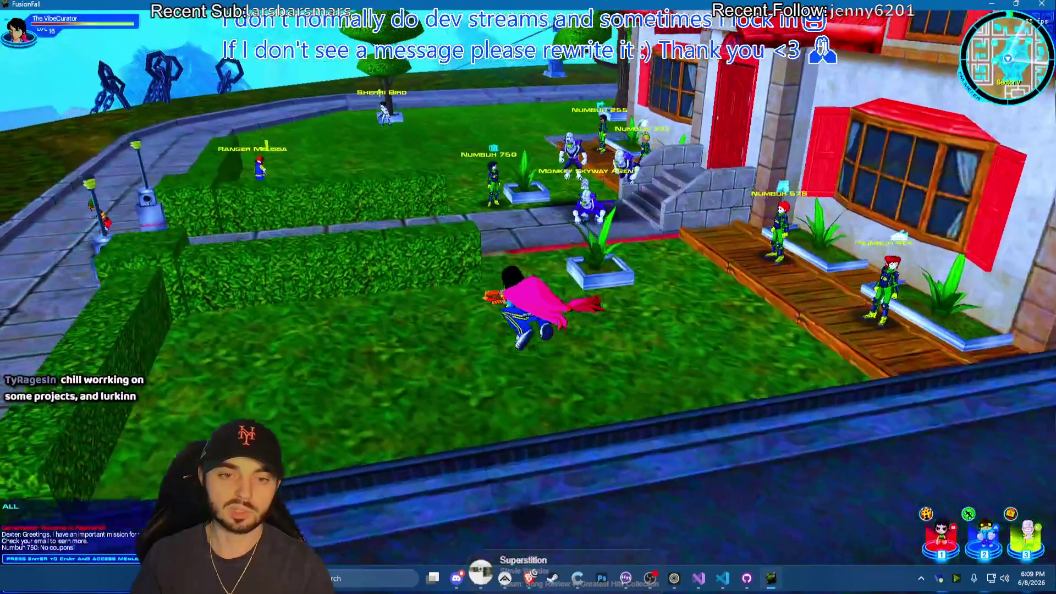
key(w)
key(d)
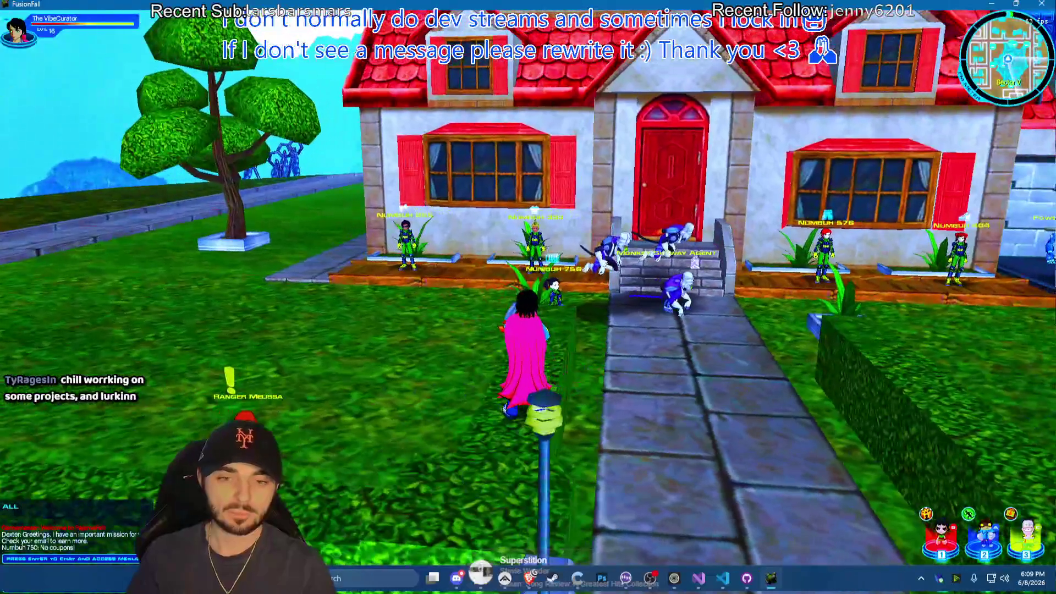
key(d)
key(a)
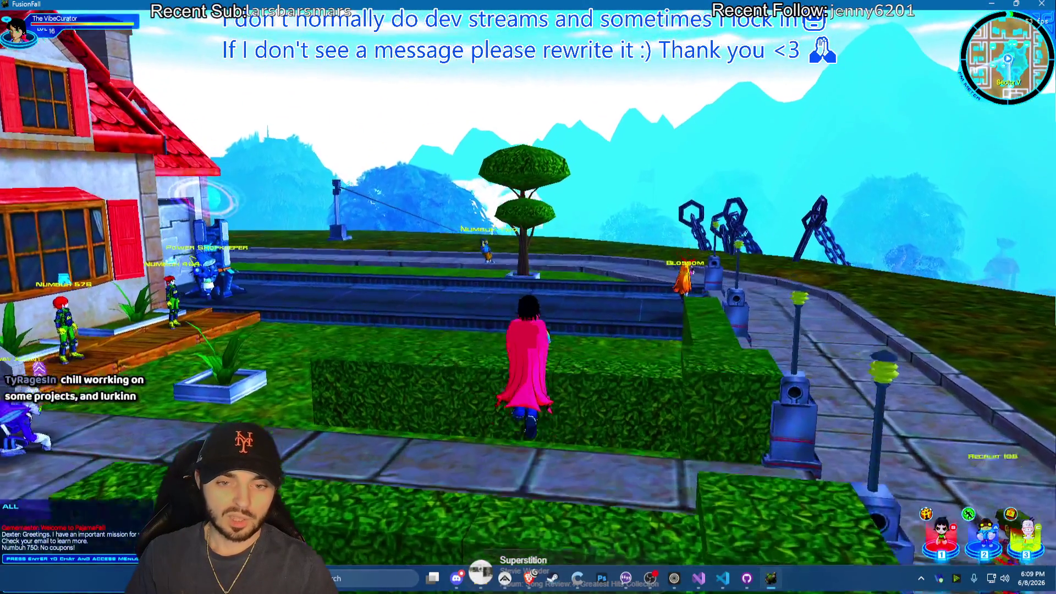
Run up the stone path to the house steps, cross the lawn toward the hedges and tilt the camera down
key(w)
key(a)
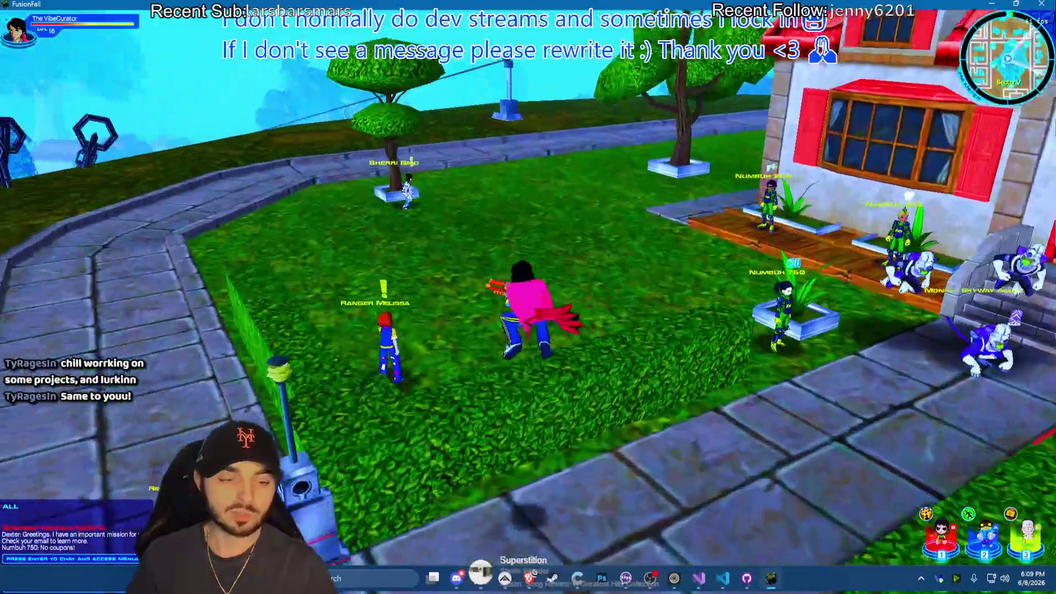
key(d)
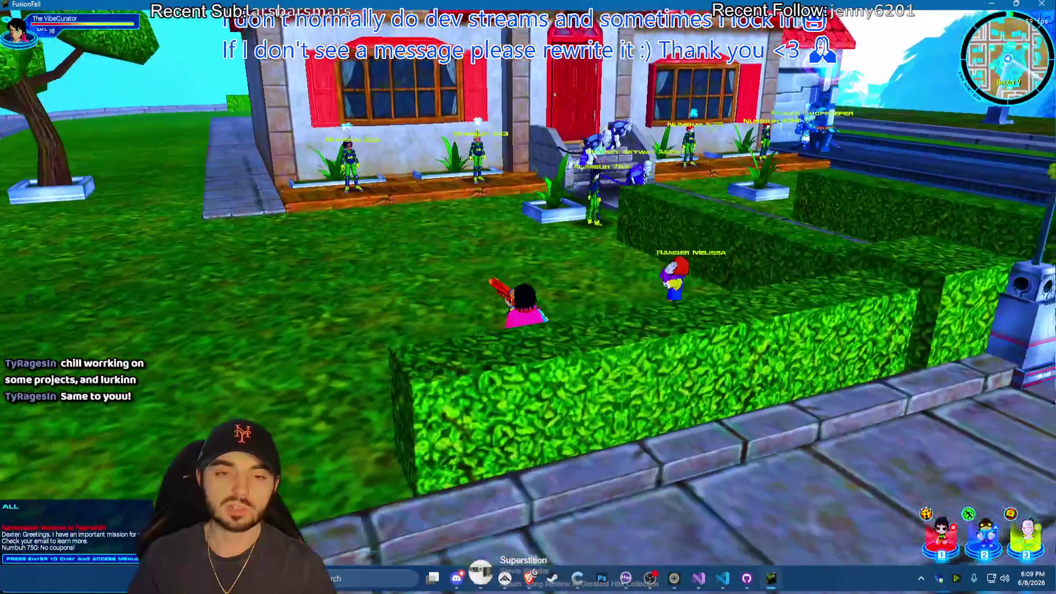
key(w)
key(a)
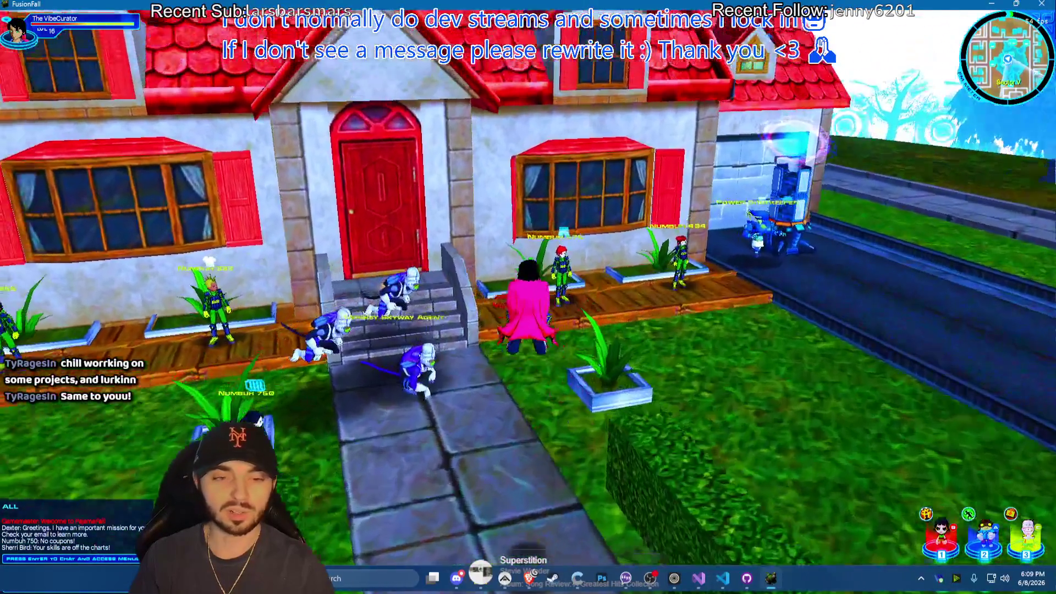
key(a)
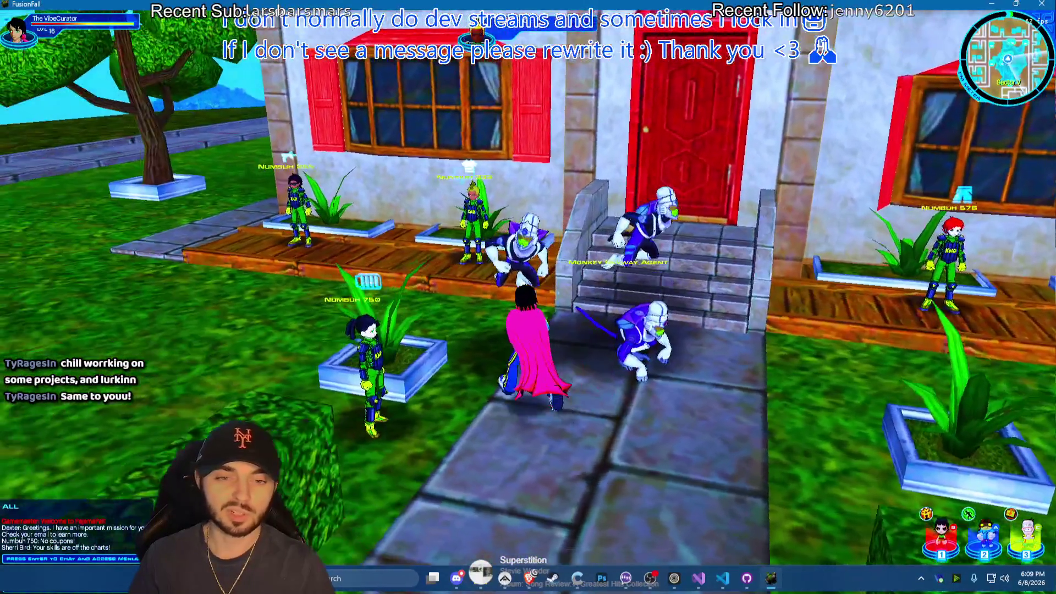
key(d)
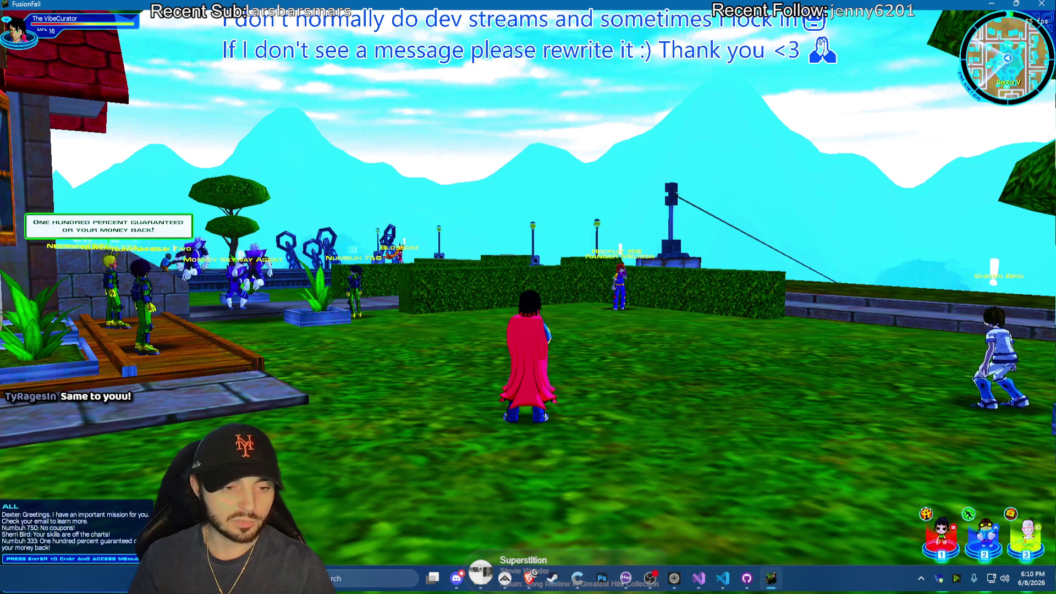
drag(682, 181, 682, 272)
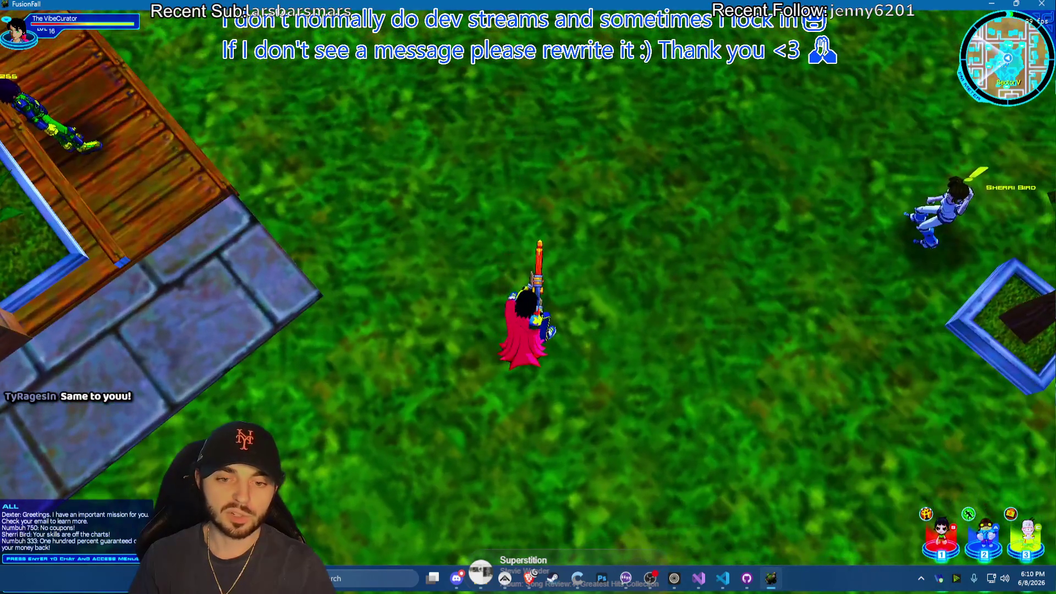
Run across the lawn back to the path and bring up the game menu
key(w)
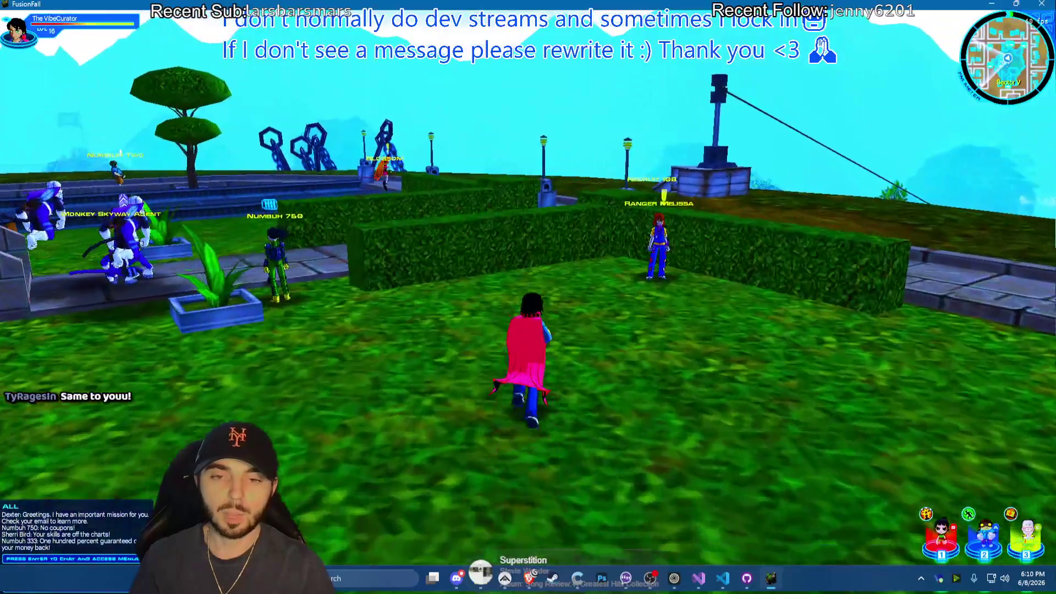
key(w)
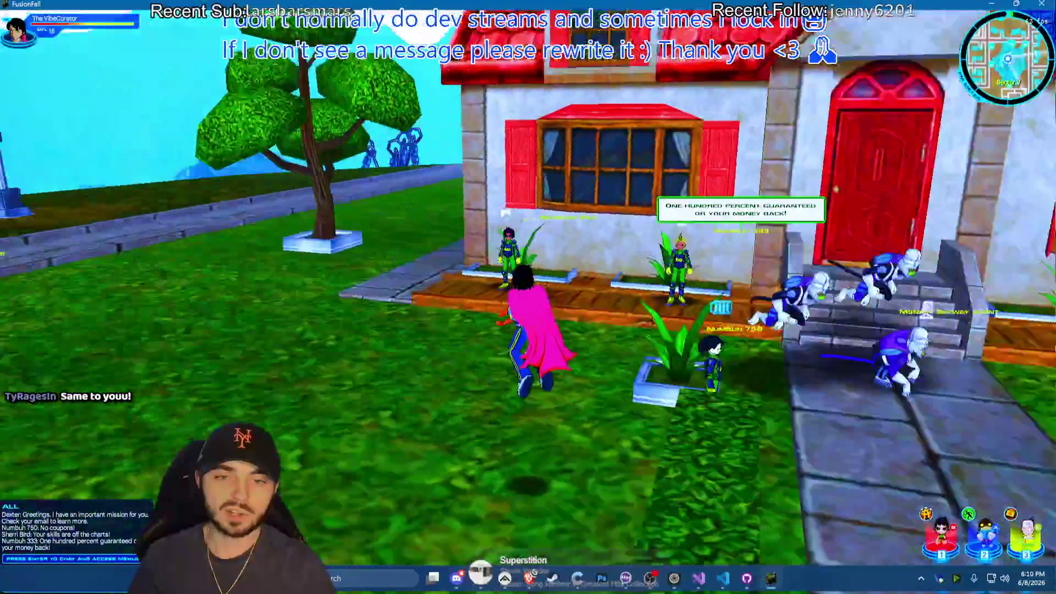
key(w)
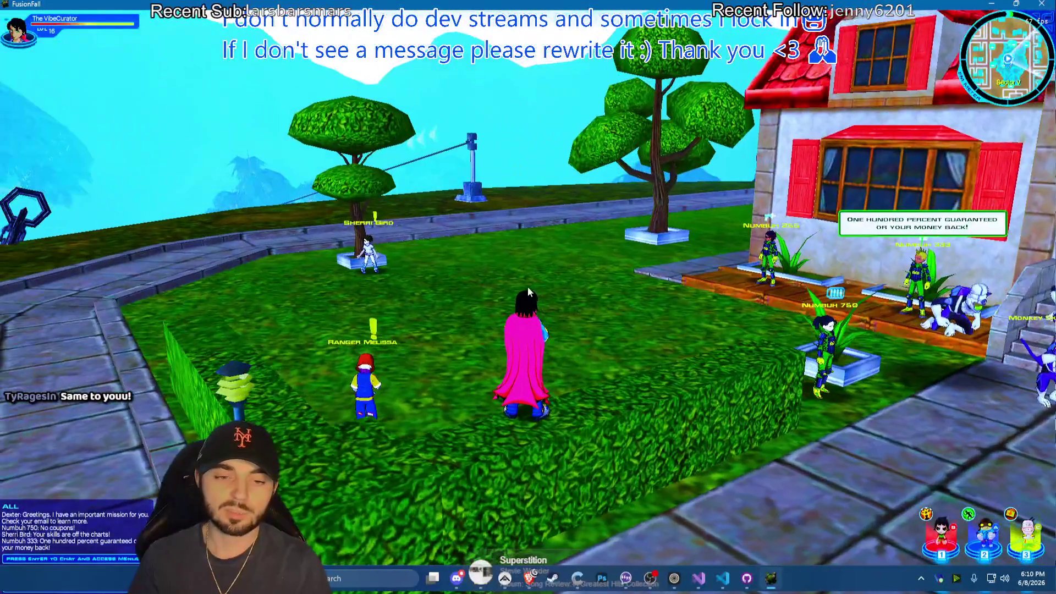
key(Escape)
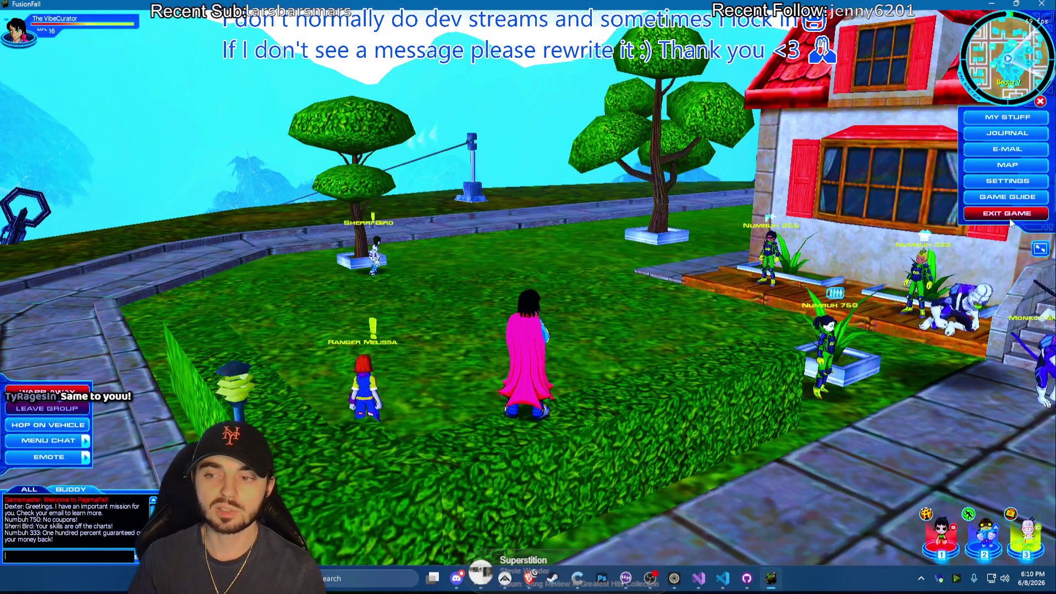
Leave via Exit Game, select The Bot on the character screen and enter the game
click(1009, 215)
key(Escape)
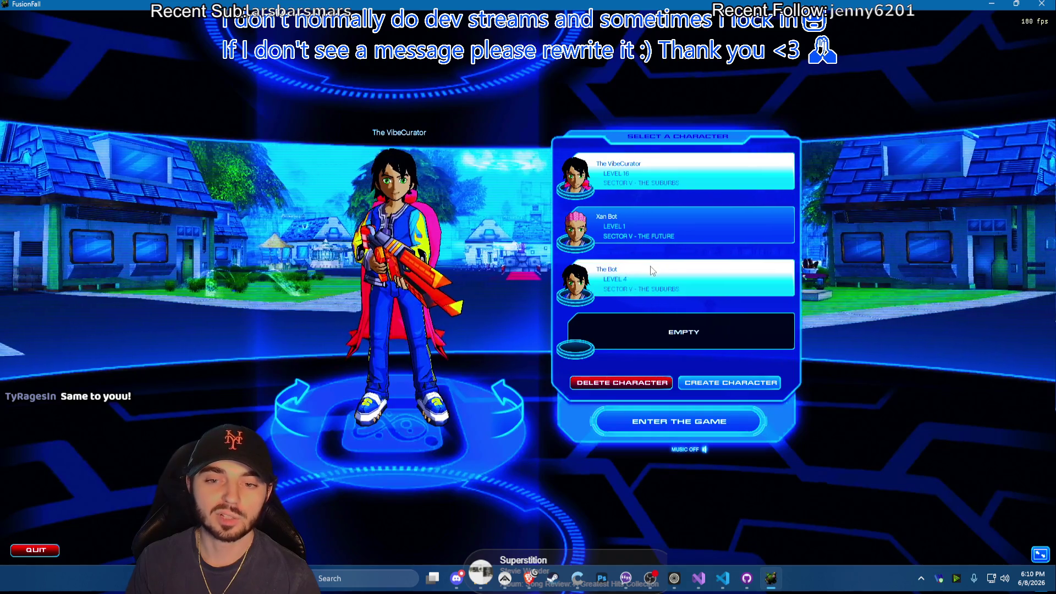
click(668, 283)
click(689, 417)
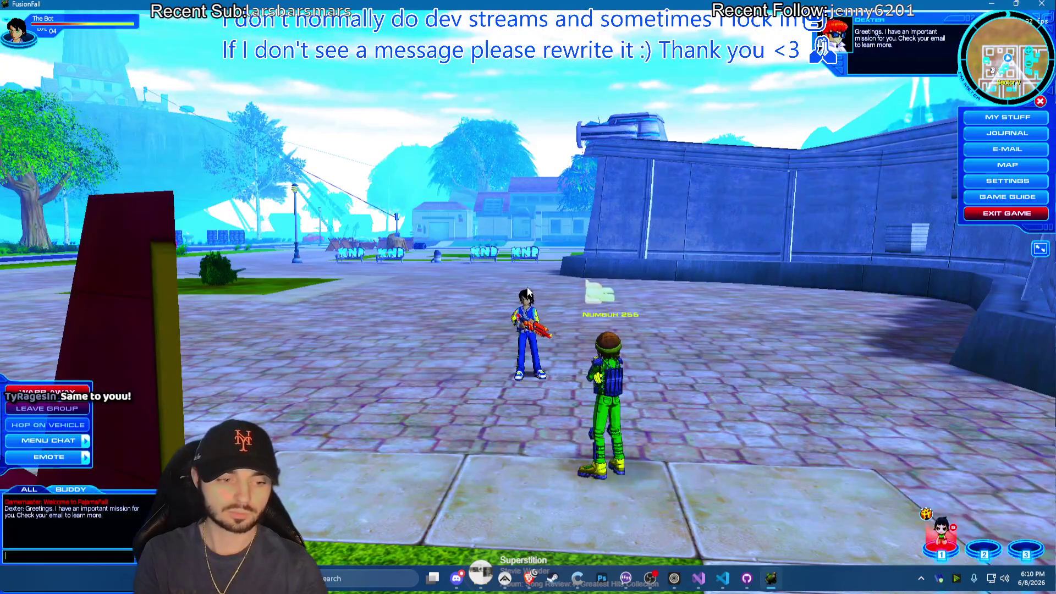
text(/speed 600)
Submit the /speed 2000 command in chat, checking the autocomplete suggestion, and run out past the tire stacks
key(Return)
key(w)
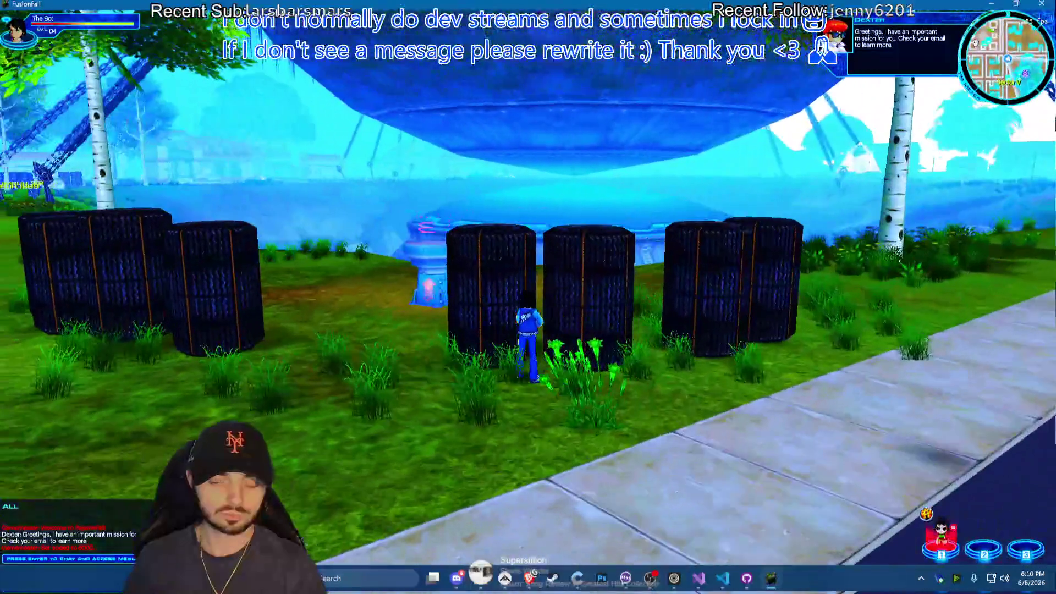
key(Return)
text(/speed 100)
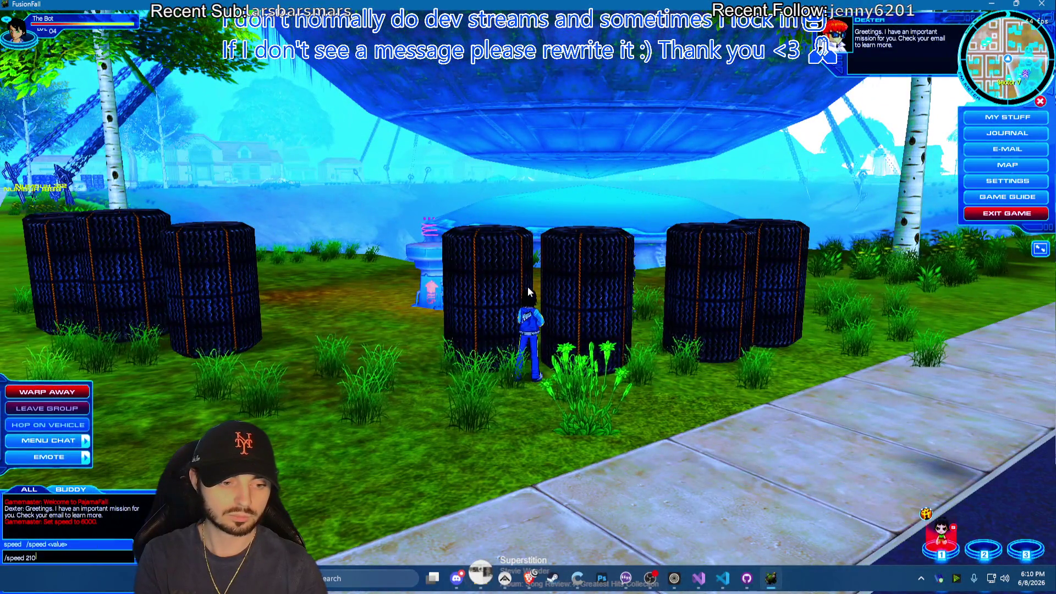
key(Return)
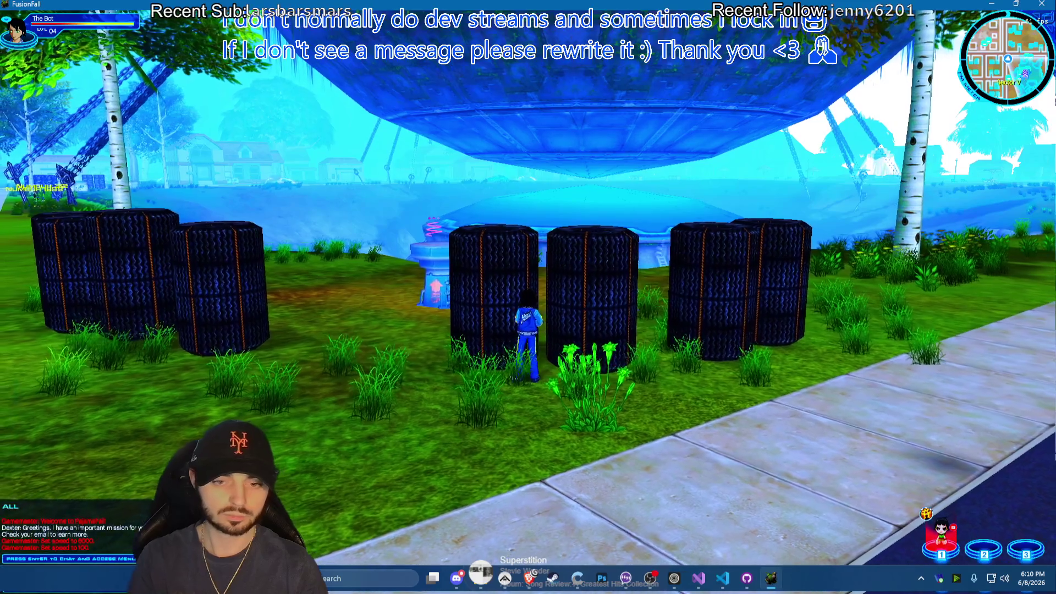
key(a)
key(w)
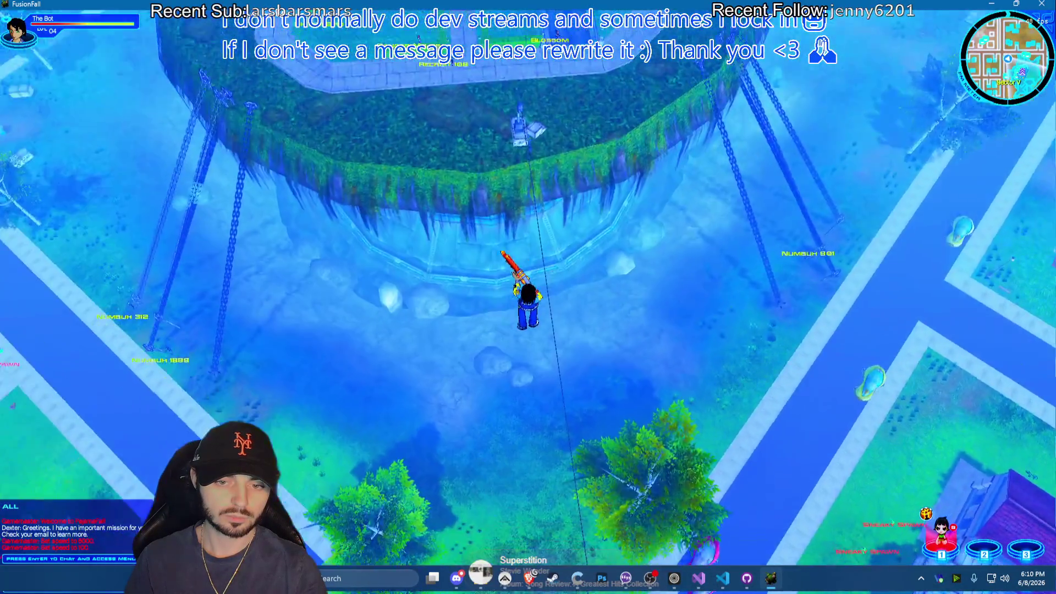
text(/spee)
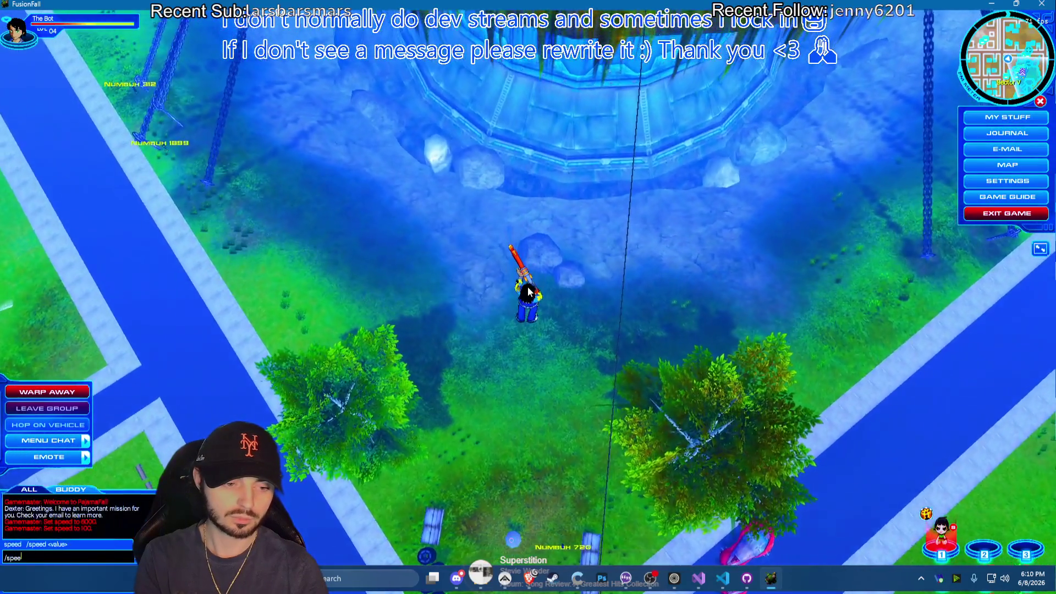
text(000)
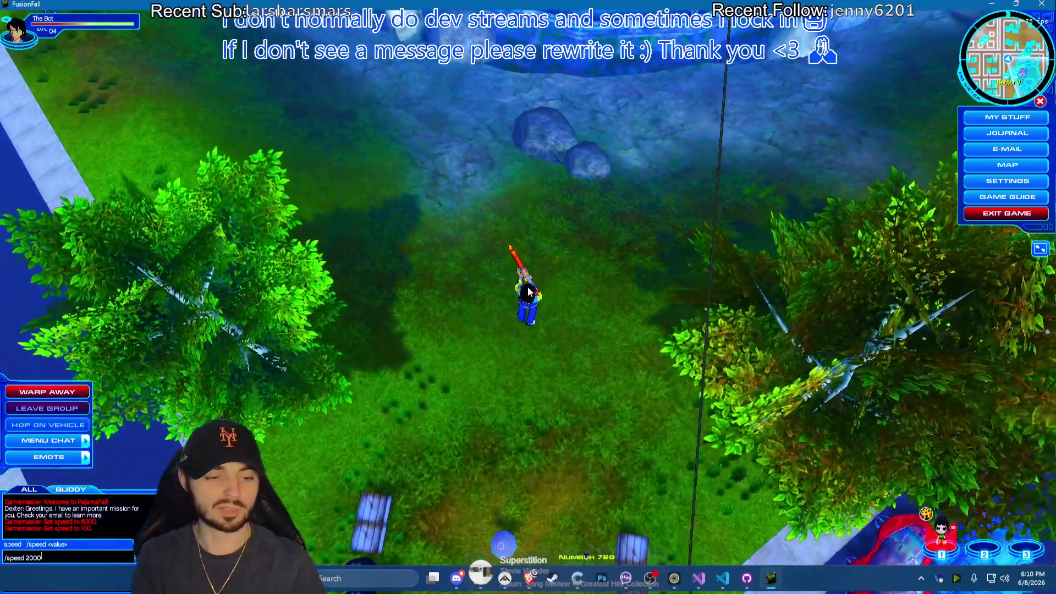
key(Return)
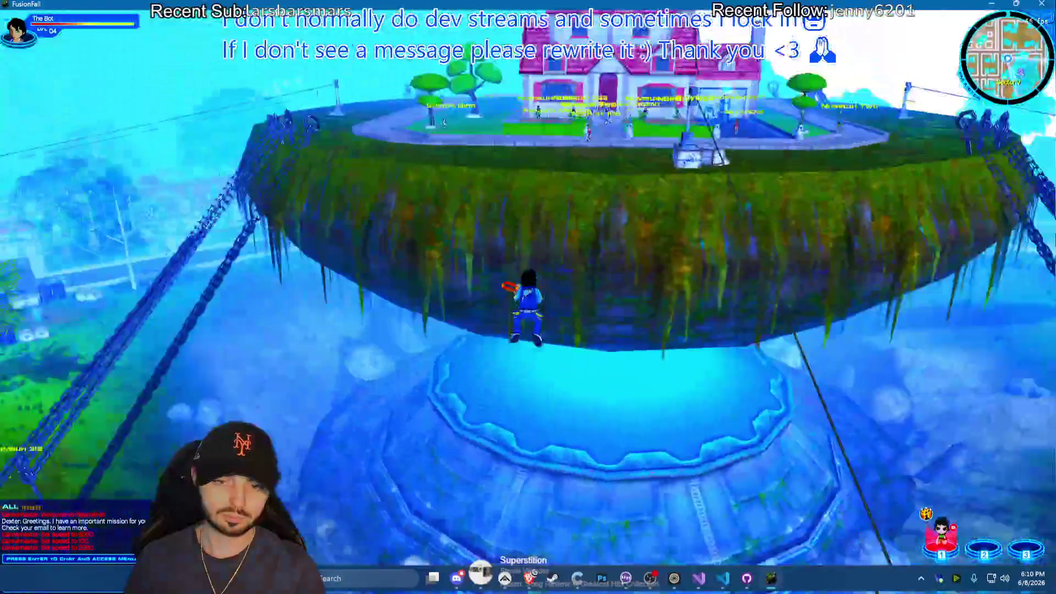
Test the new speed running up through the tree, over the hilltop and across the street to the plaza bus
key(w)
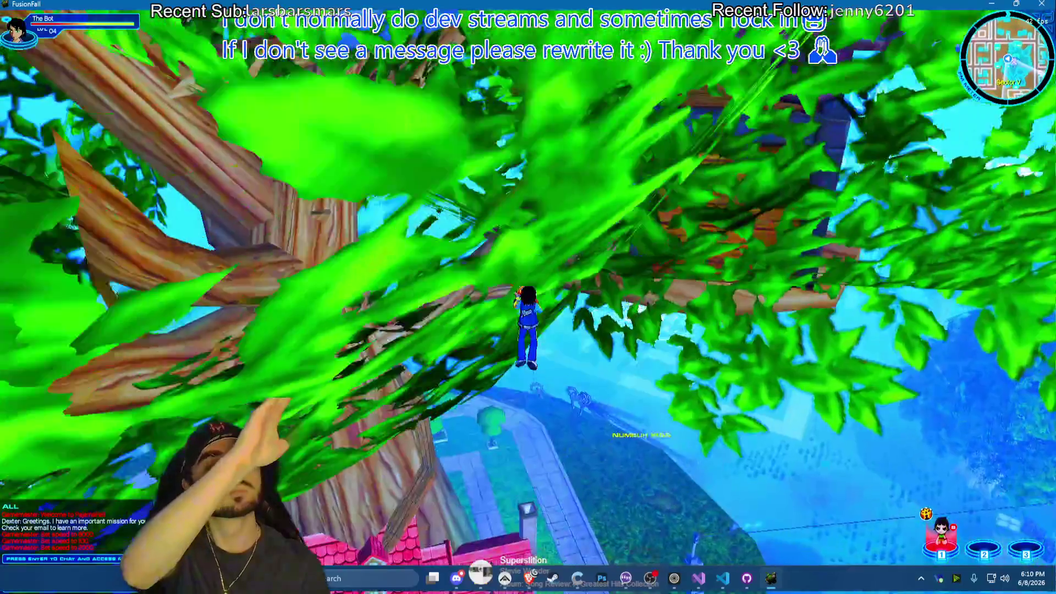
key(w)
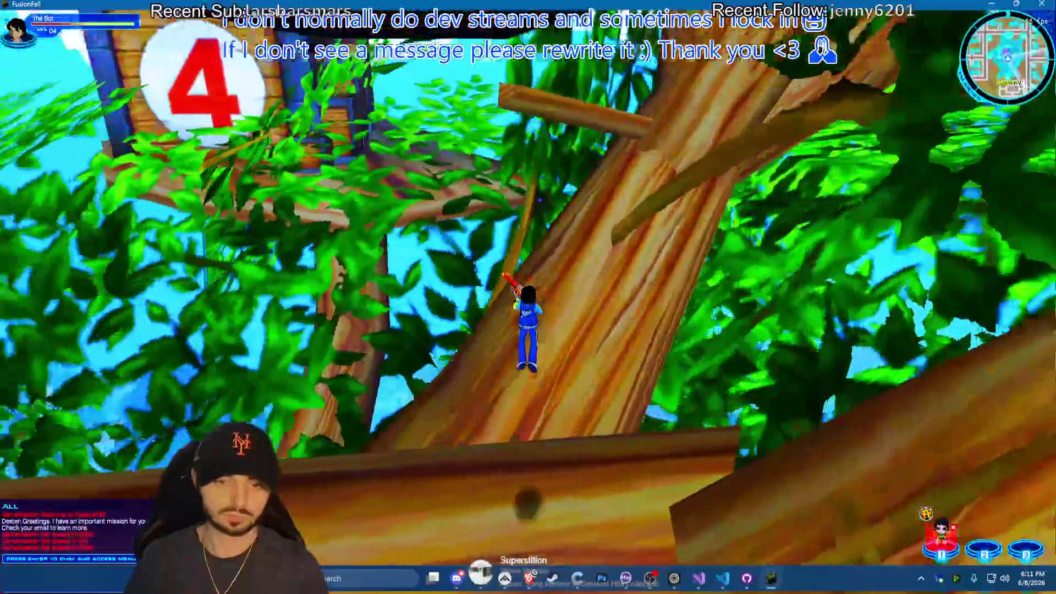
key(w)
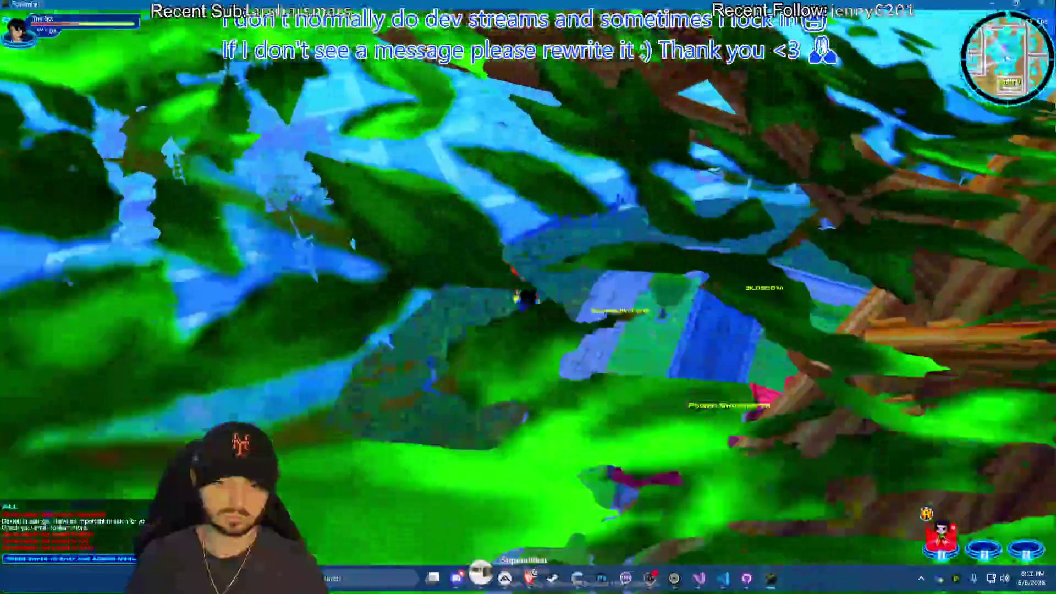
scroll(528, 297, up, 5)
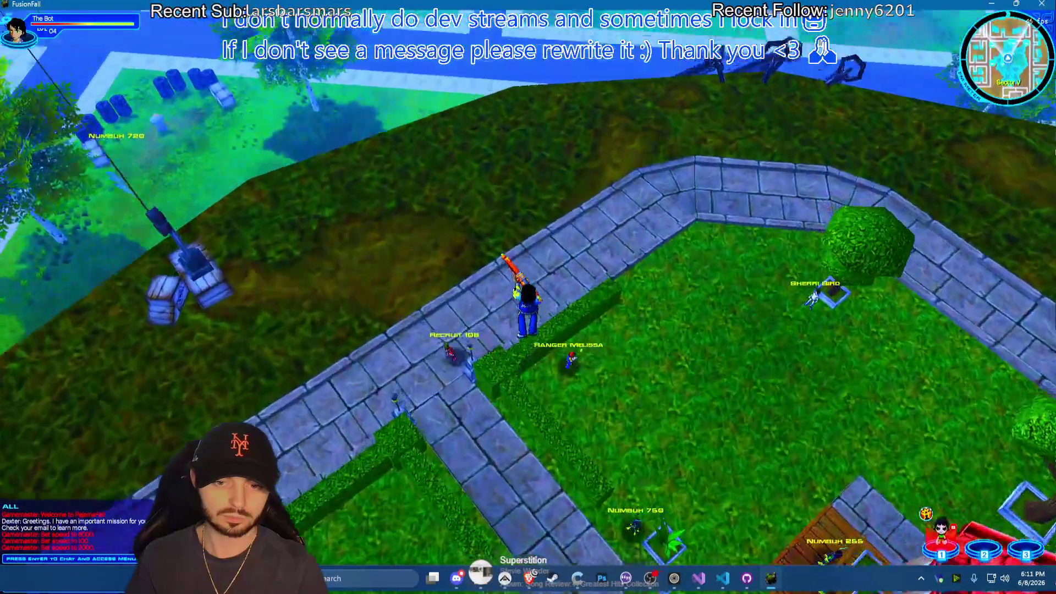
key(w)
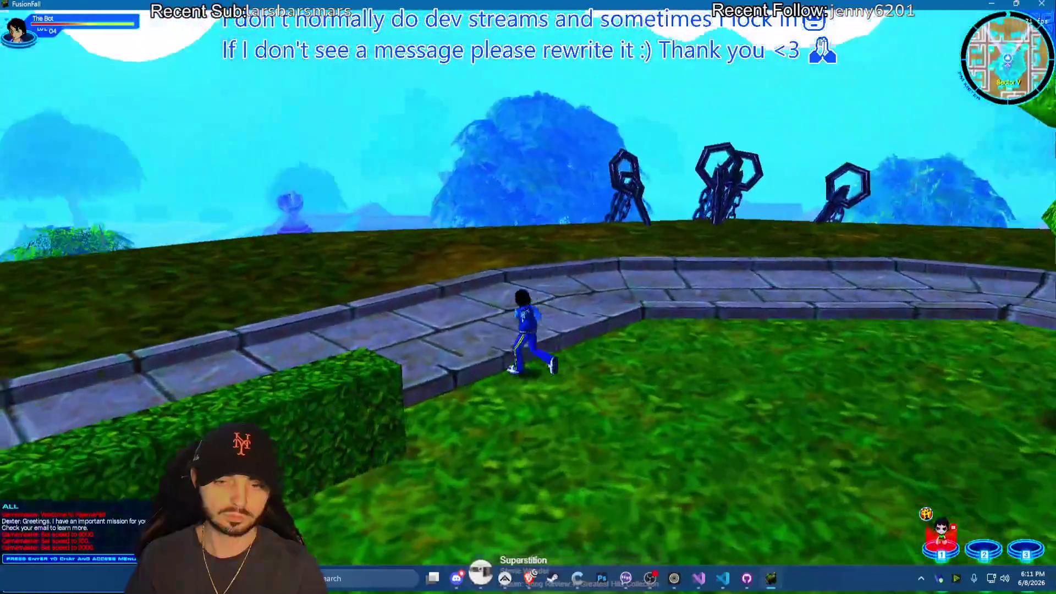
key(w)
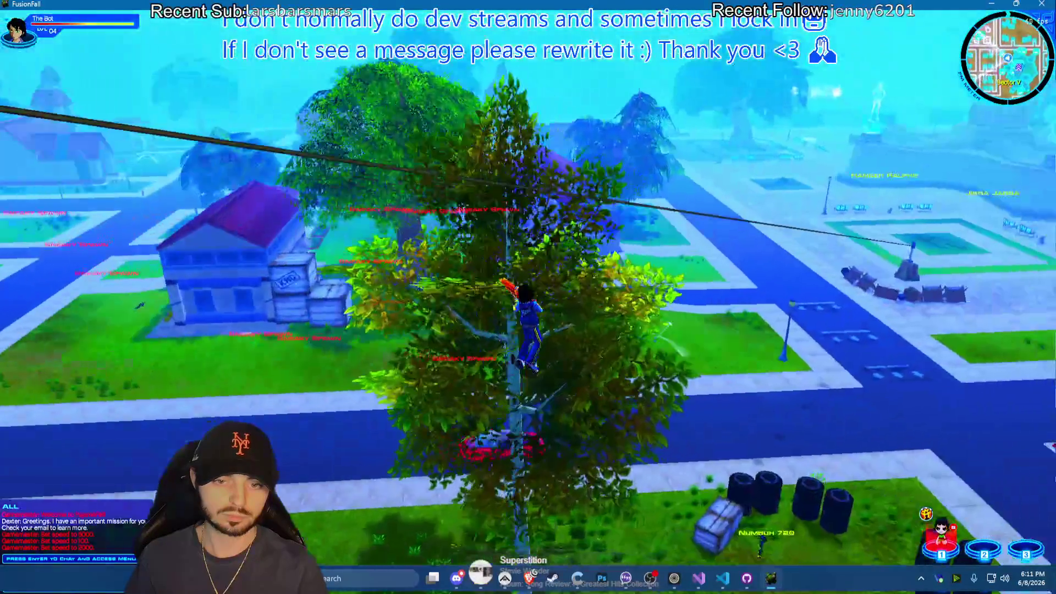
scroll(529, 297, up, 5)
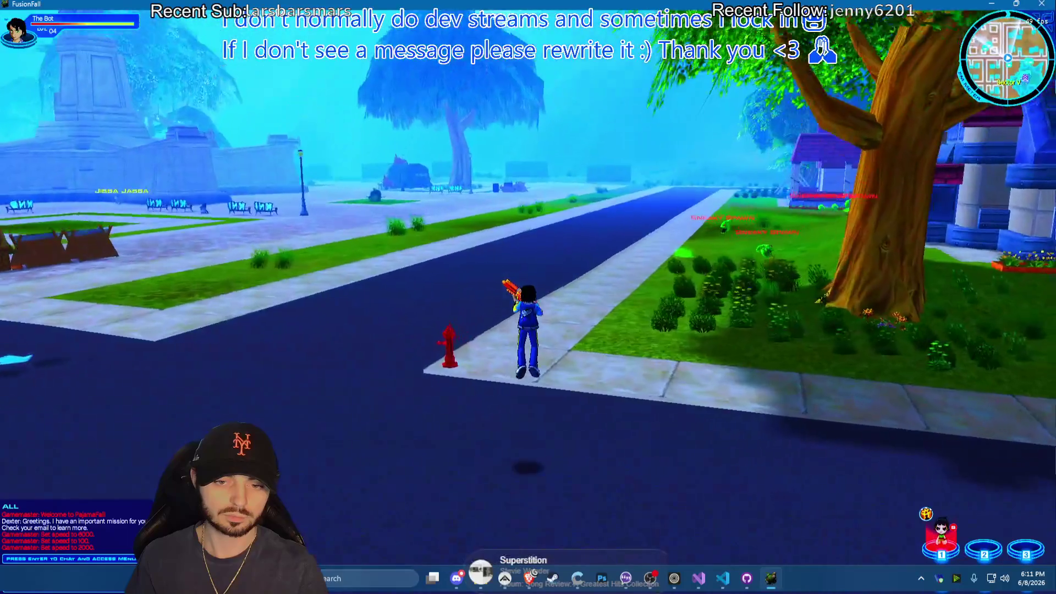
key(w)
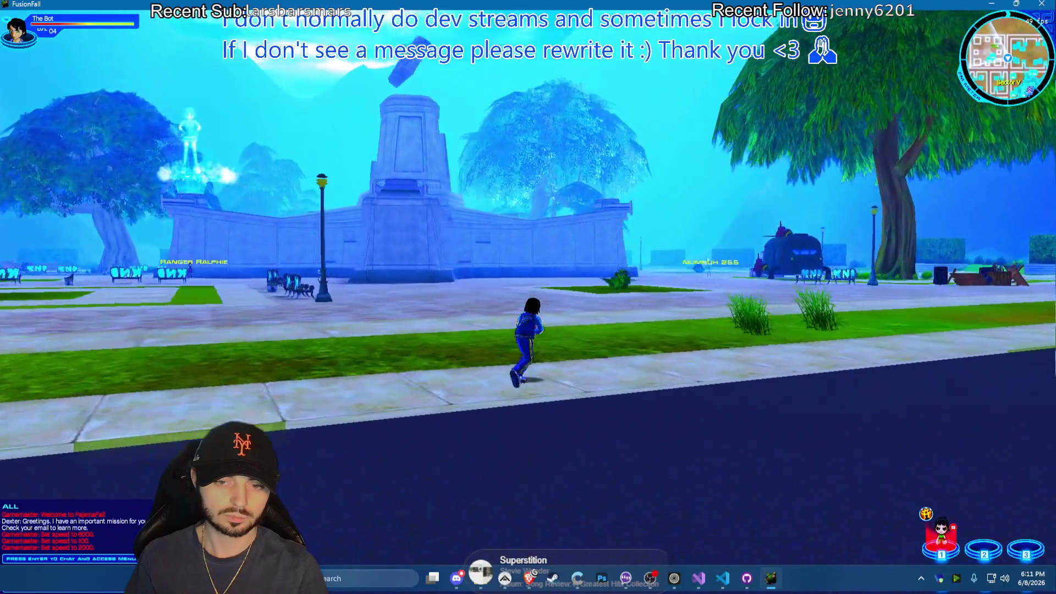
key(w)
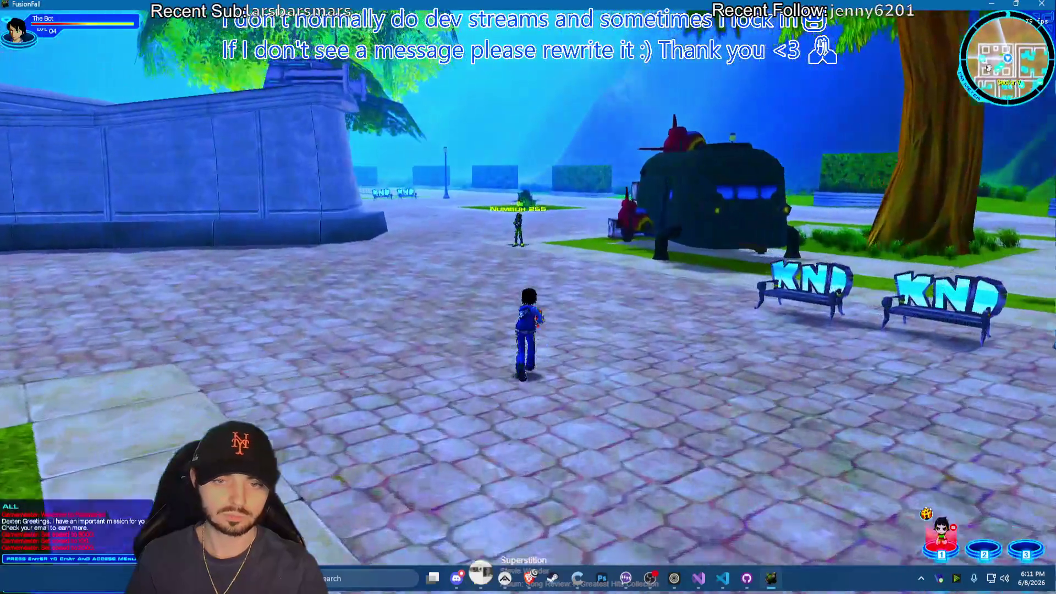
Exit to character select from the game menu and choose Xan Bot
key(Escape)
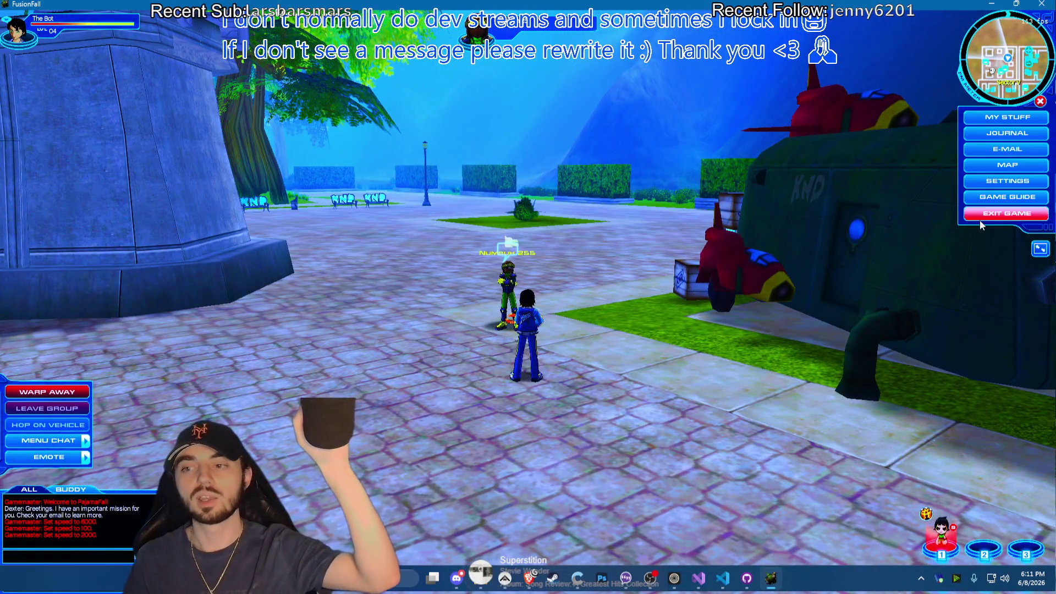
click(979, 221)
key(Escape)
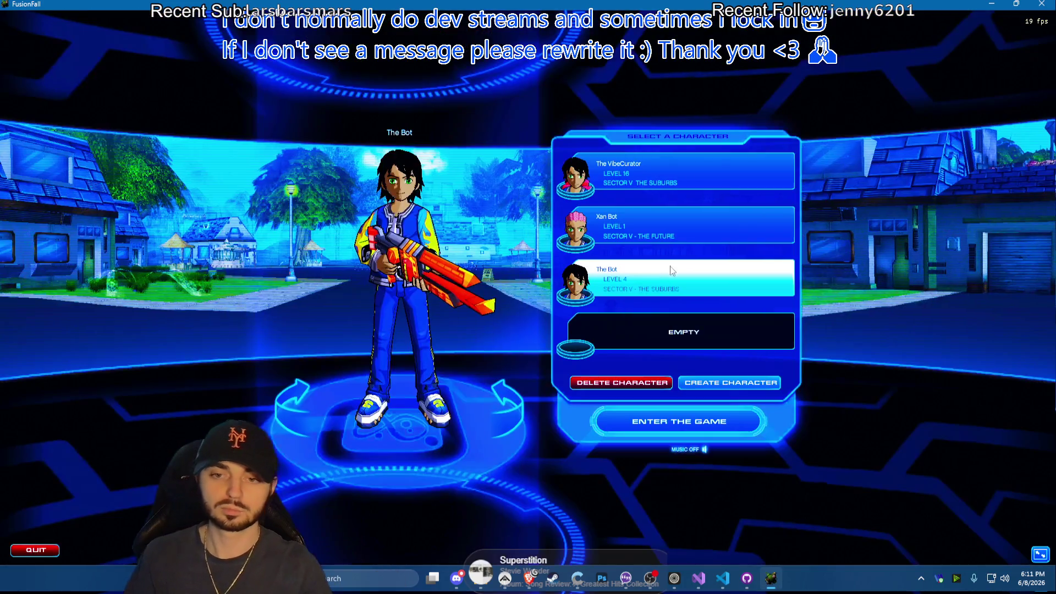
click(685, 241)
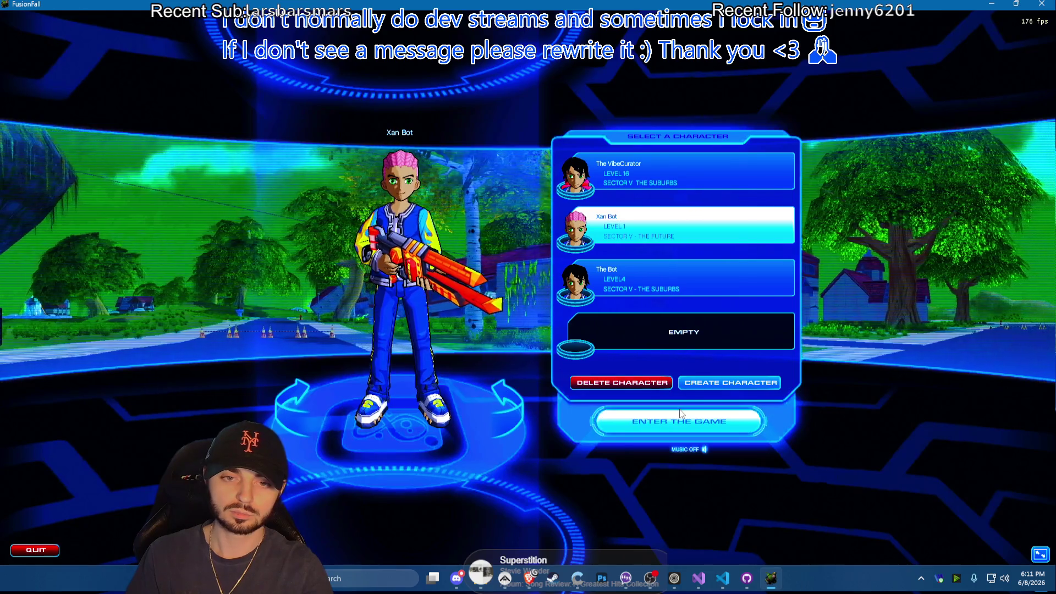
Enter the game as Xan Bot and submit a corrected /speed command in chat
click(680, 421)
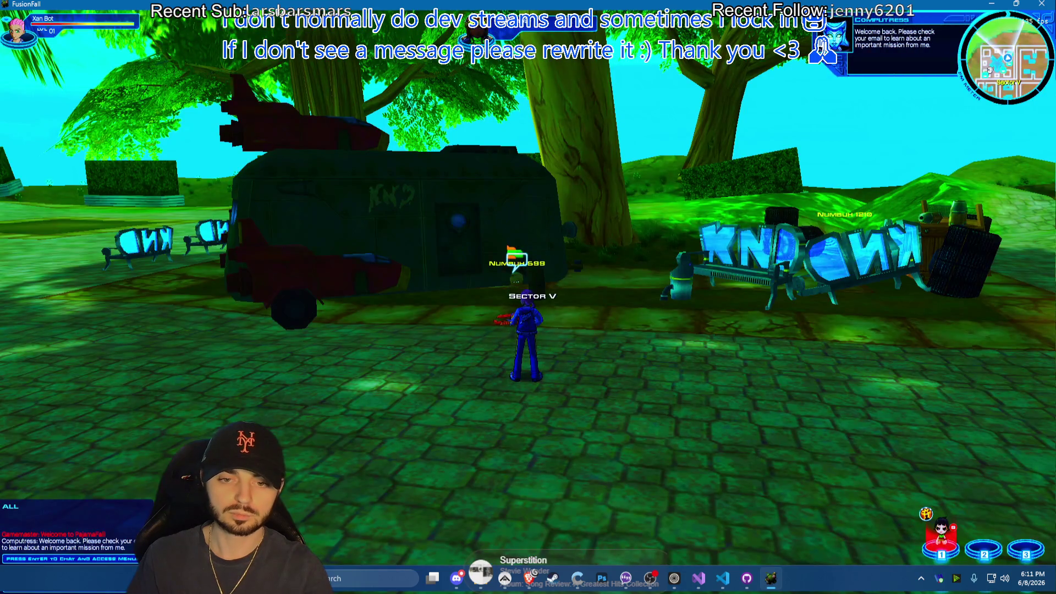
key(Return)
text(/s)
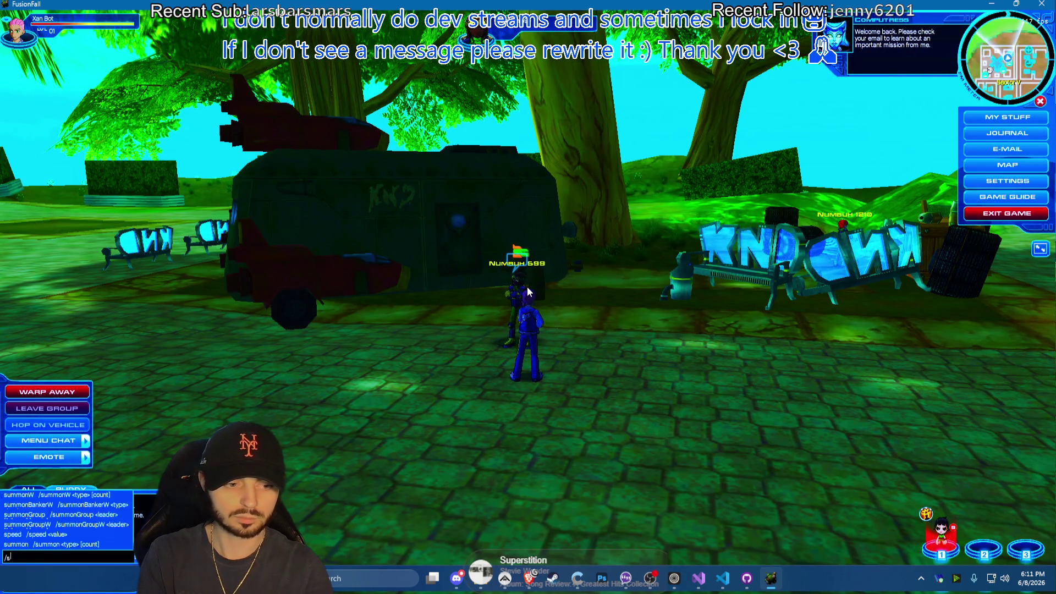
key(BackSpace)
key(BackSpace)
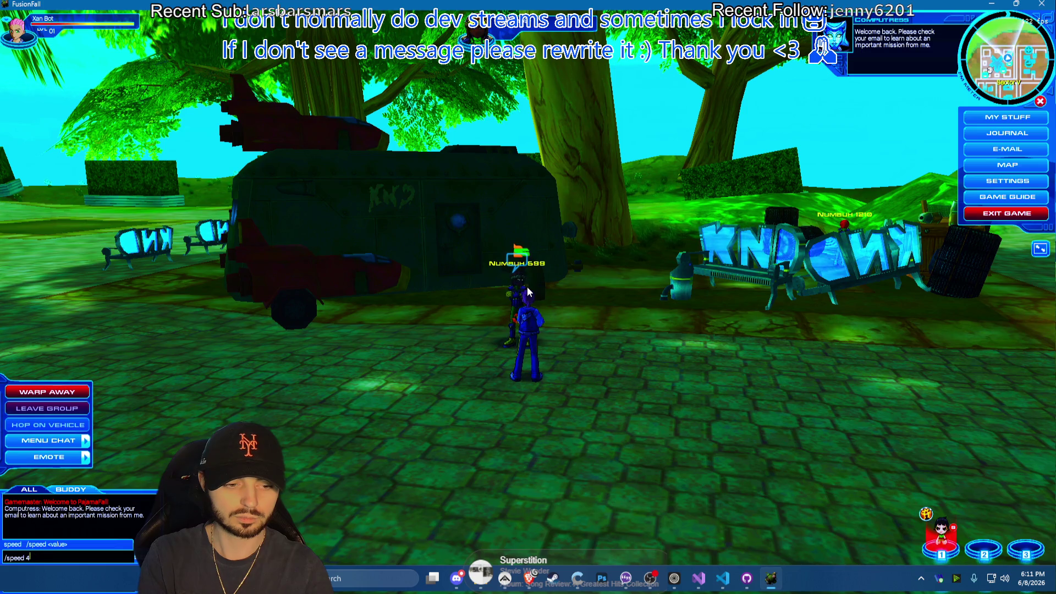
key(Return)
key(w)
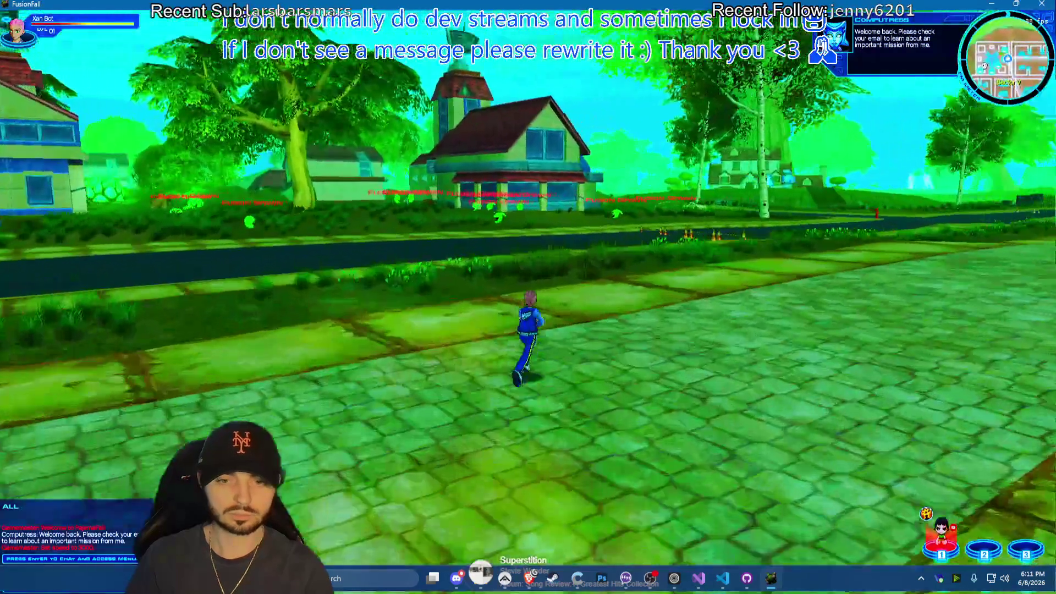
Run across the road up to the treehouse yard and start talking to shopkeeper Numbuh 358
key(a)
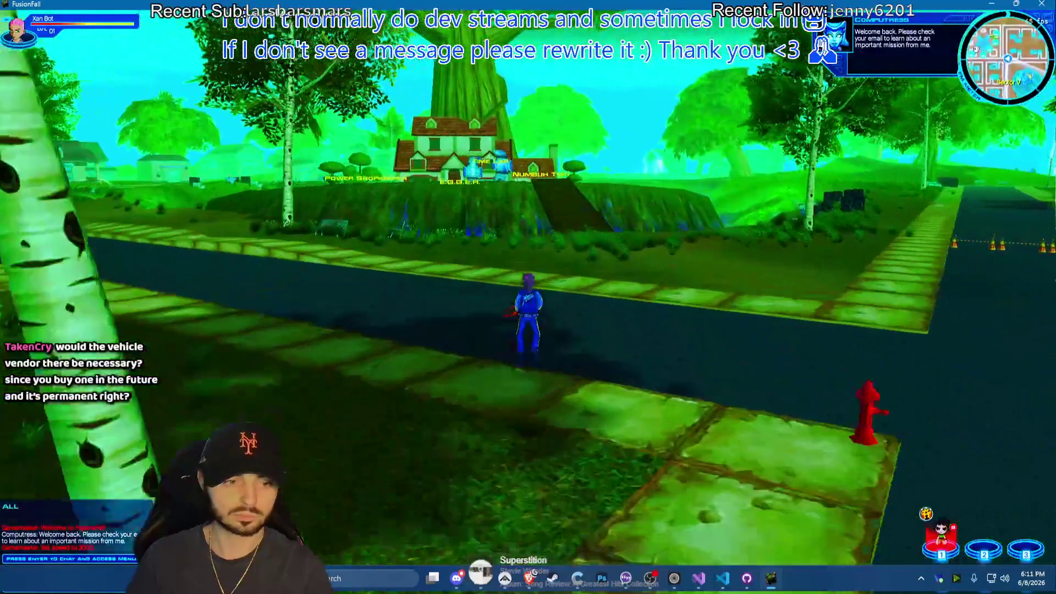
key(w)
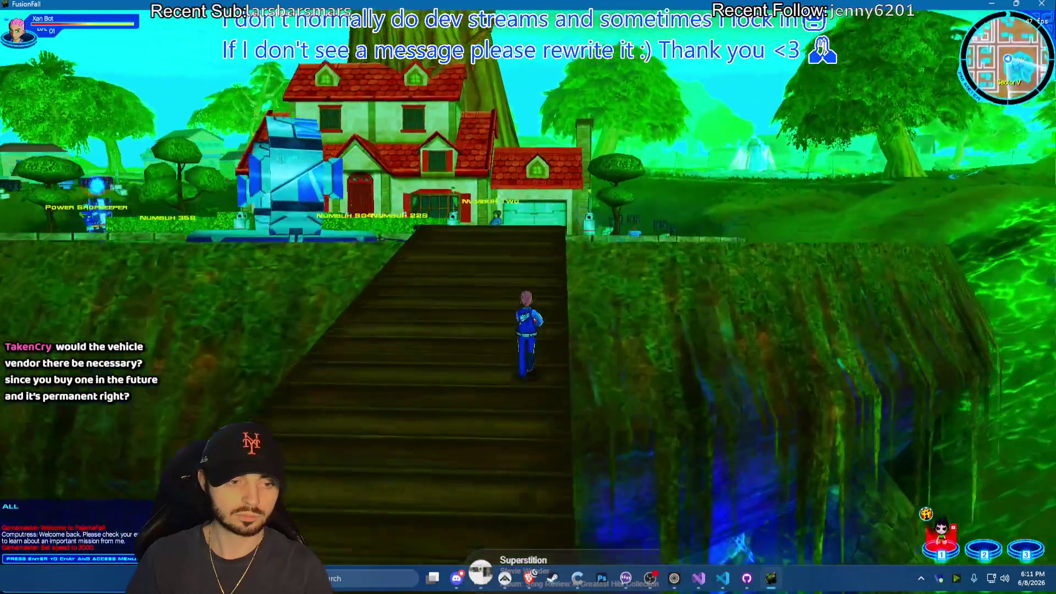
key(a)
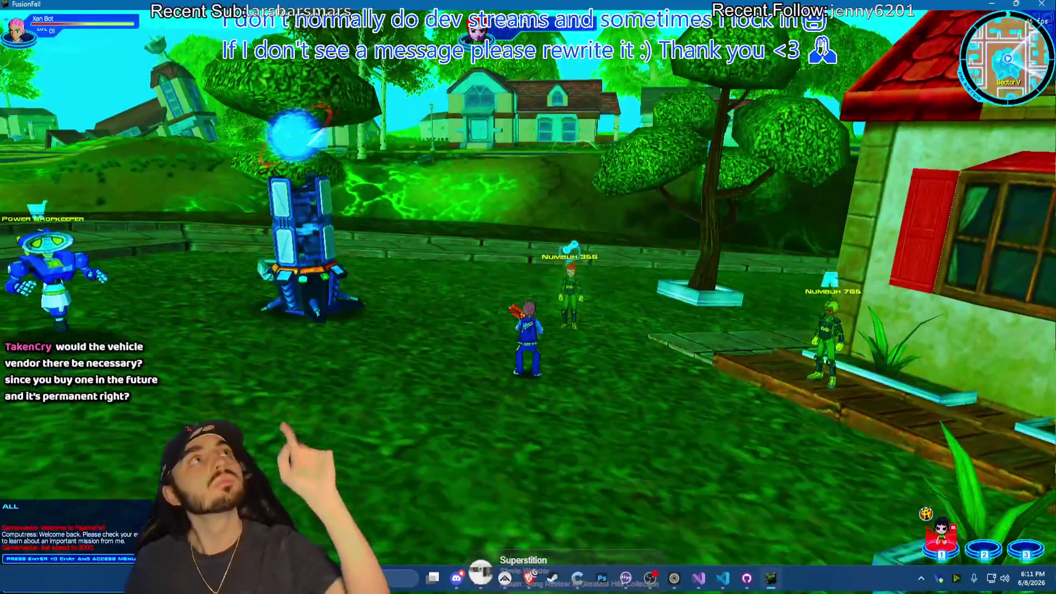
key(d)
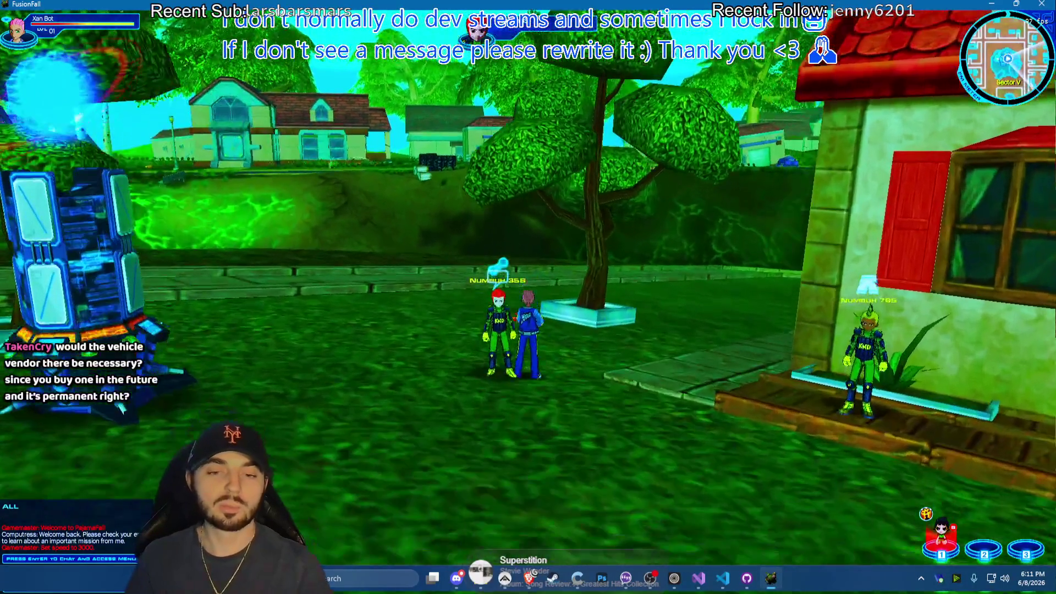
click(541, 322)
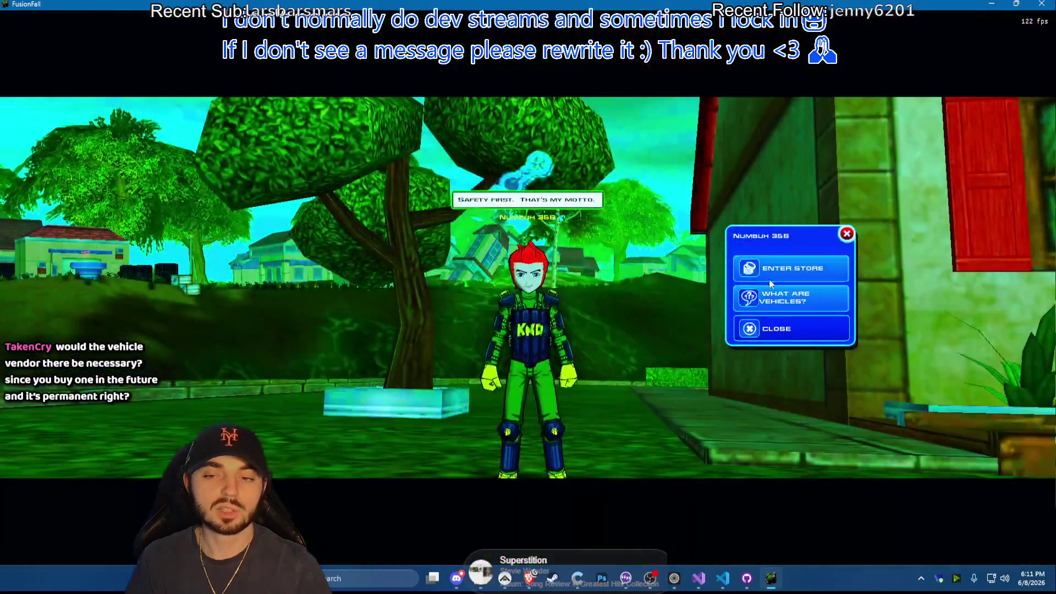
Browse and close the vehicle shop, then walk past the Time Lab to Numbuh 356
click(771, 272)
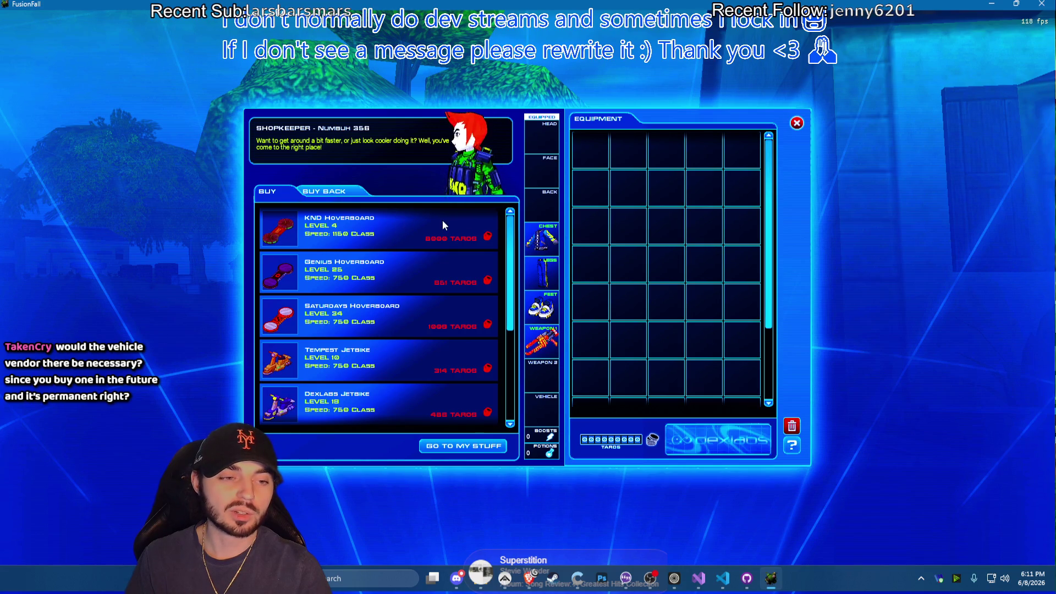
click(796, 123)
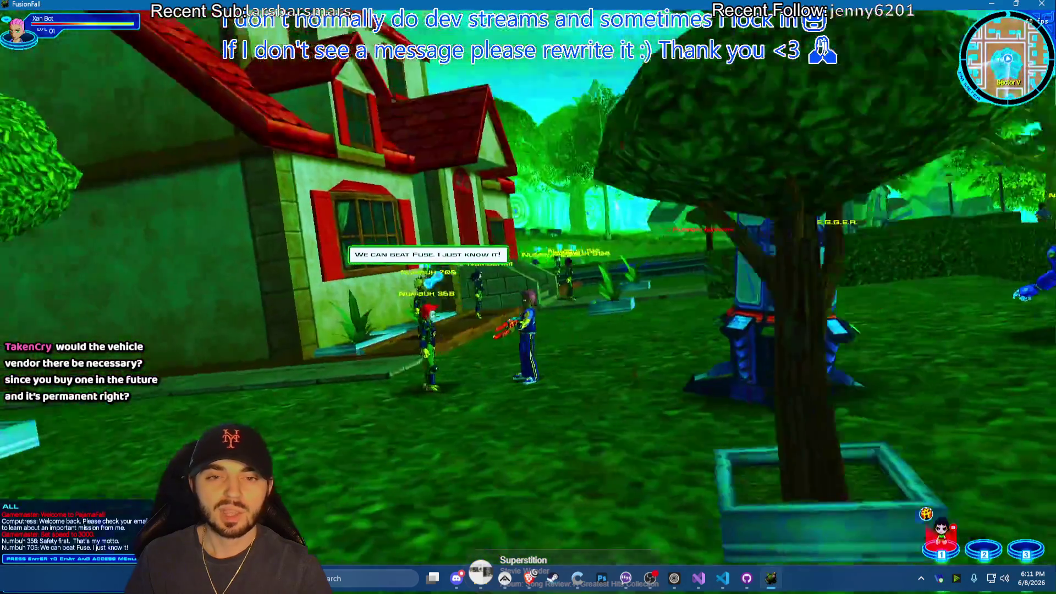
key(w)
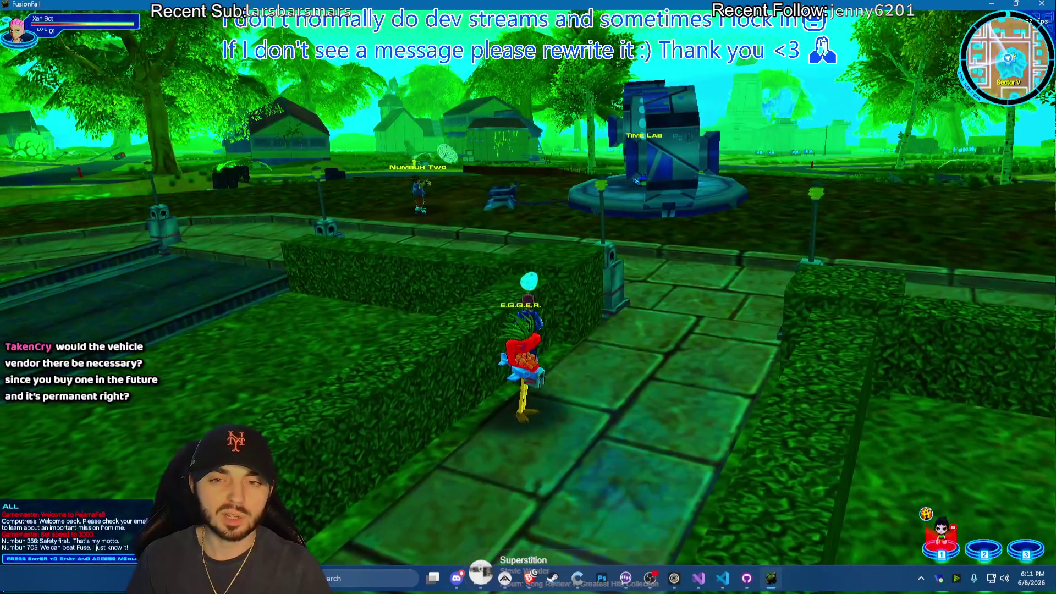
key(w)
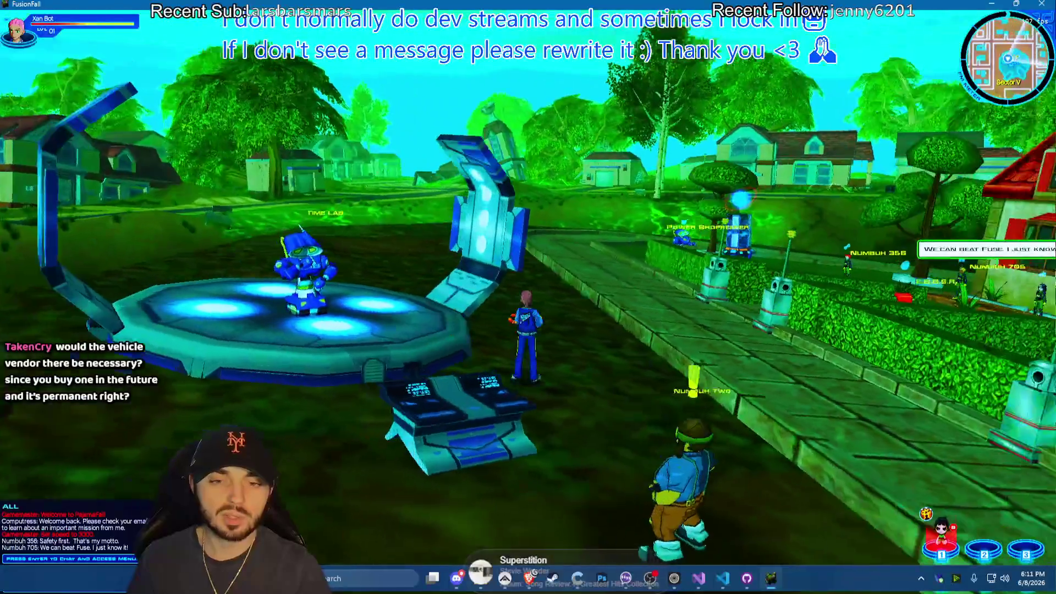
key(w)
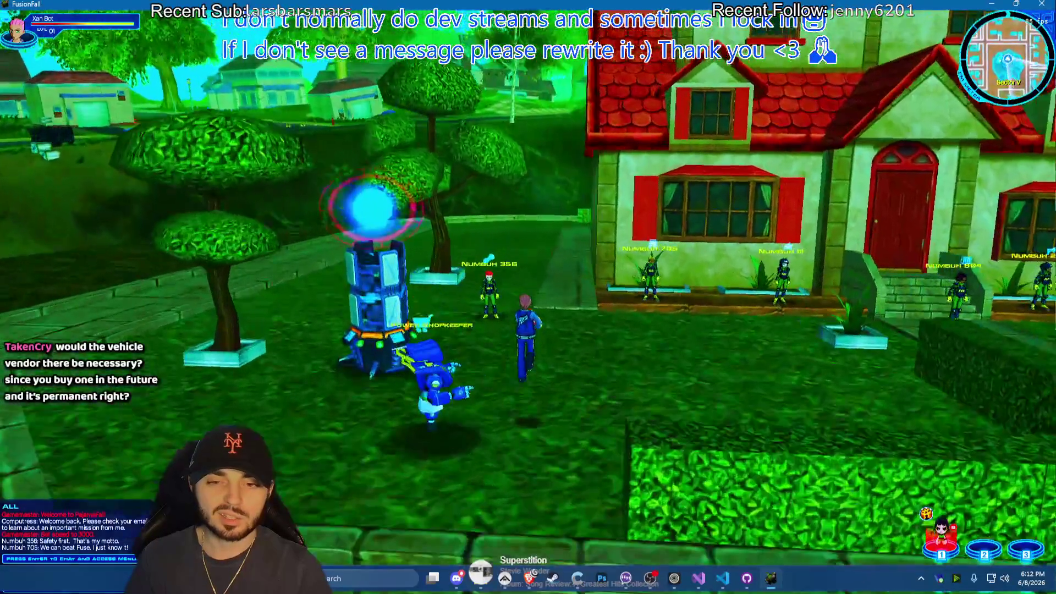
key(w)
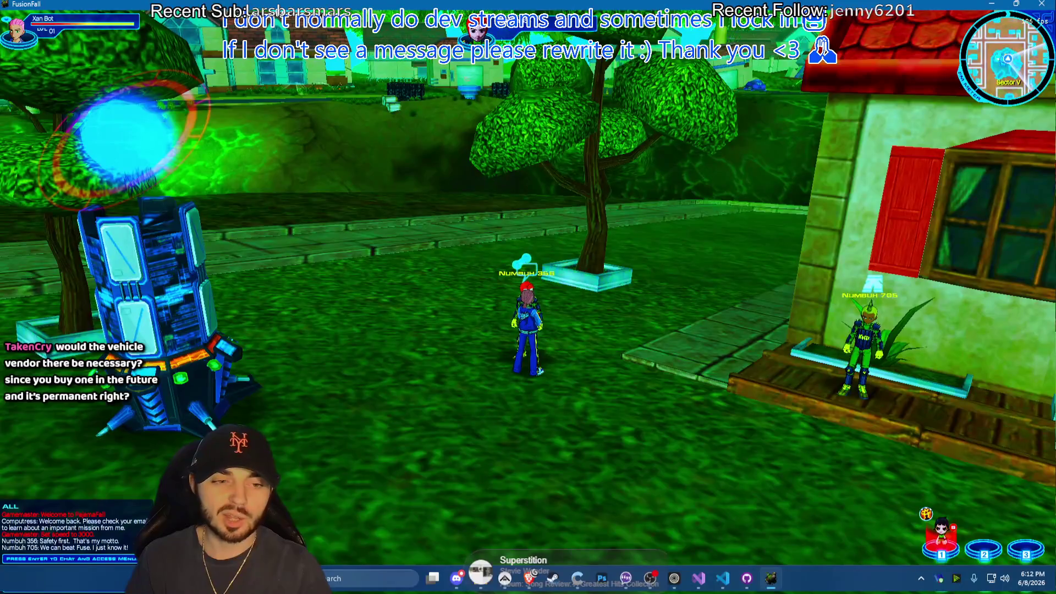
key(w)
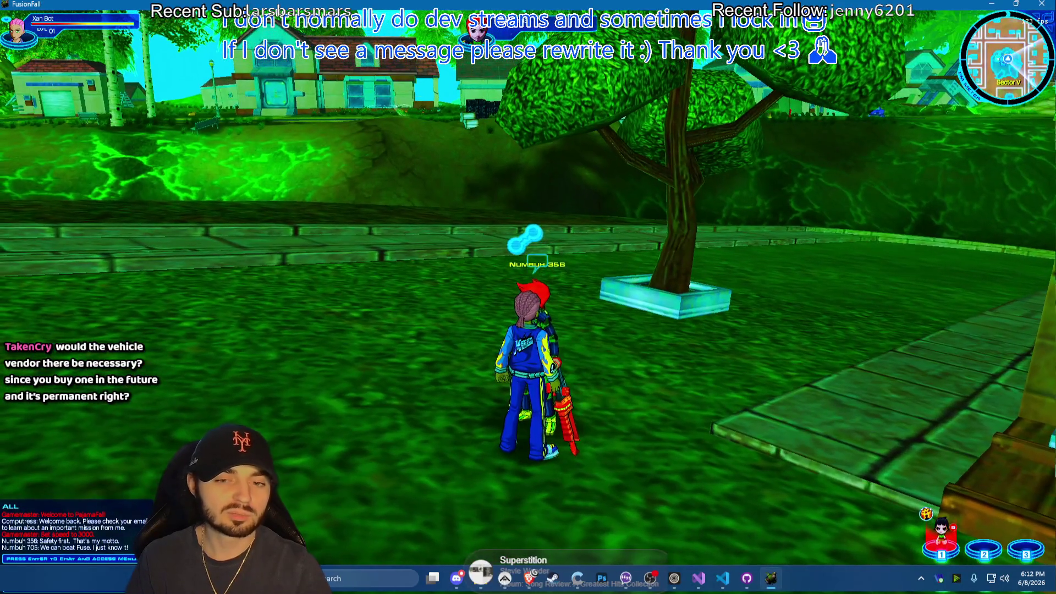
Open and close Numbuh 356's vehicle store, run /whois on the NPC and bring up the exit game choices
click(524, 353)
click(772, 270)
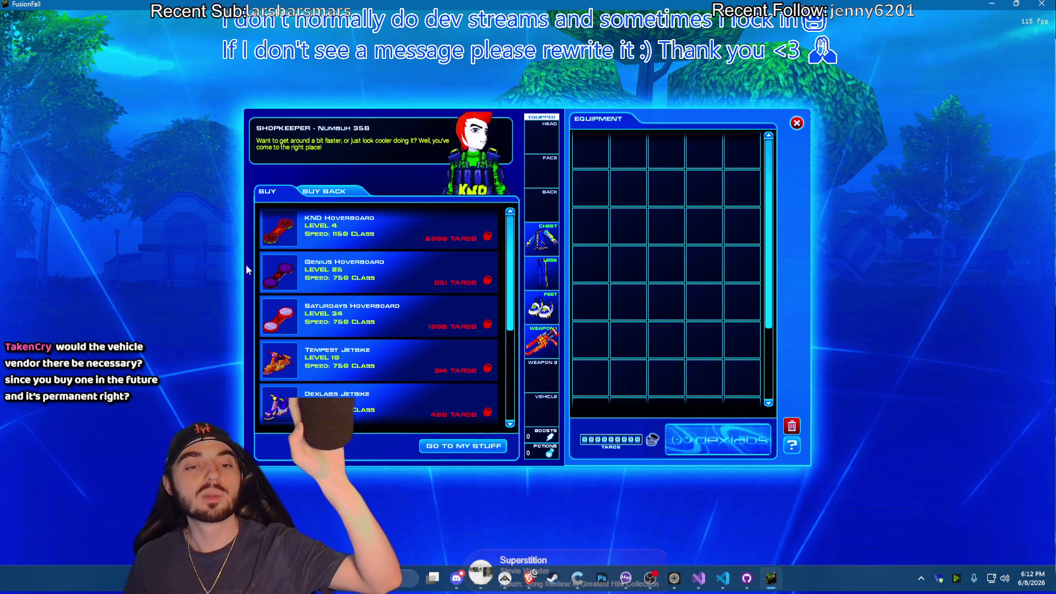
click(798, 125)
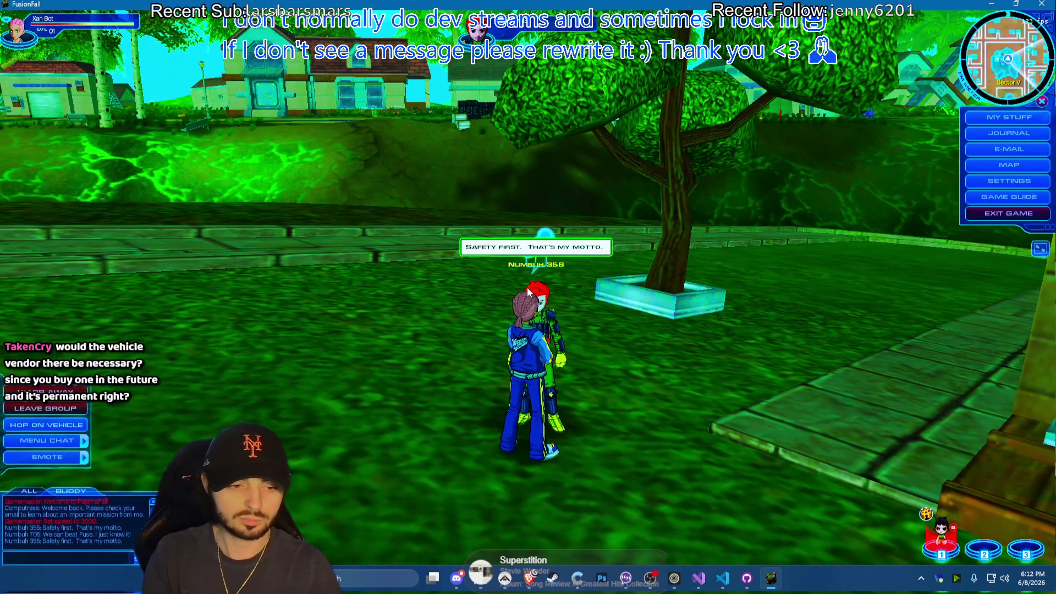
text(/whois)
key(Return)
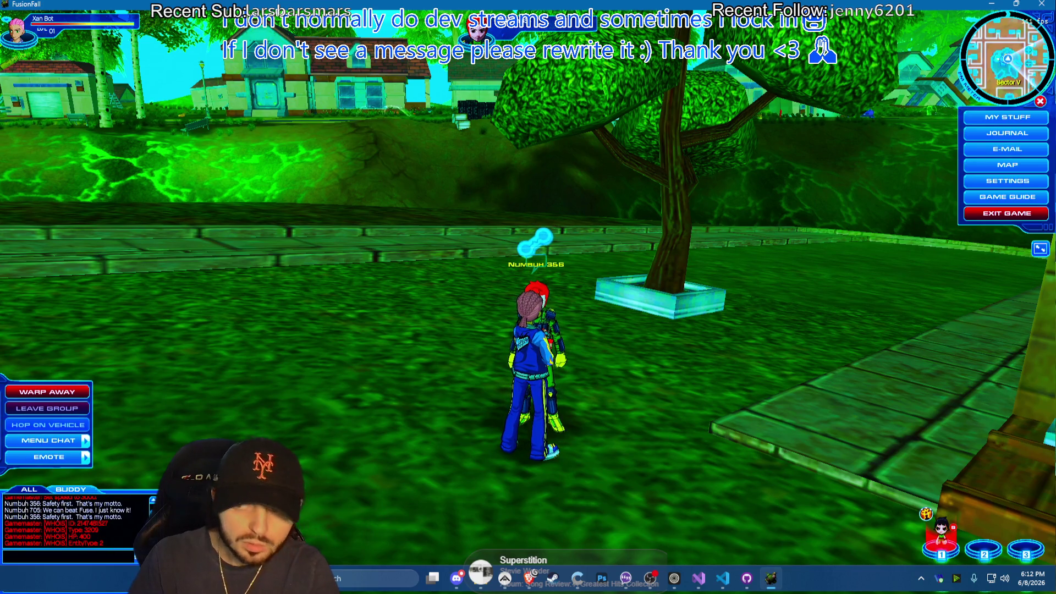
click(1007, 213)
Change to the other character and enter the game onto the open lawn
click(525, 328)
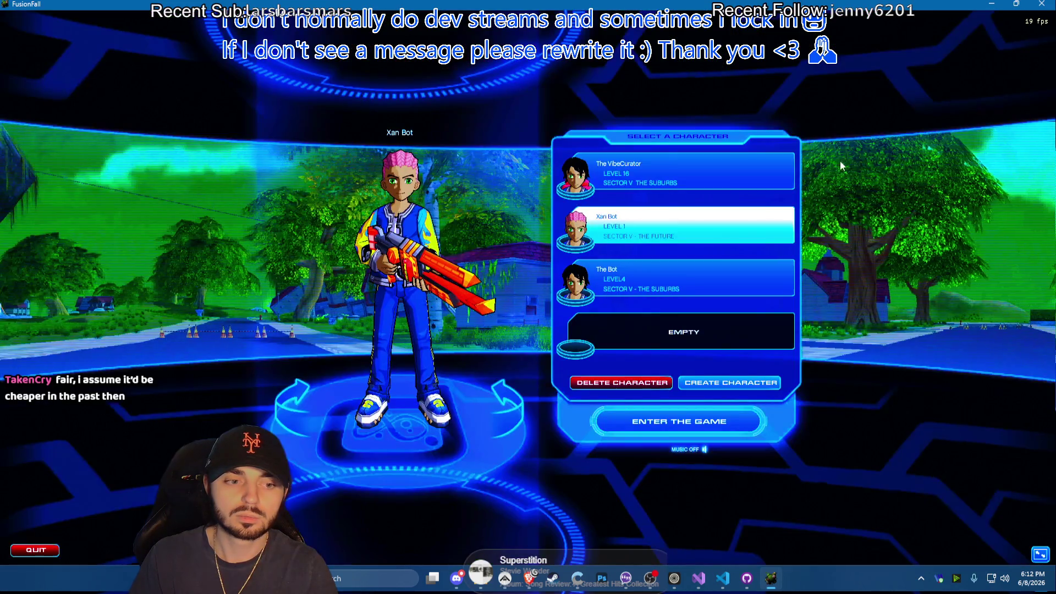
click(685, 173)
click(676, 431)
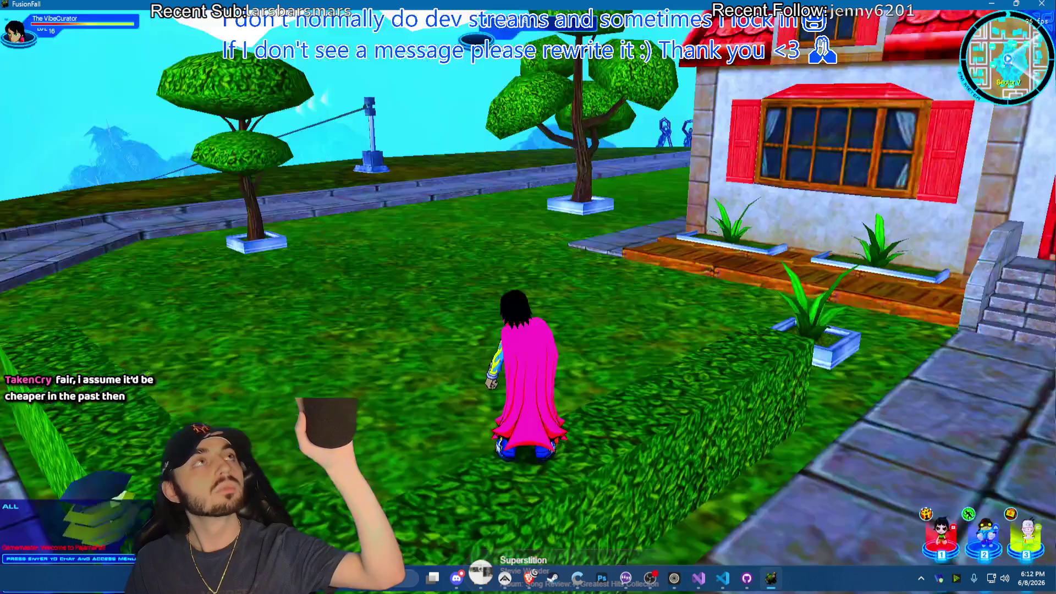
key(w)
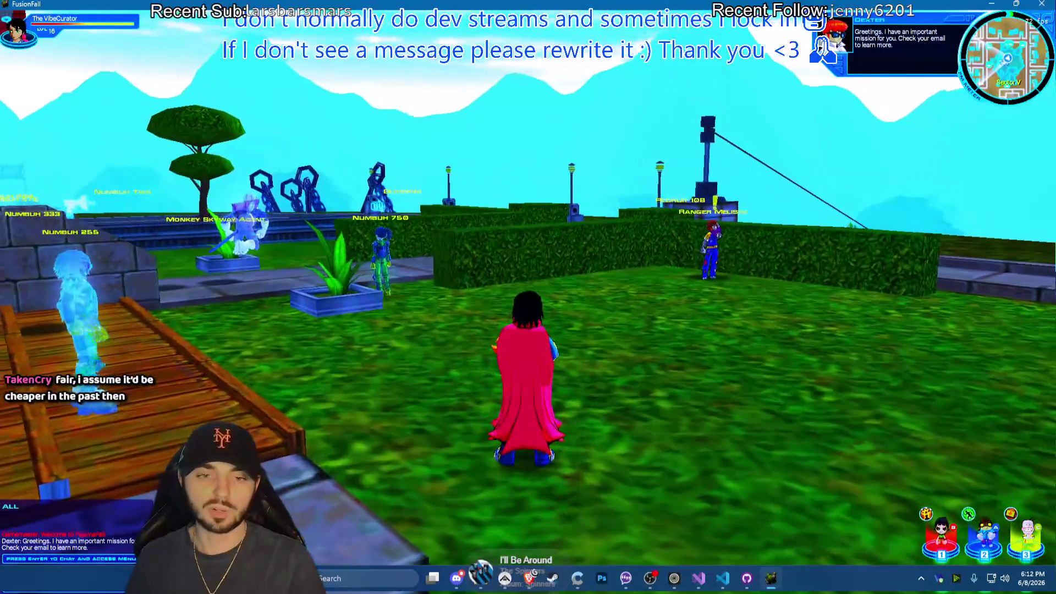
Send /summon 358 in chat, then open and close the summoned Numbuh 358's store
key(Return)
text(/s)
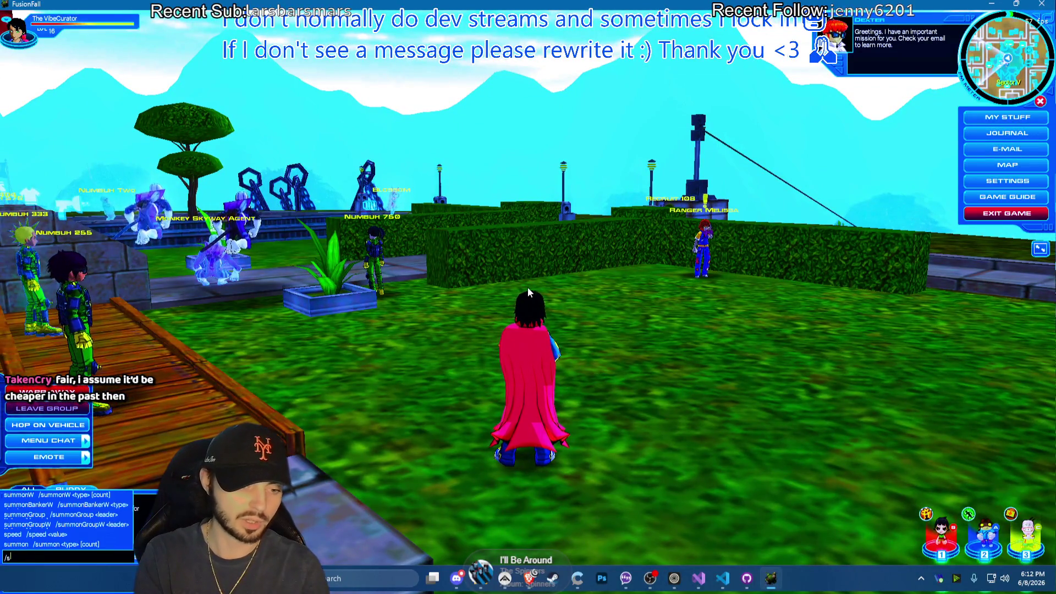
text(ummon 358)
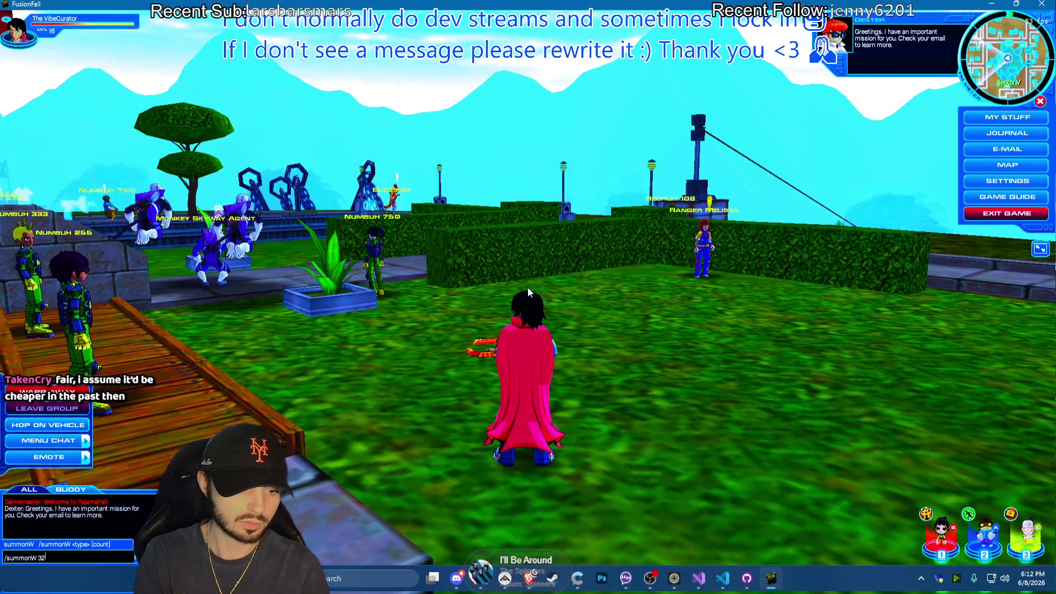
key(Return)
click(549, 339)
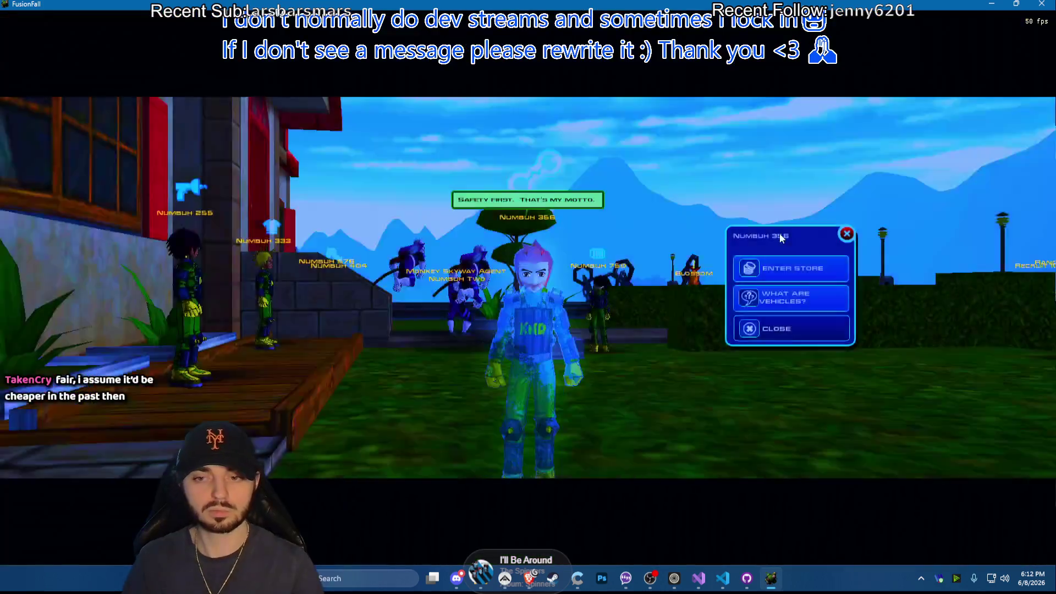
click(793, 259)
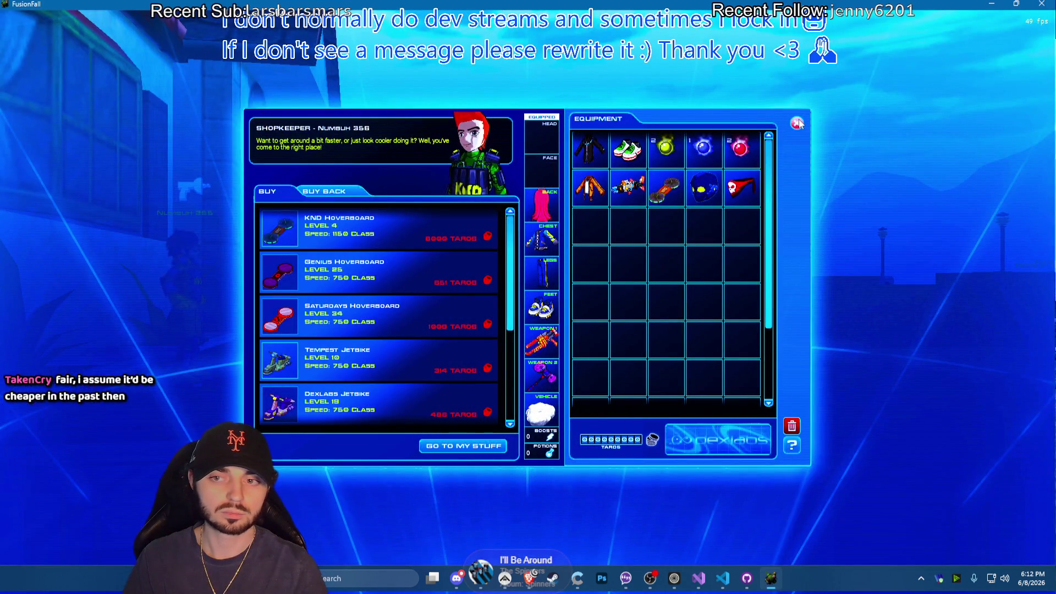
click(798, 123)
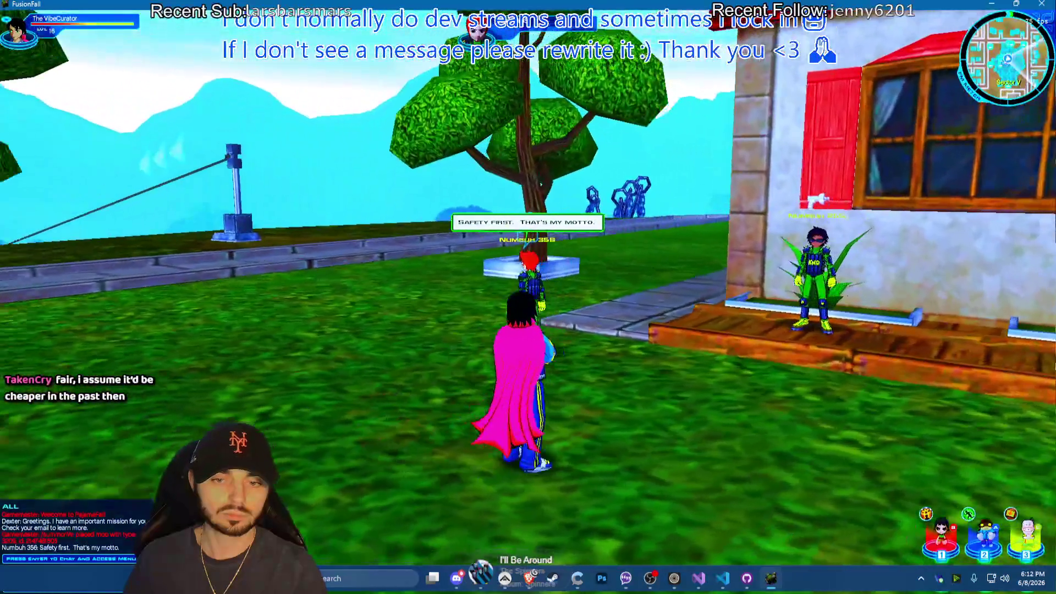
Submit a chat command picked from autocomplete, then run and jump along the house and hedge
key(Return)
text(/npcr)
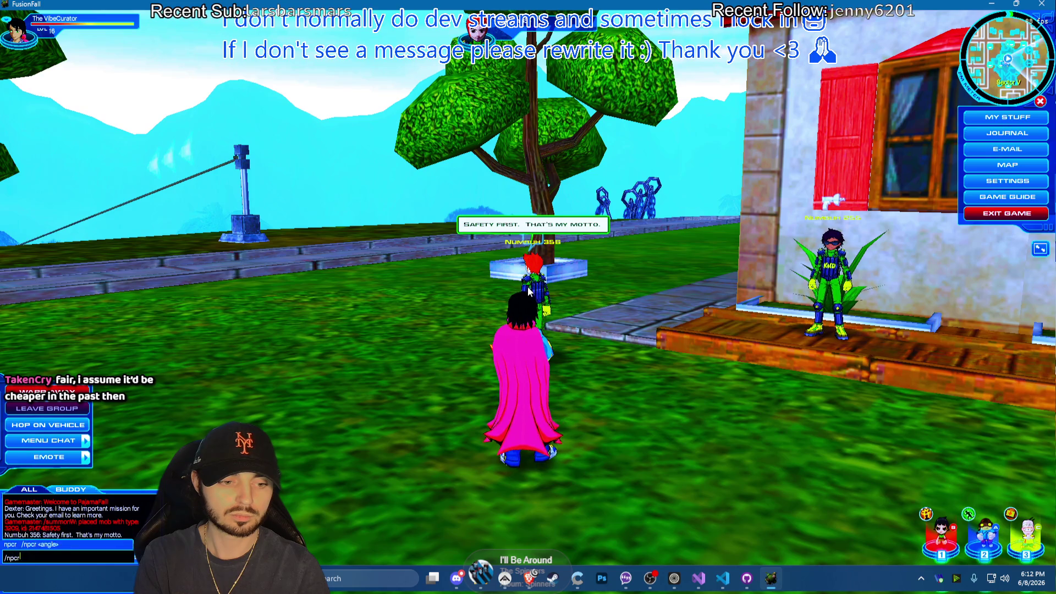
key(Return)
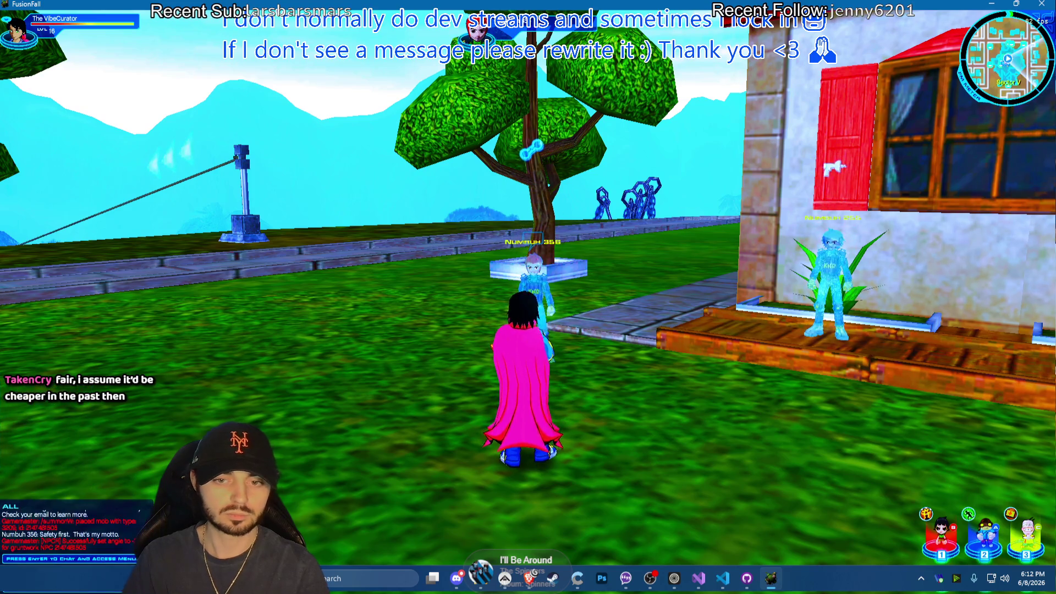
key(d)
key(space)
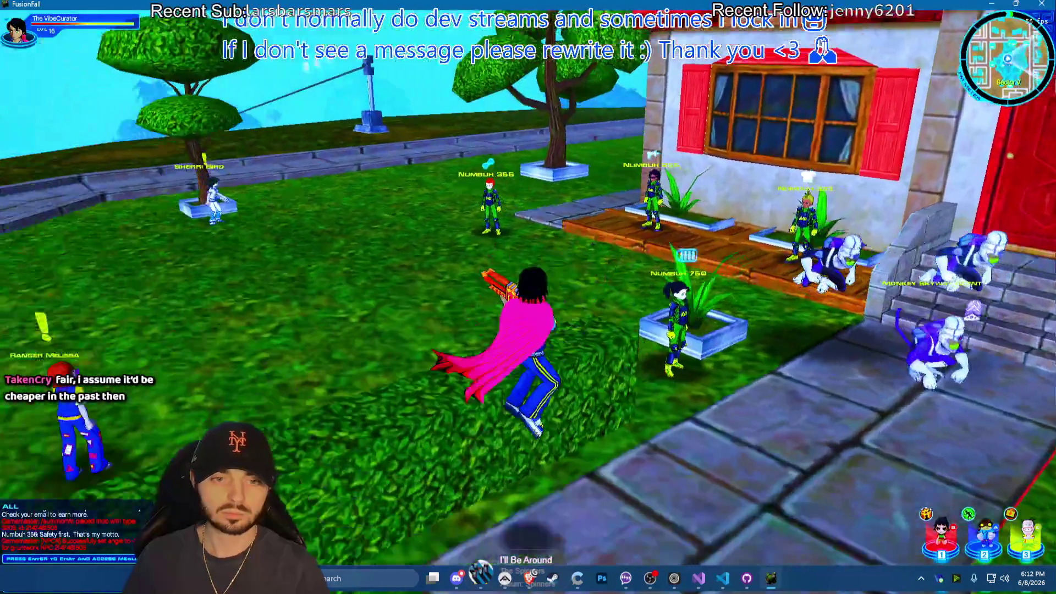
key(s)
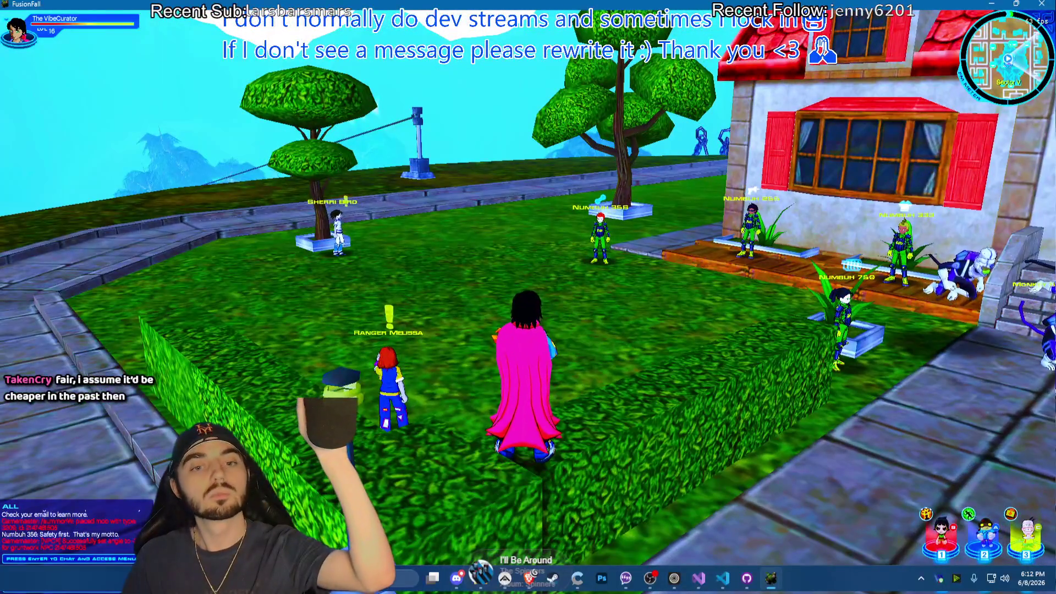
key(a)
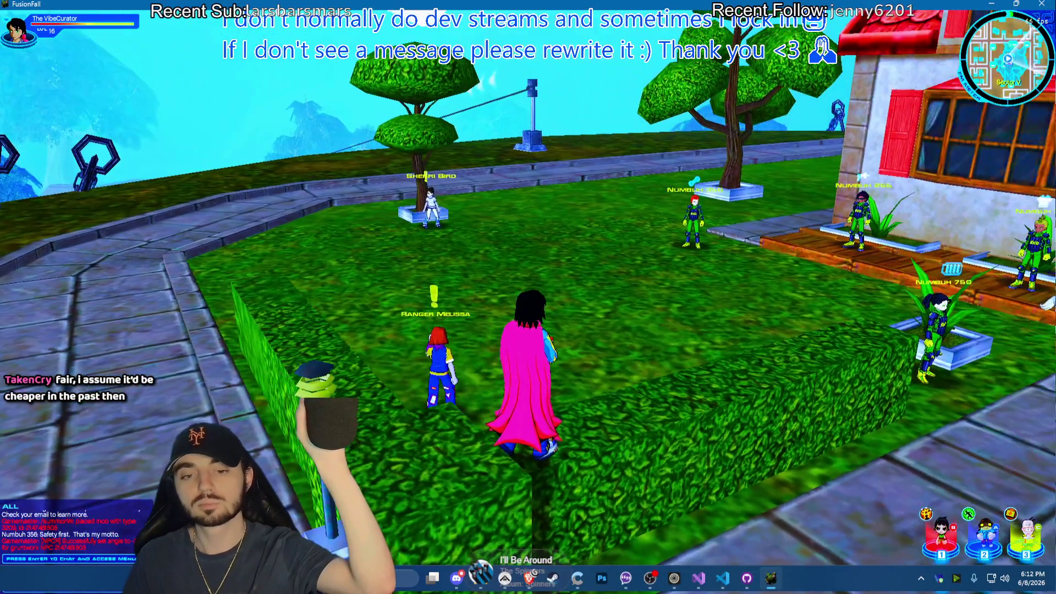
key(w)
Jump back and forth over the road and hedges onto the stone path, turning toward the buildings
key(a)
key(space)
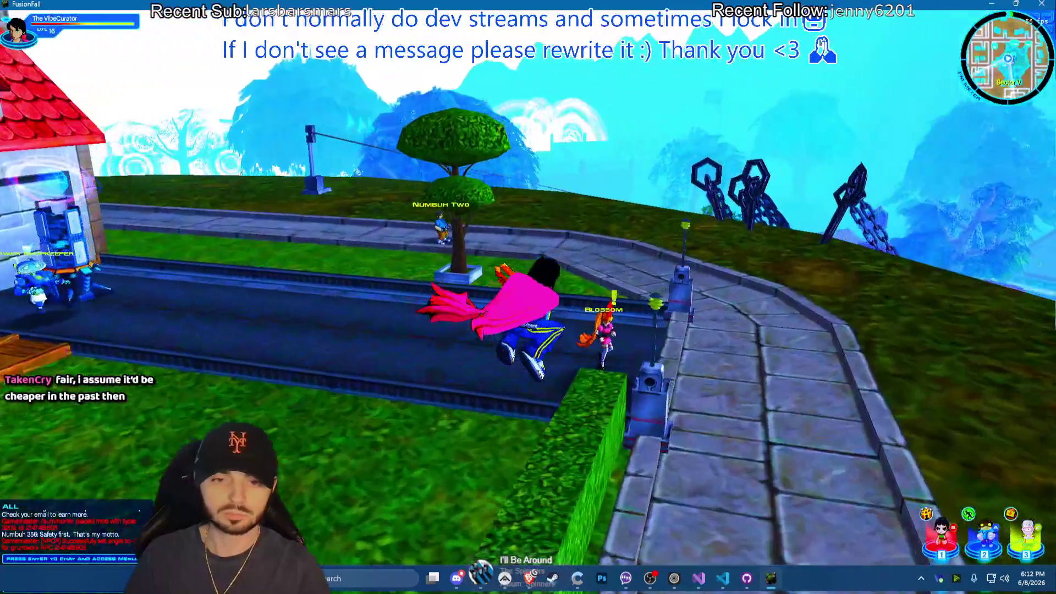
key(a)
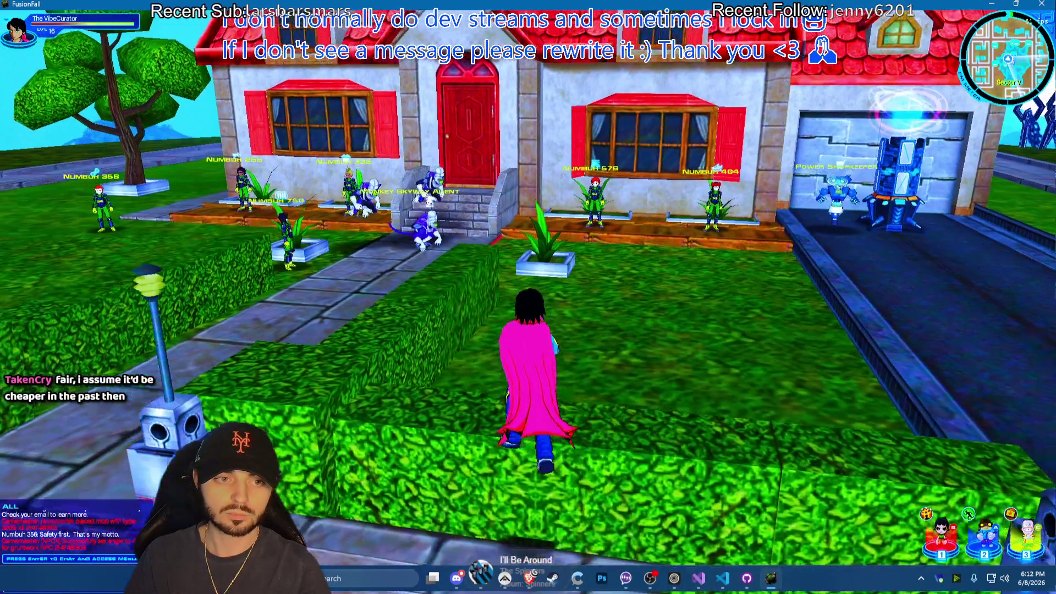
key(a)
key(space)
key(d)
key(space)
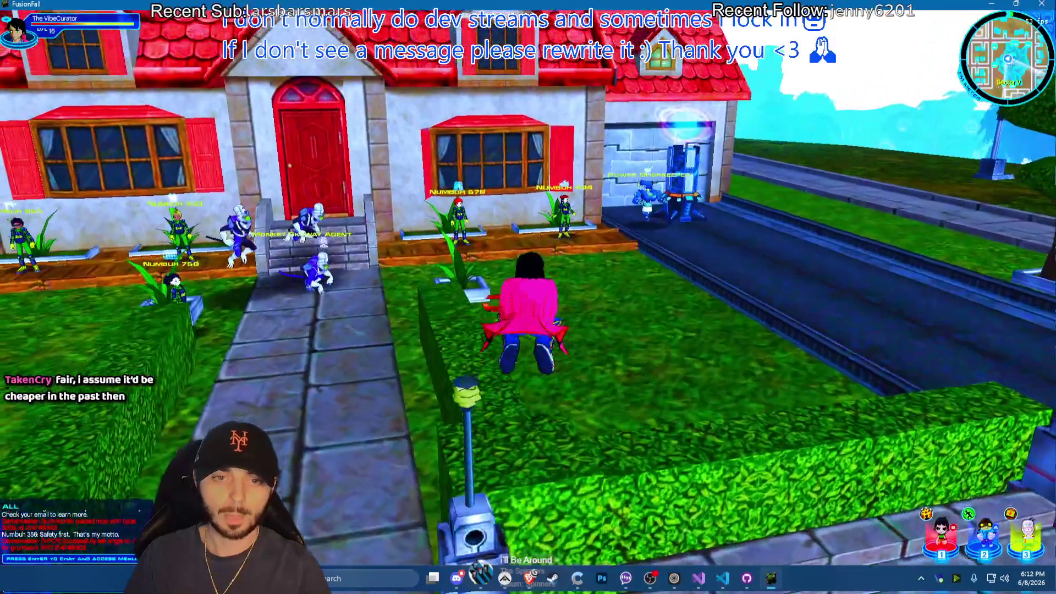
key(d)
key(space)
key(w)
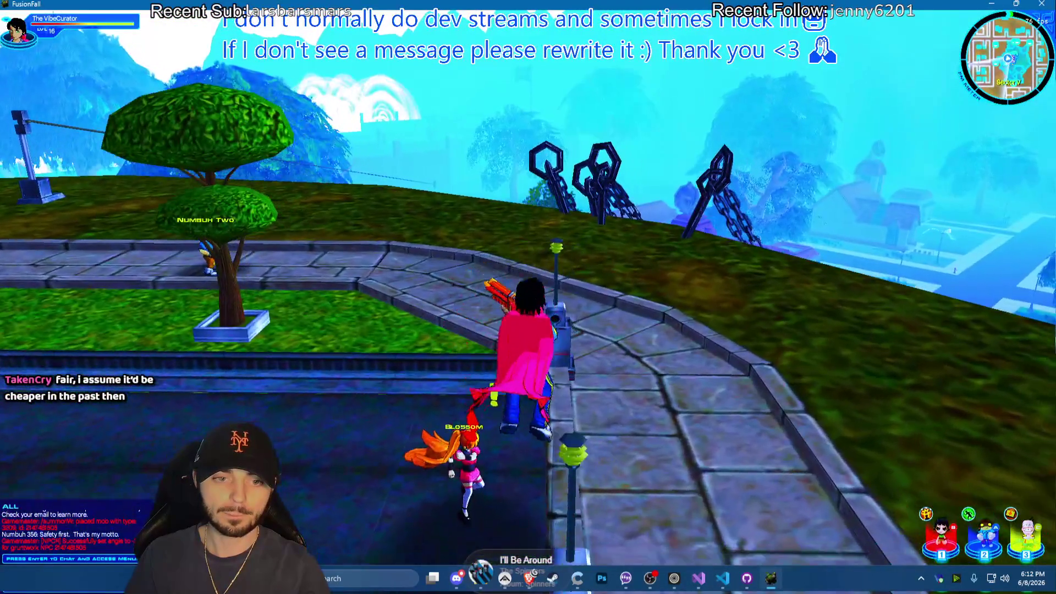
key(a)
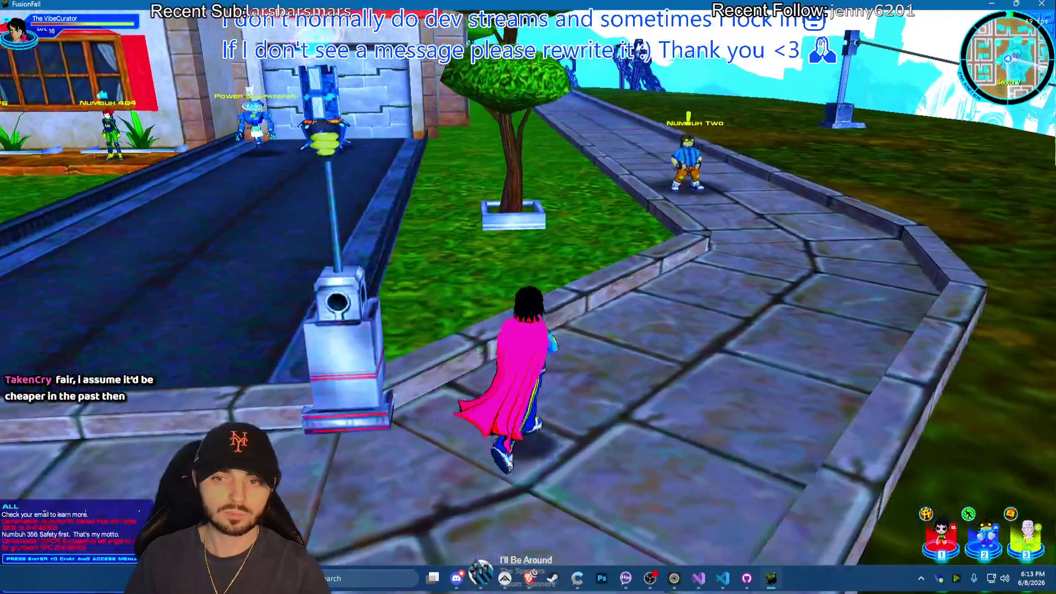
key(a)
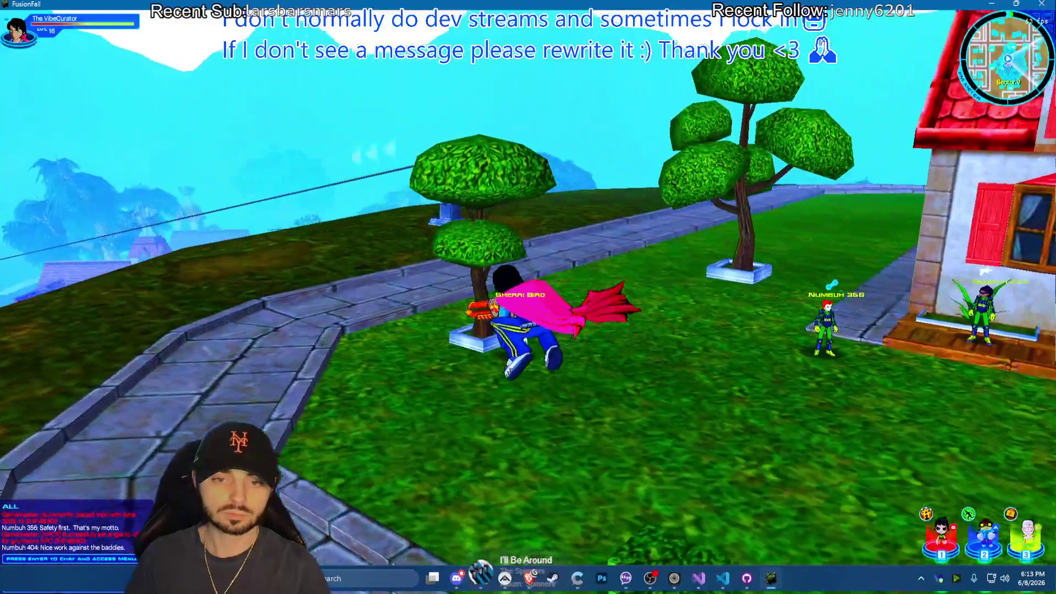
Jump the hedge to the porch, loop along the street and lawn and return over the hedge to the house
key(s)
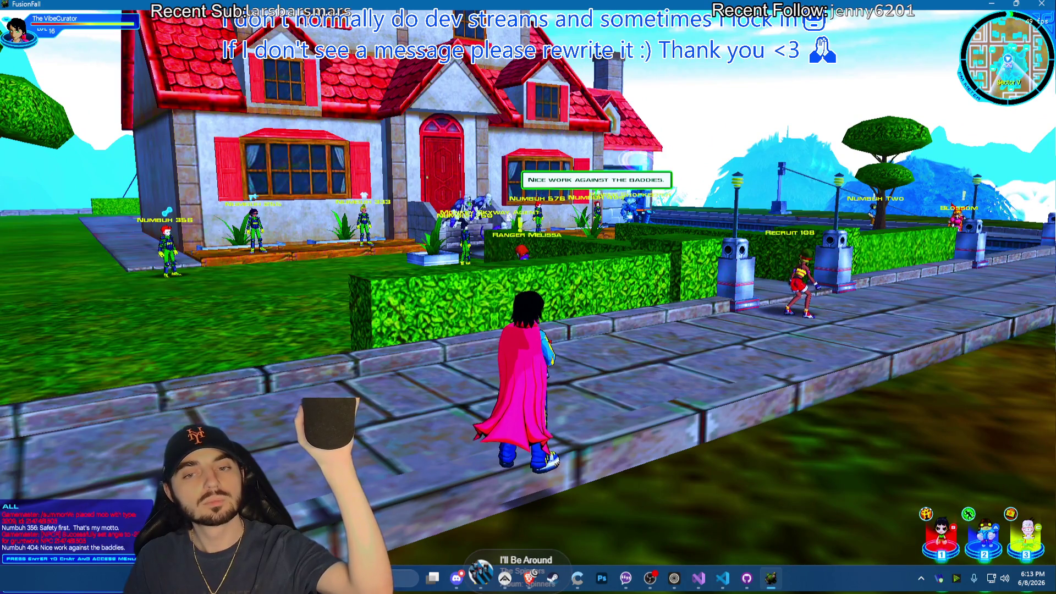
key(w)
key(space)
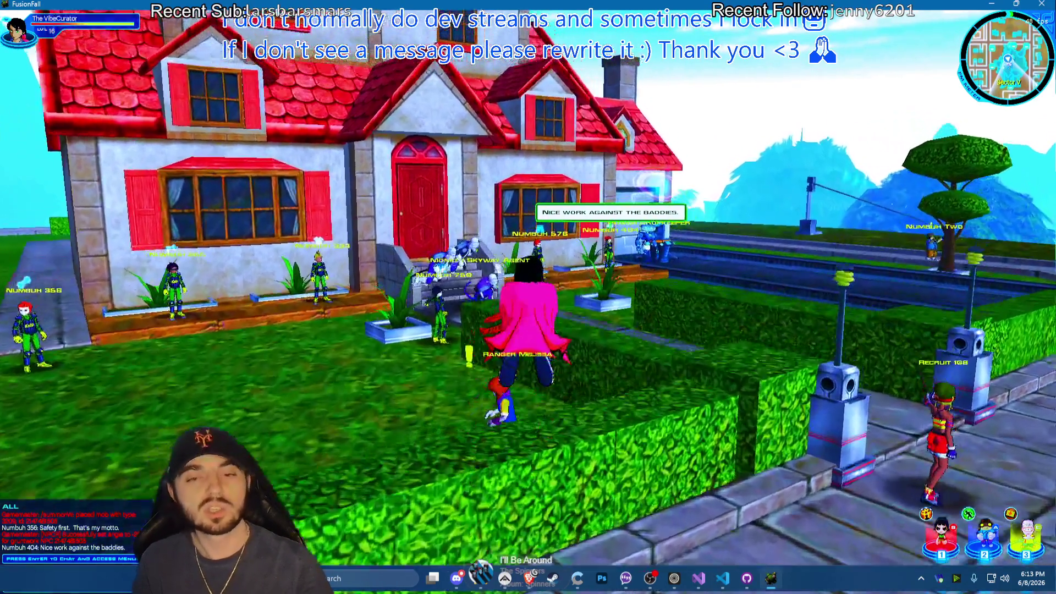
key(w)
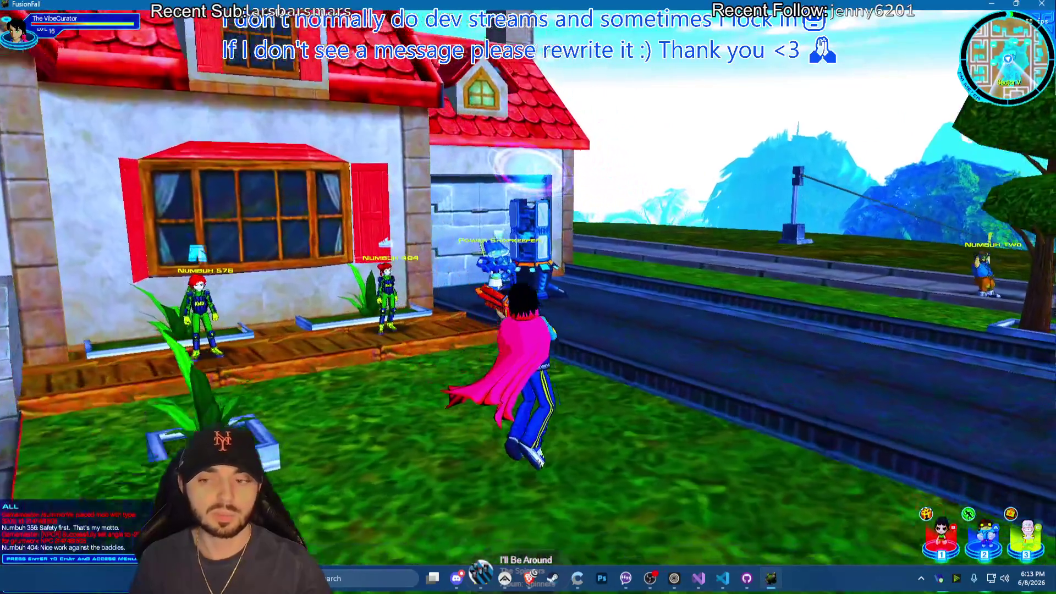
key(w)
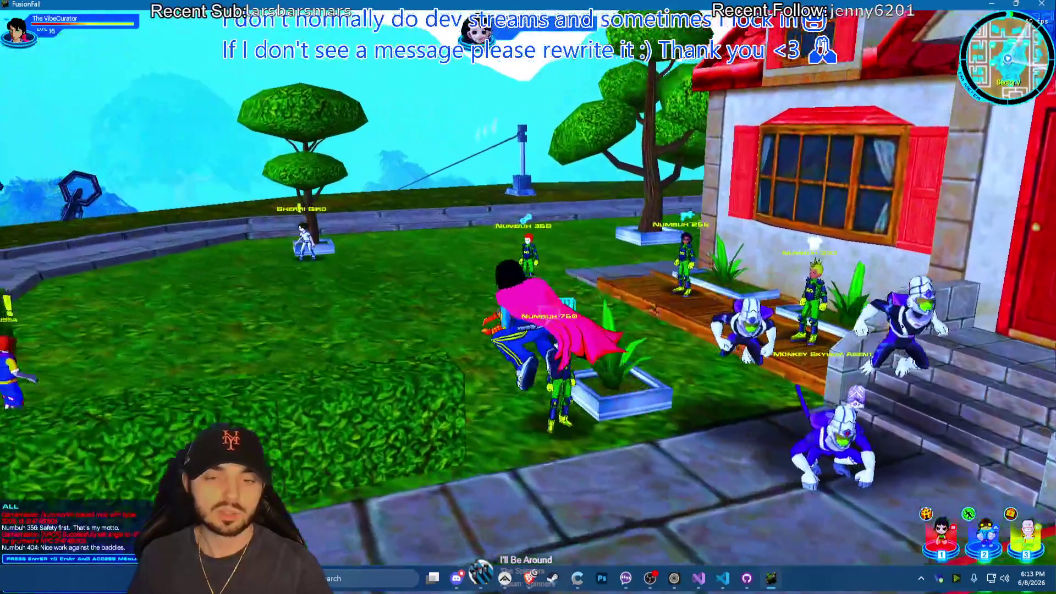
key(w)
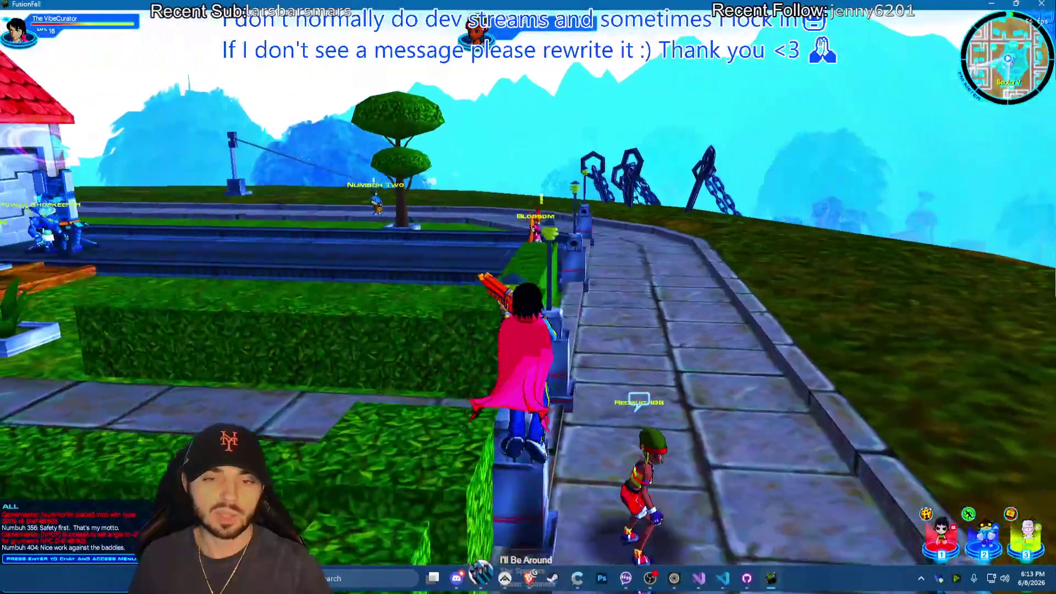
key(w)
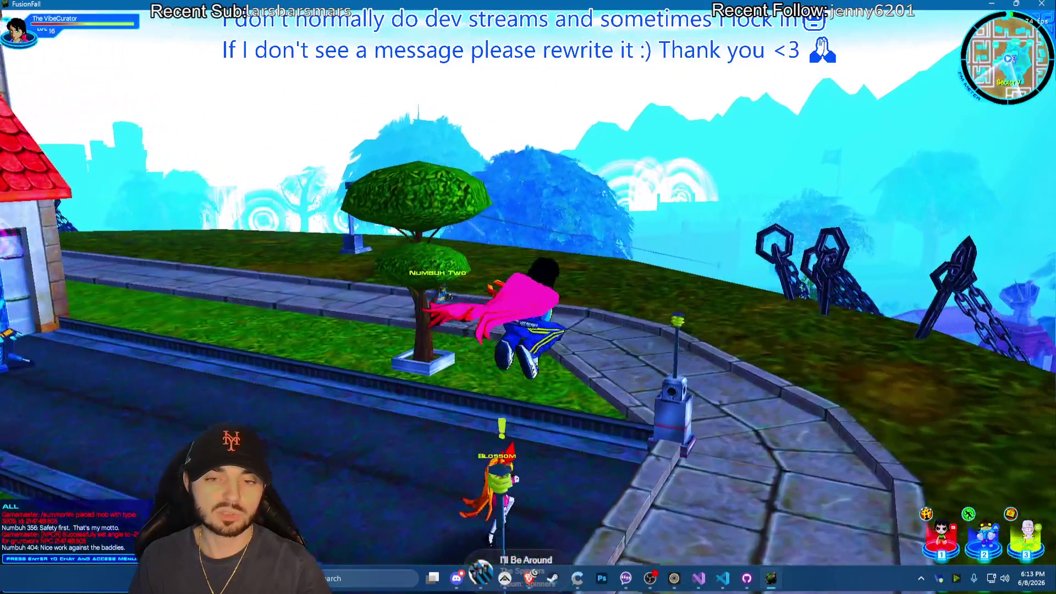
key(w)
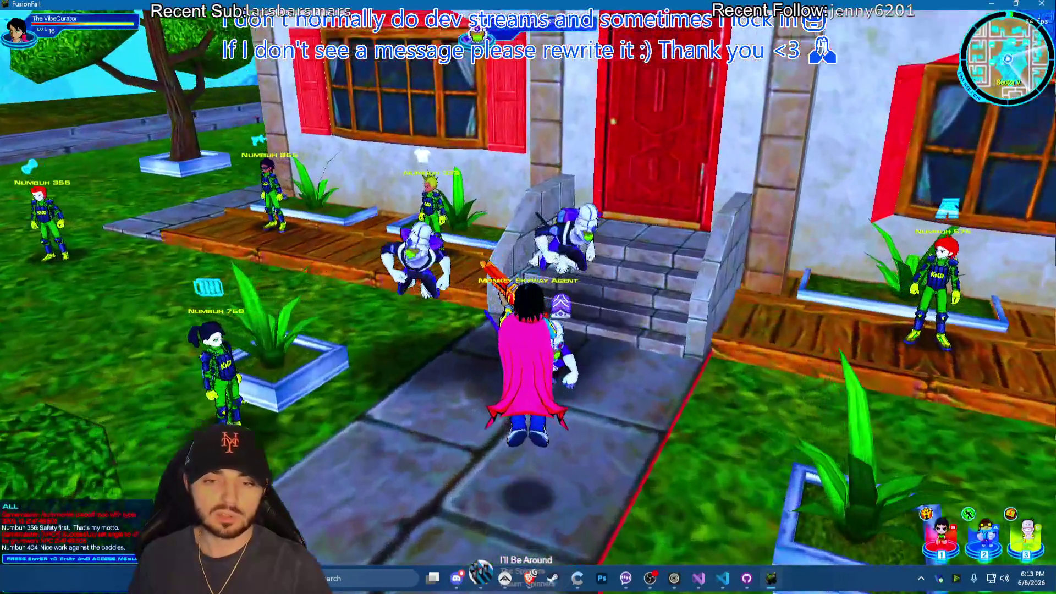
click(565, 347)
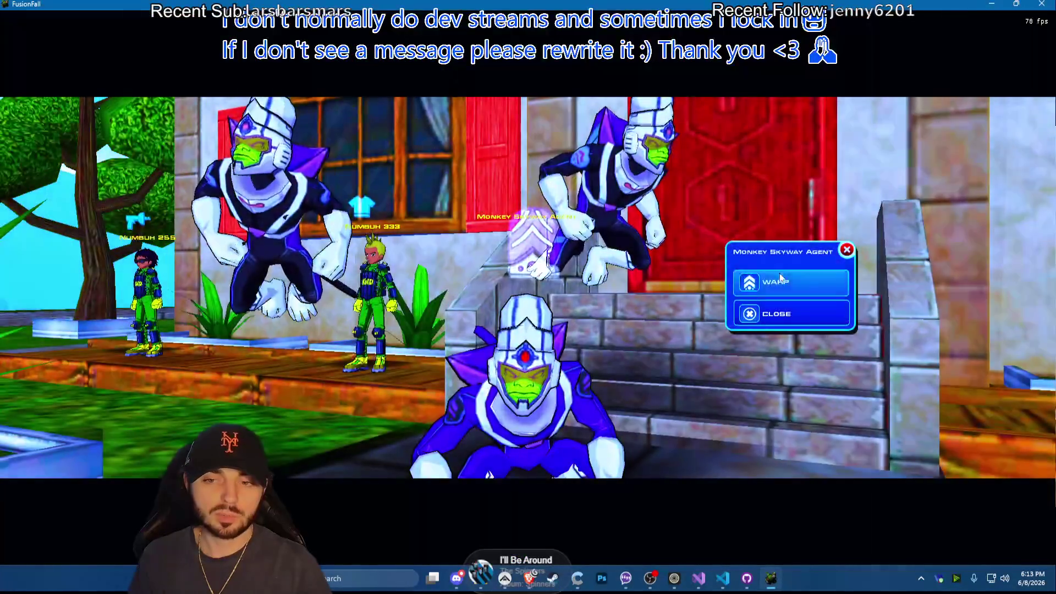
click(775, 281)
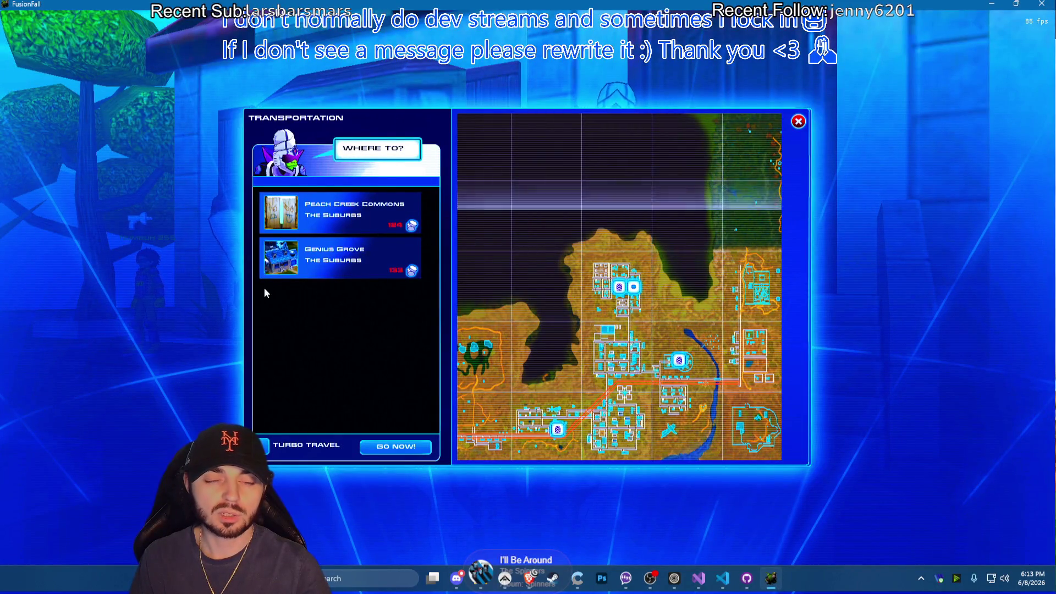
click(798, 122)
key(w)
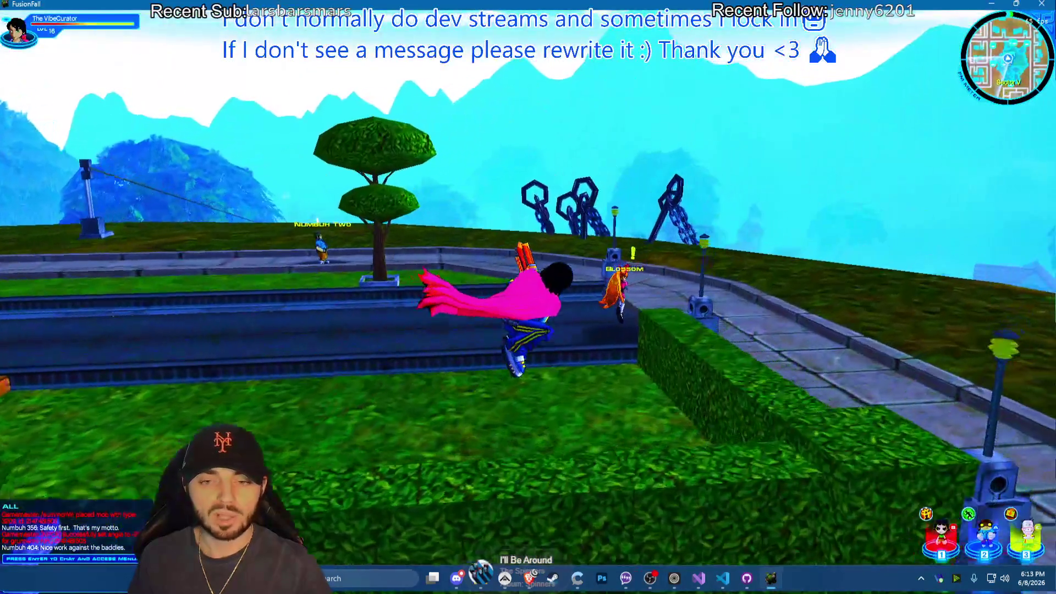
Run and jump along the road past the red house and Numbuh Two, hopping onto the hedge
key(s)
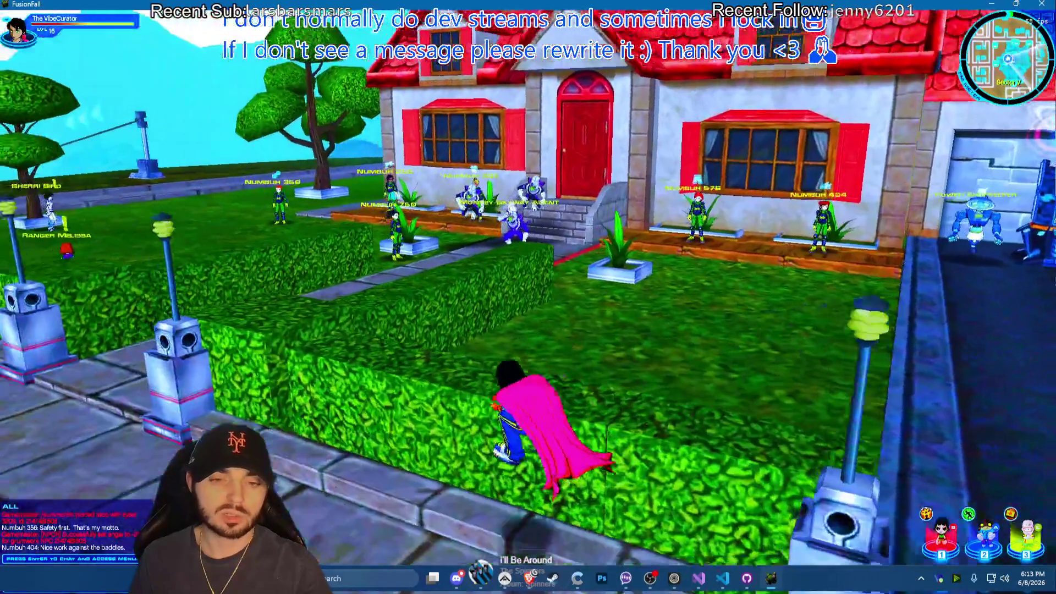
key(d)
key(space)
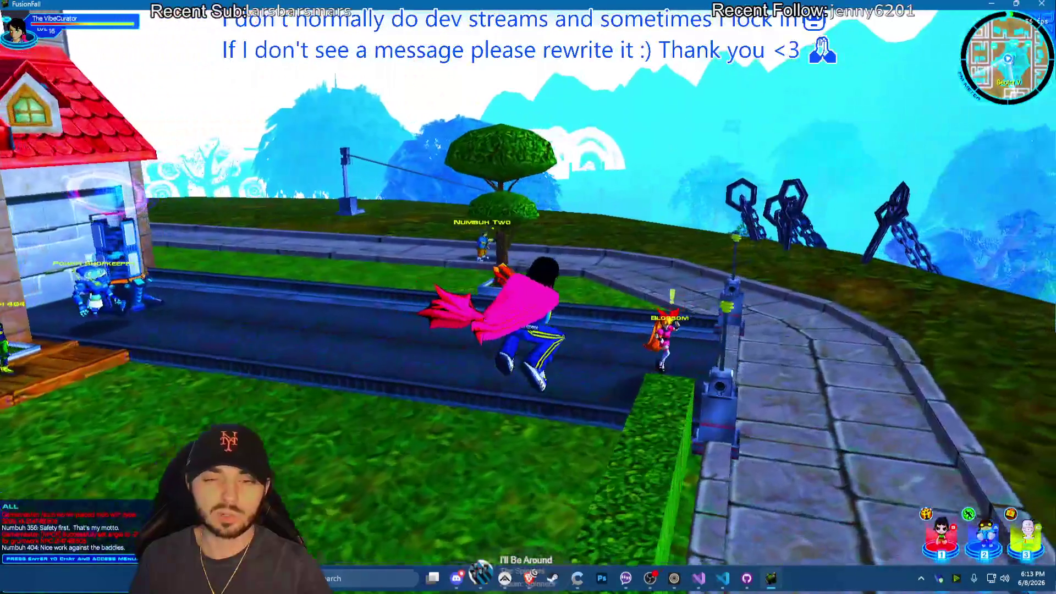
key(w)
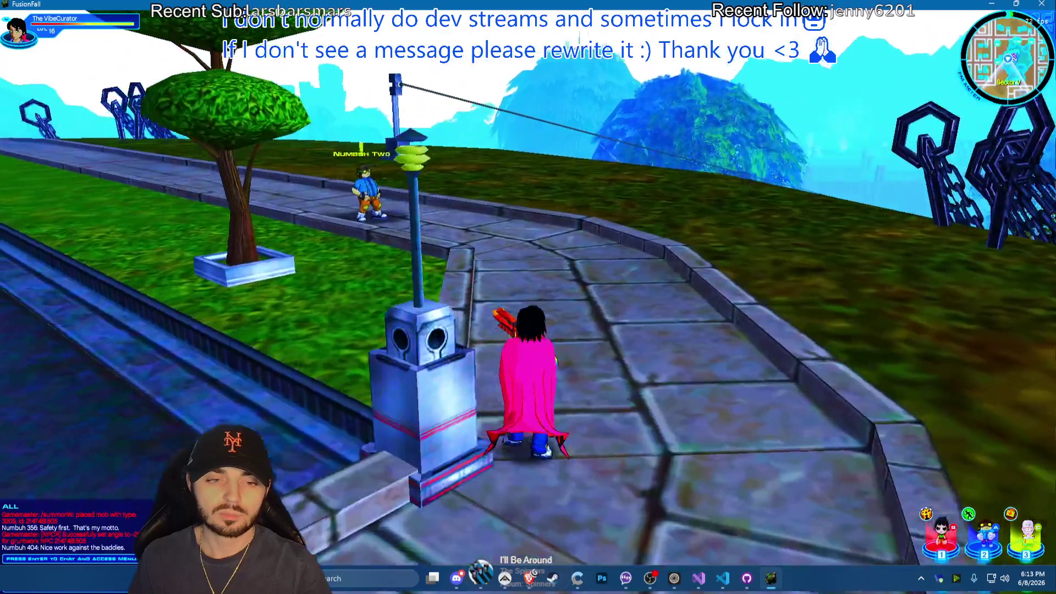
key(a)
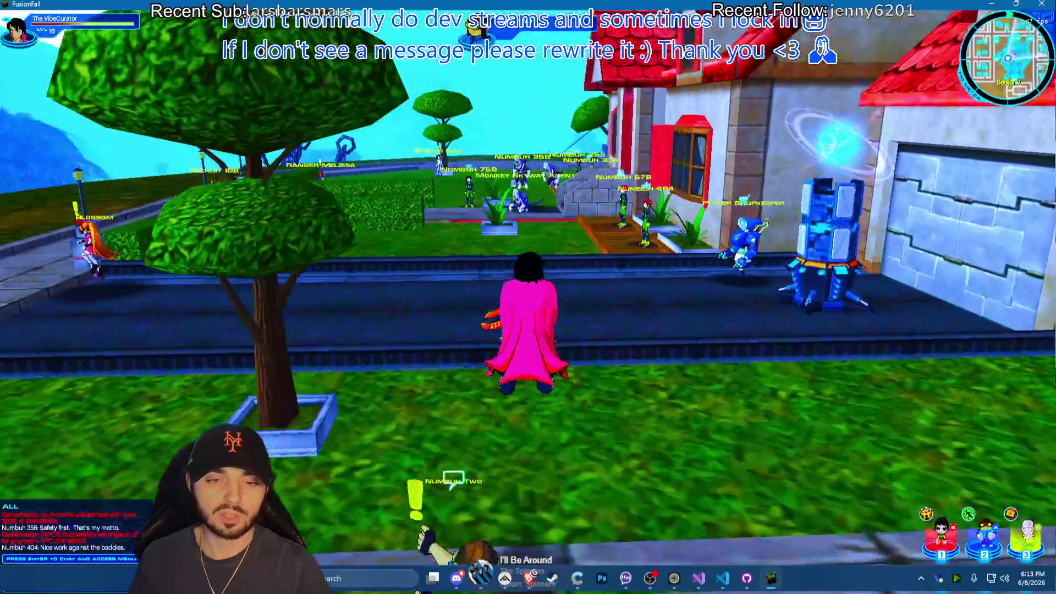
key(w)
key(space)
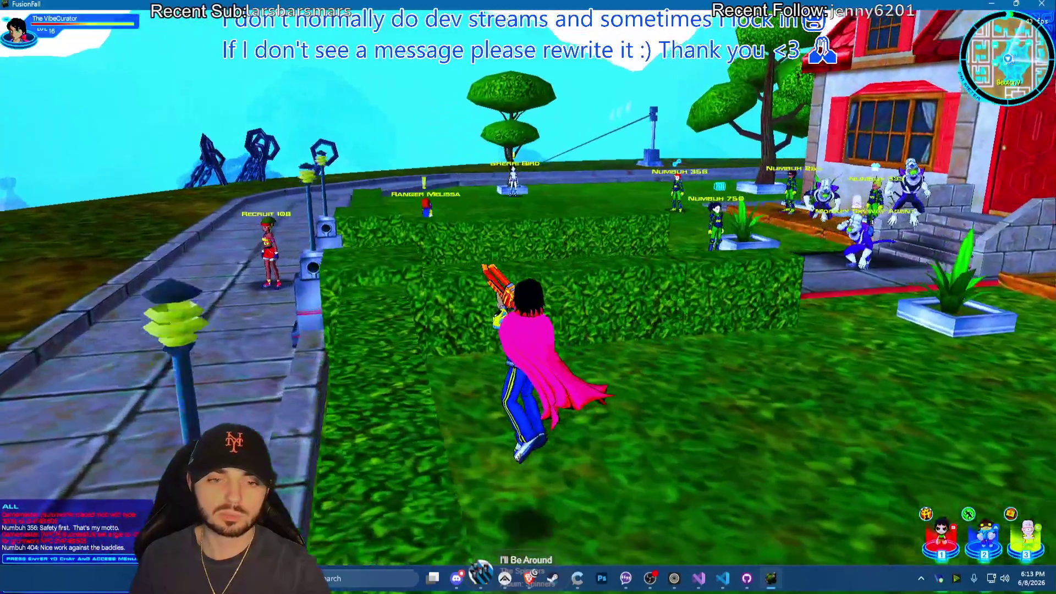
Run off the hedge across the lawn and road to the walkway, then bring up the game menu
key(d)
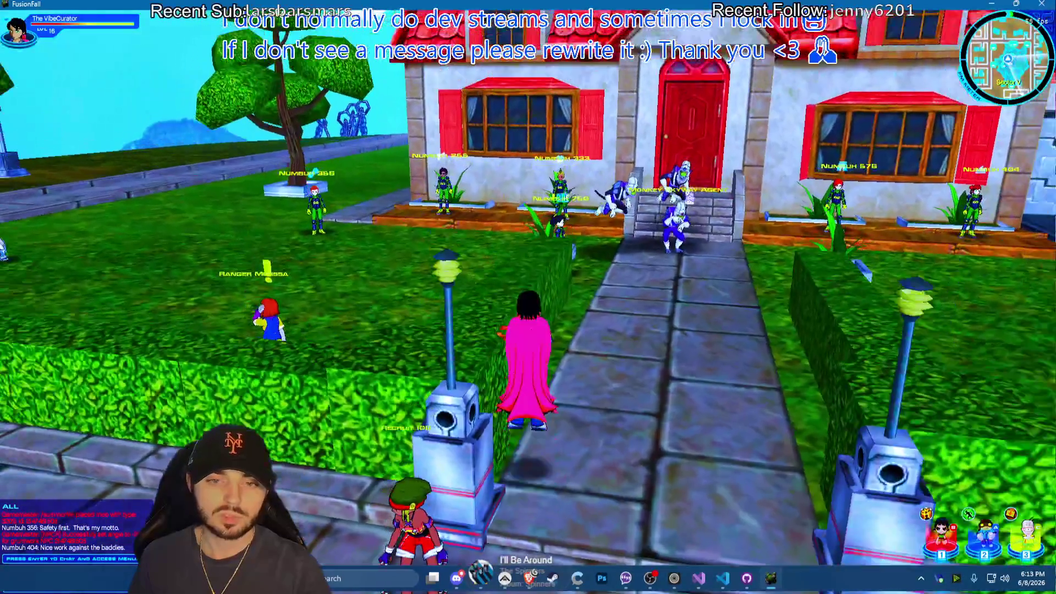
key(d)
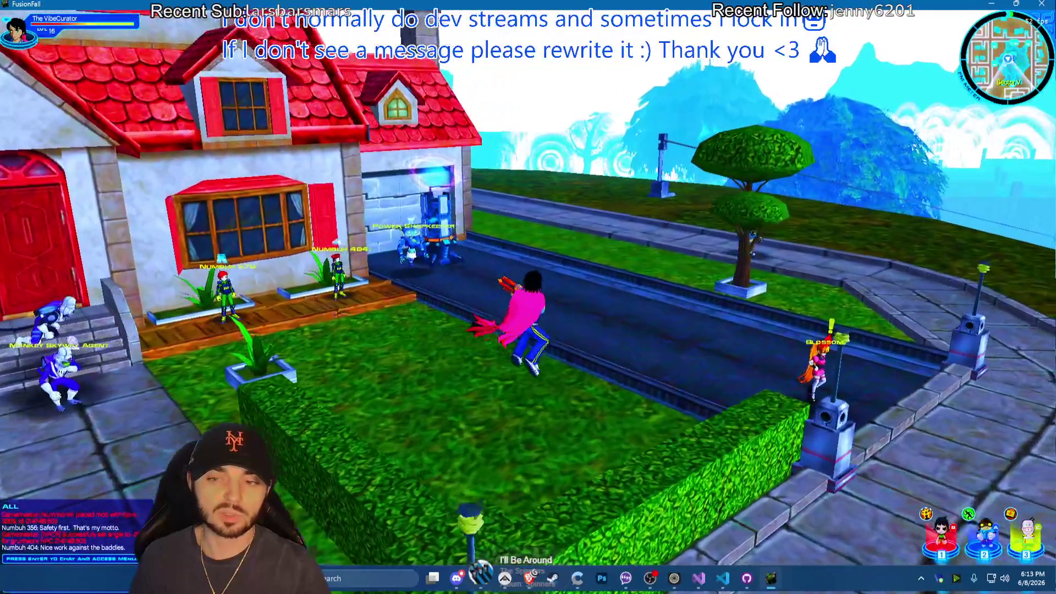
key(a)
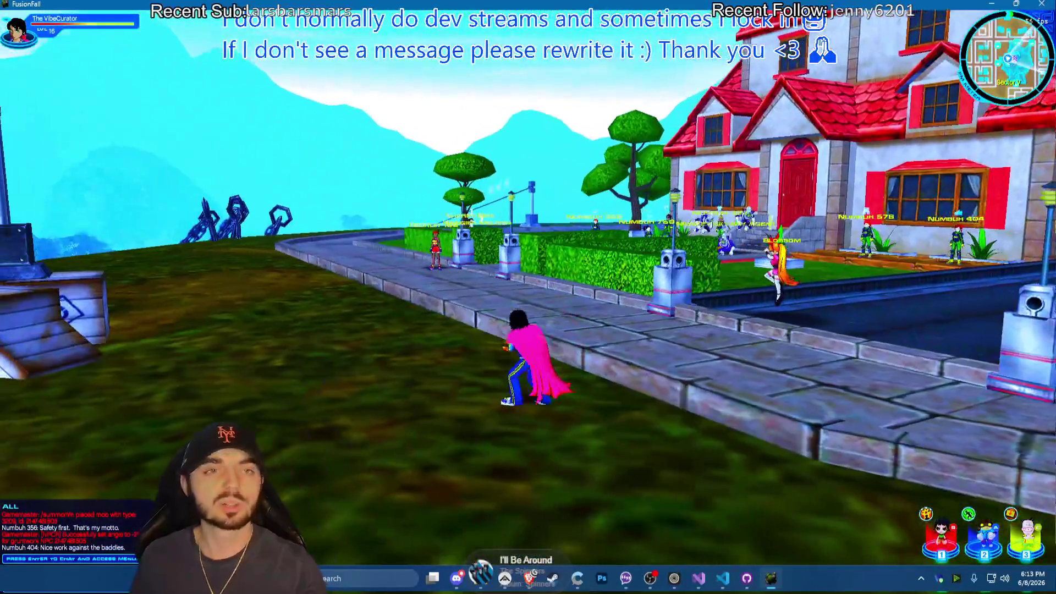
key(d)
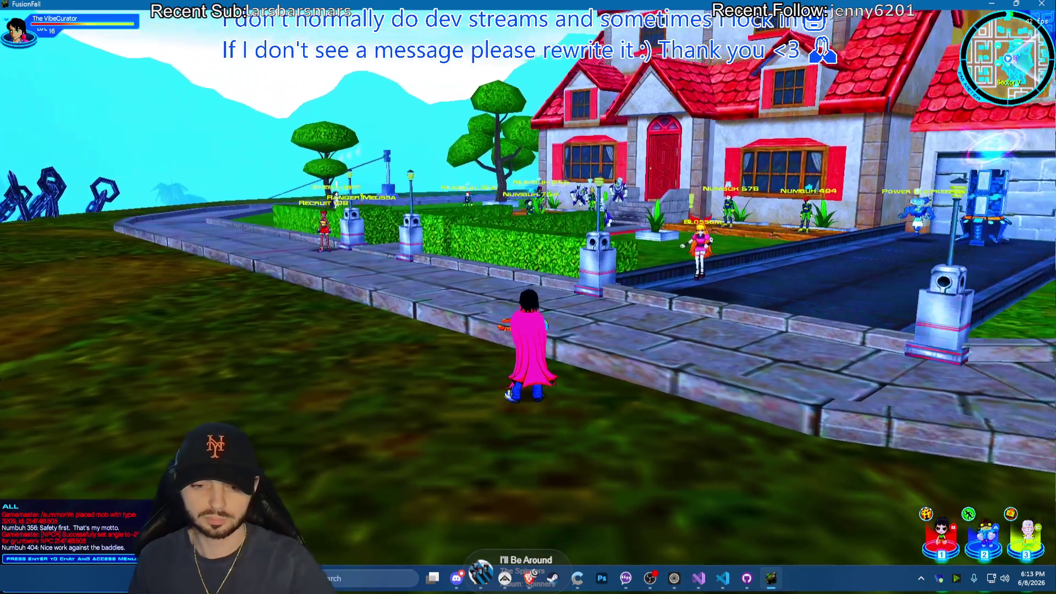
key(Escape)
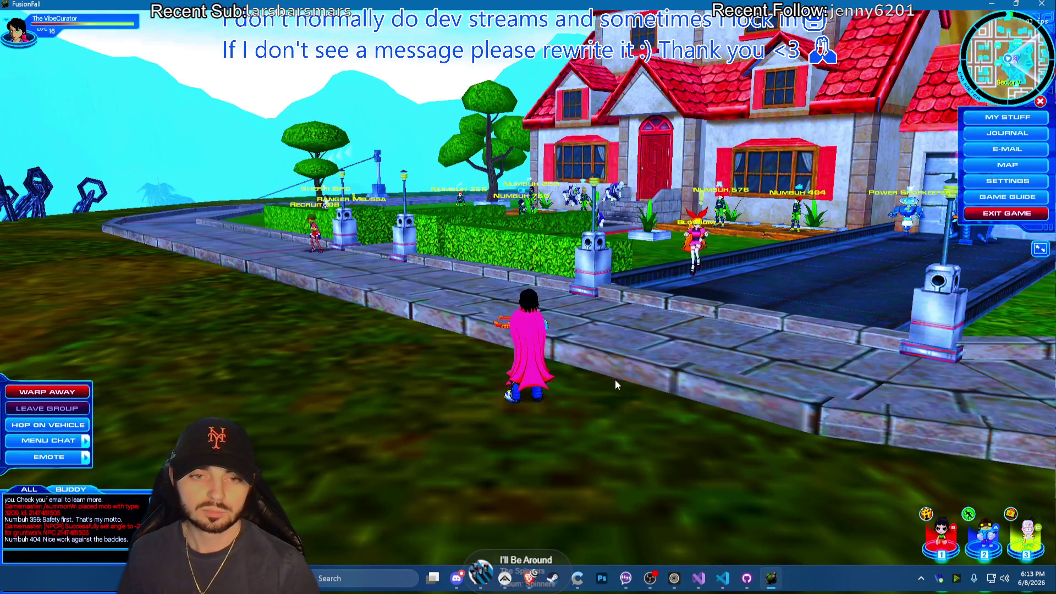
Check the PajamaFall server console in the browser, close the Twitch tab and alt-tab back to the game
click(534, 583)
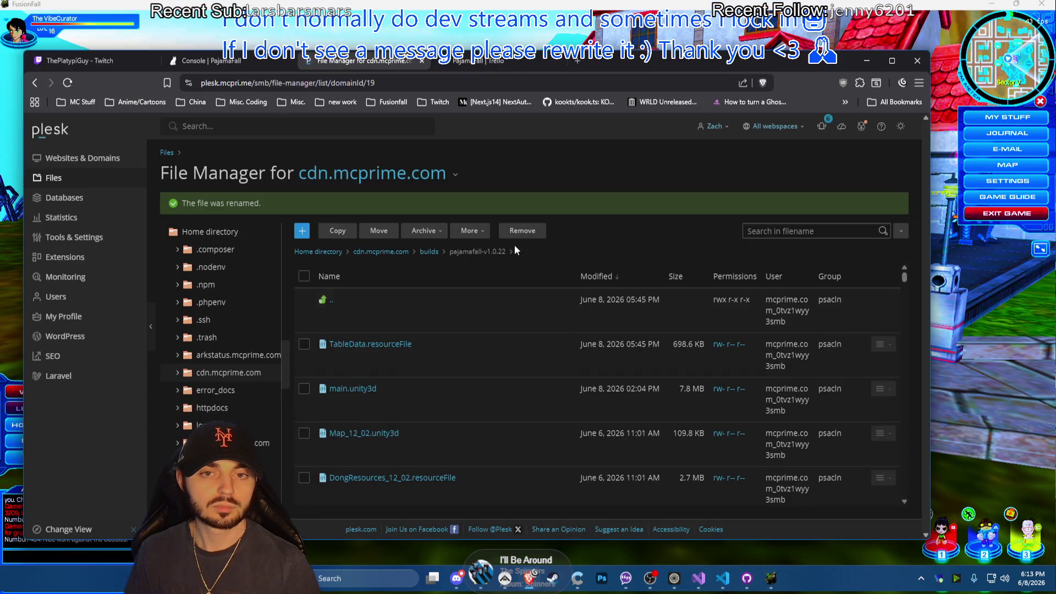
click(212, 63)
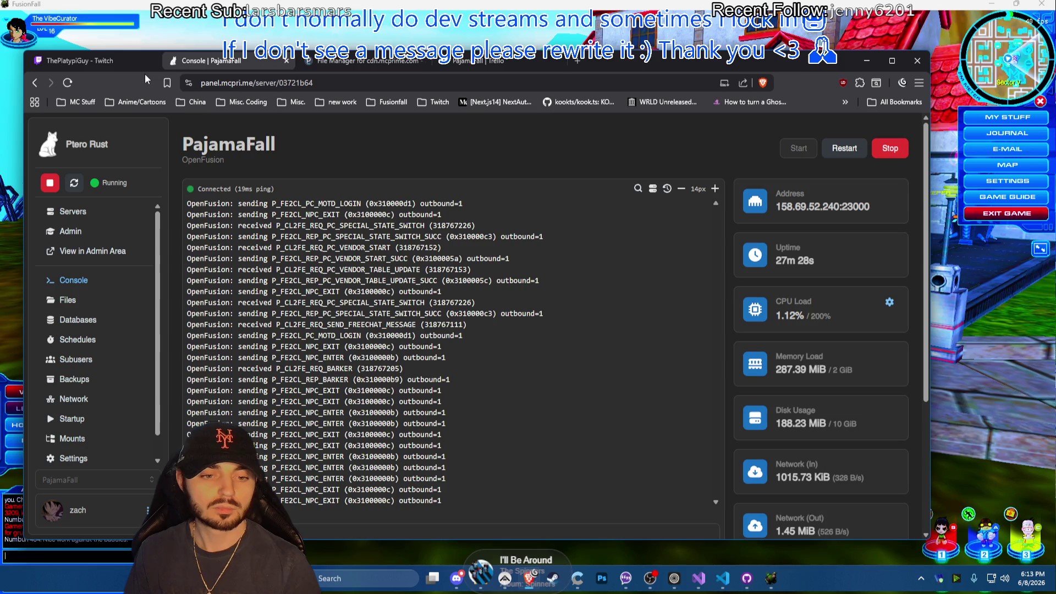
click(120, 63)
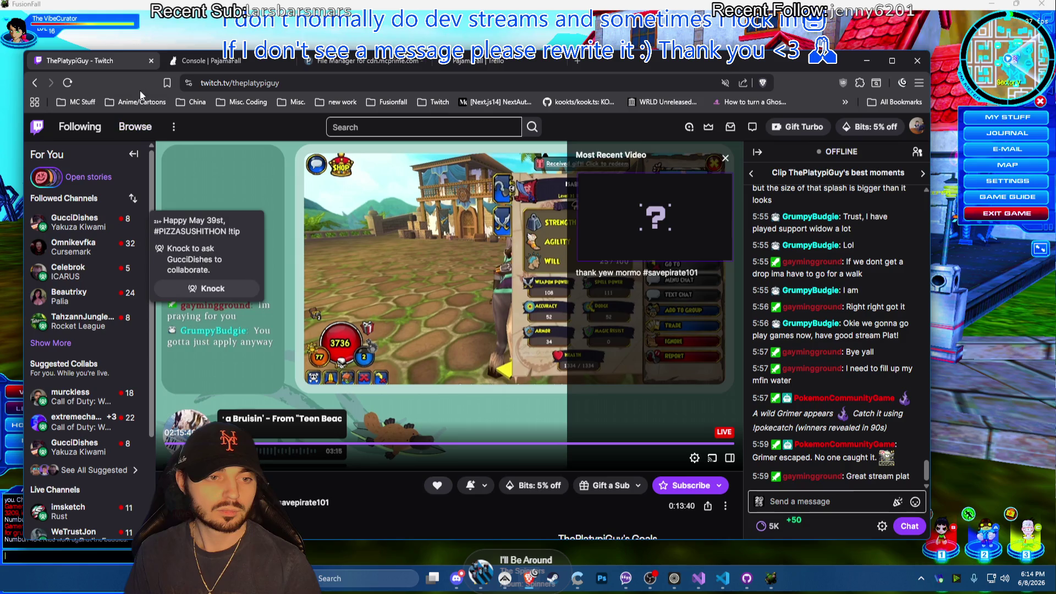
click(153, 64)
key(alt+Tab)
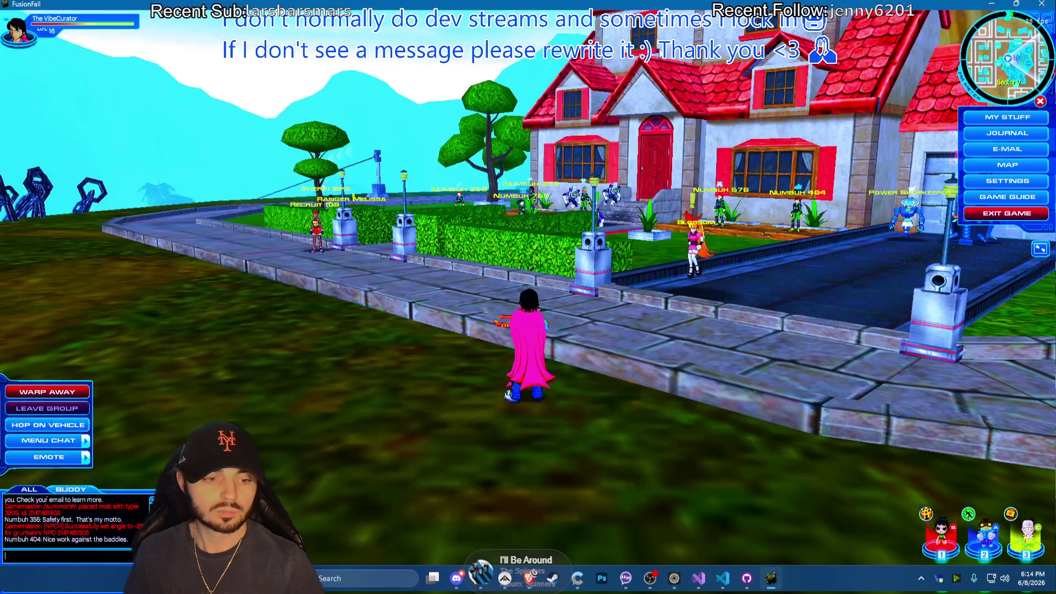
text(/)
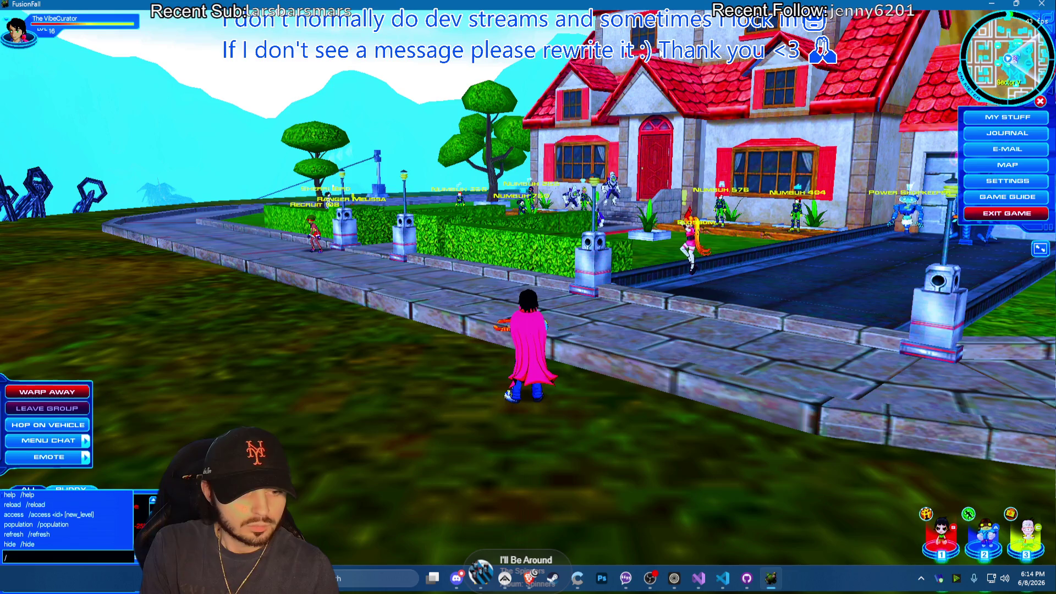
text(mss 100)
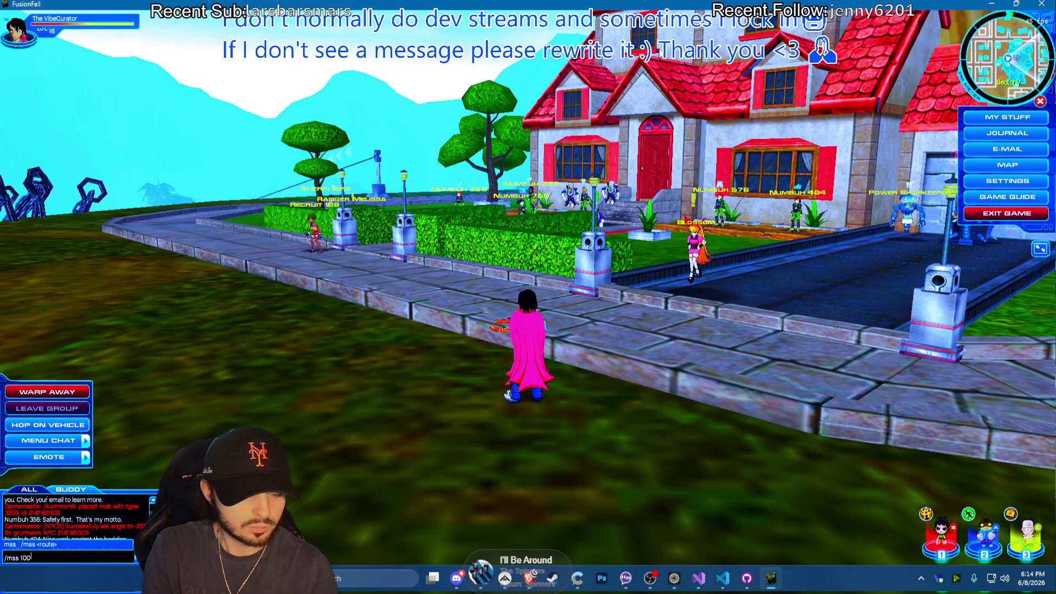
Send the /mss command from the chat suggestions, then switch over to GitHub Desktop
key(Return)
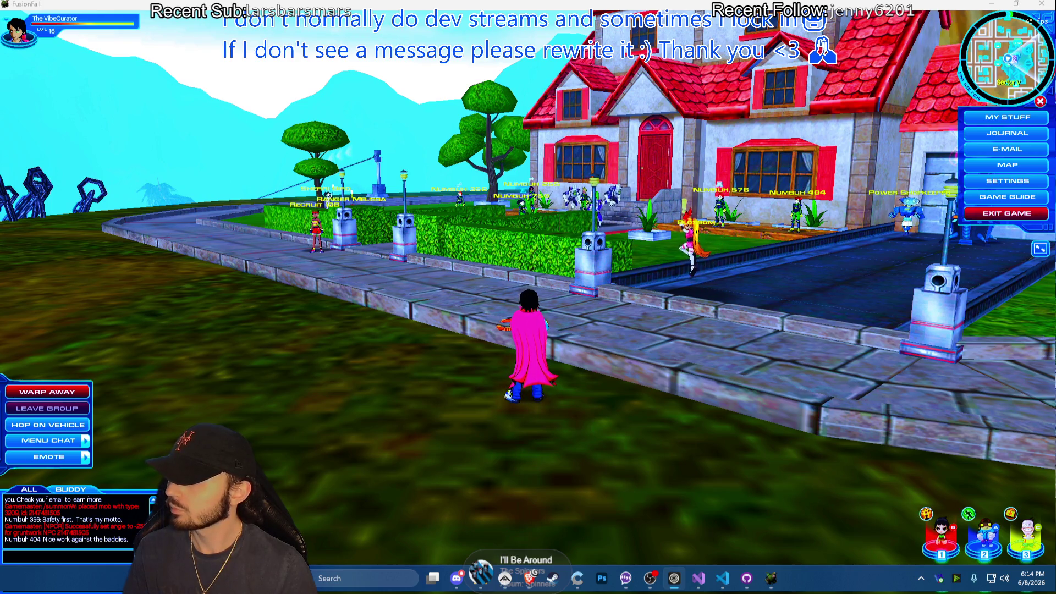
click(747, 578)
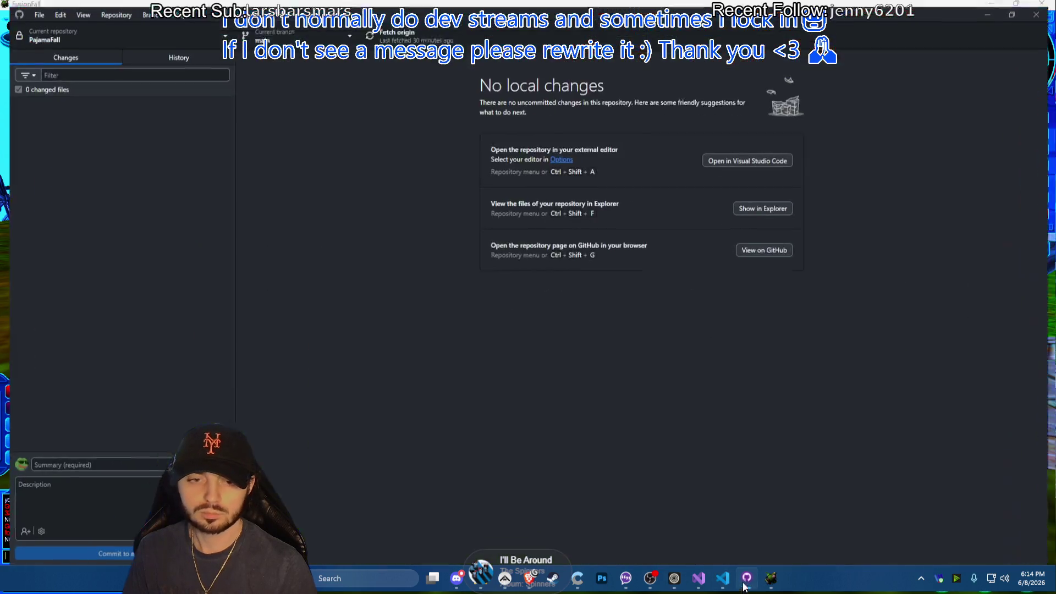
Switch to the OF-Client repository and inspect the sP_FE2CL_REP_COMMAND_LIST.cs and cnTrans.cs diffs
click(38, 27)
click(50, 277)
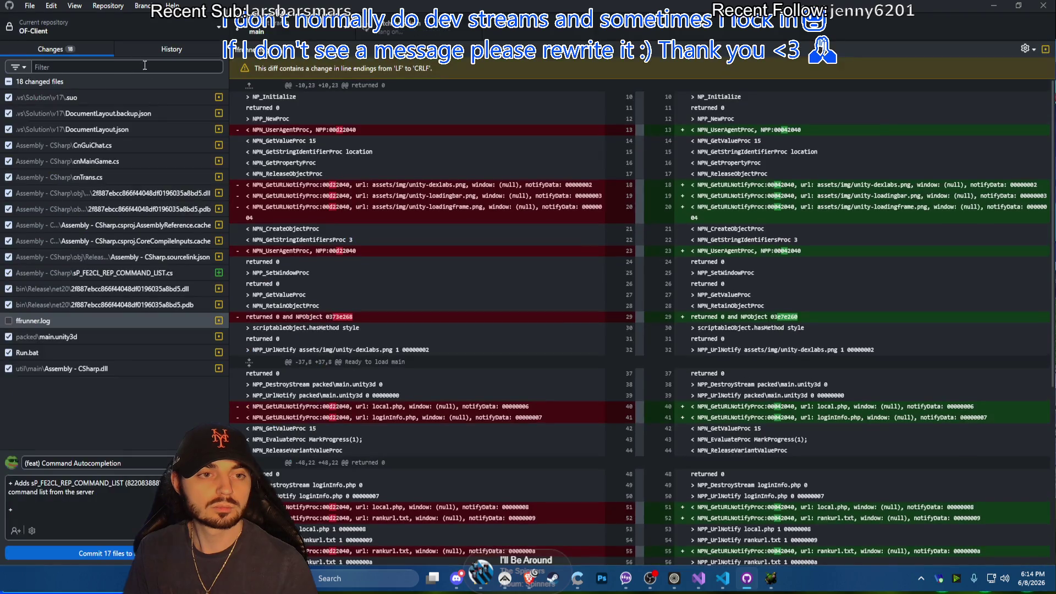
click(172, 273)
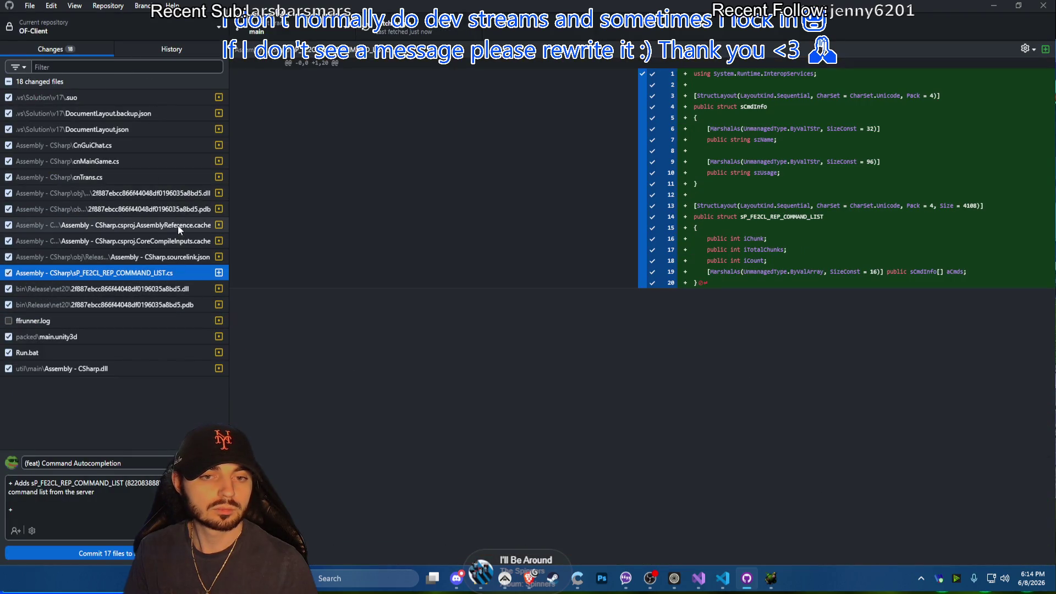
click(173, 172)
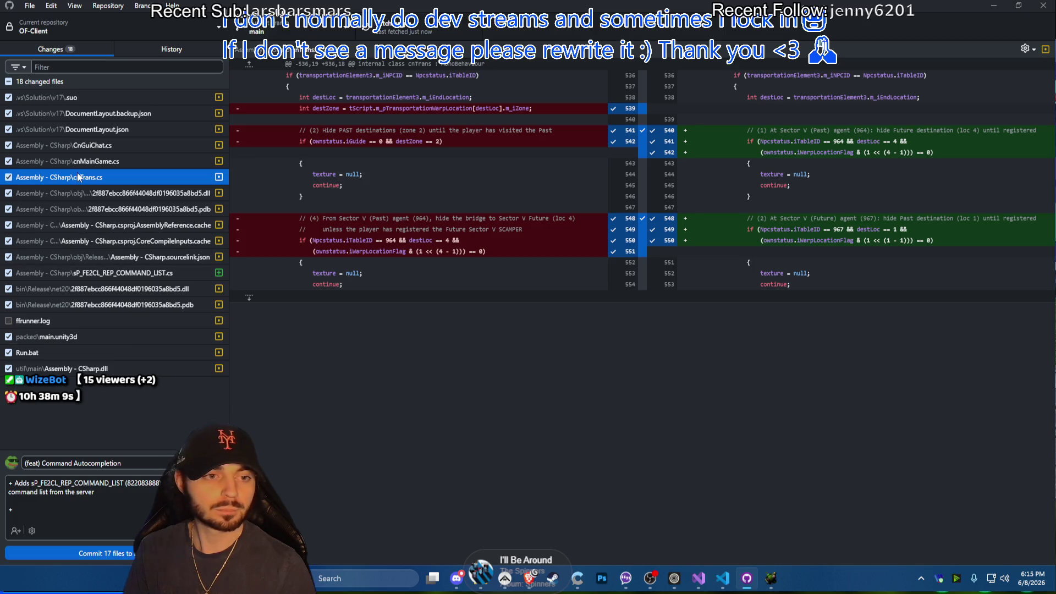
Glance at History, review CnGuiChat.cs, cnMainGame.cs and cnTrans.cs changes, then resume the commit summary
click(157, 53)
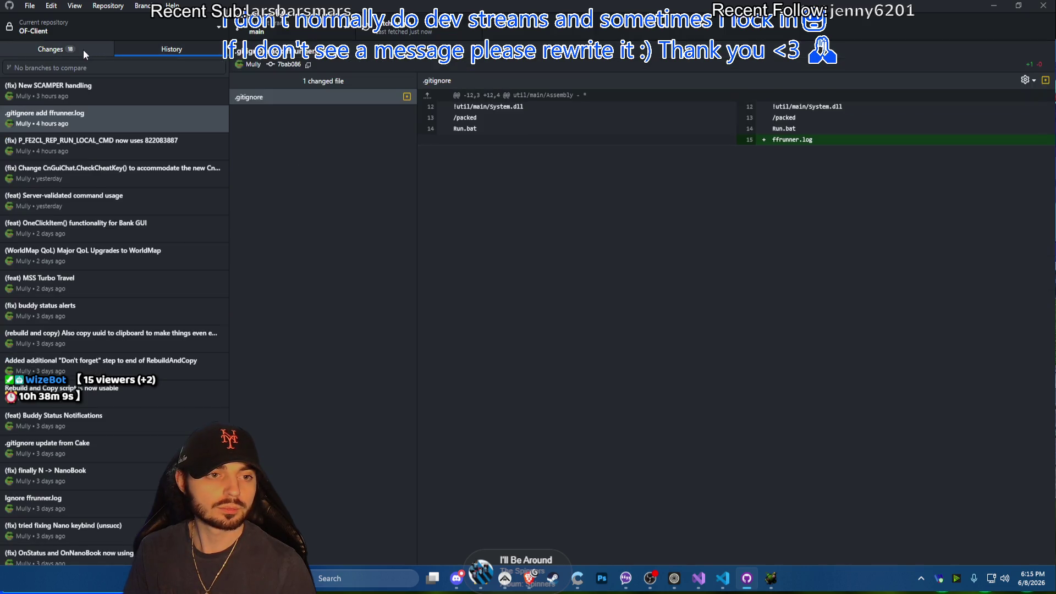
click(62, 50)
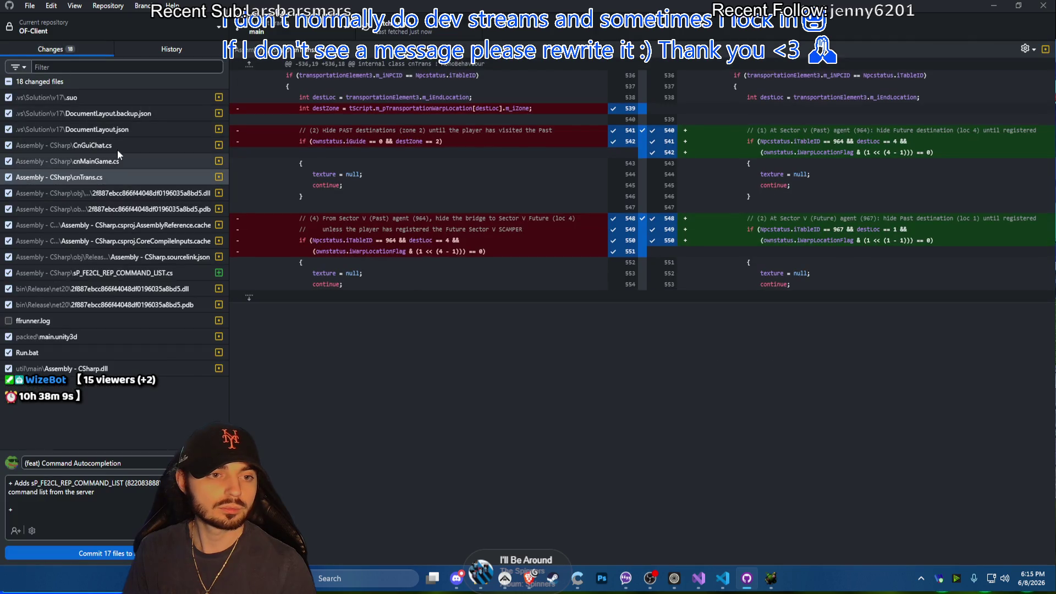
click(99, 158)
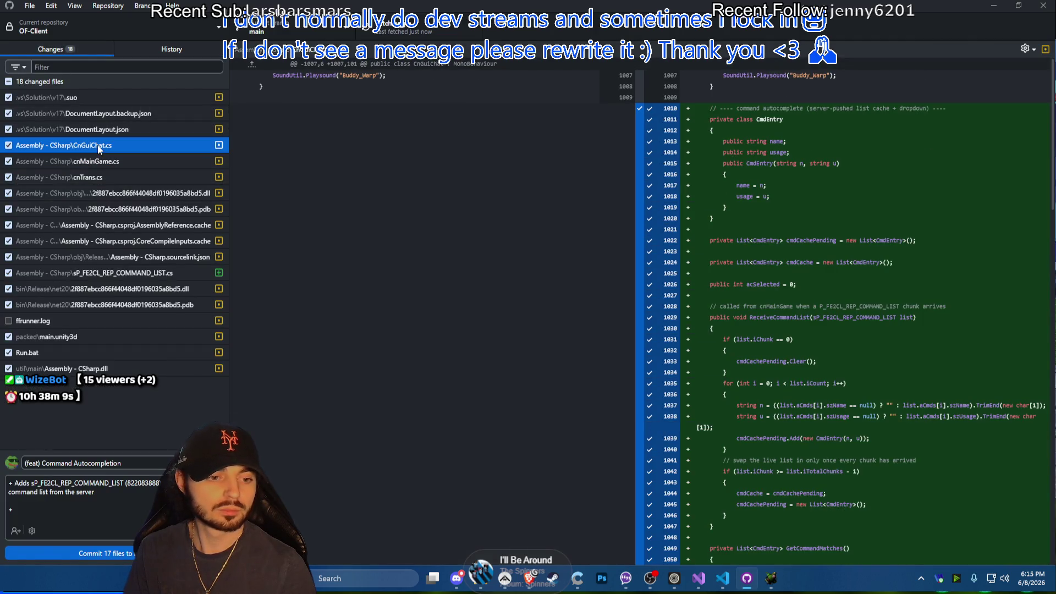
click(101, 160)
click(102, 177)
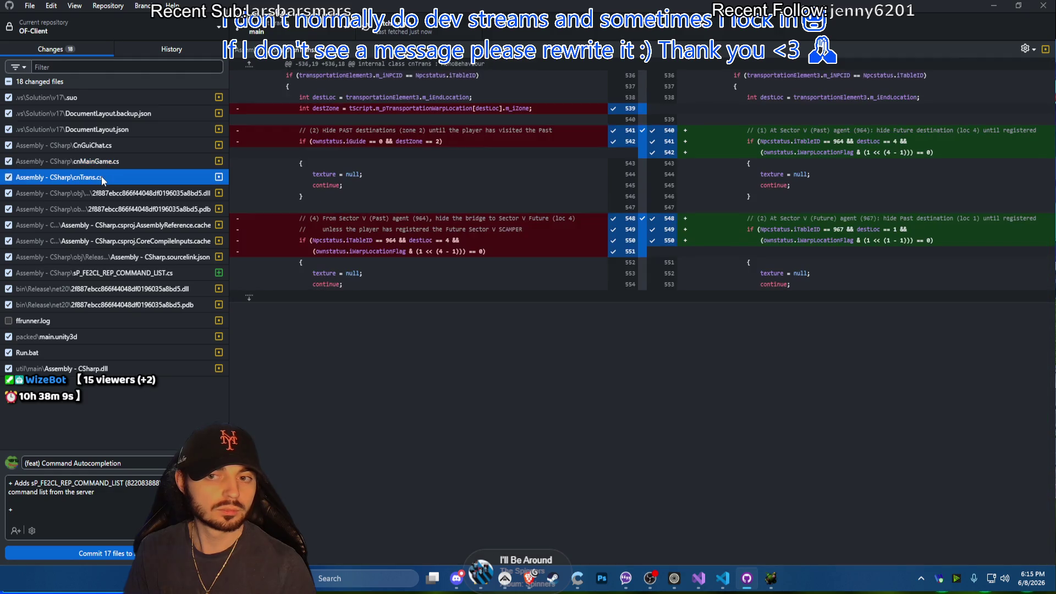
click(4, 508)
text(+)
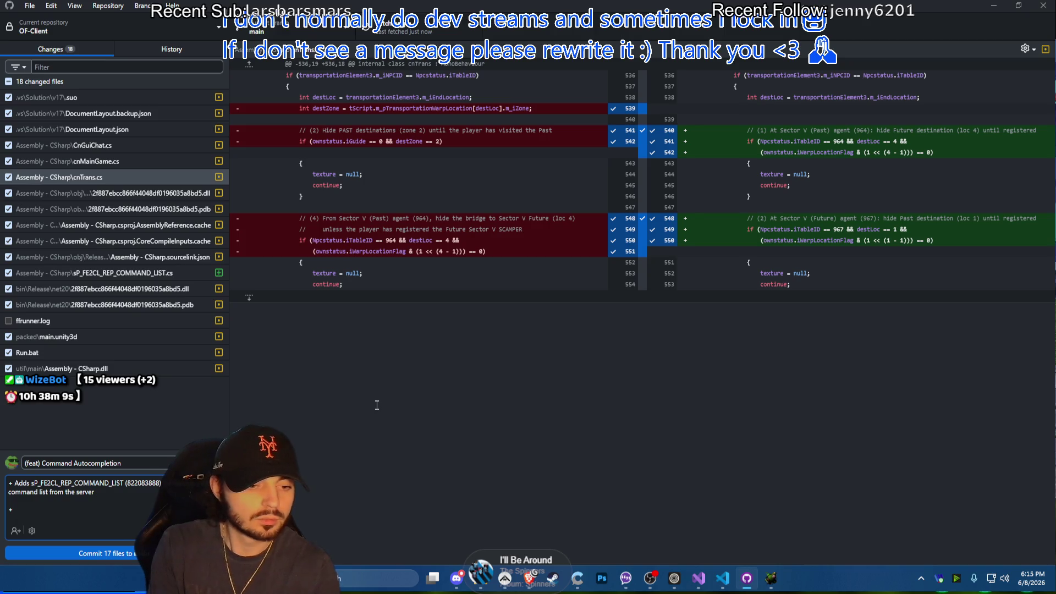
click(152, 465)
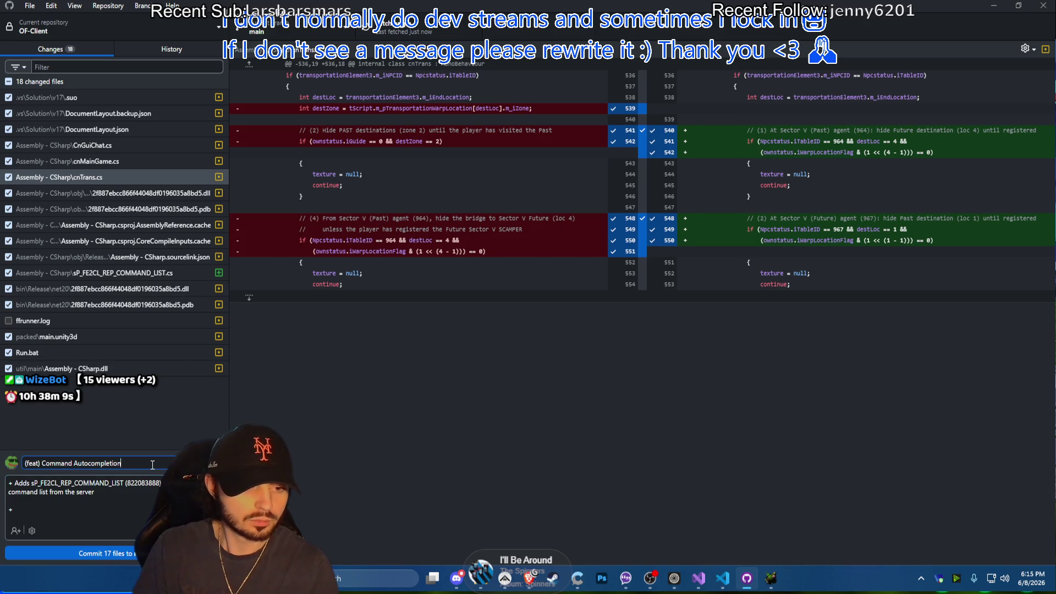
text( + Hide new loca)
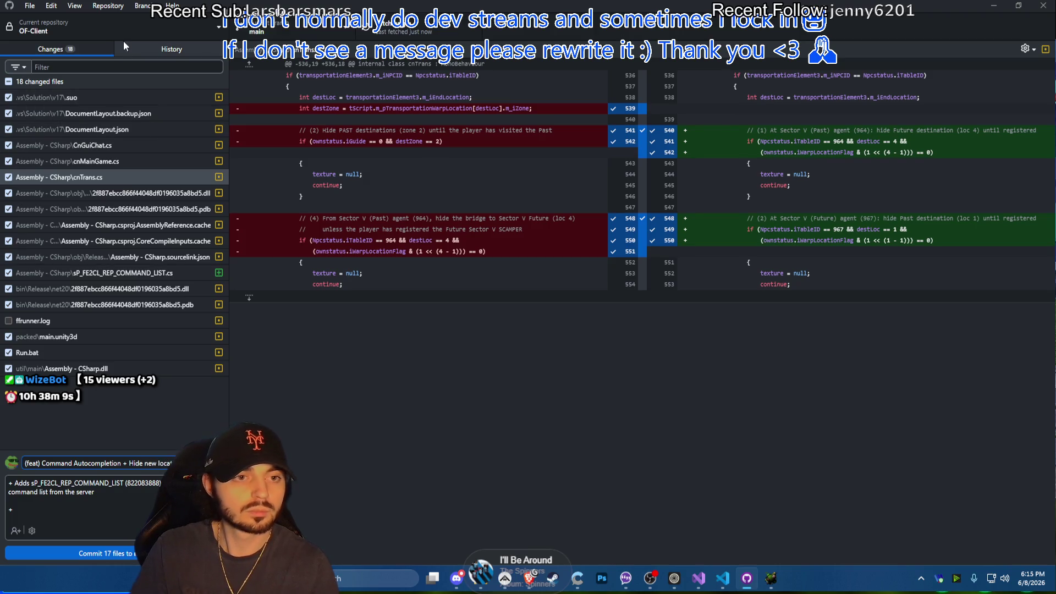
Check History, return to Changes and append the 'Hide new locations' item to the commit summary
click(123, 47)
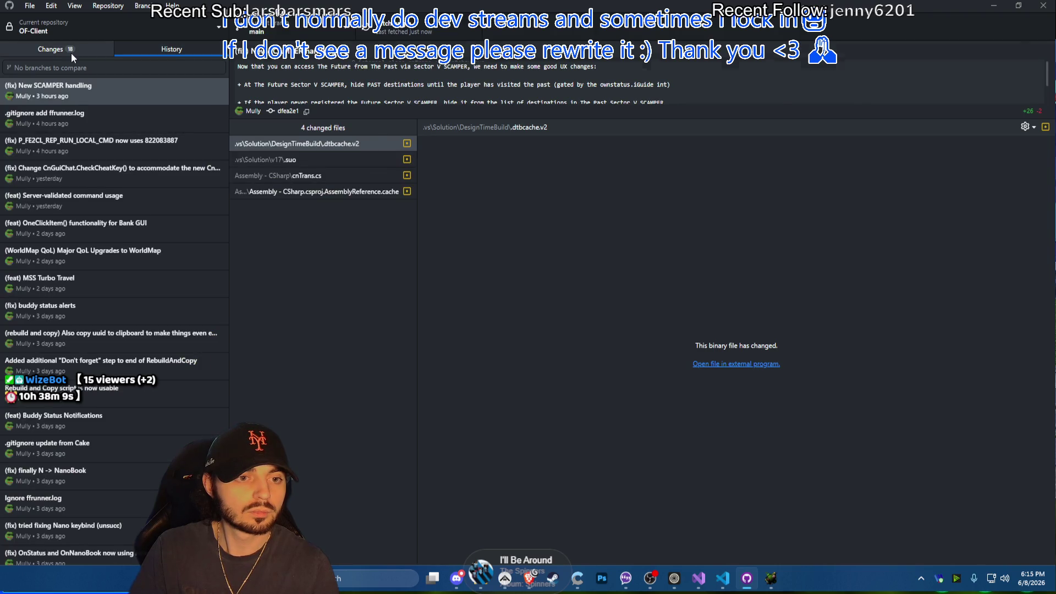
click(72, 53)
click(207, 464)
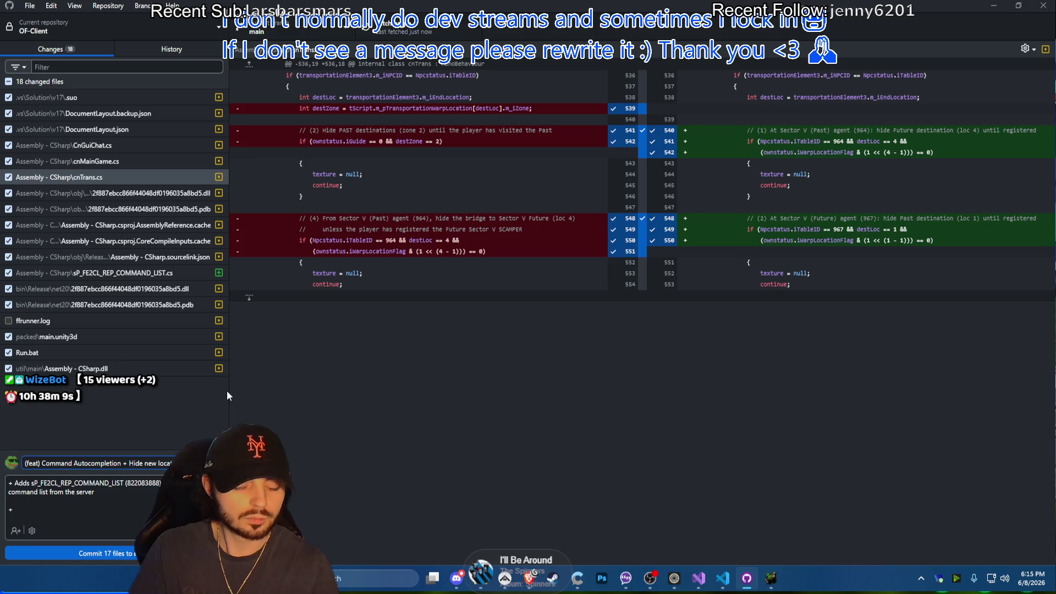
key(End)
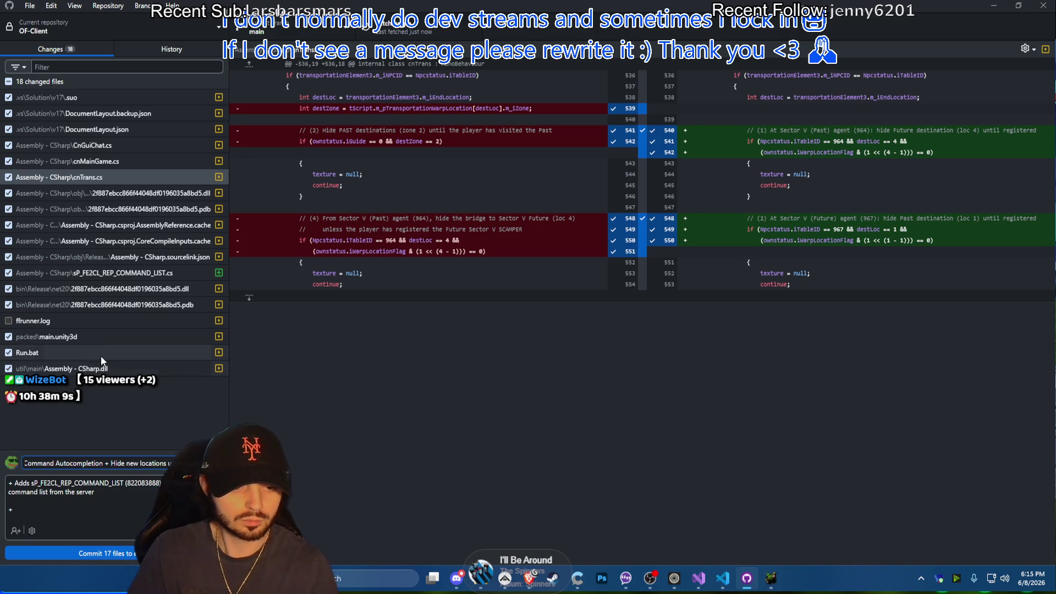
Add a description bullet on completely hiding the Sector V <-> Sector V connection until registered
key(Tab)
key(Return)
key(Return)
key(Up)
key(Up)
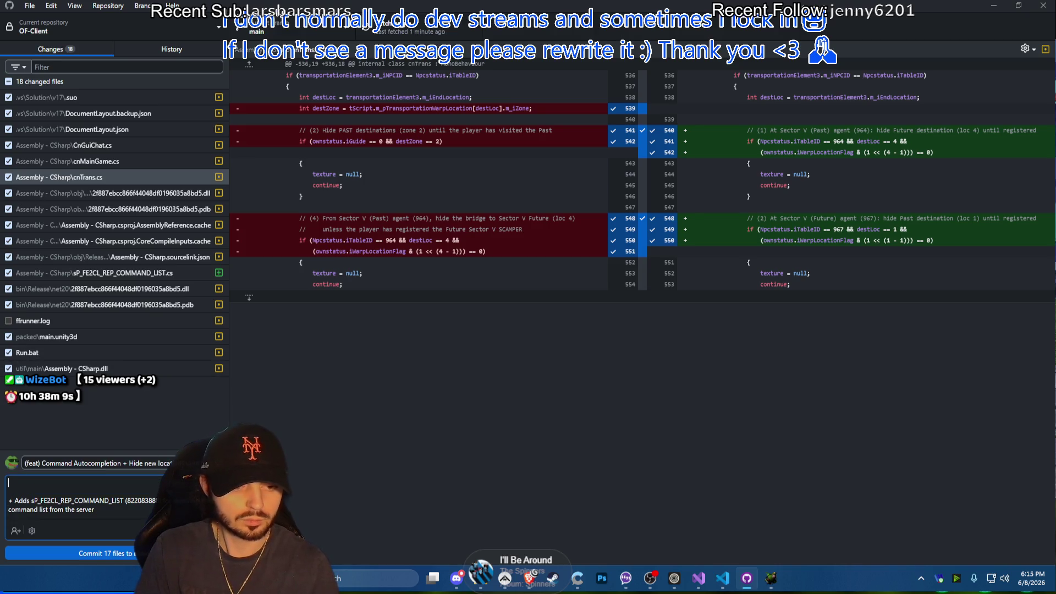
text(+ Hide the )
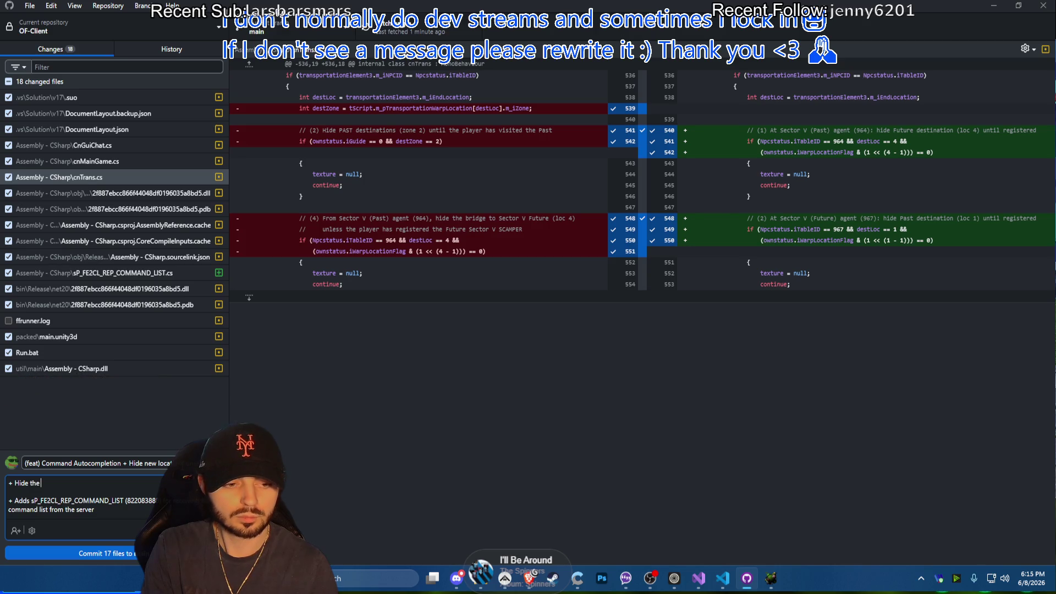
text(S)
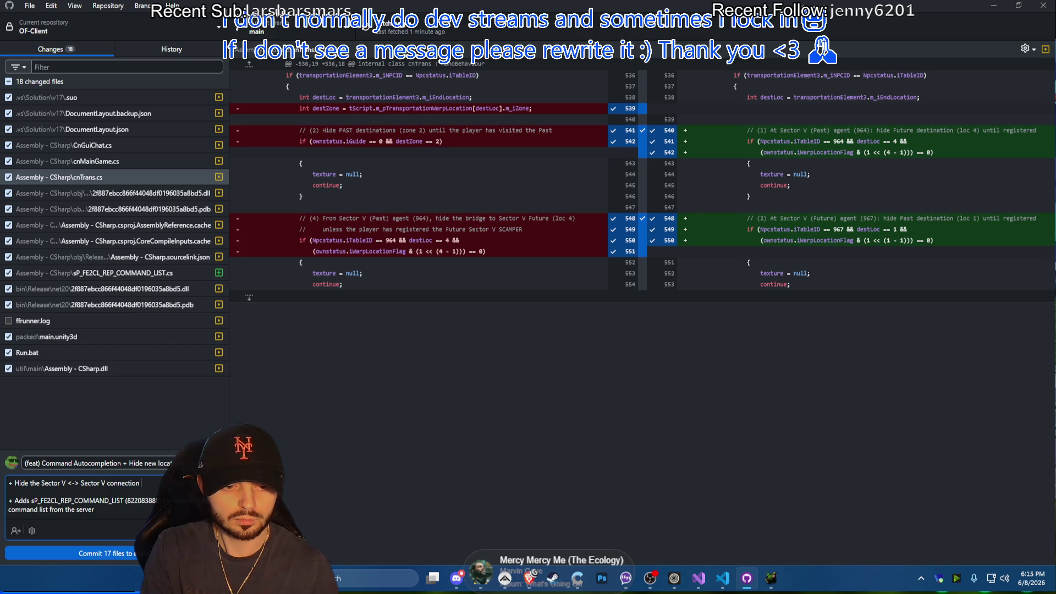
text(il re)
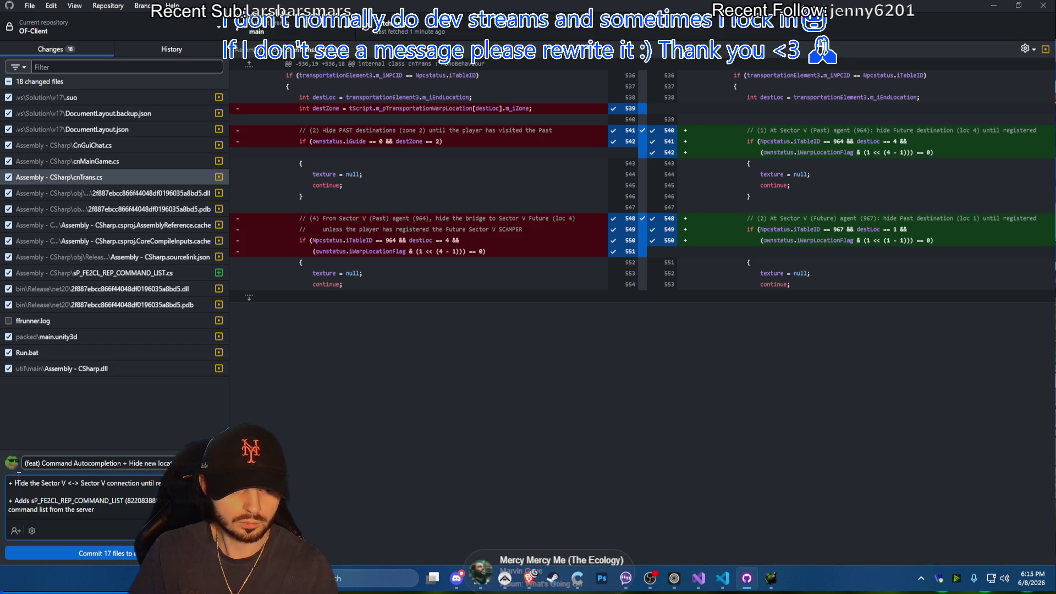
text(Completely hide t)
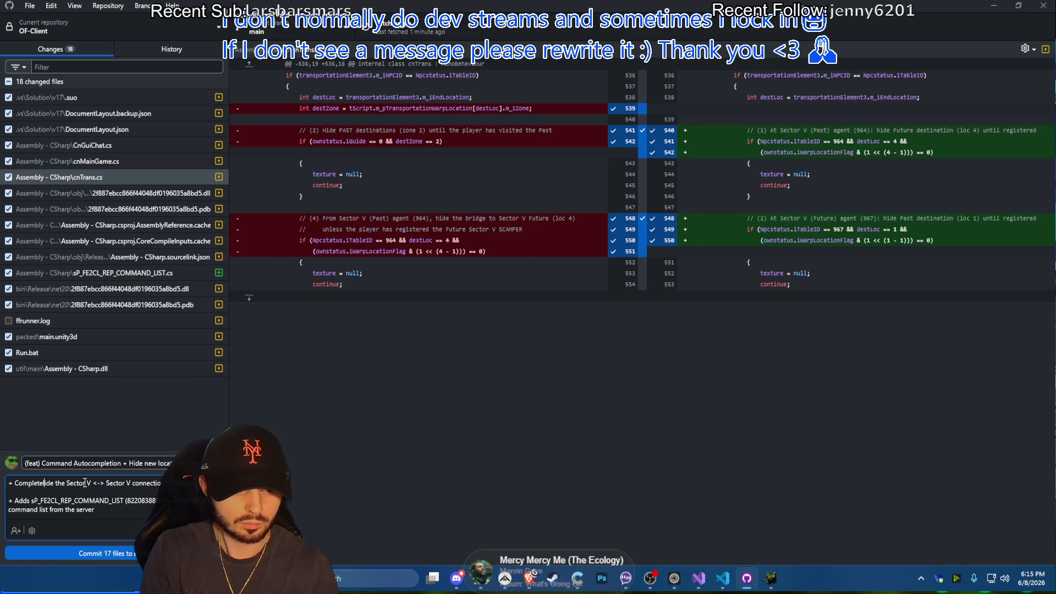
text(h)
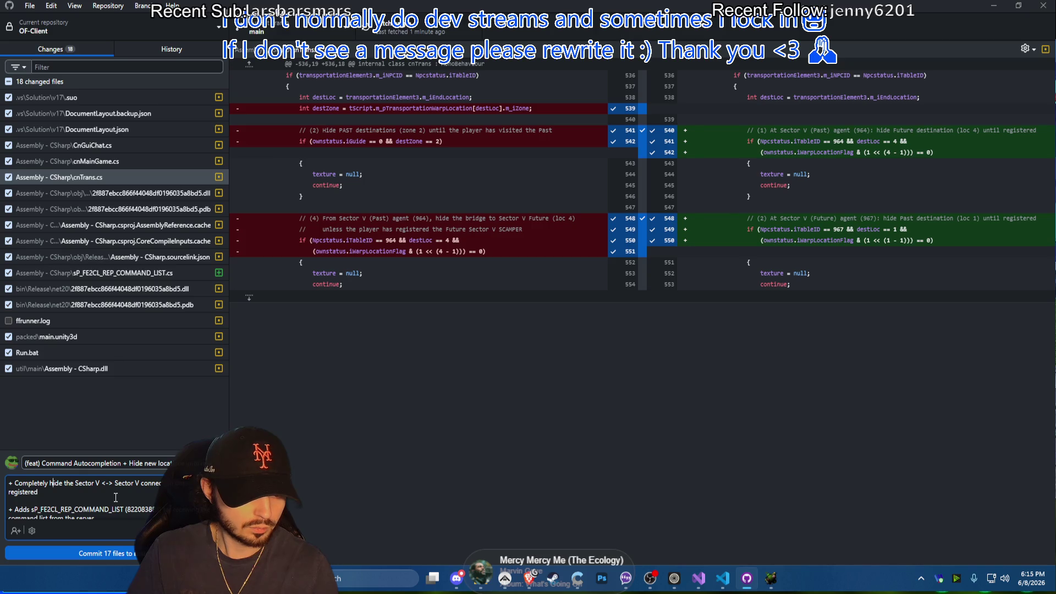
scroll(116, 498, down, 2)
scroll(104, 502, up, 2)
scroll(94, 507, down, 2)
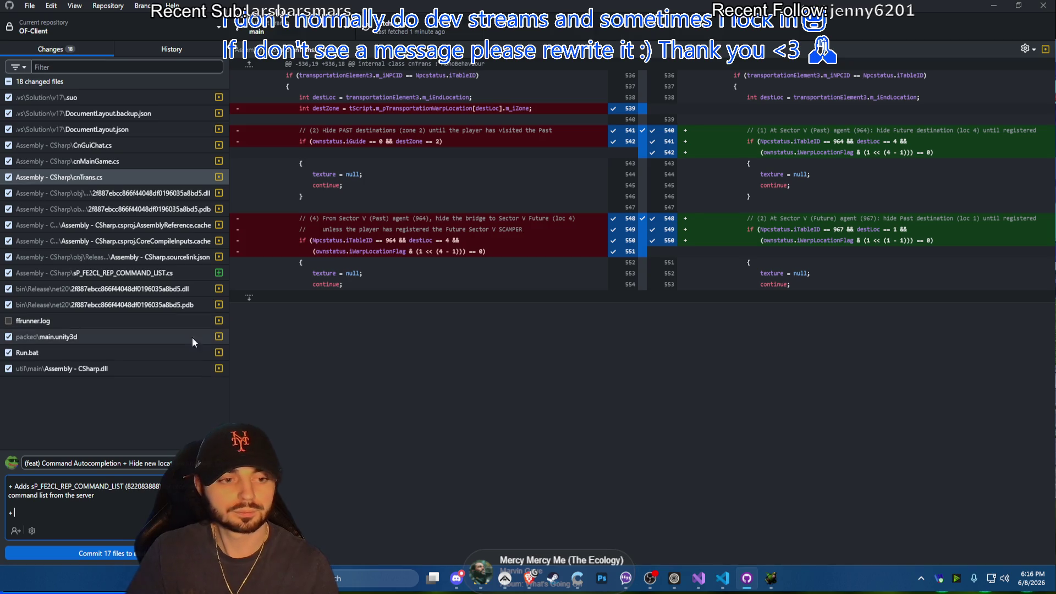
click(105, 159)
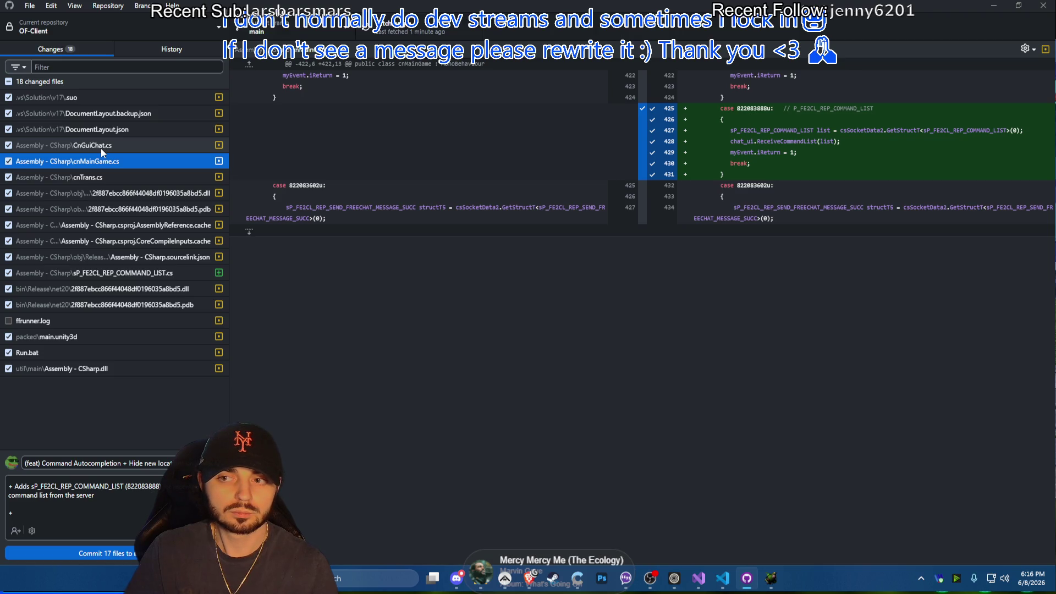
Review CnGuiChat.cs, note the command list is needed for autocompletion in the description, then bring VS Code forward
click(101, 148)
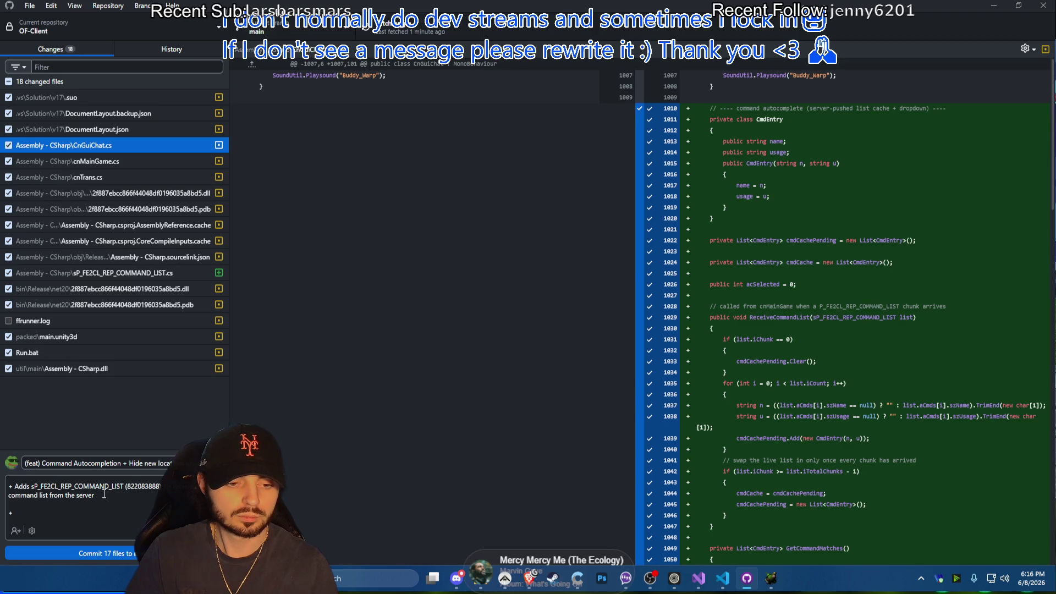
click(50, 496)
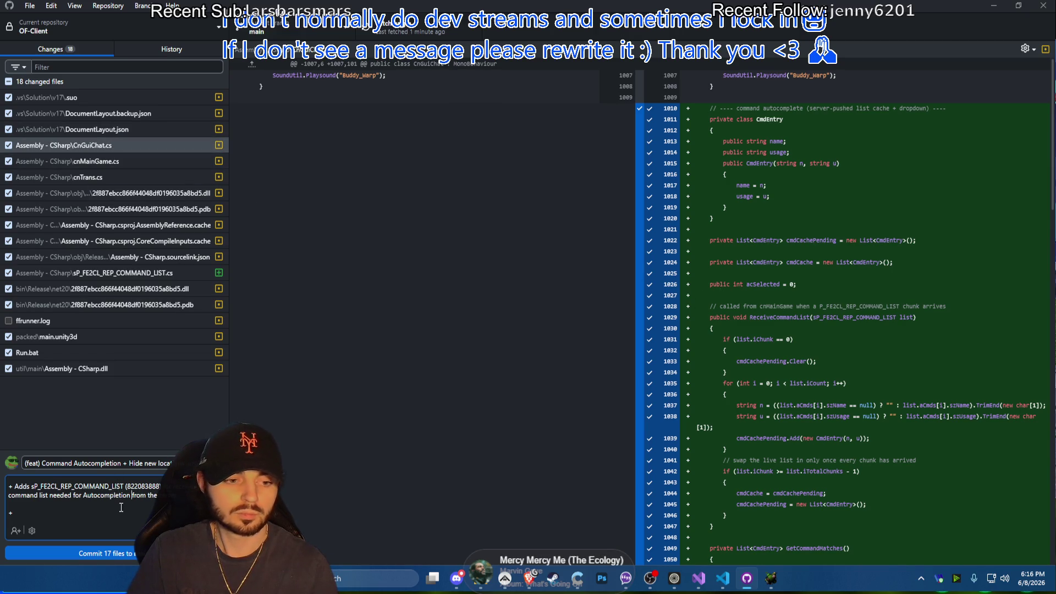
scroll(774, 309, down, 4)
scroll(775, 309, down, 6)
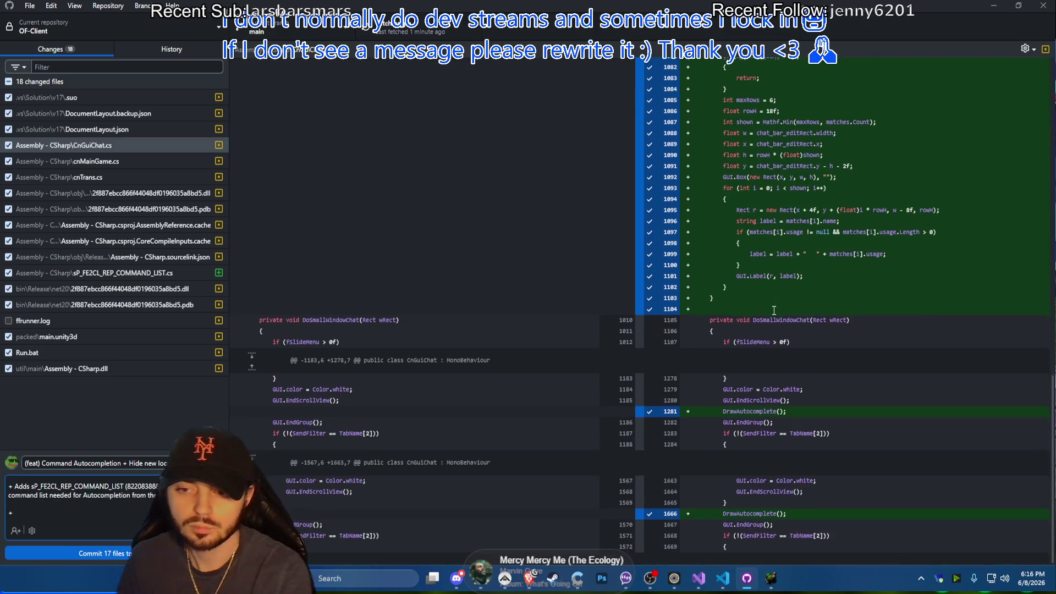
scroll(490, 371, up, 5)
scroll(489, 371, up, 5)
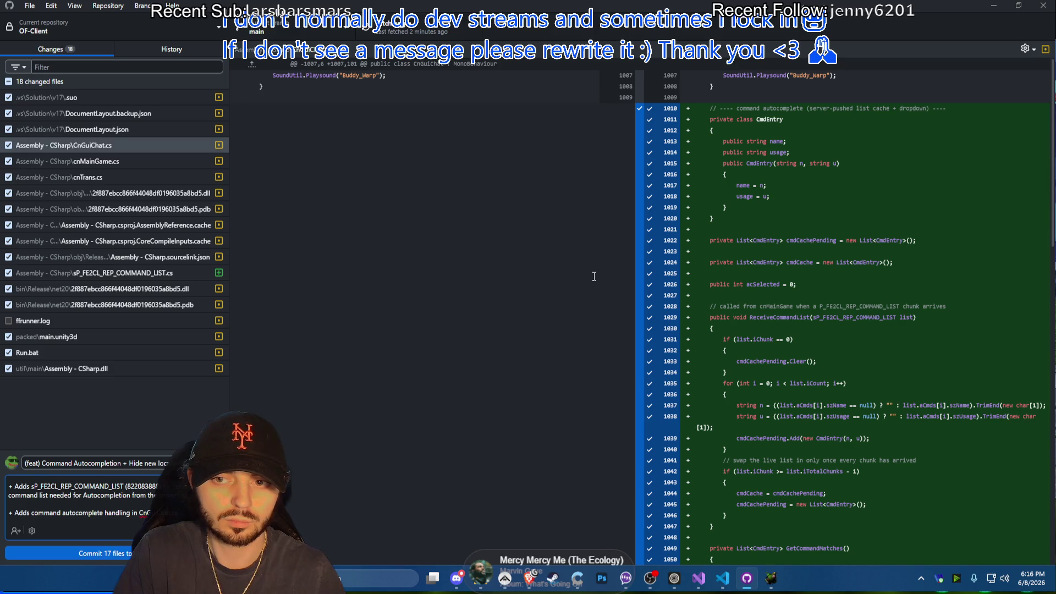
scroll(594, 276, down, 5)
scroll(599, 330, down, 7)
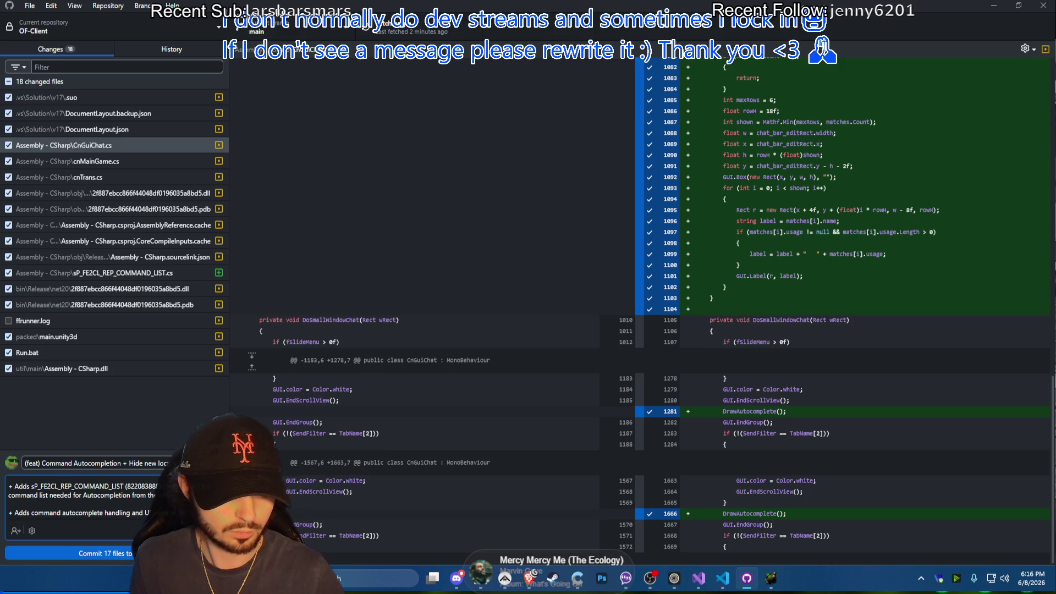
scroll(83, 504, up, 3)
scroll(867, 146, down, 5)
scroll(868, 146, down, 5)
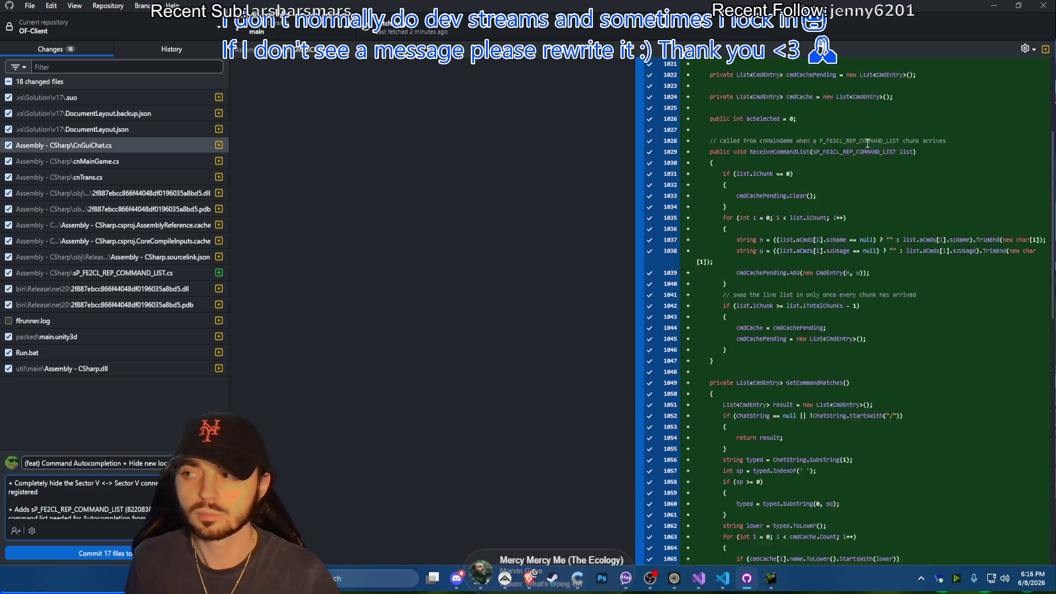
scroll(867, 146, up, 5)
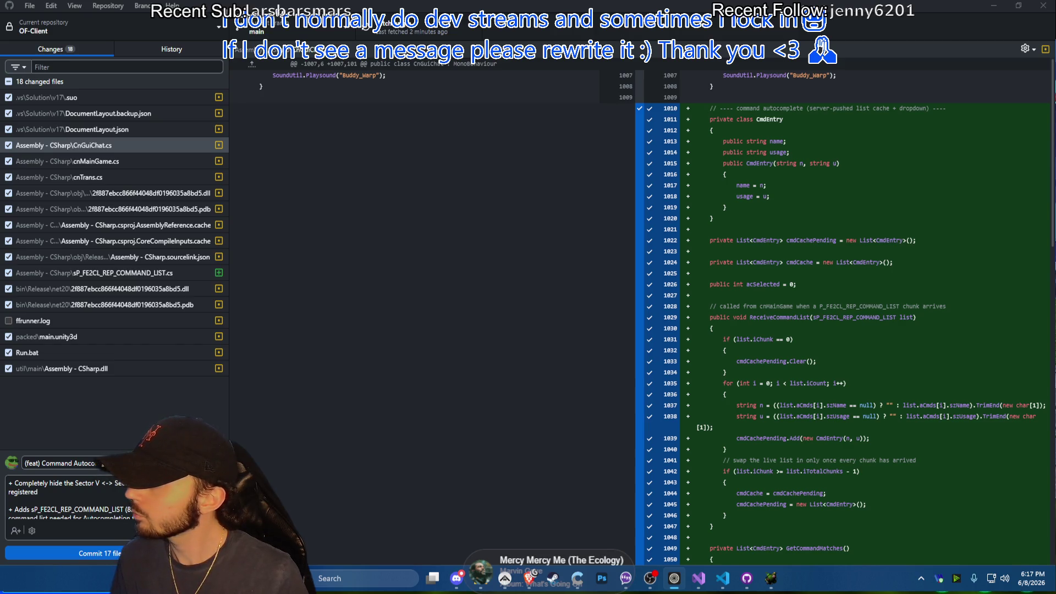
scroll(931, 232, down, 4)
scroll(944, 228, down, 6)
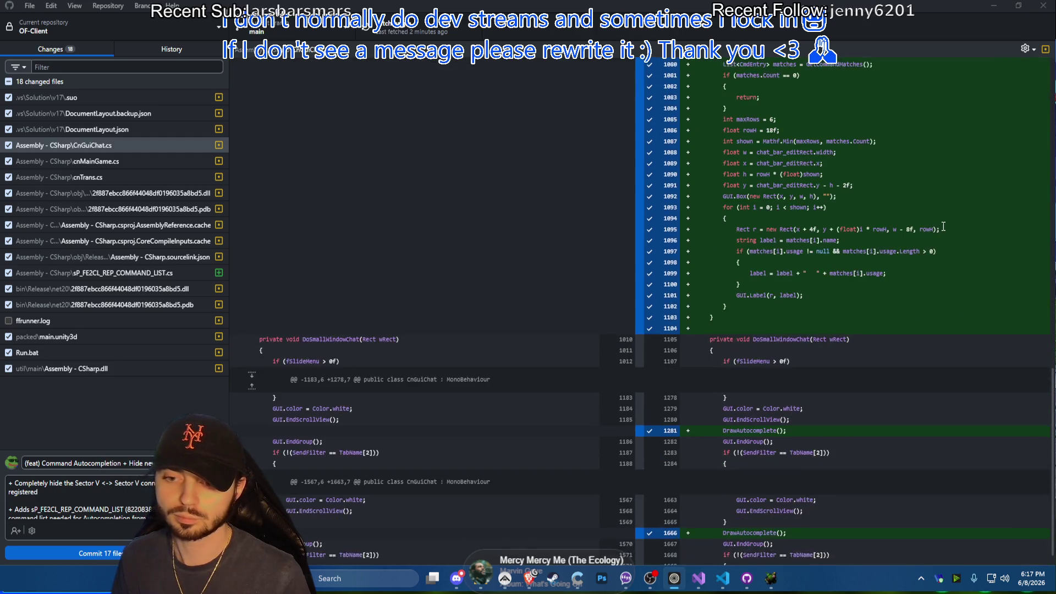
scroll(941, 248, up, 5)
scroll(933, 291, up, 5)
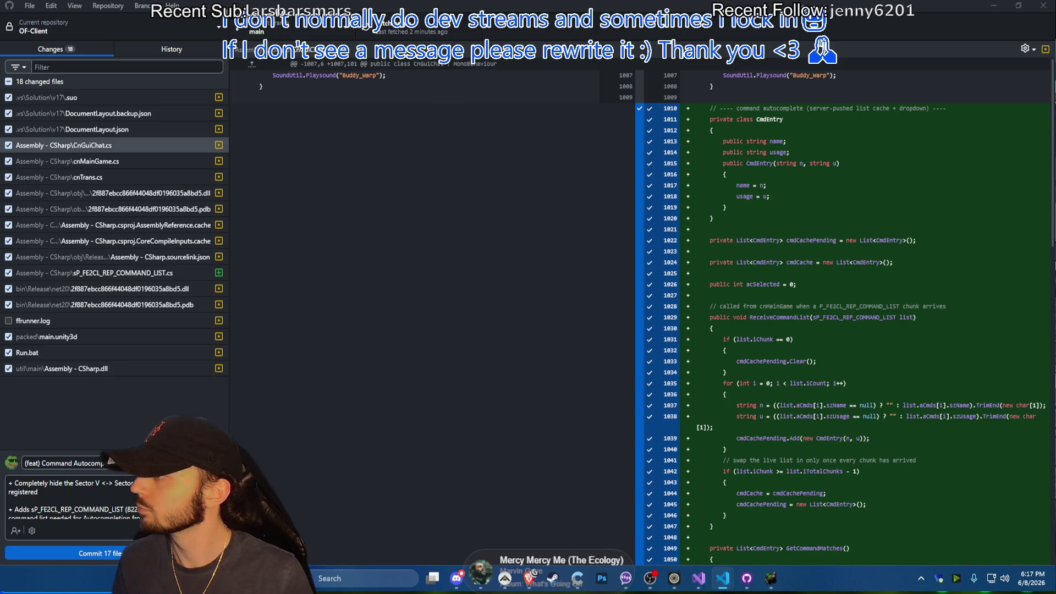
key(alt+Tab)
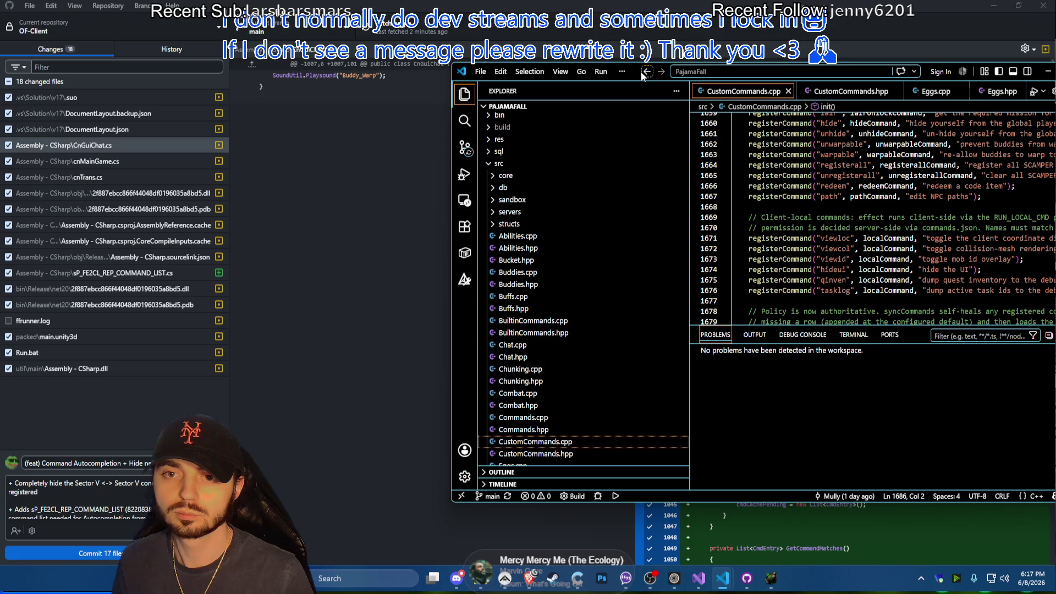
Maximize VS Code and browse the PajamaFall src and core folders in the Explorer
drag(641, 72, 383, 80)
click(820, 76)
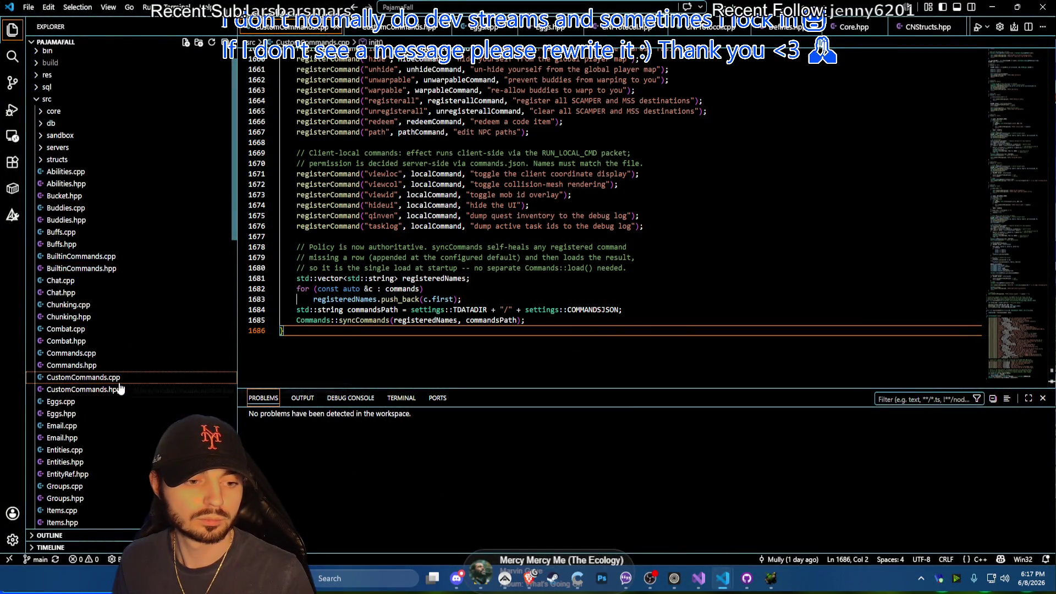
click(49, 128)
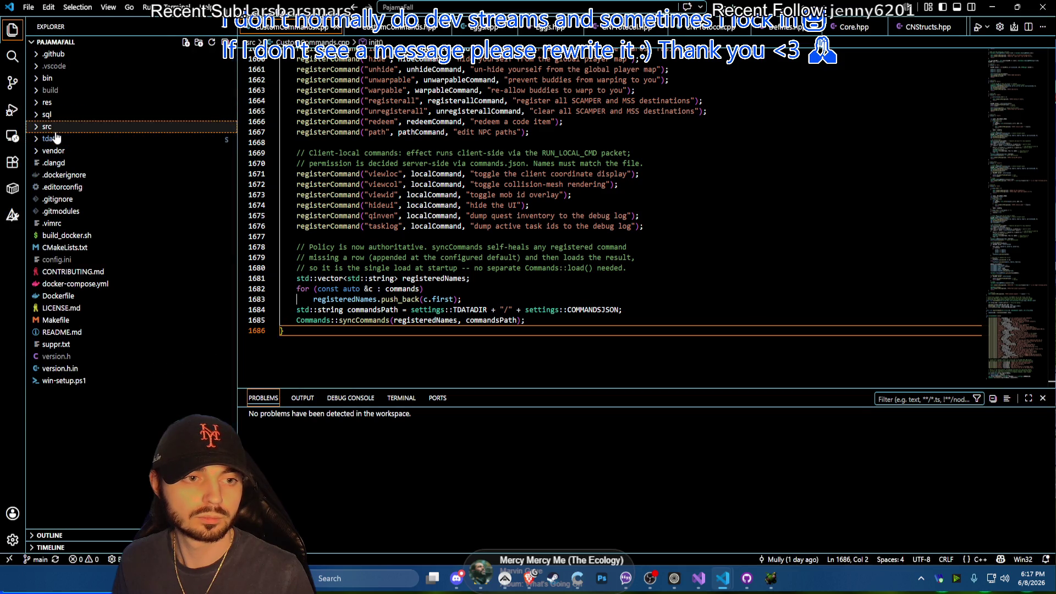
click(50, 126)
click(70, 140)
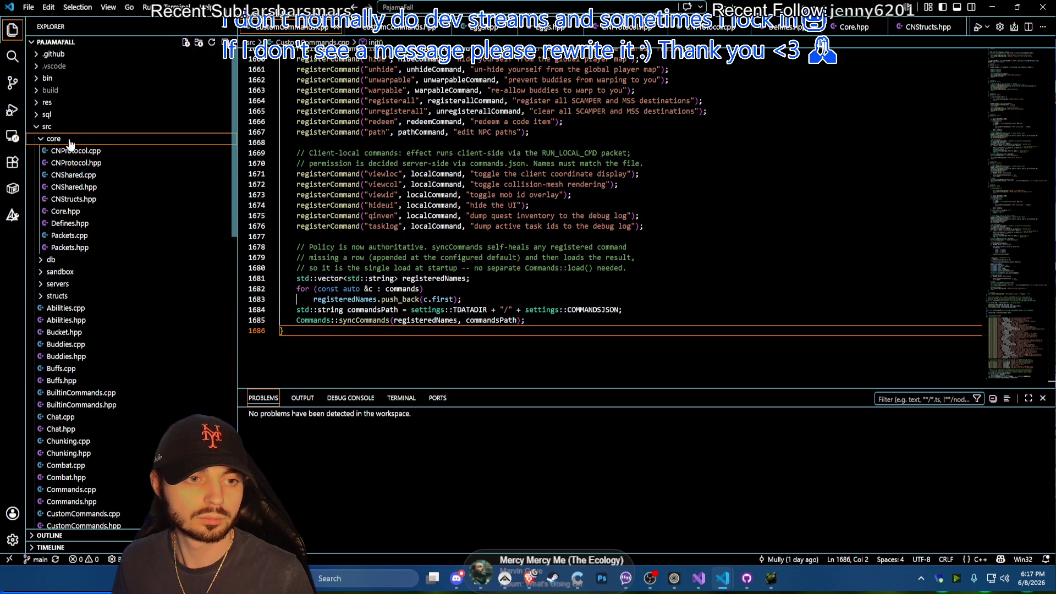
click(70, 138)
scroll(108, 265, down, 3)
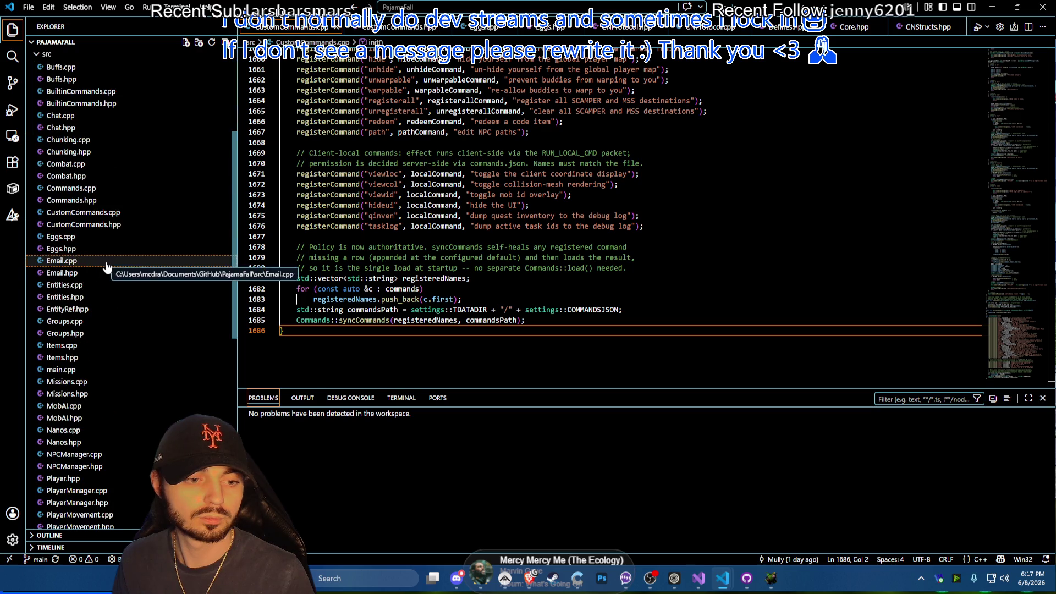
scroll(113, 268, down, 3)
Restore VS Code to a smaller window aside and return to GitHub Desktop's diff
mouse_move(726, 8)
mouse_down()
mouse_move(692, 160)
mouse_move(685, 130)
mouse_up()
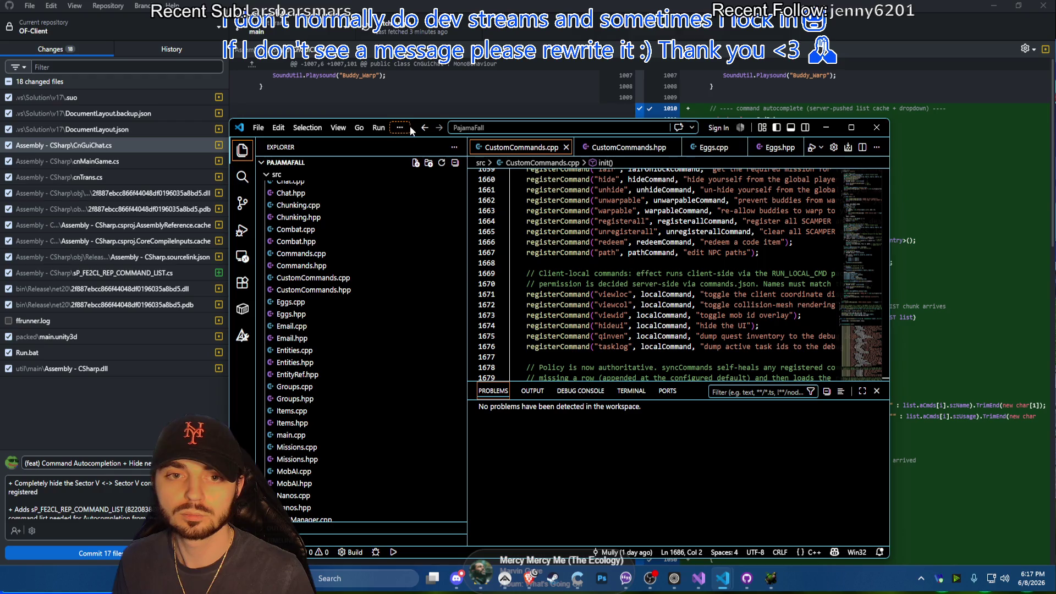
drag(411, 131, 495, 115)
click(472, 62)
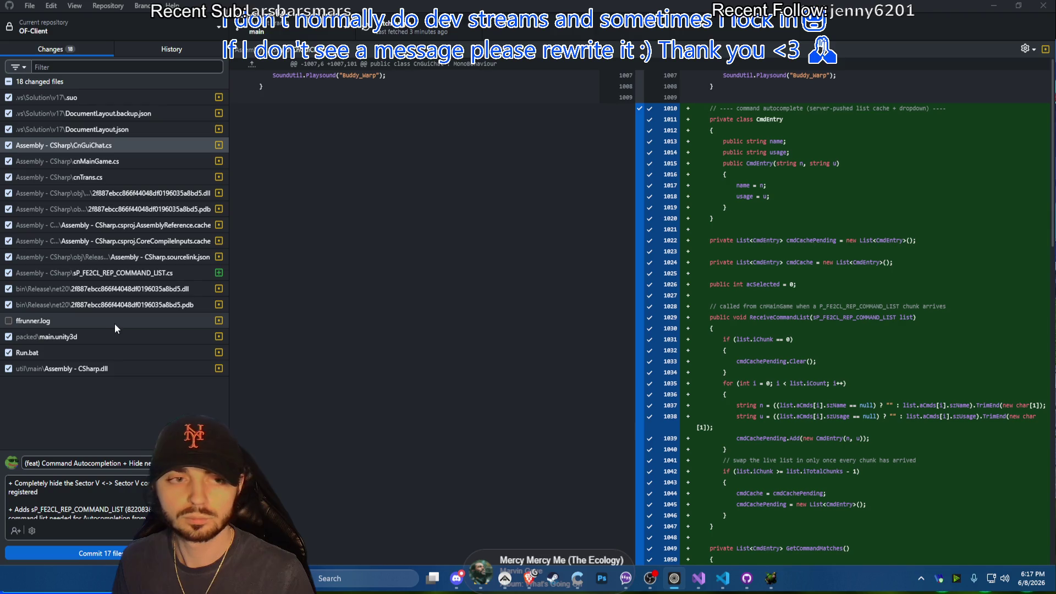
Bring up CnGuiChat.cs in Visual Studio and compare against GitHub Desktop's changed files
click(701, 581)
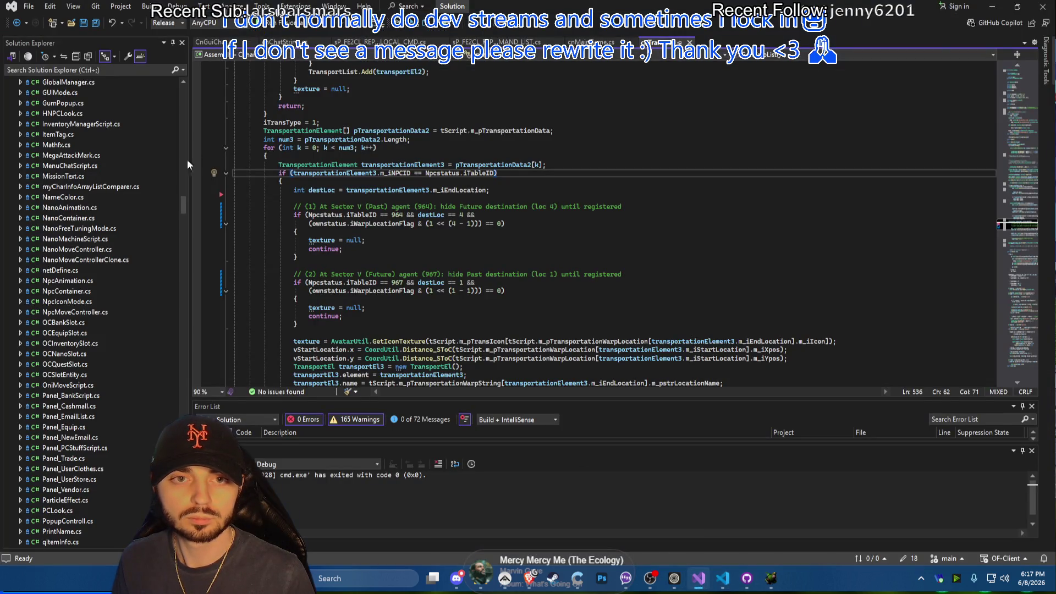
click(211, 43)
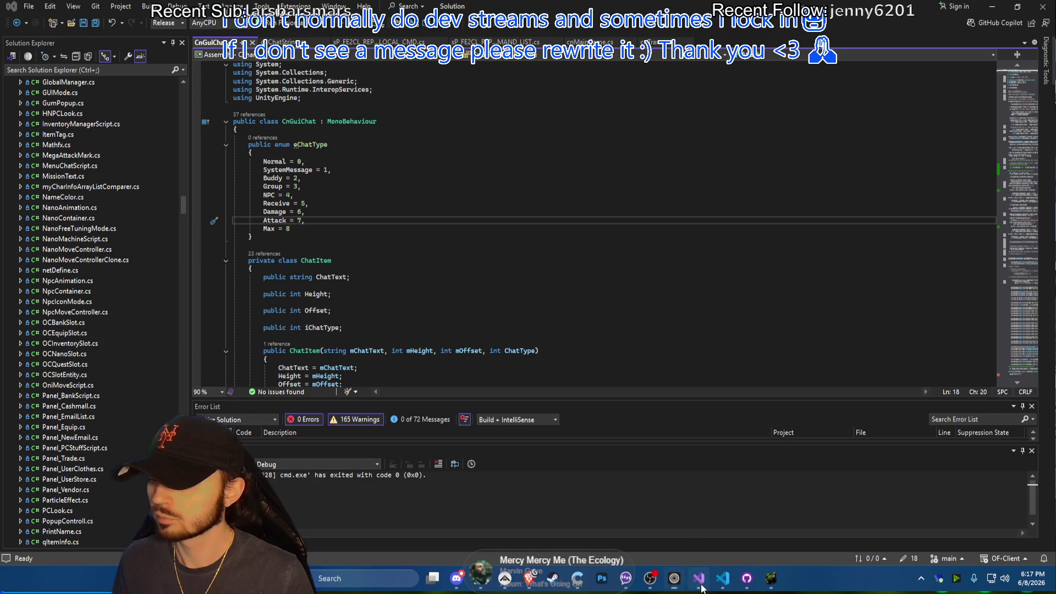
mouse_move(723, 579)
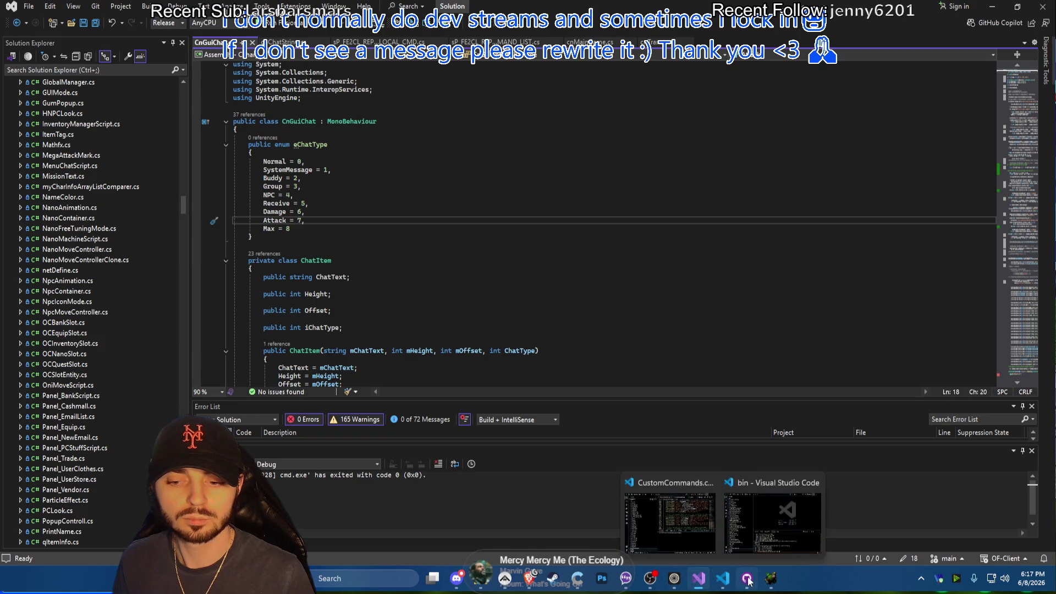
click(747, 578)
scroll(820, 388, down, 5)
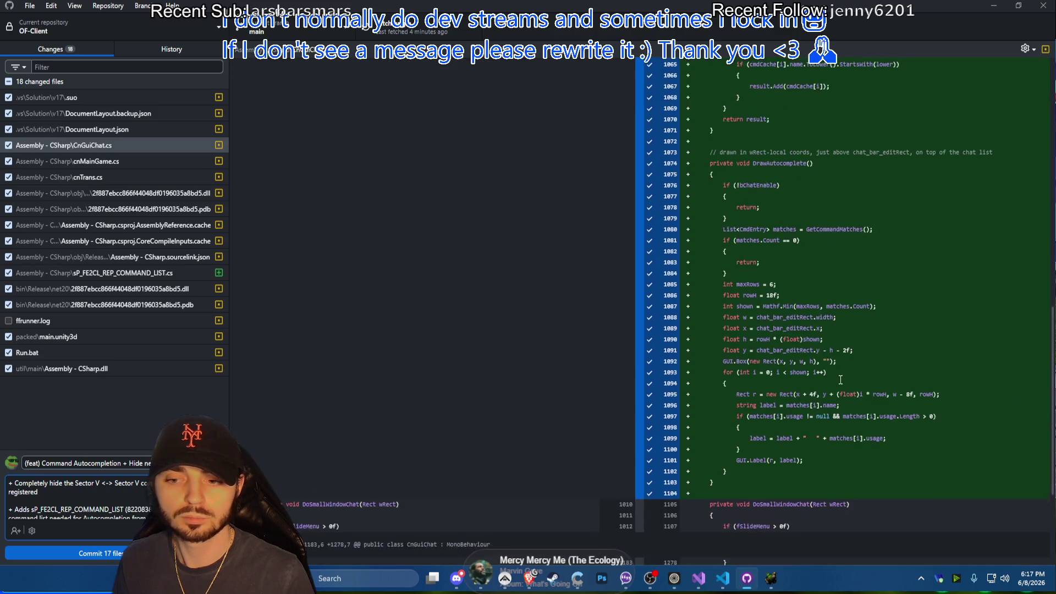
scroll(820, 389, down, 5)
click(746, 578)
click(541, 322)
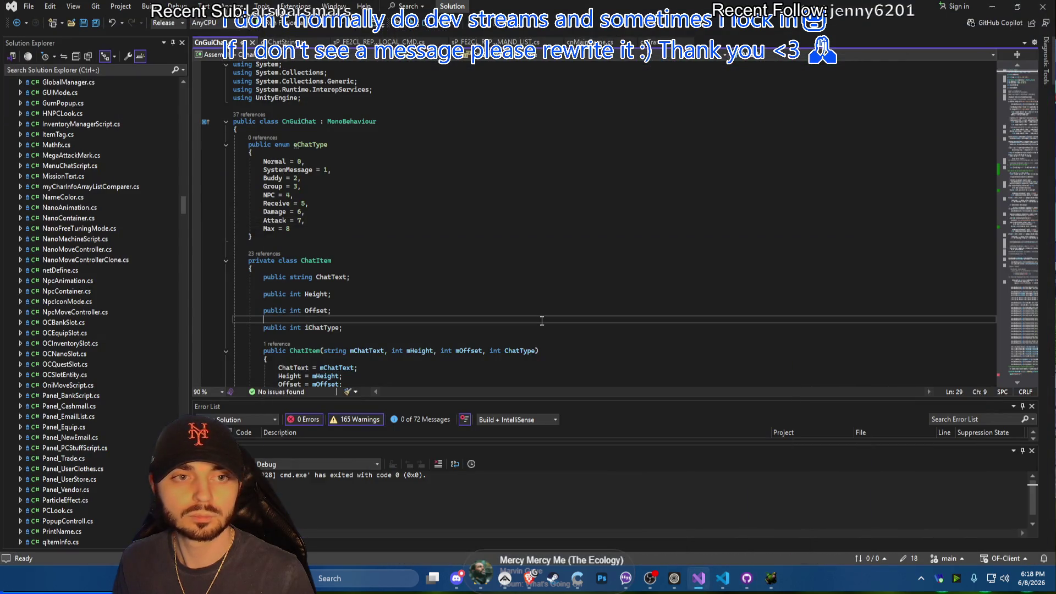
Save the edited chat source files, recheck the diff, then bring the running FusionFall game forward
key(ctrl+a)
key(ctrl+v)
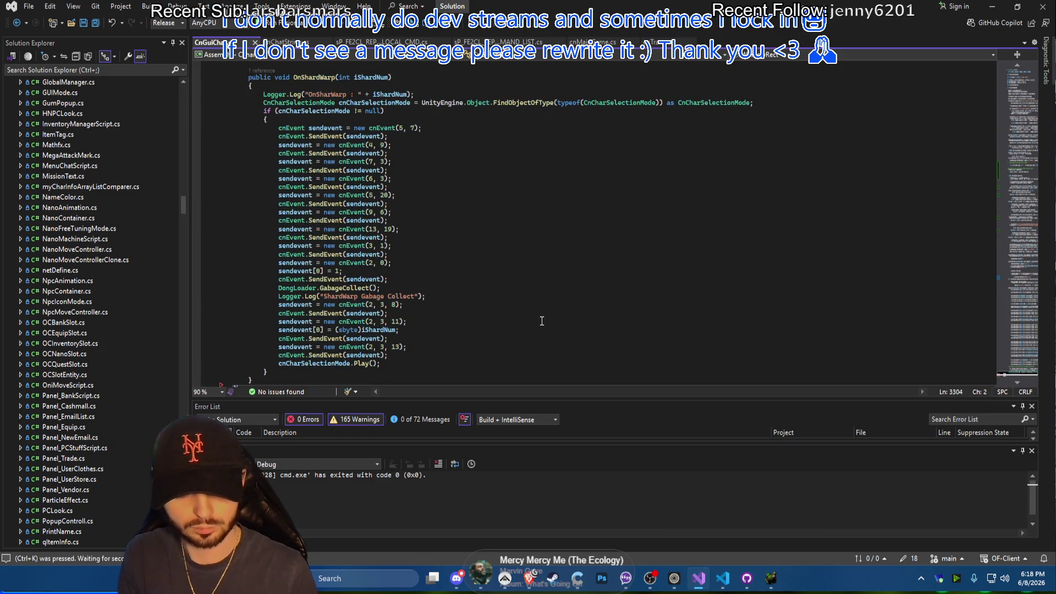
key(ctrl+s)
click(747, 578)
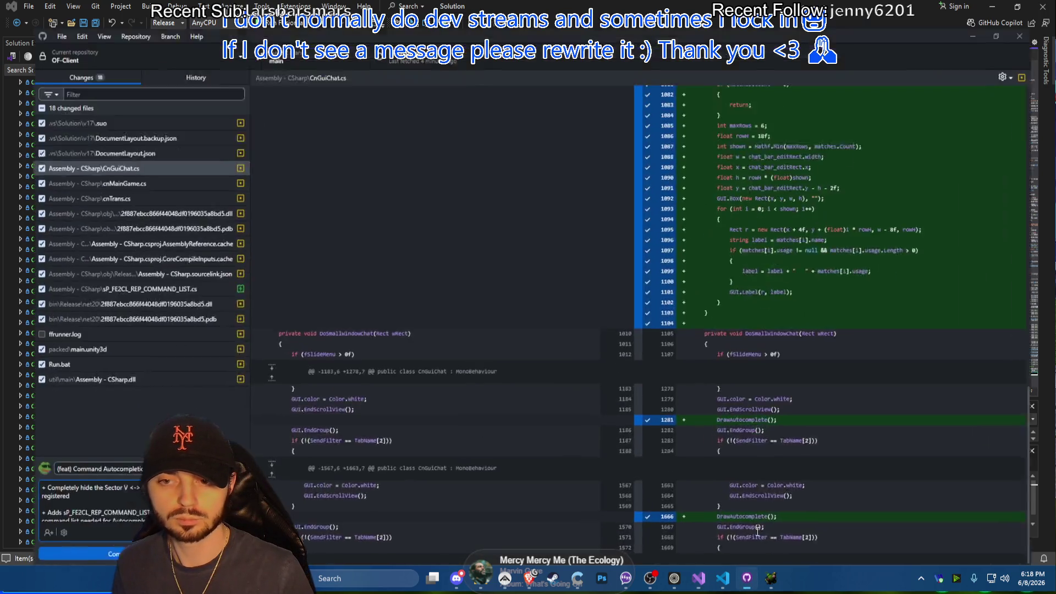
scroll(829, 398, down, 1)
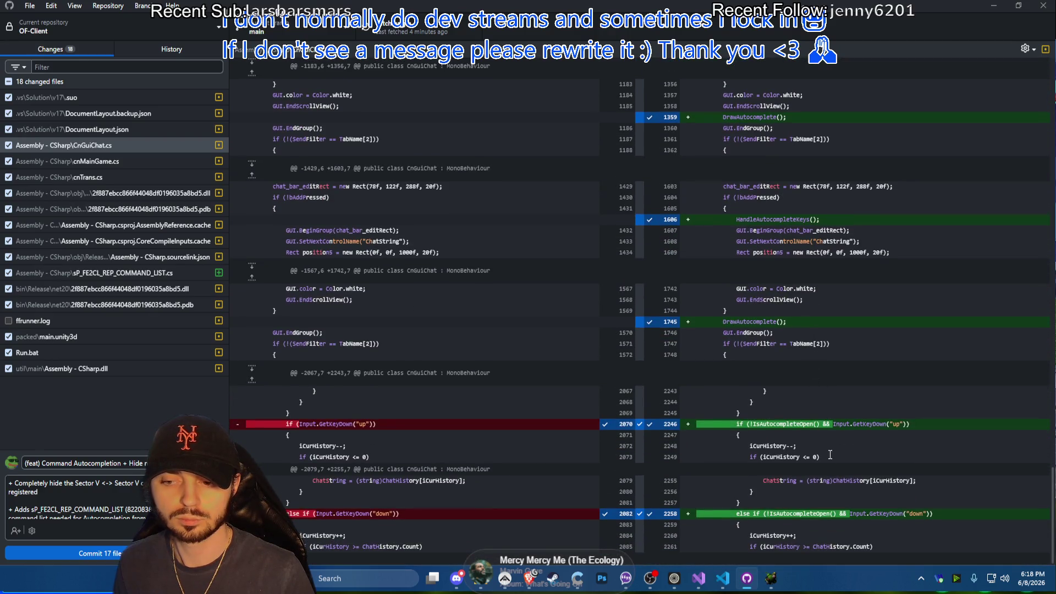
scroll(876, 362, up, 5)
scroll(875, 363, up, 5)
scroll(876, 366, up, 5)
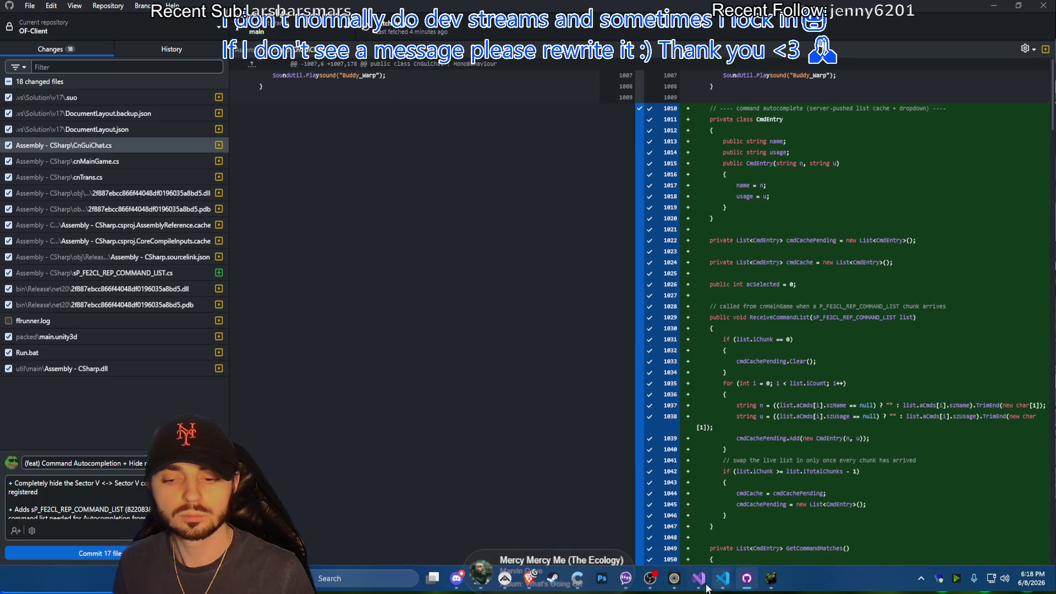
click(771, 579)
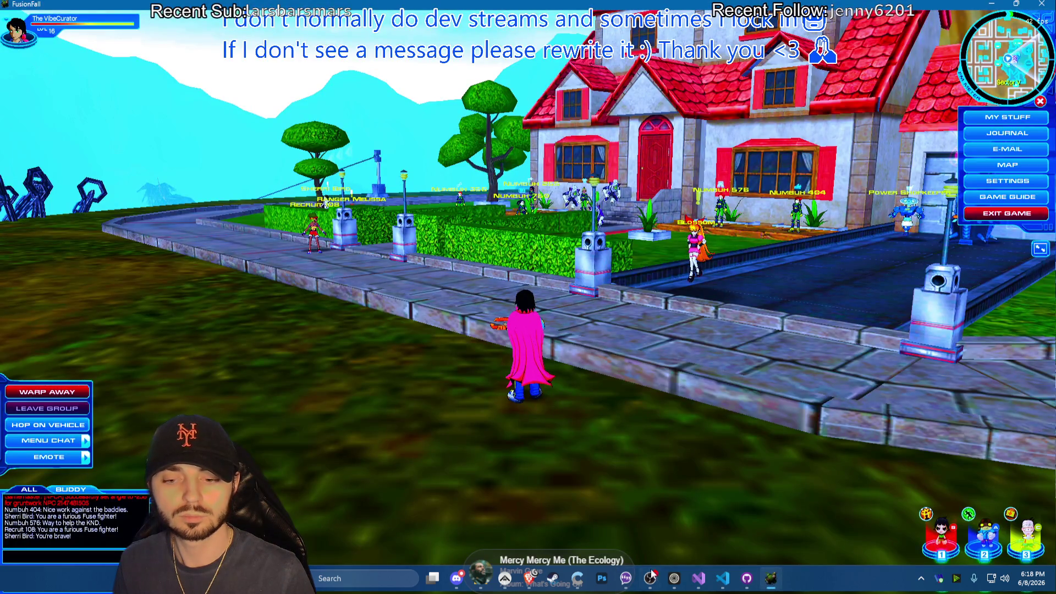
Rebuild the client in Visual Studio, relaunch it and enter the world with the chosen character
click(698, 579)
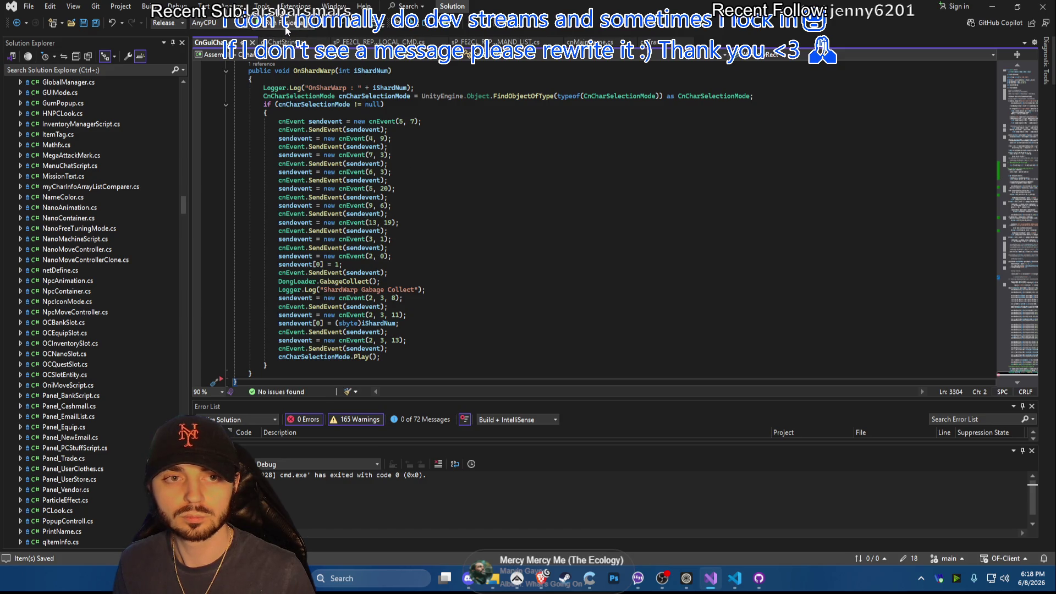
click(277, 25)
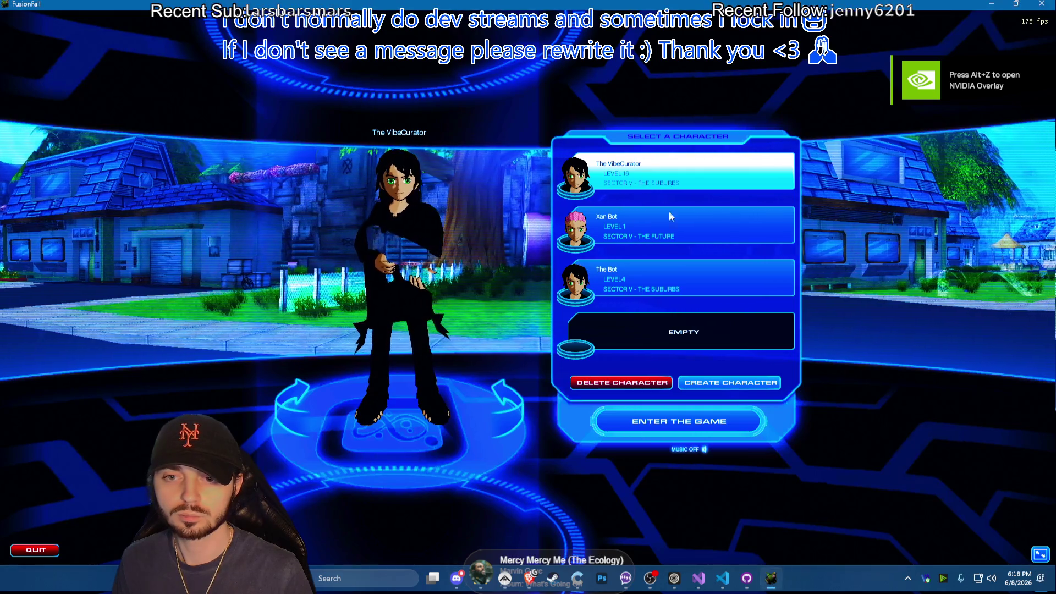
double_click(669, 210)
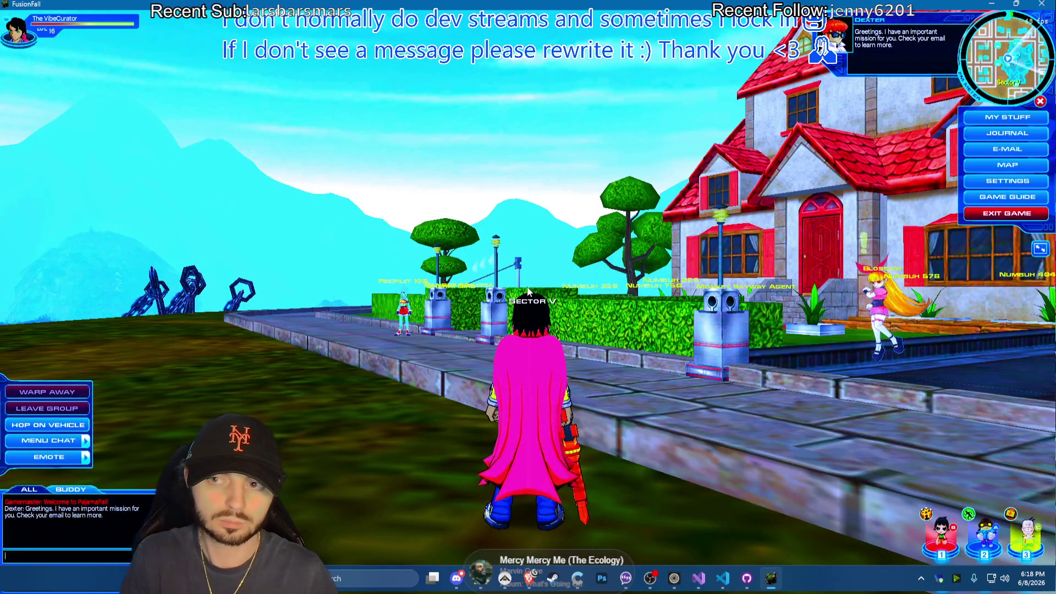
text(/help)
Clear the chat entry to a bare slash and start stepping through the command autocomplete suggestions
key(BackSpace)
key(BackSpace)
key(BackSpace)
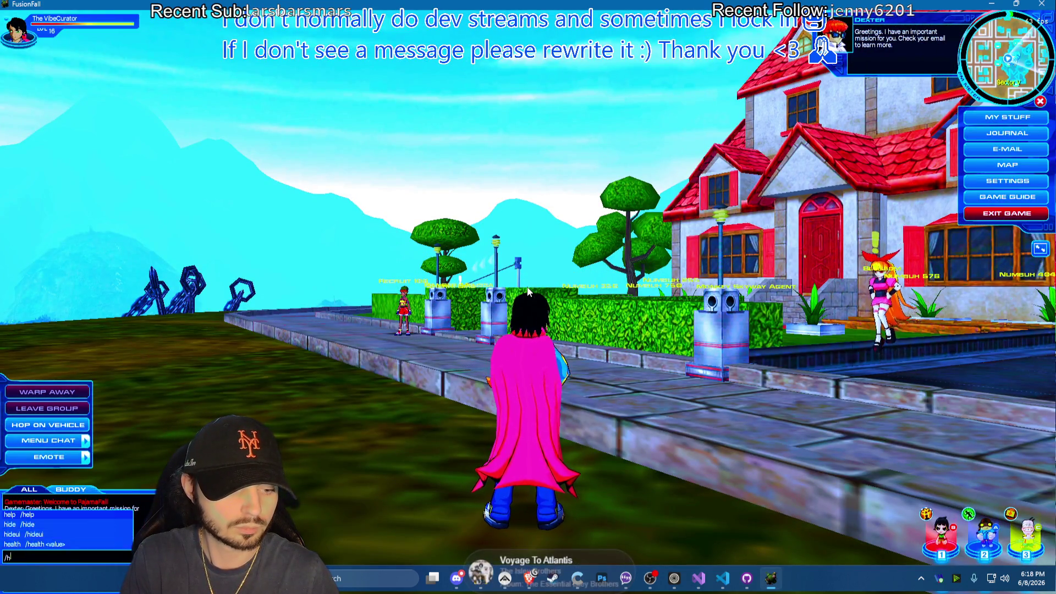
text(mss 100)
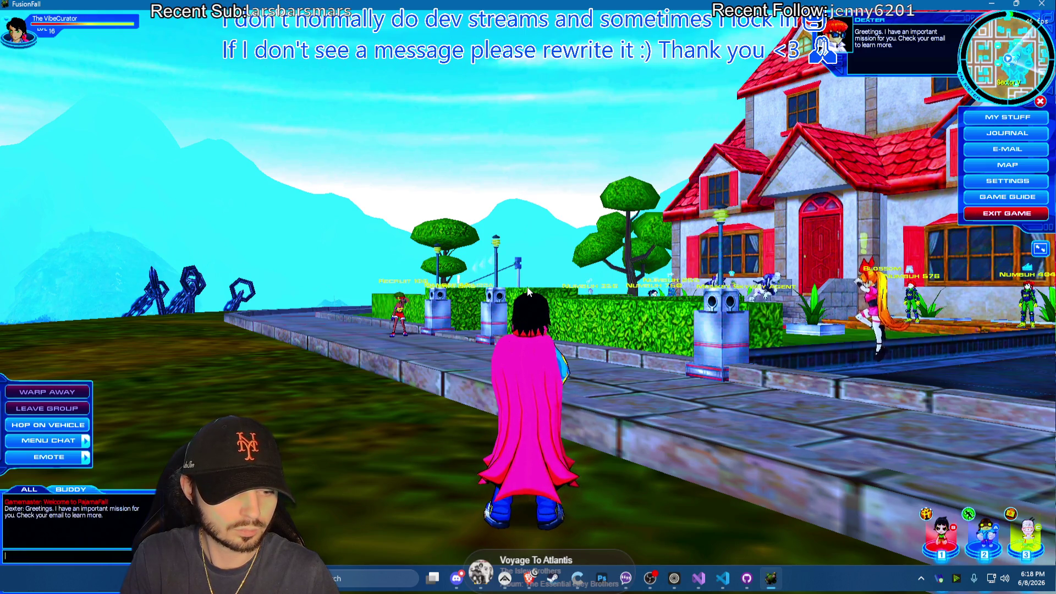
key(Up)
key(BackSpace)
key(BackSpace)
key(BackSpace)
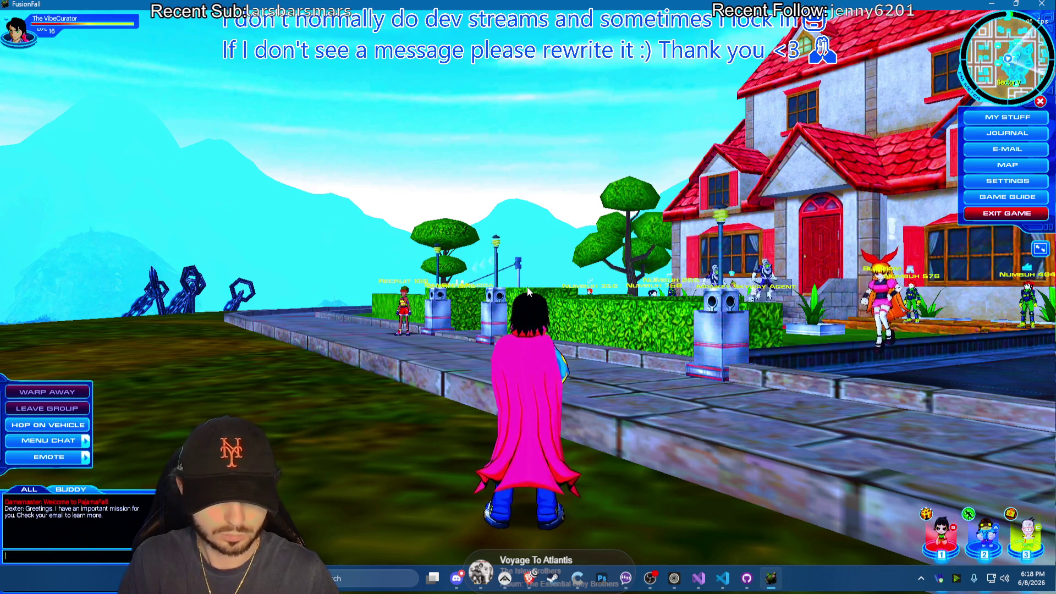
key(Delete)
key(Delete)
key(Delete)
text(/)
key(Down)
key(Down)
key(Down)
key(Down)
key(Down)
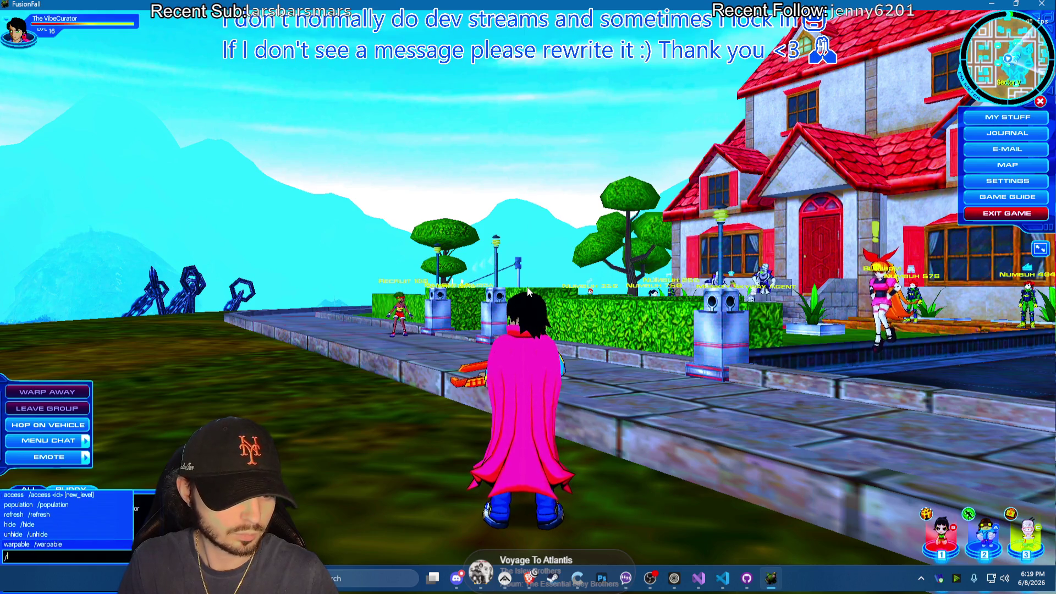
key(Down)
key(Down)
key(Down)
key(Down)
key(Down)
key(Down)
key(Down)
key(Down)
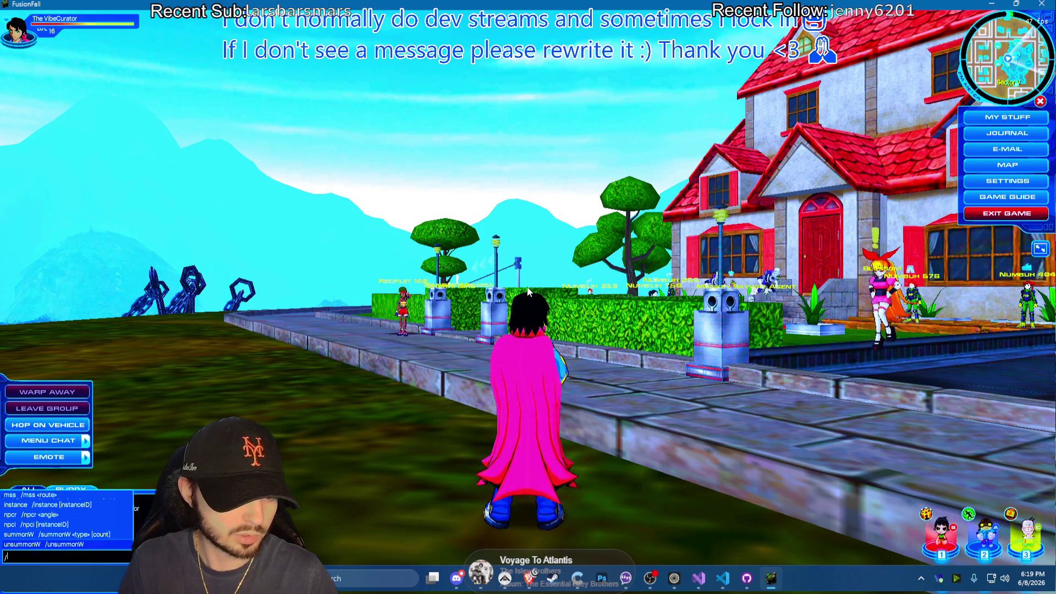
key(Down)
key(Down)
key(Down)
key(Down)
key(Up)
key(Up)
key(Up)
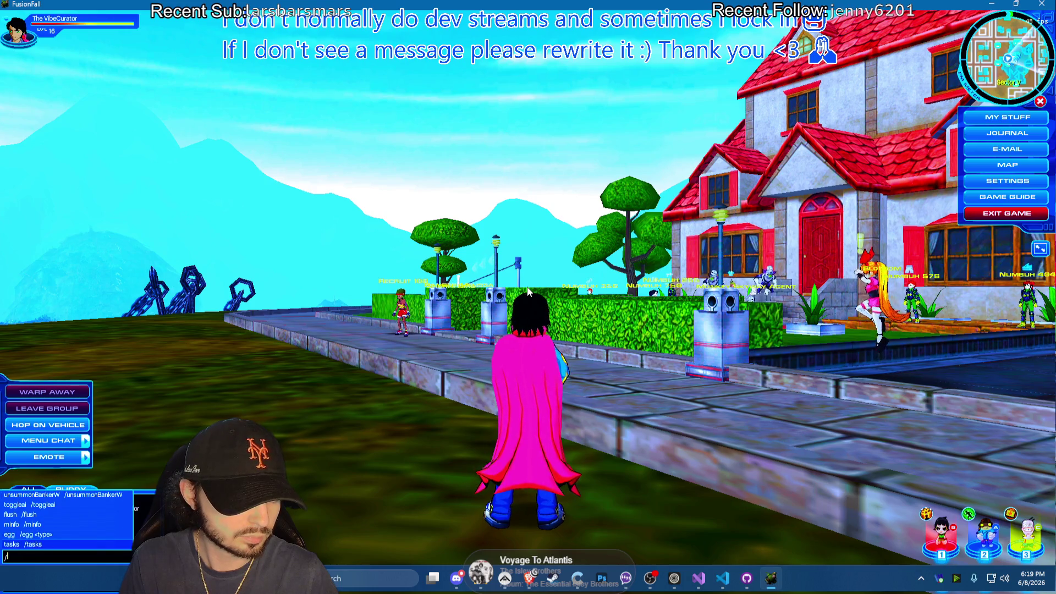
key(Up)
key(Up)
key(Up)
key(Down)
key(Down)
key(Down)
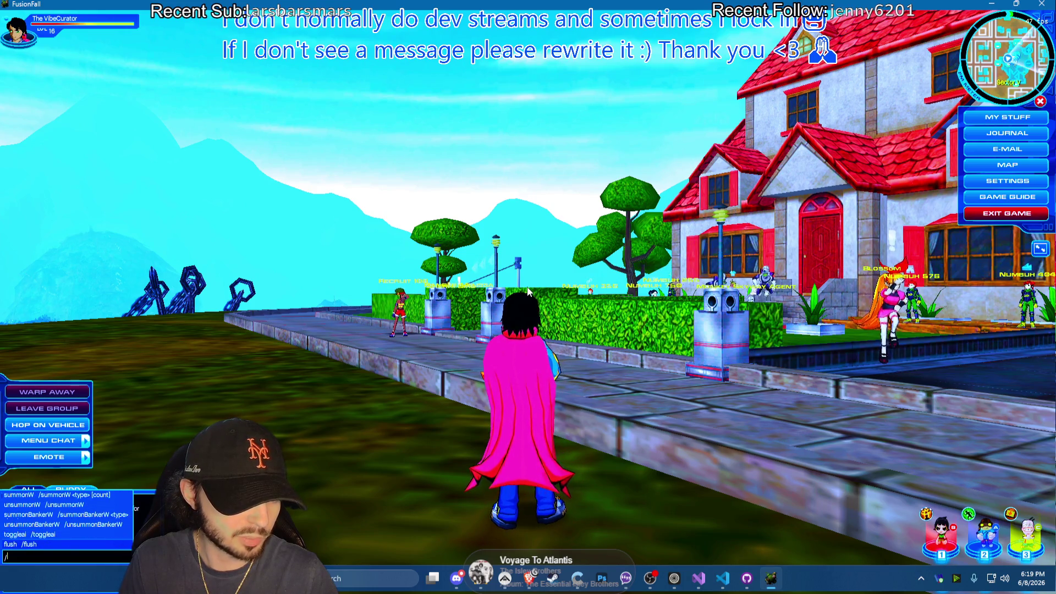
key(Down)
key(Down)
Scroll the suggestions from summonGroup through warp and unsummon until the list wraps to the top
key(Down)
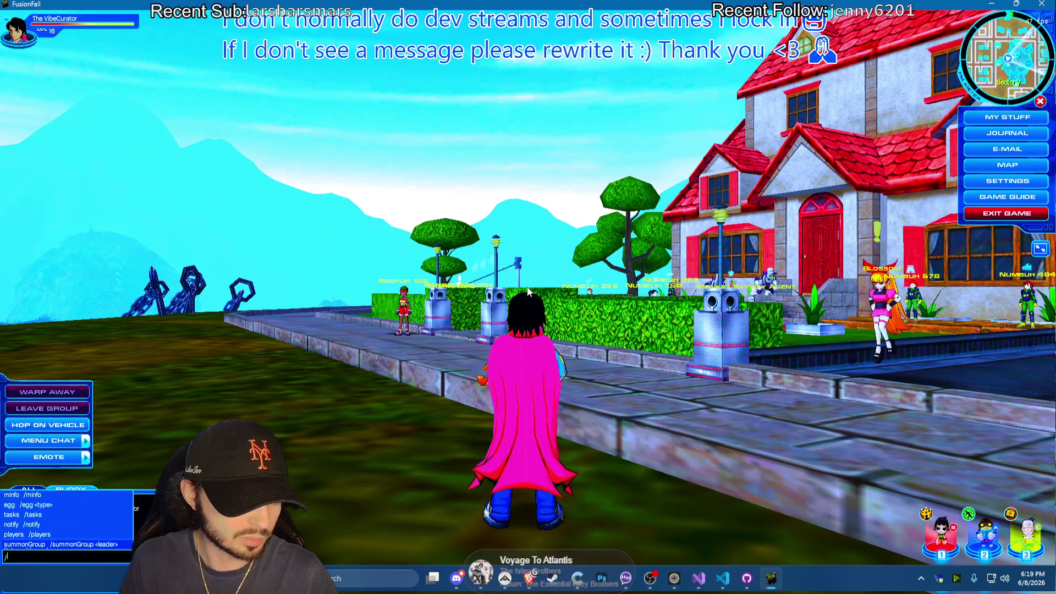
key(Down)
key(Down)
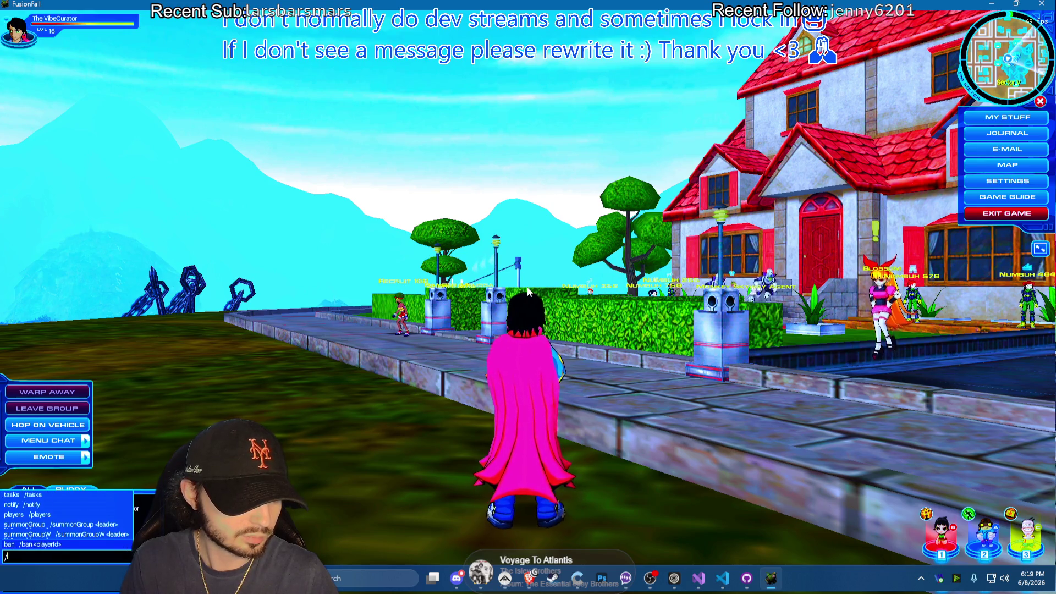
key(Down)
key(Down)
key(Down)
key(Down)
key(Down)
key(Down)
key(Down)
key(Down)
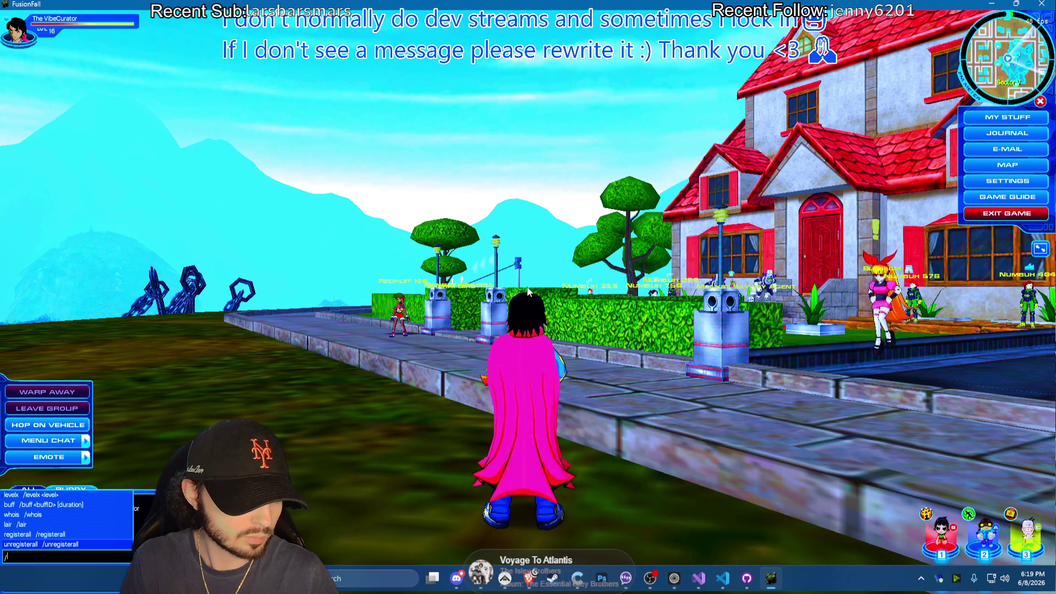
key(Down)
key(Down)
key(Down)
key(Down)
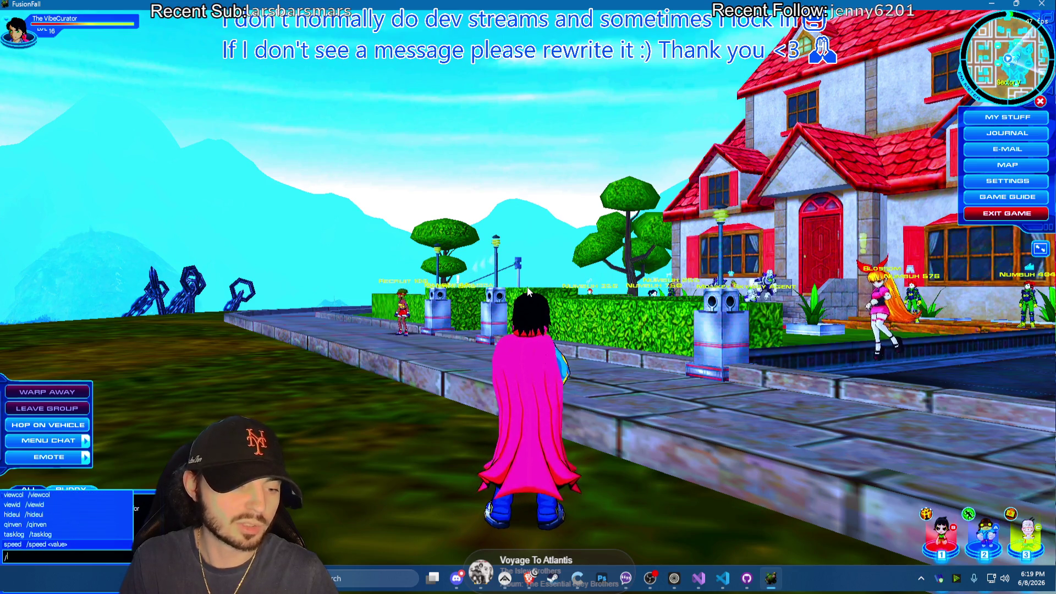
key(Down)
key(Down)
key(Down)
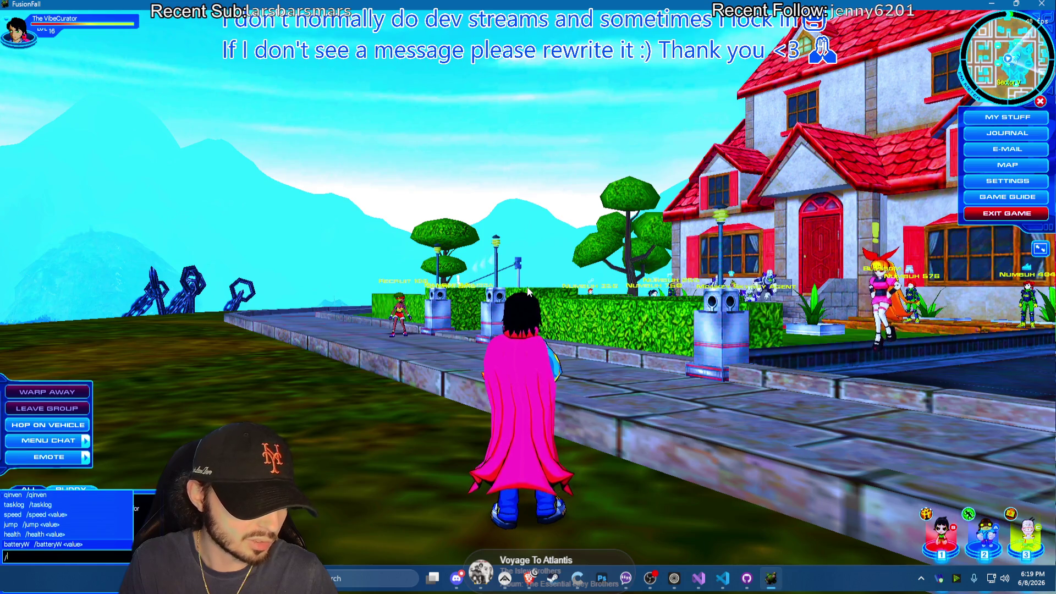
key(Down)
key(Down)
key(Down)
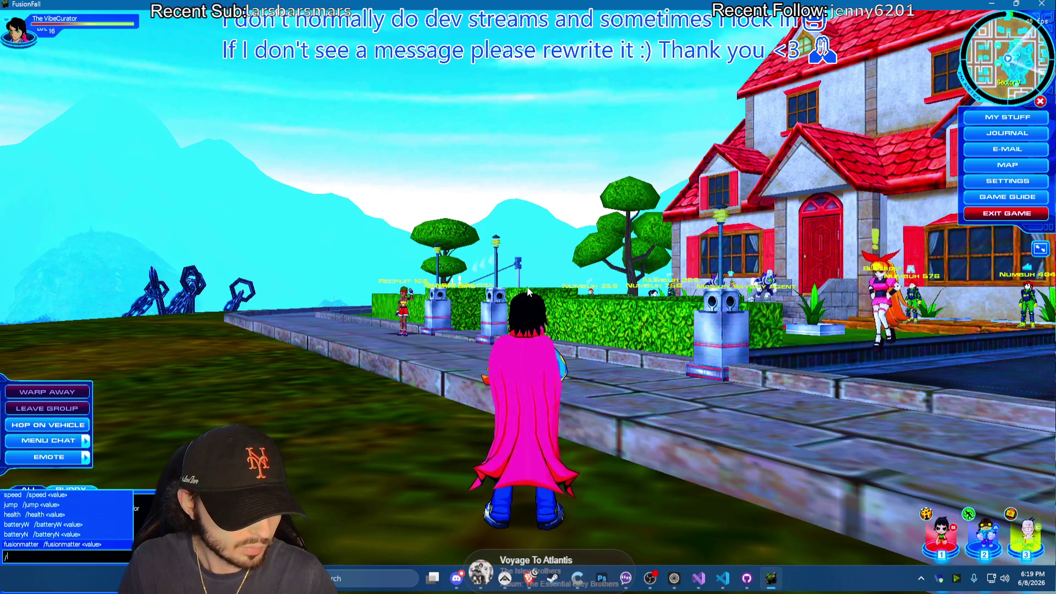
key(Down)
key(Down)
key(Down)
key(Down)
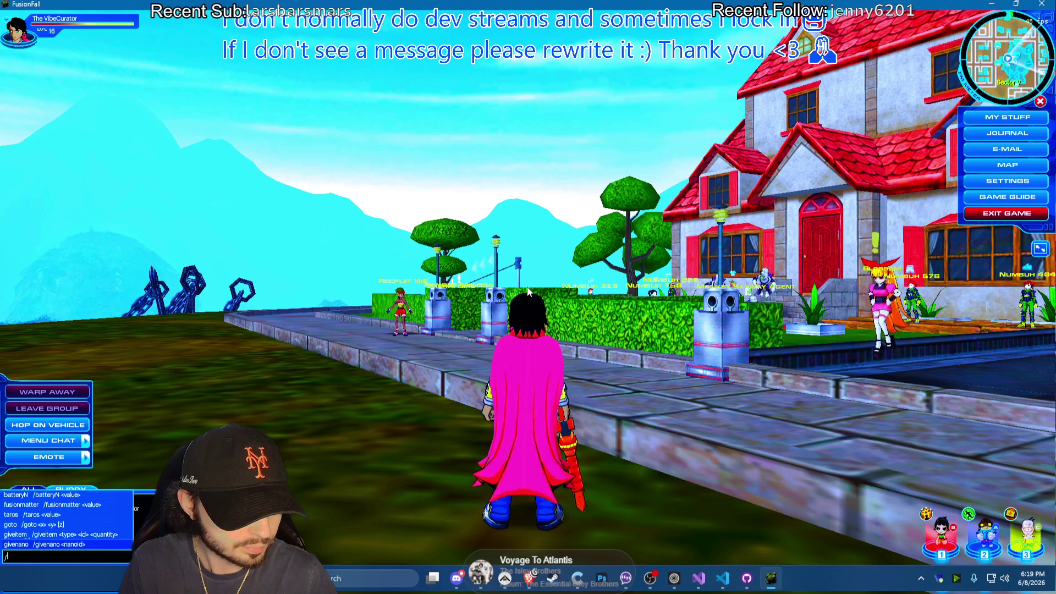
key(Down)
key(Down)
key(Down)
key(Down)
key(Down)
key(Down)
key(Down)
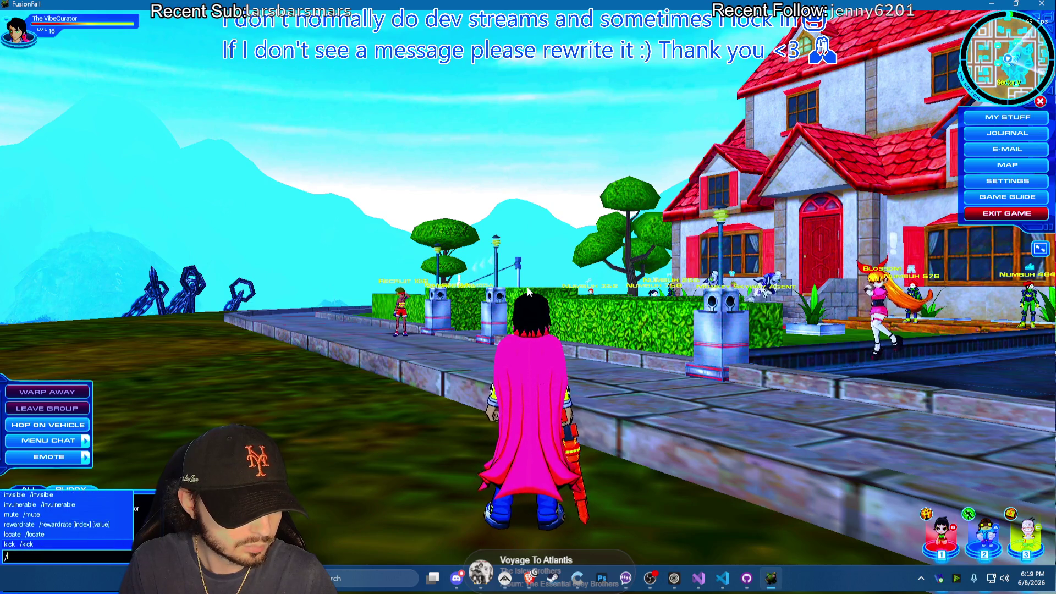
key(Down)
key(Down)
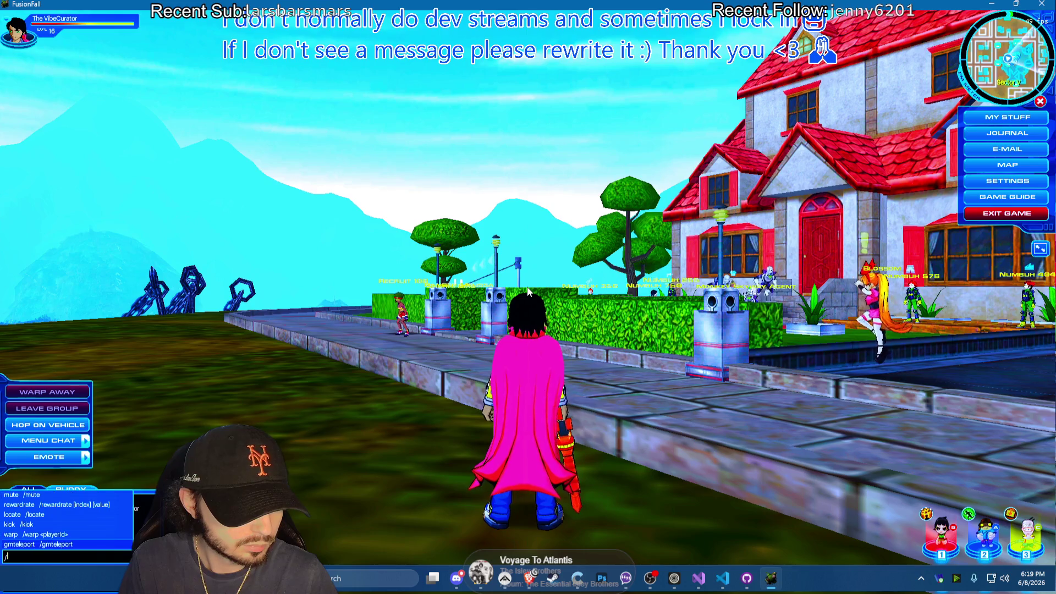
key(Down)
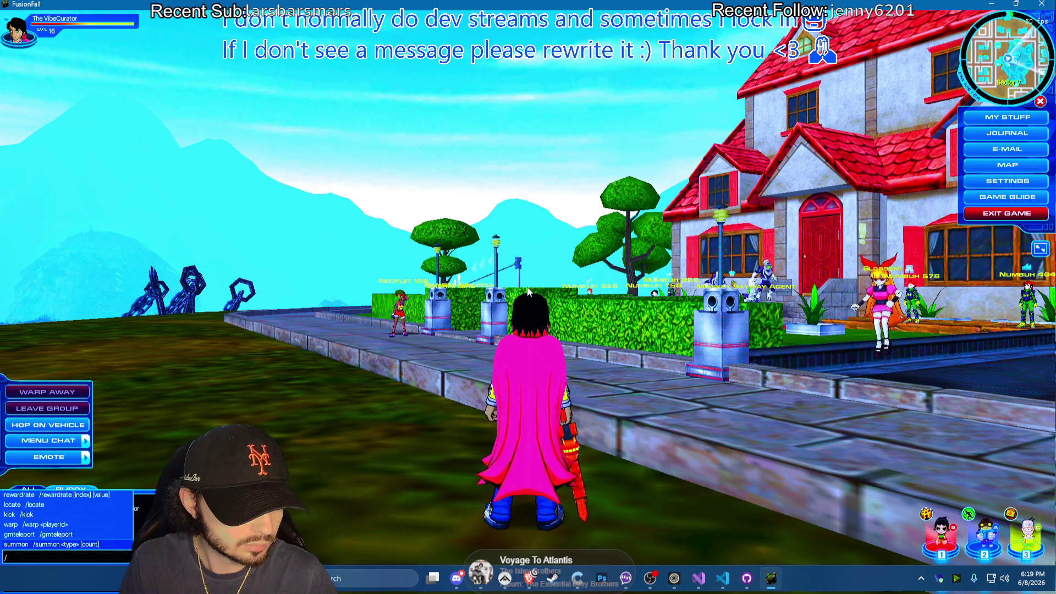
key(Down)
key(Down)
key(Down)
key(Down)
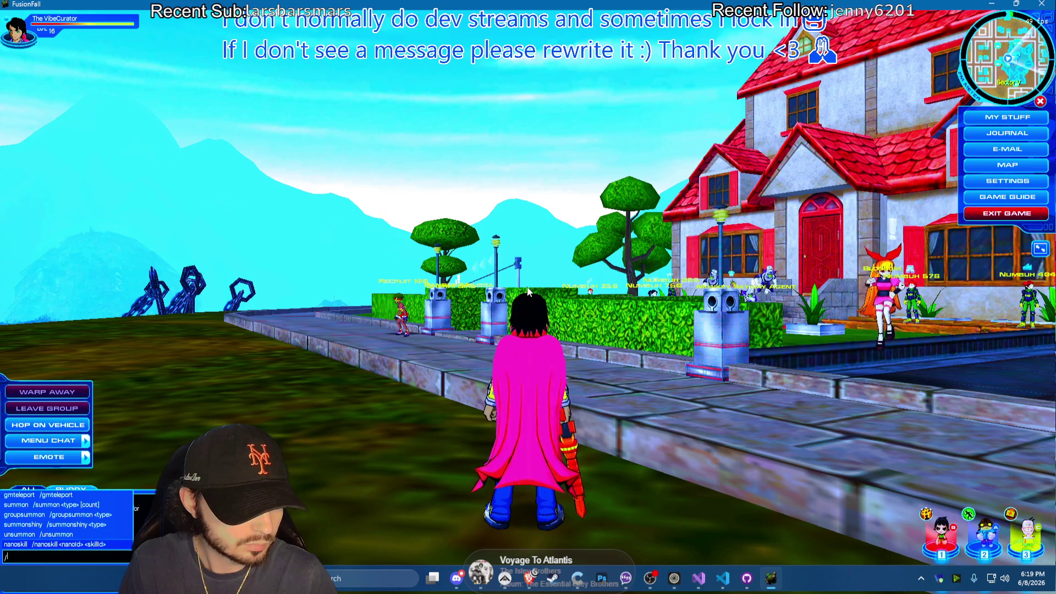
key(Down)
key(Down)
key(Down)
key(Down)
key(Down)
key(Down)
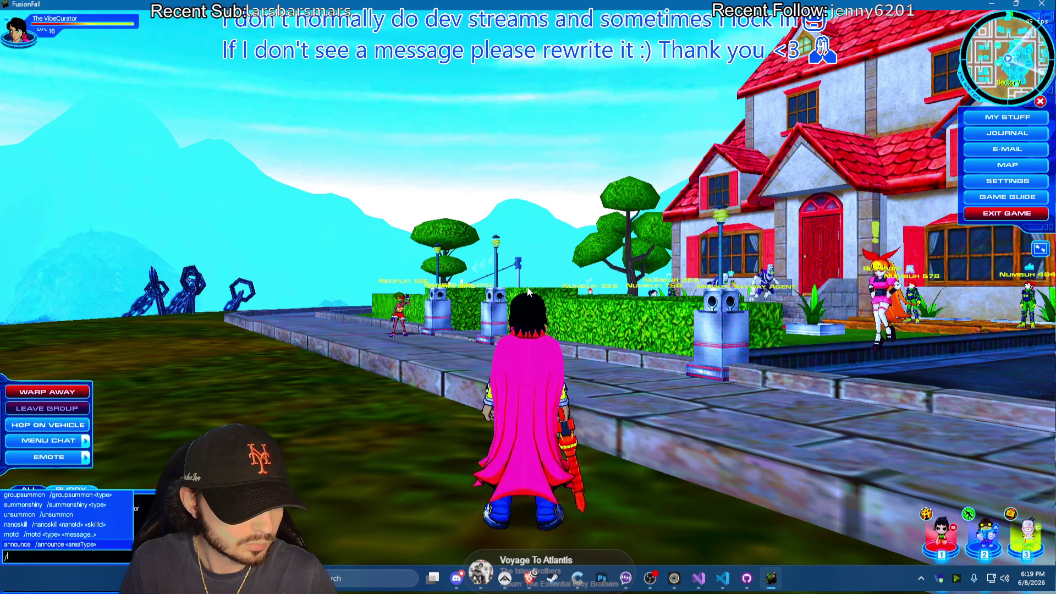
key(Down)
key(Down)
key(Down)
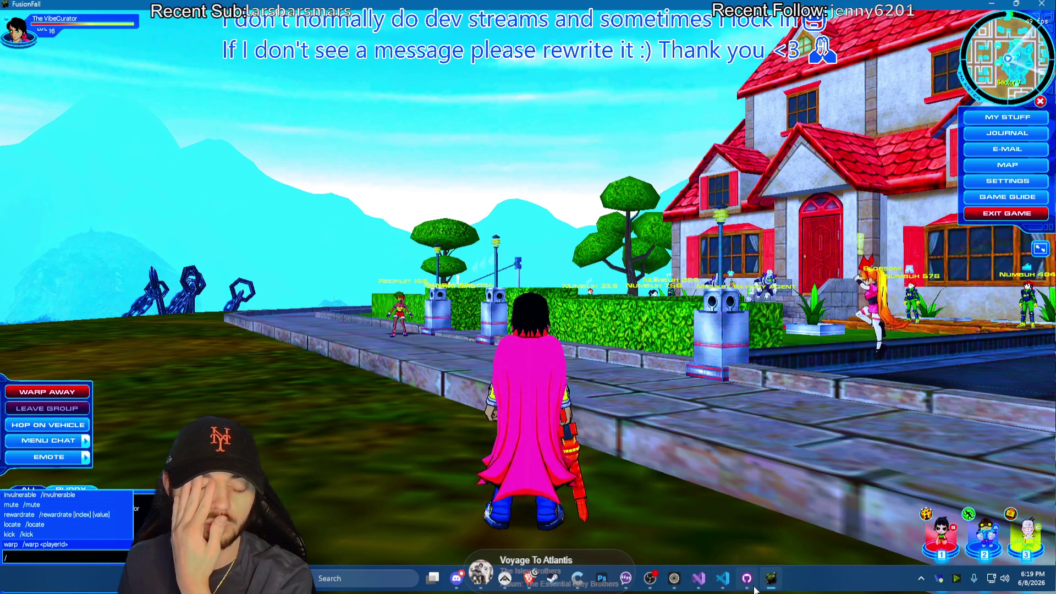
Bring the browser over the game and switch to the PajamaFall Trello board
click(529, 578)
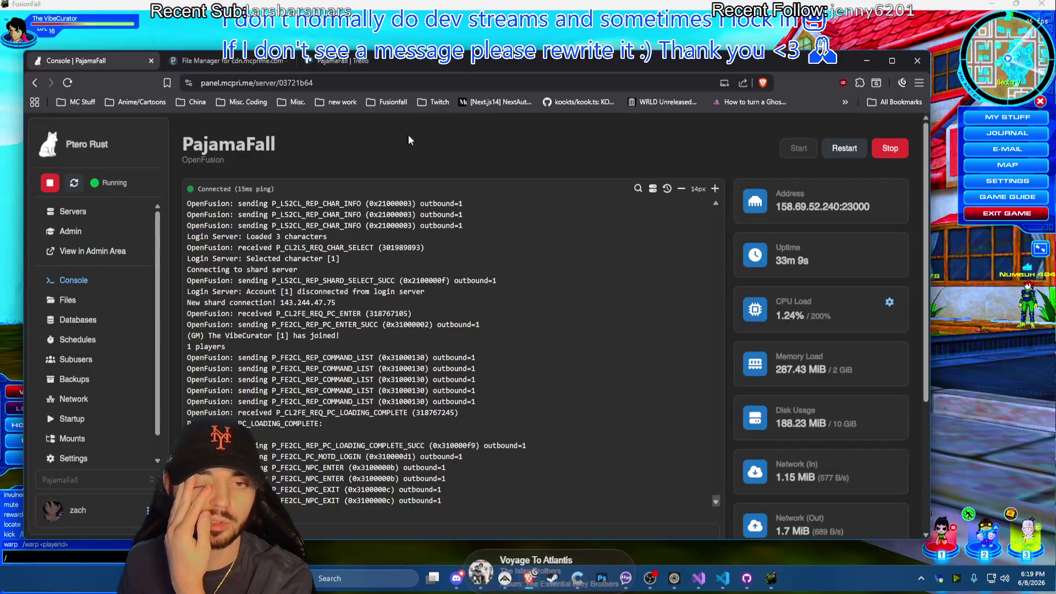
click(355, 60)
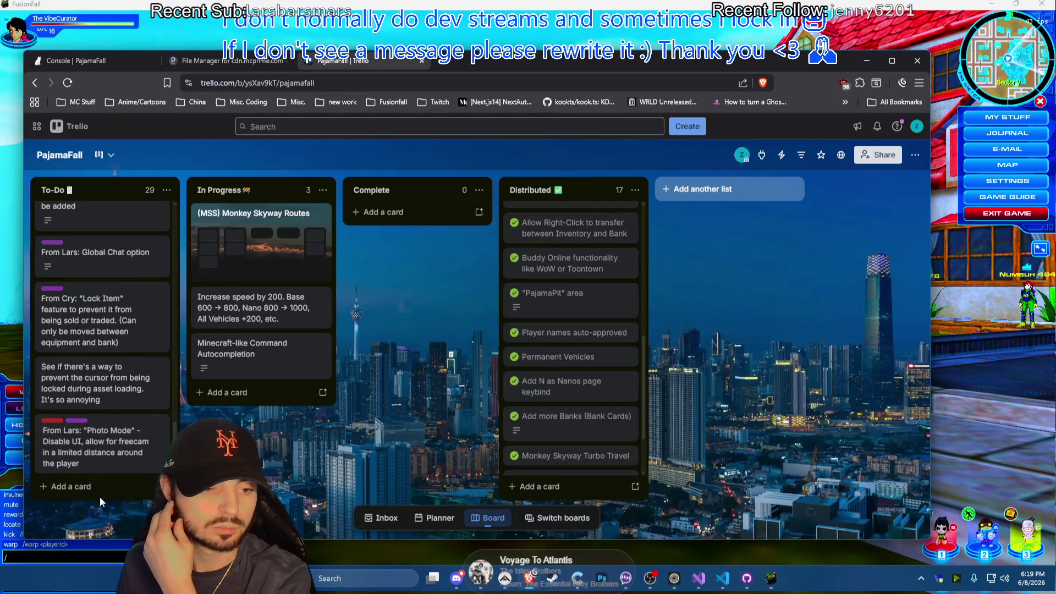
Add a 'Fuzzy Warp' card to the To-Do list and start its description
click(66, 486)
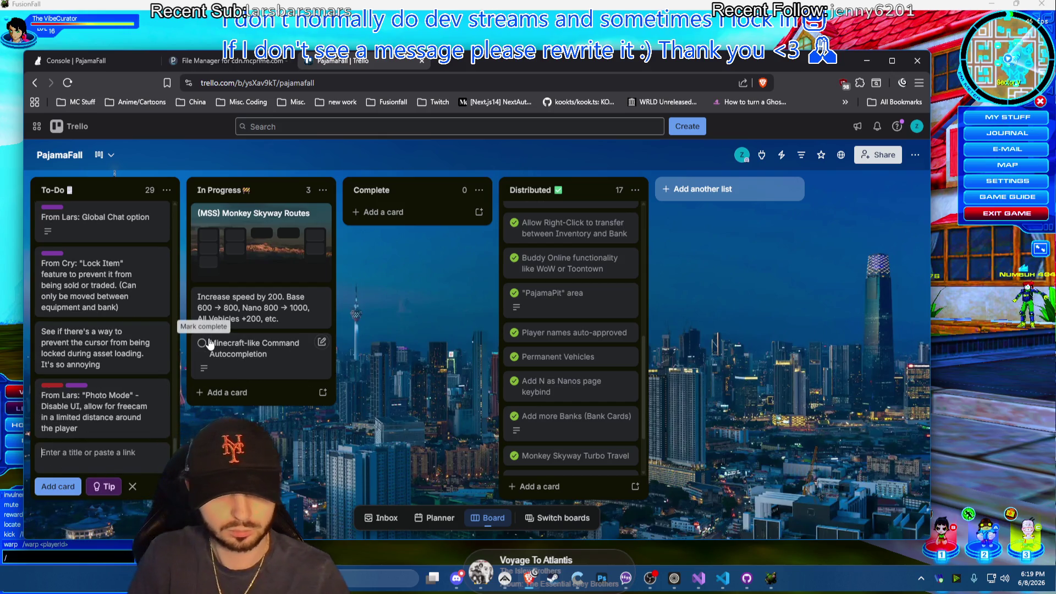
text(/warp)
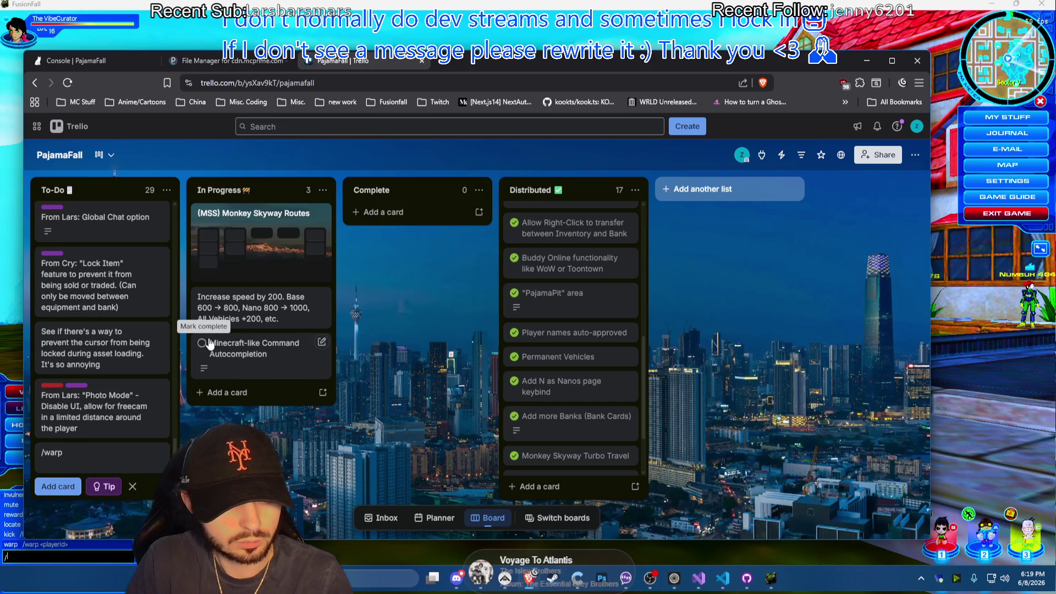
text(F)
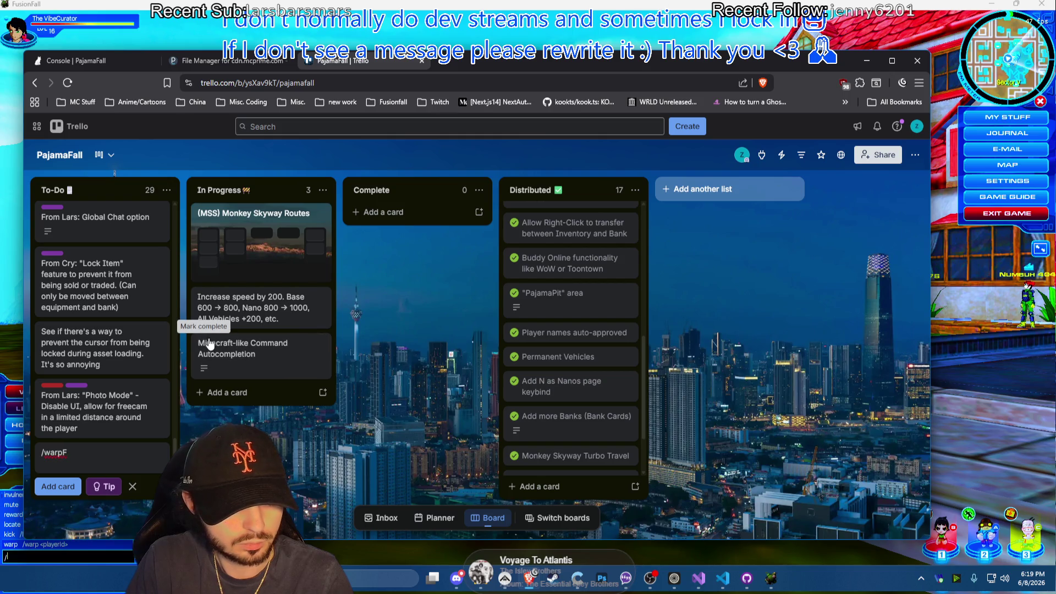
text( <player )
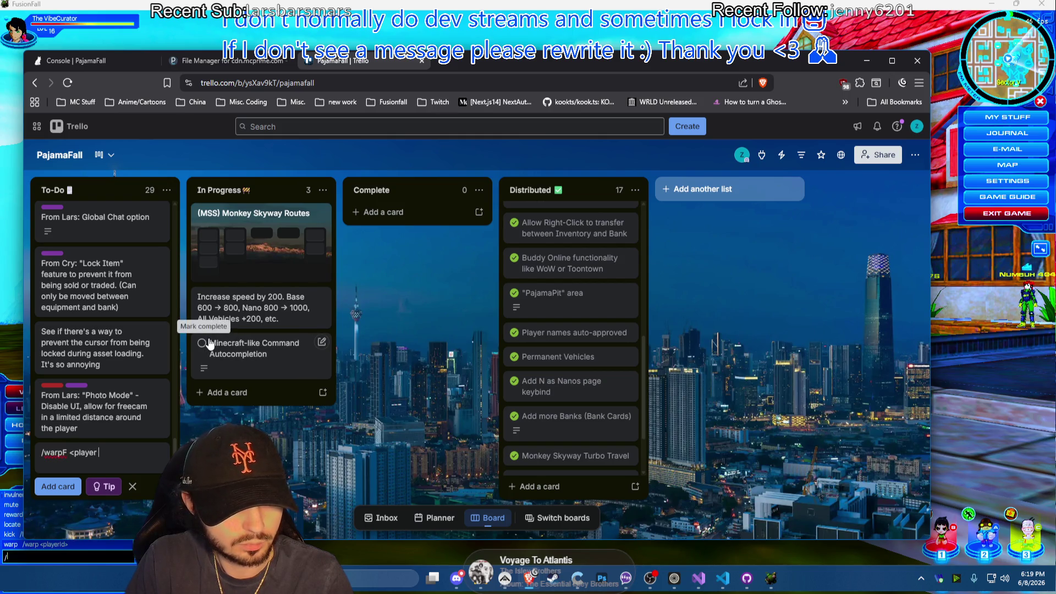
text(name>)
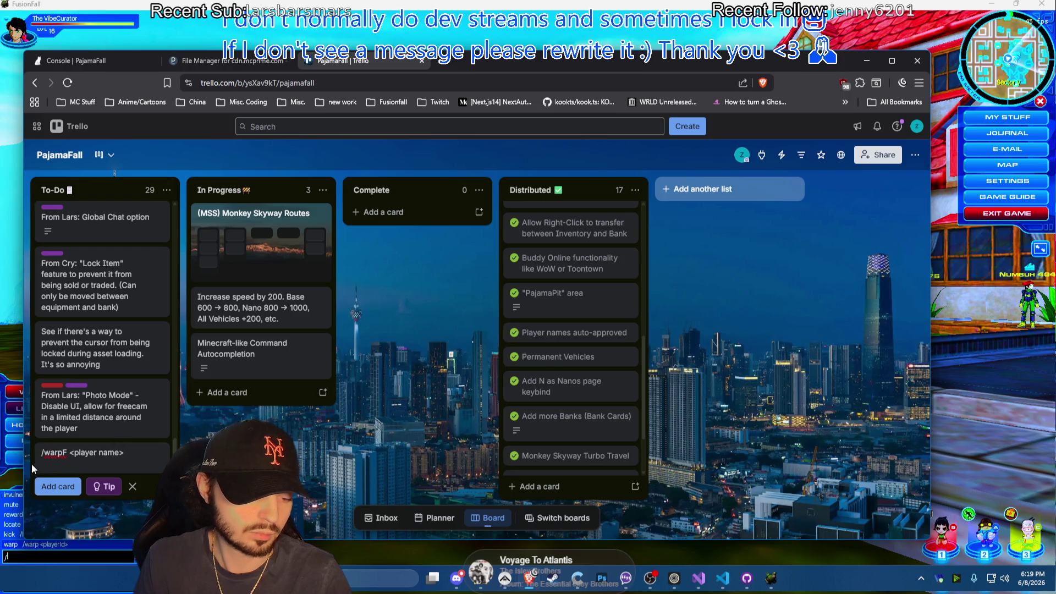
key(ctrl+a)
key(ctrl+c)
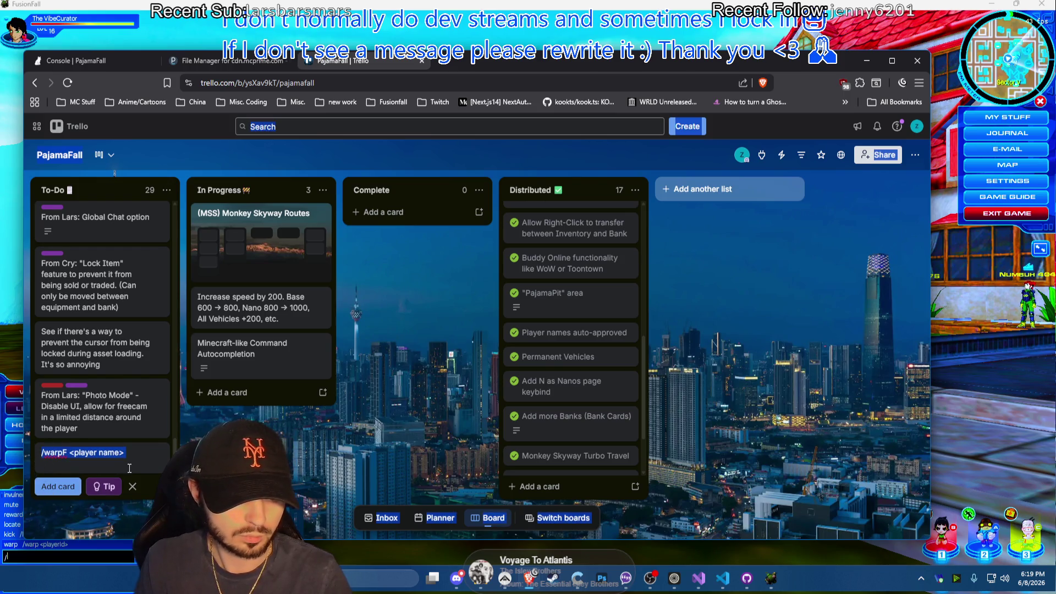
text(Fuzzy W)
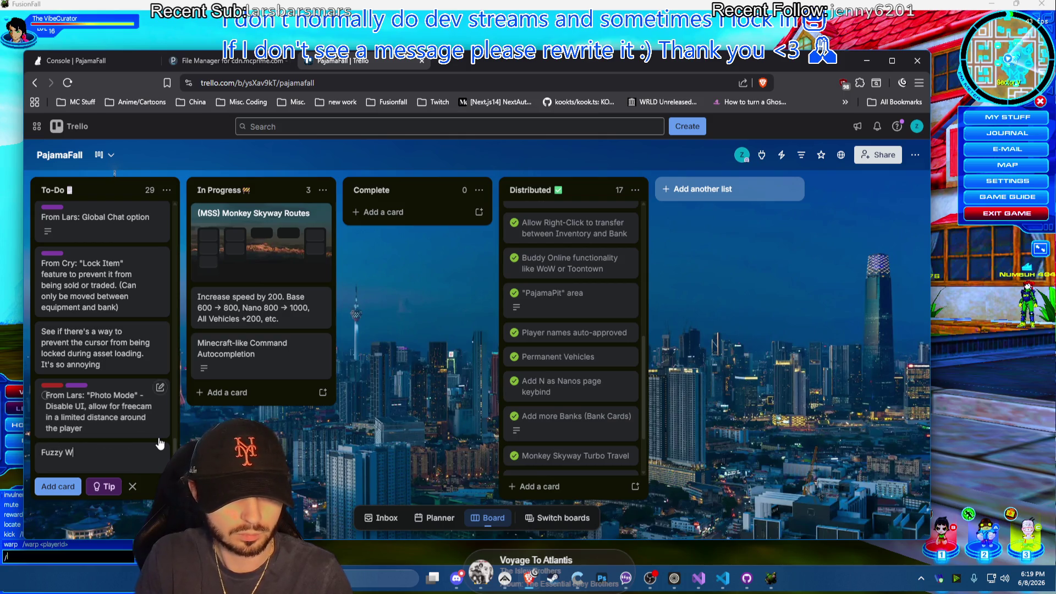
text(arp)
key(Return)
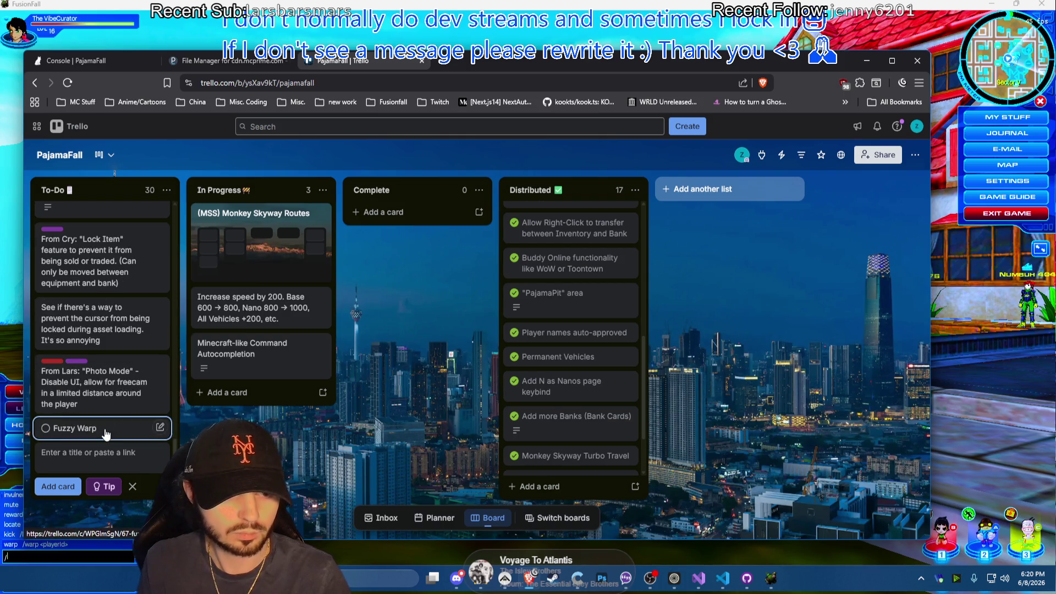
click(106, 435)
click(320, 287)
text(Something like)
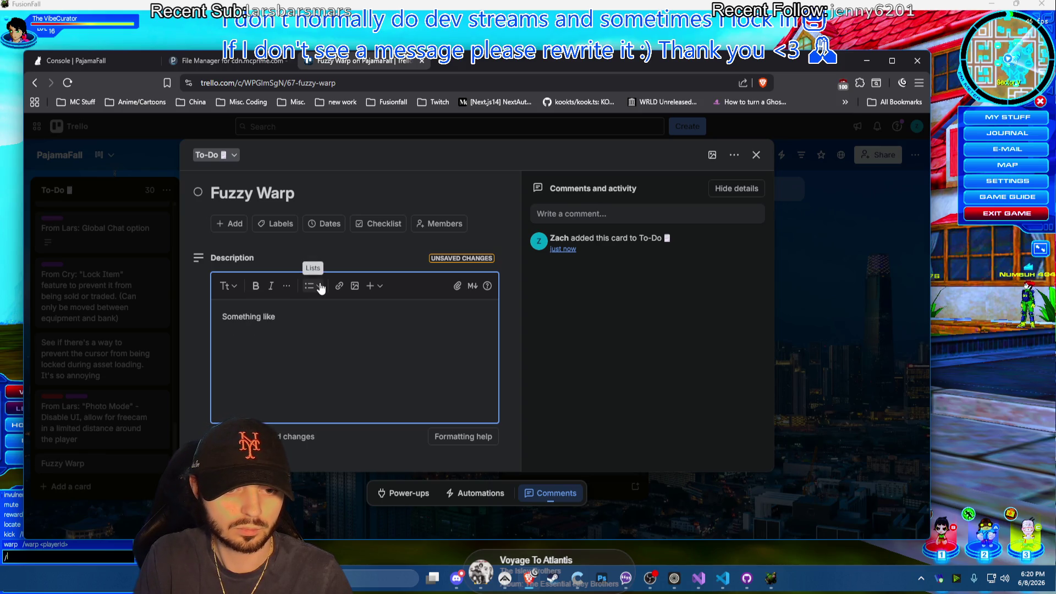
Paste the '/warpF <player name>' syntax and write the fuzzy name-matching warp explanation
key(ctrl+a)
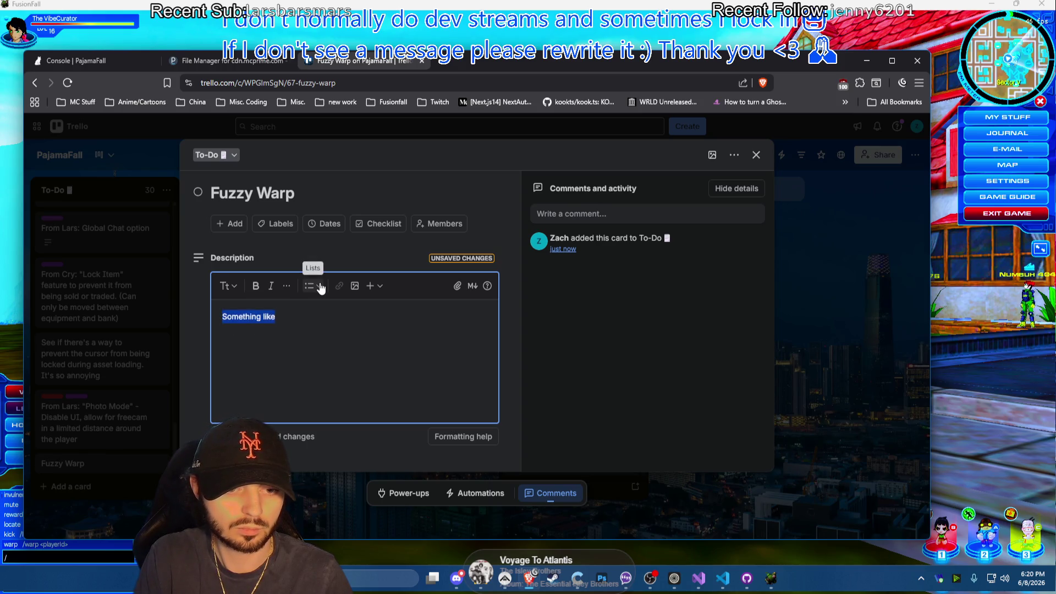
text(D)
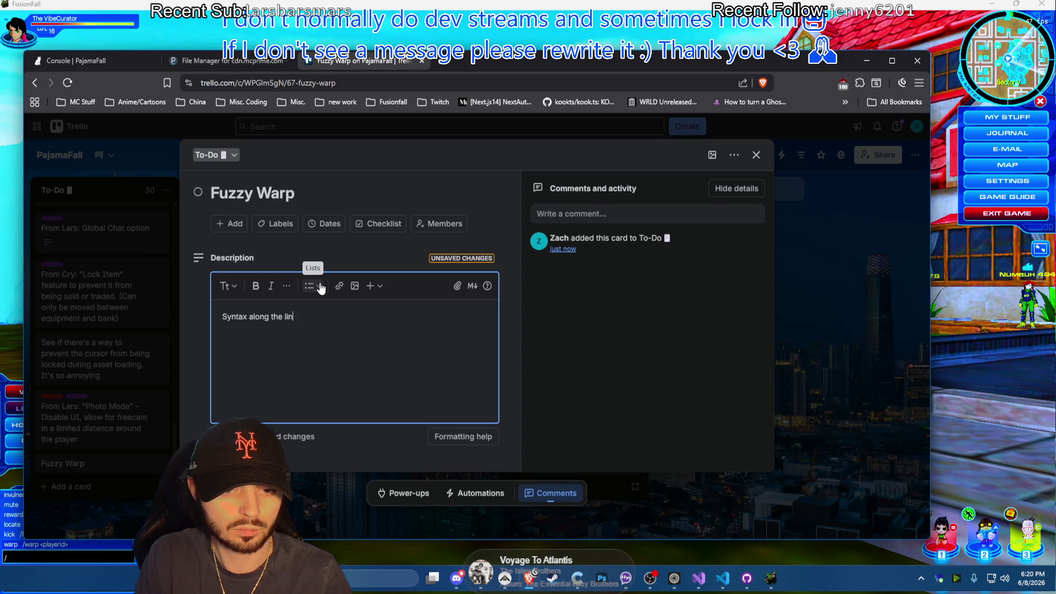
text(:)
key(ctrl+v)
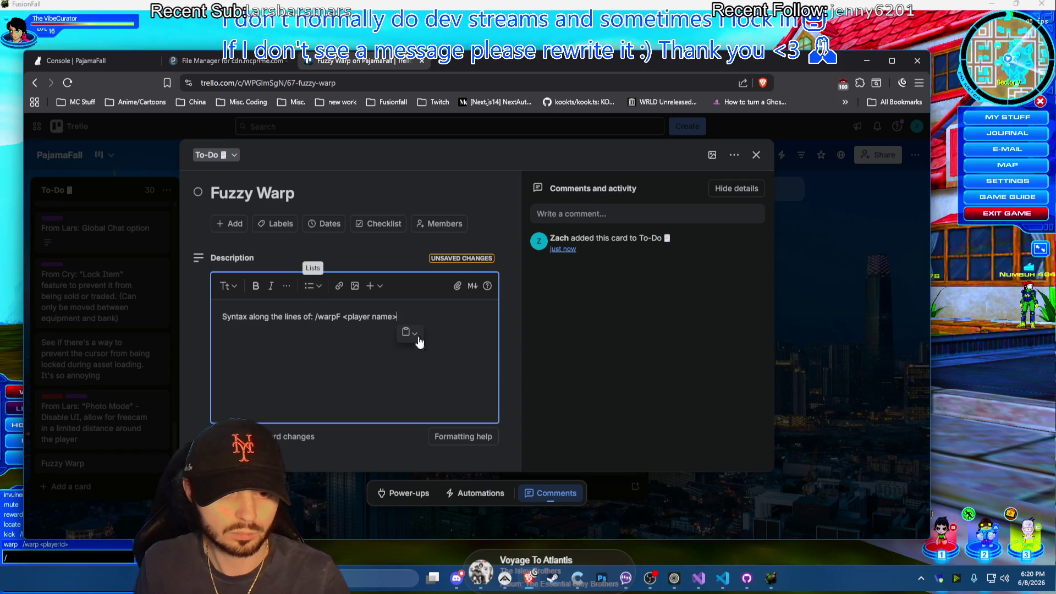
click(448, 318)
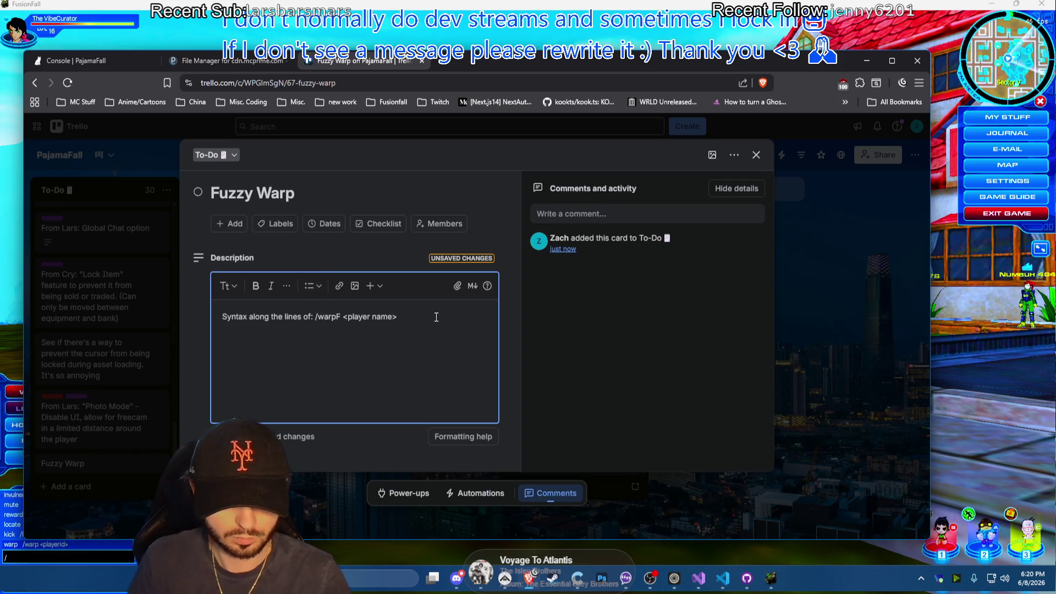
text(*)
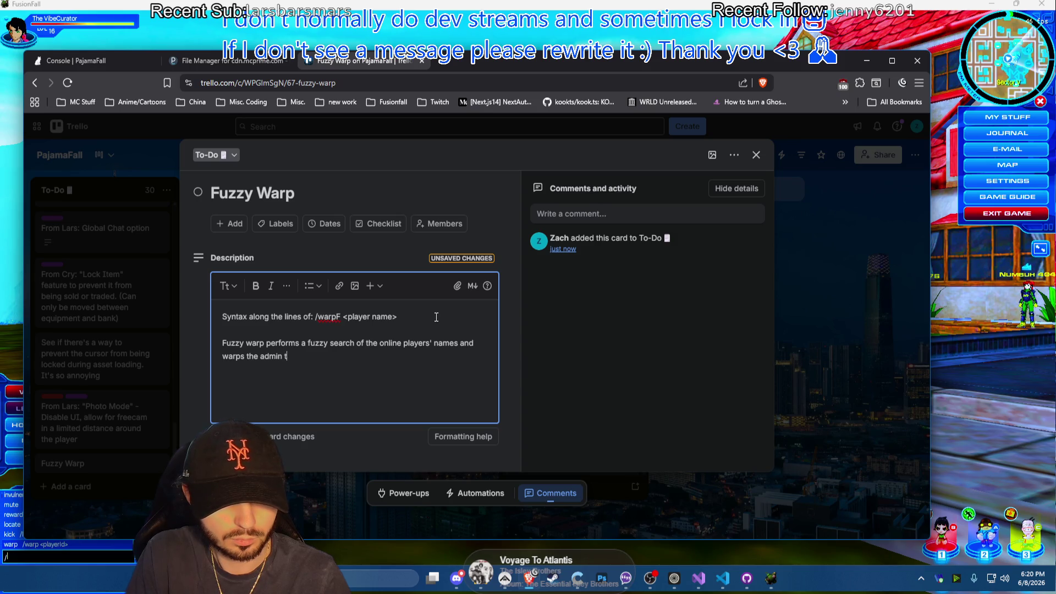
text(atch)
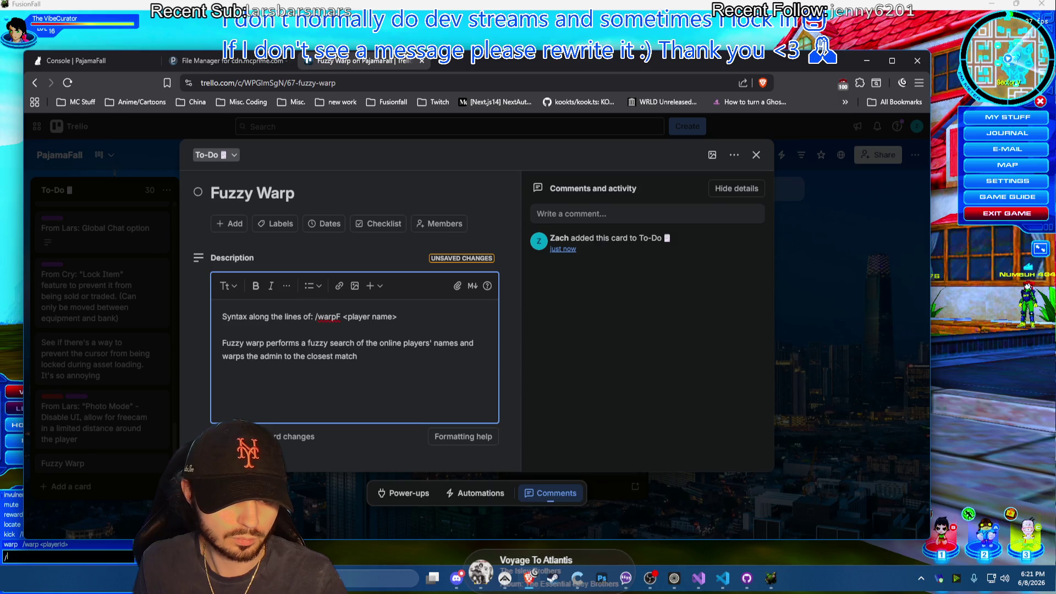
Save the description, close the Fuzzy Warp card and return to the game
key(ctrl+Return)
key(Escape)
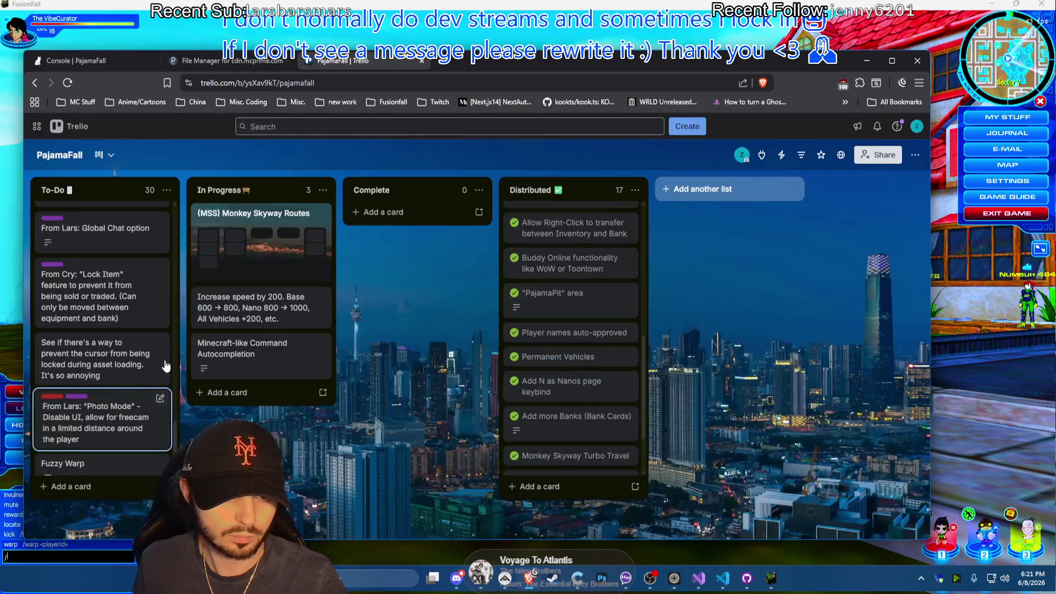
click(918, 60)
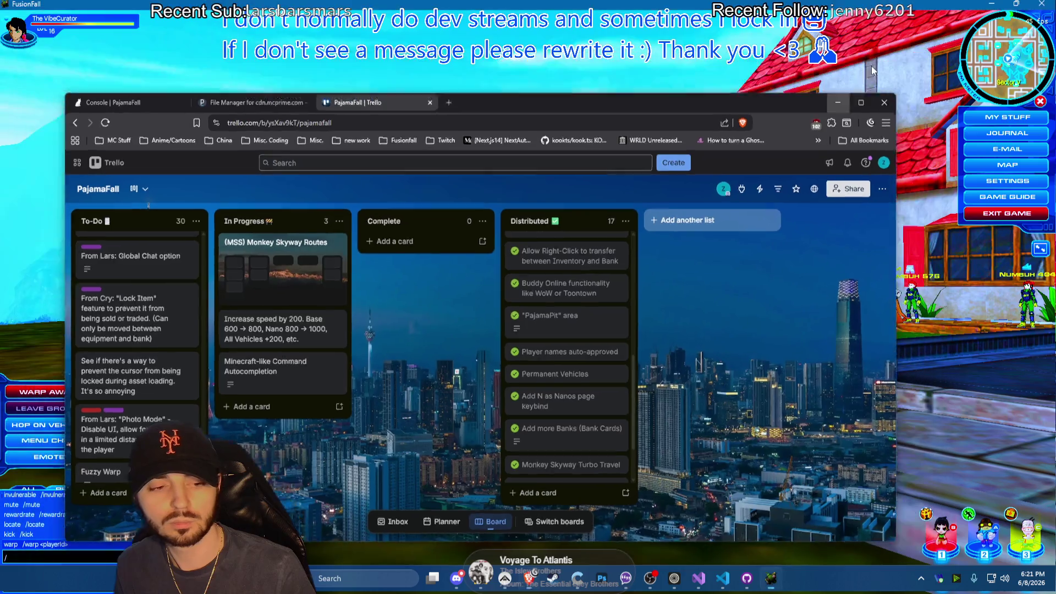
text(warp)
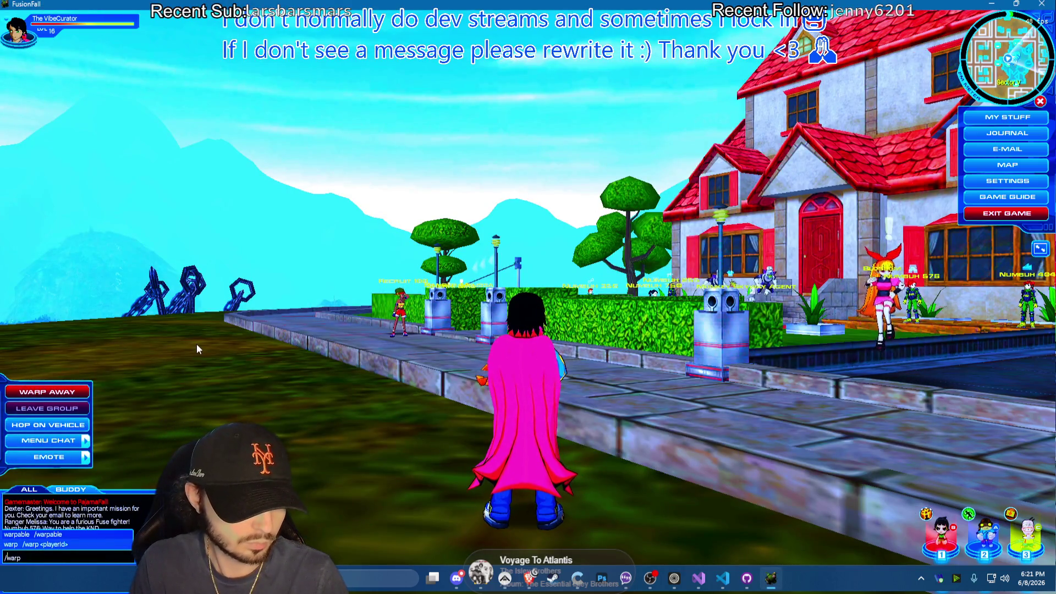
Browse the suggestions from a bare slash, send it, and reopen chat input
key(BackSpace)
key(BackSpace)
key(BackSpace)
key(BackSpace)
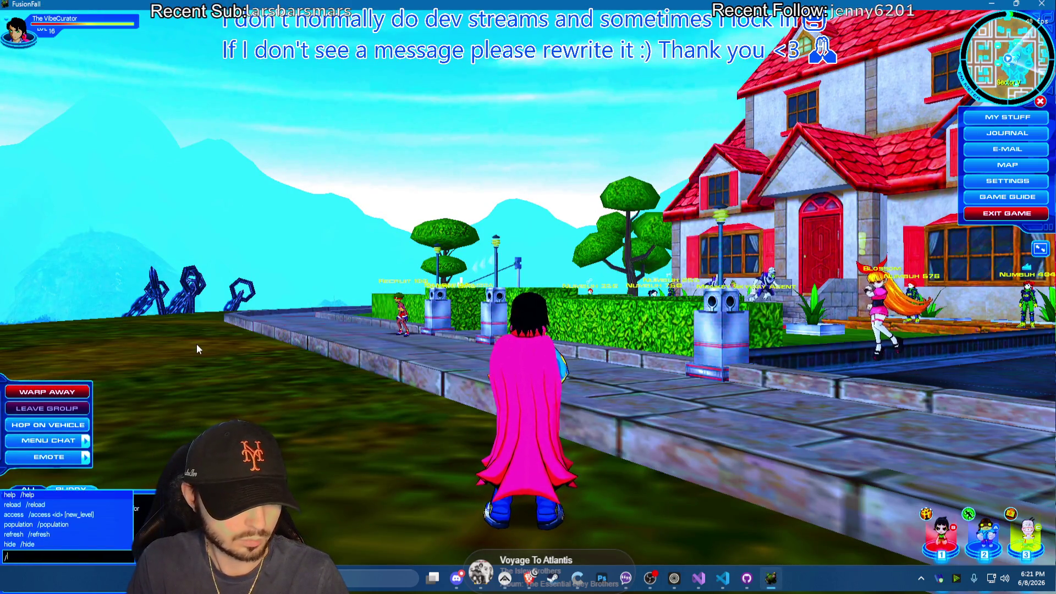
key(Down)
key(Down)
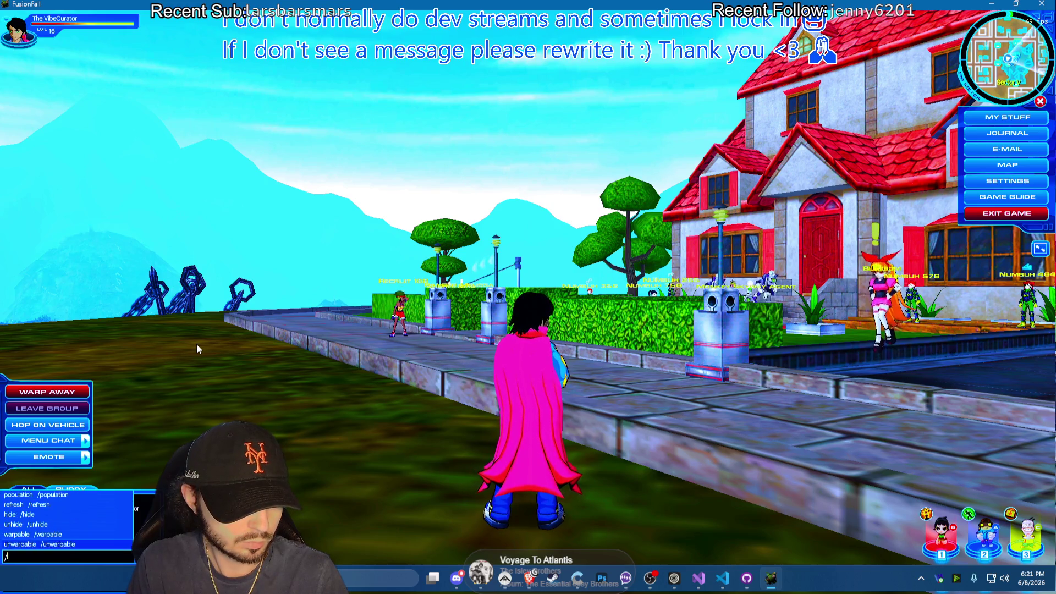
key(Up)
key(Up)
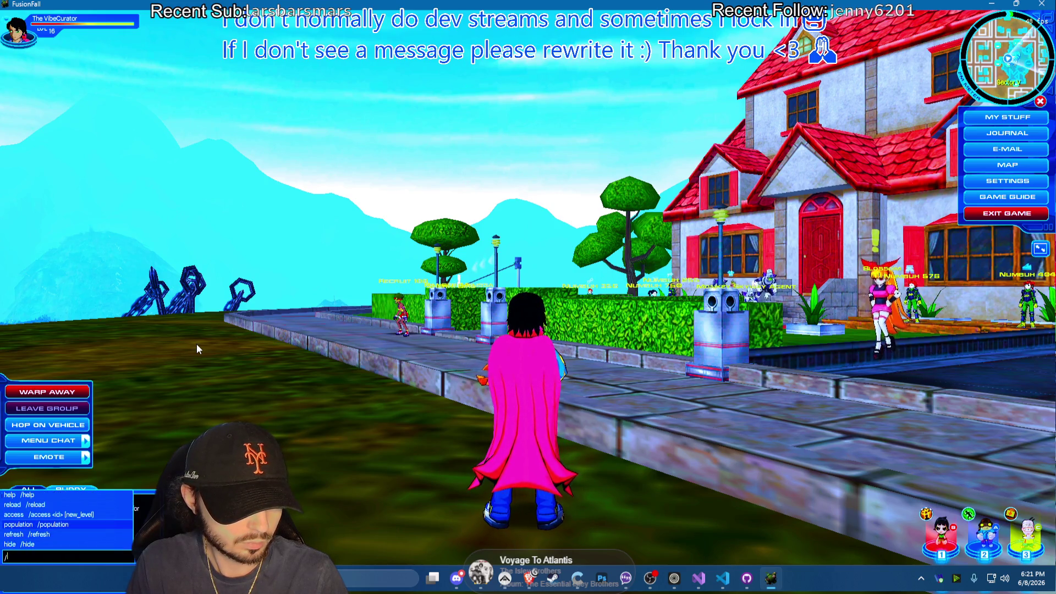
key(Return)
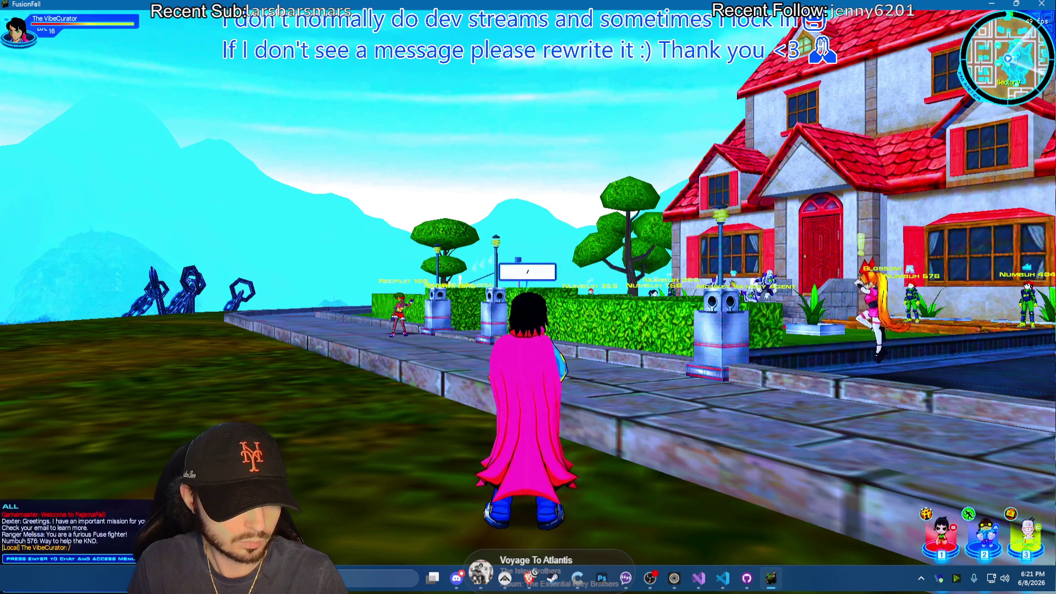
key(Return)
text(/)
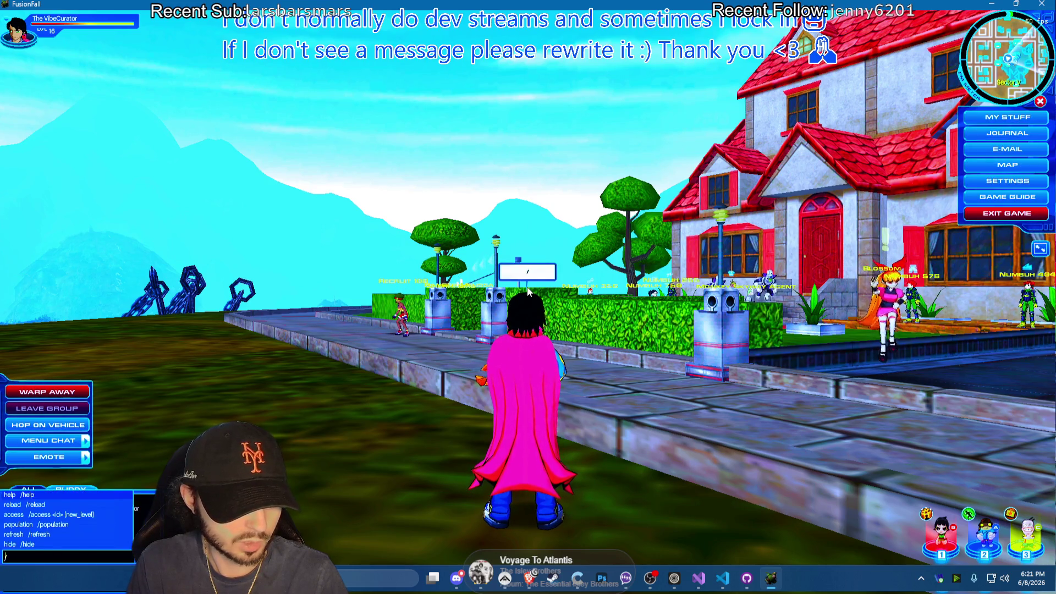
Pick and send the /population command twice to check how many players are online
key(Up)
key(Up)
key(Up)
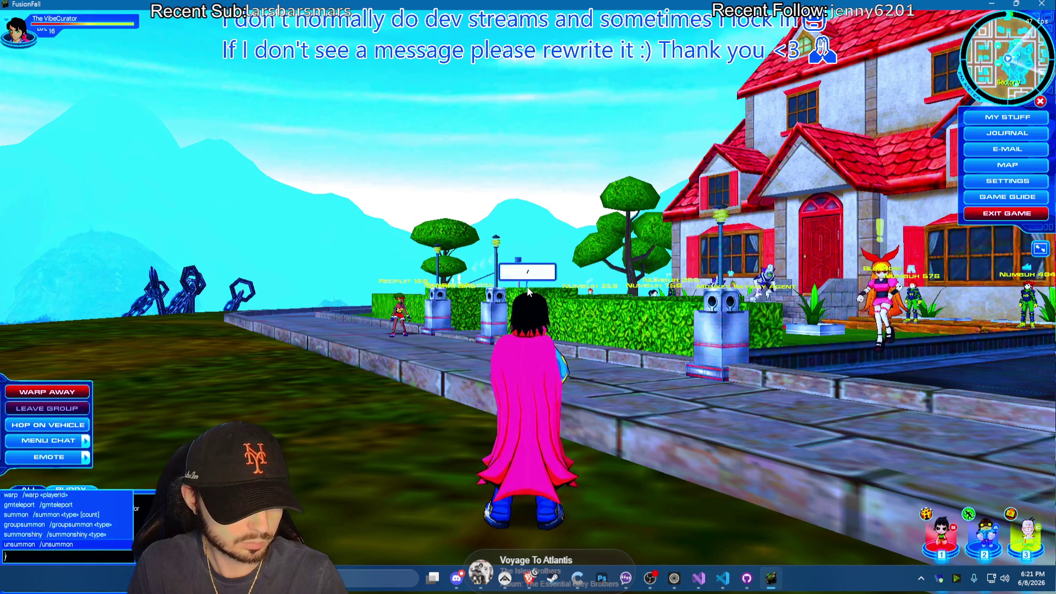
key(Up)
key(Up)
text(p)
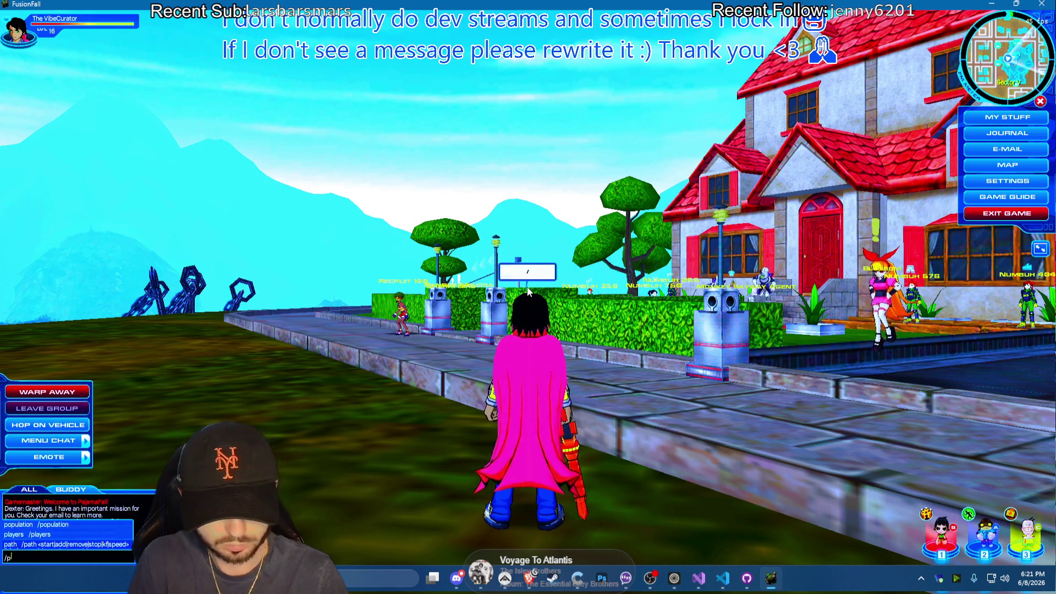
text(opulation)
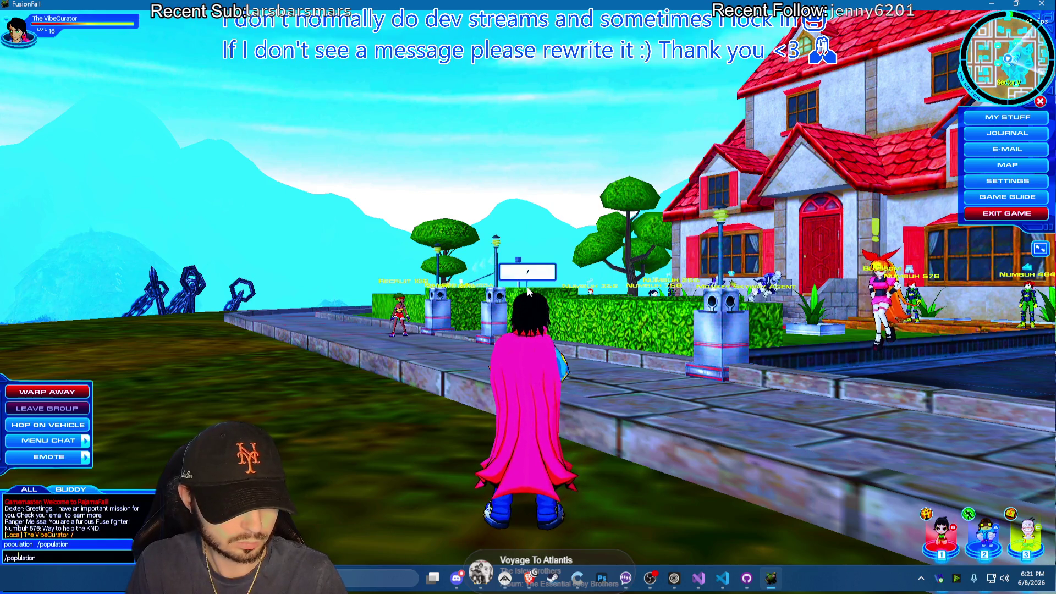
key(Return)
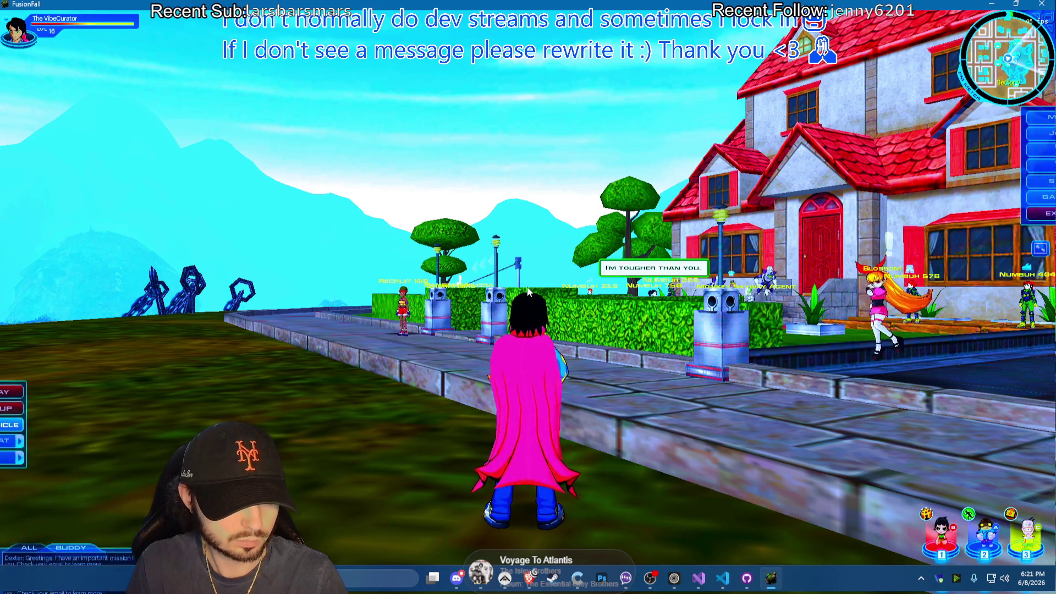
key(Up)
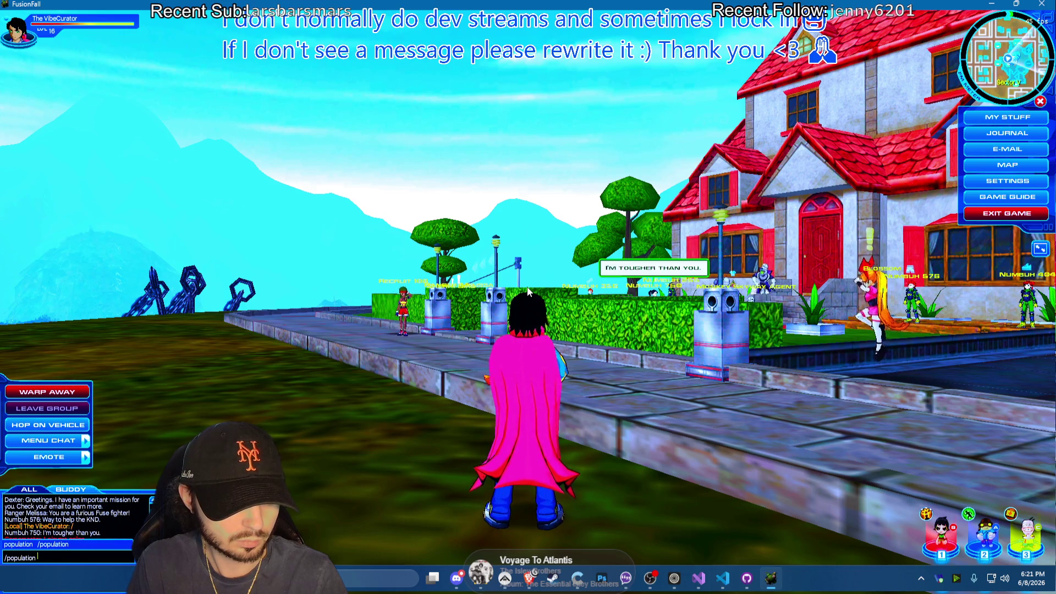
key(Return)
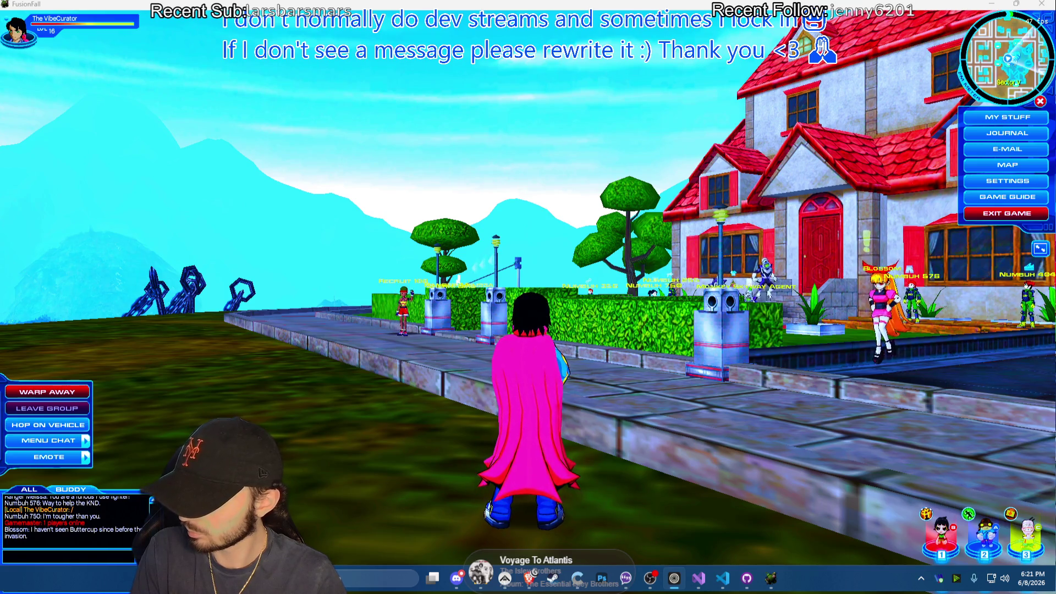
key(Return)
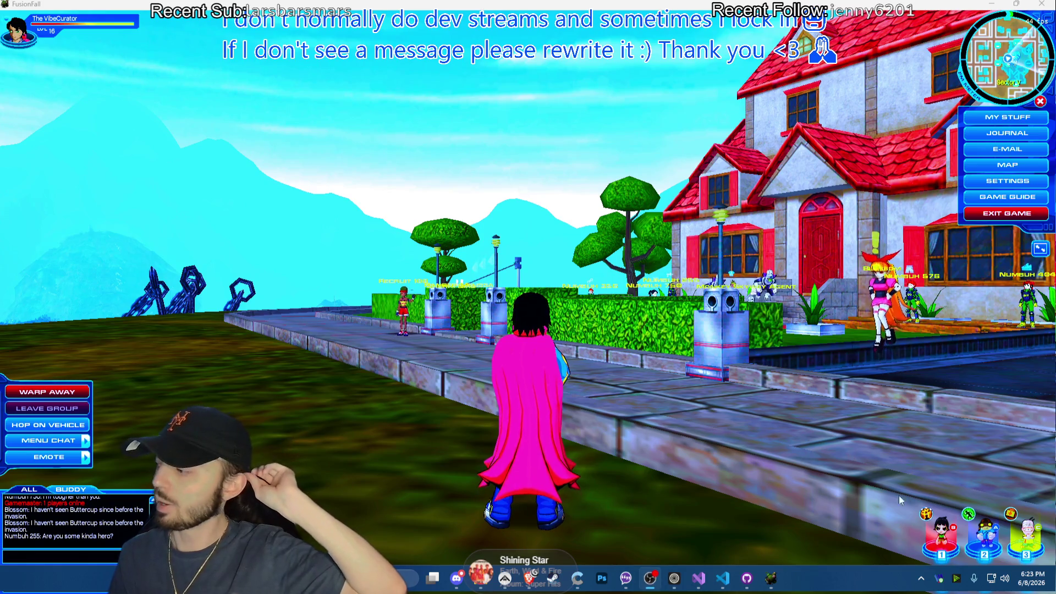
key(Return)
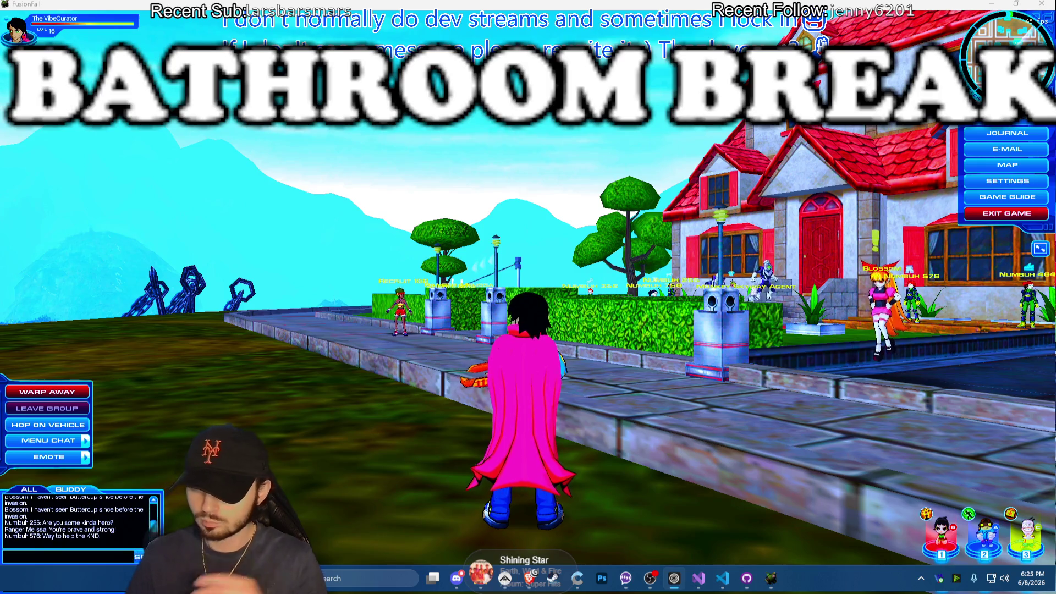
Switch from the game to the browser window showing the PajamaFall Trello board
key(alt+Tab)
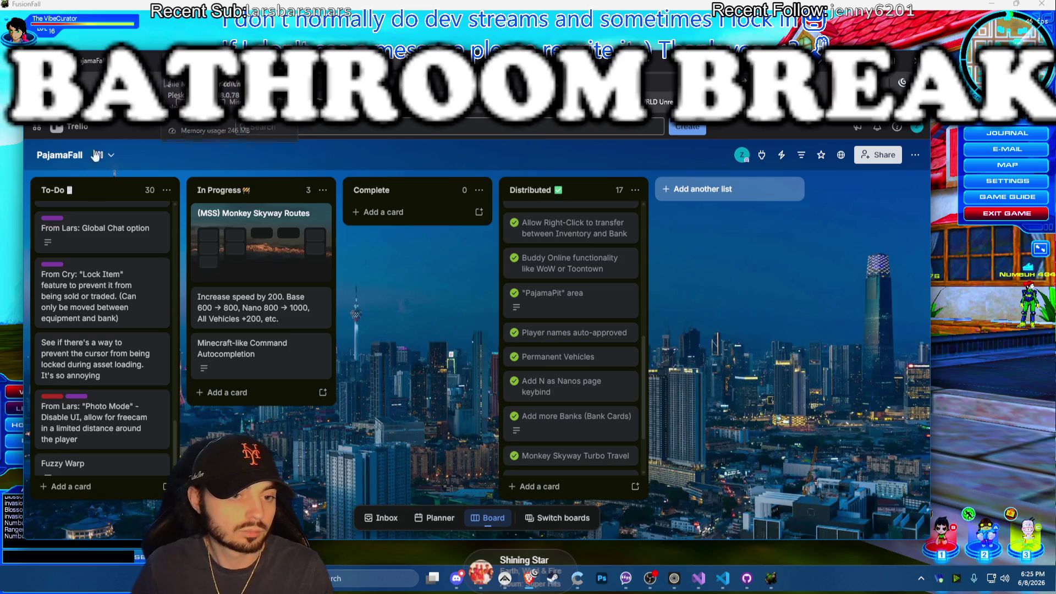
Add a To-Do card on a Favorite Buddies system moving favorites to the list top, correcting 'feasibility'
click(71, 487)
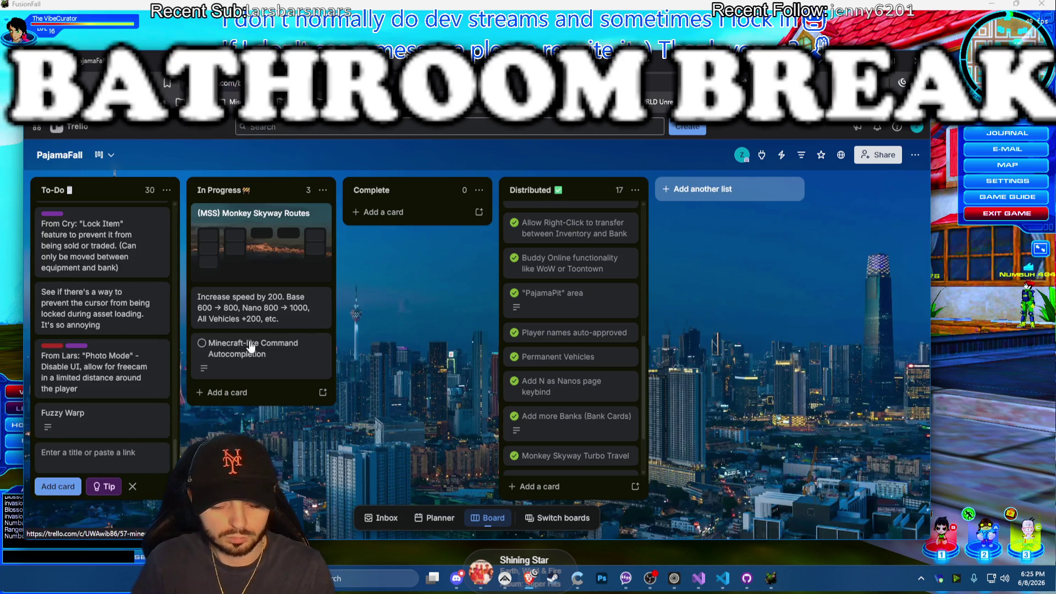
text(Look into feasabl)
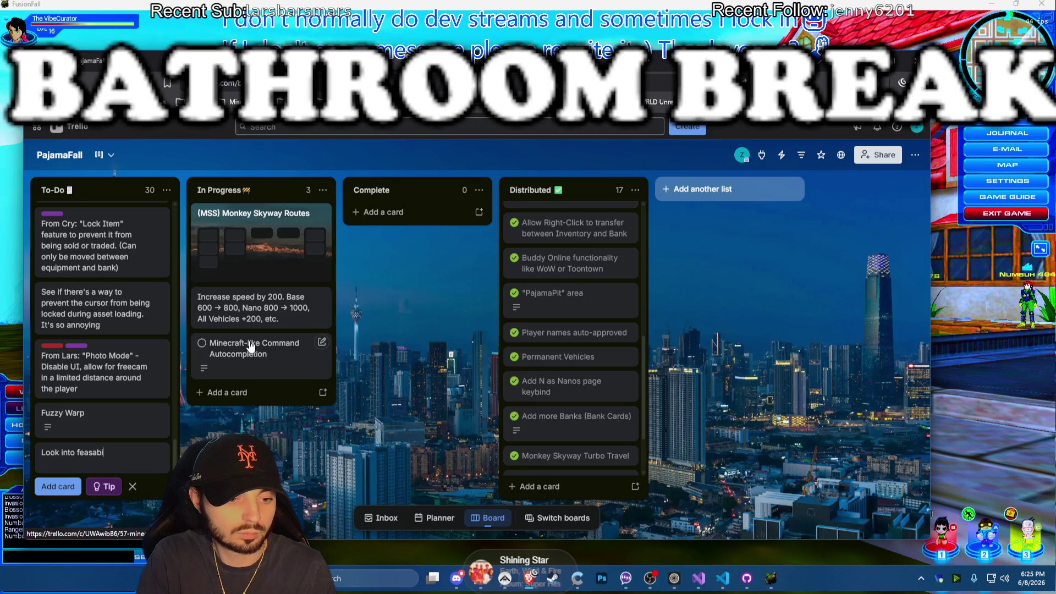
text(ility)
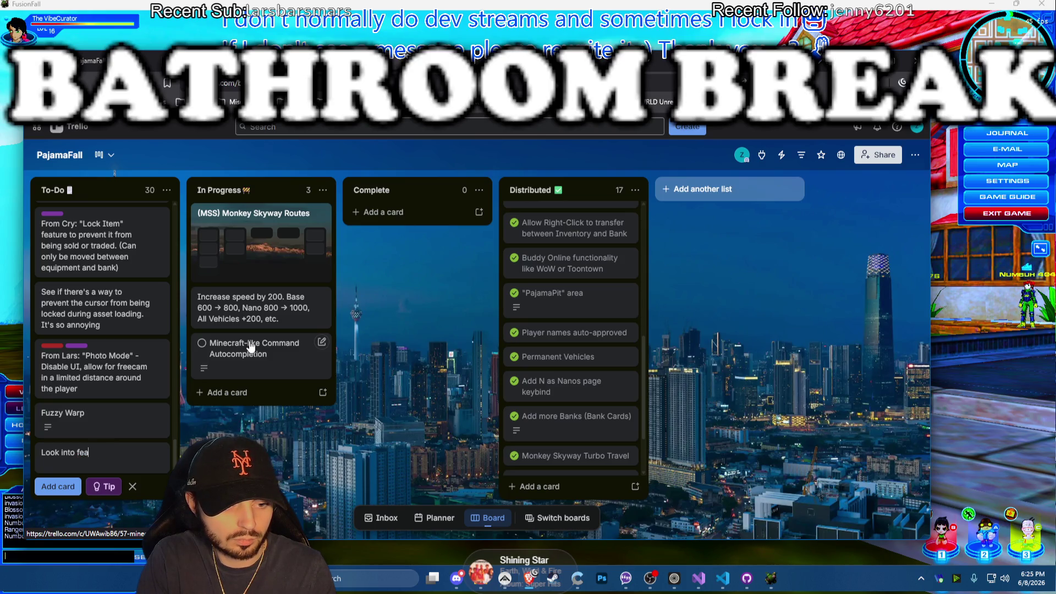
text(lity)
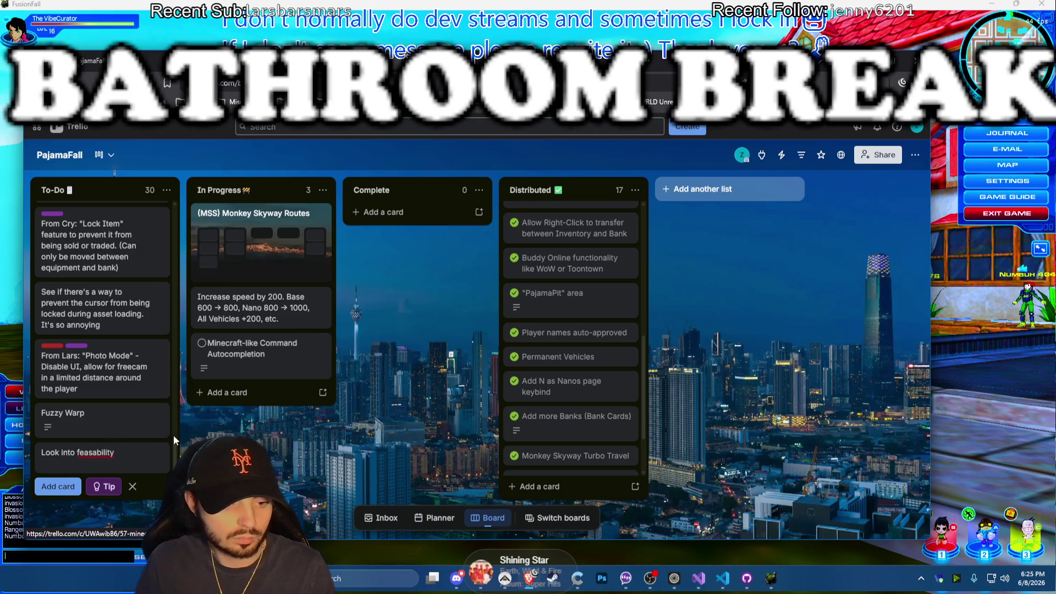
right_click(95, 454)
click(145, 277)
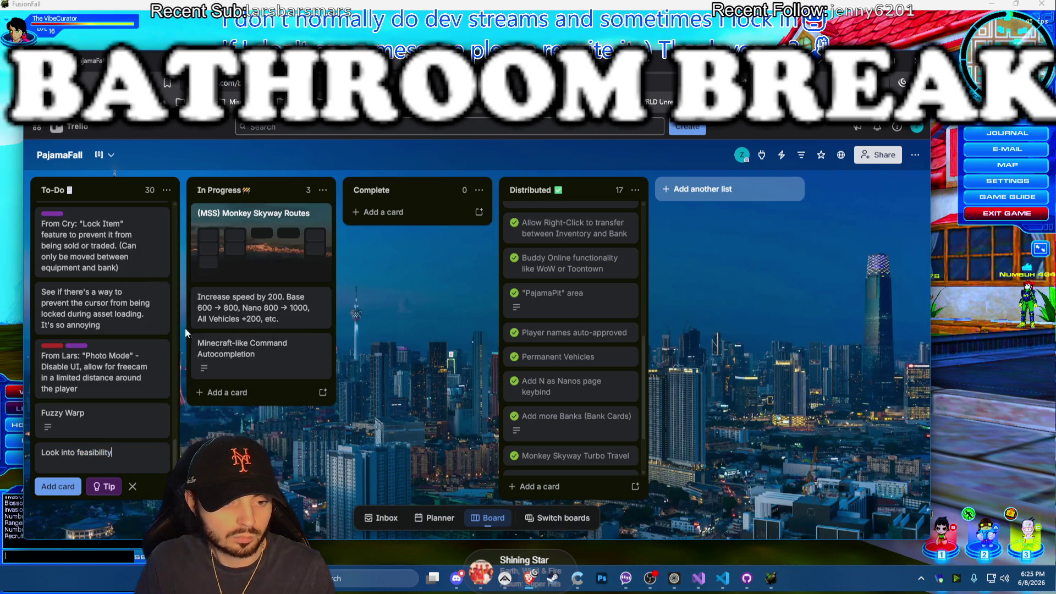
text( of)
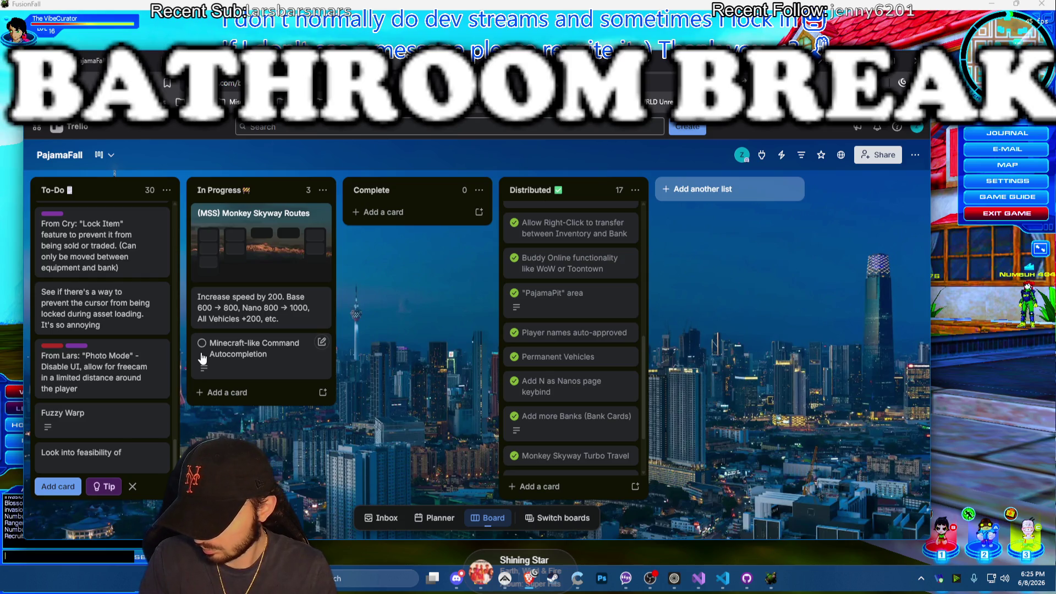
text( "F)
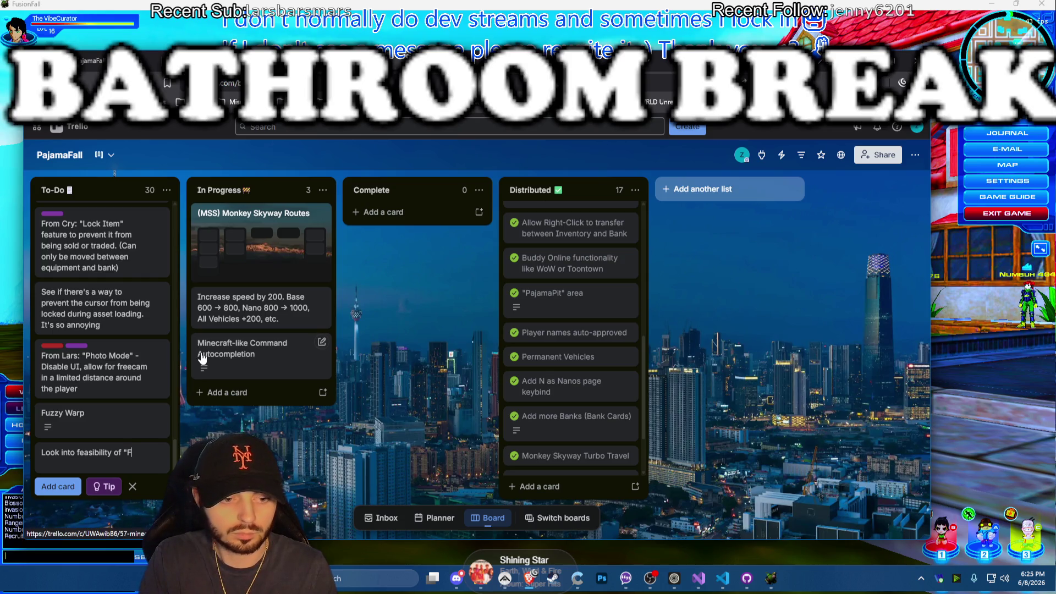
text(avorite" Buddies)
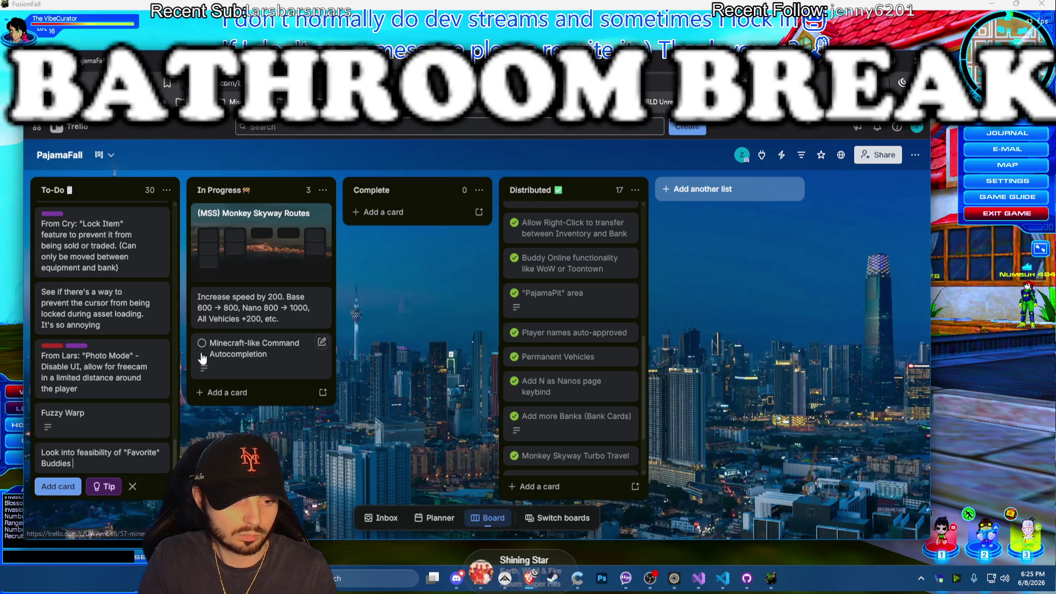
text( system)
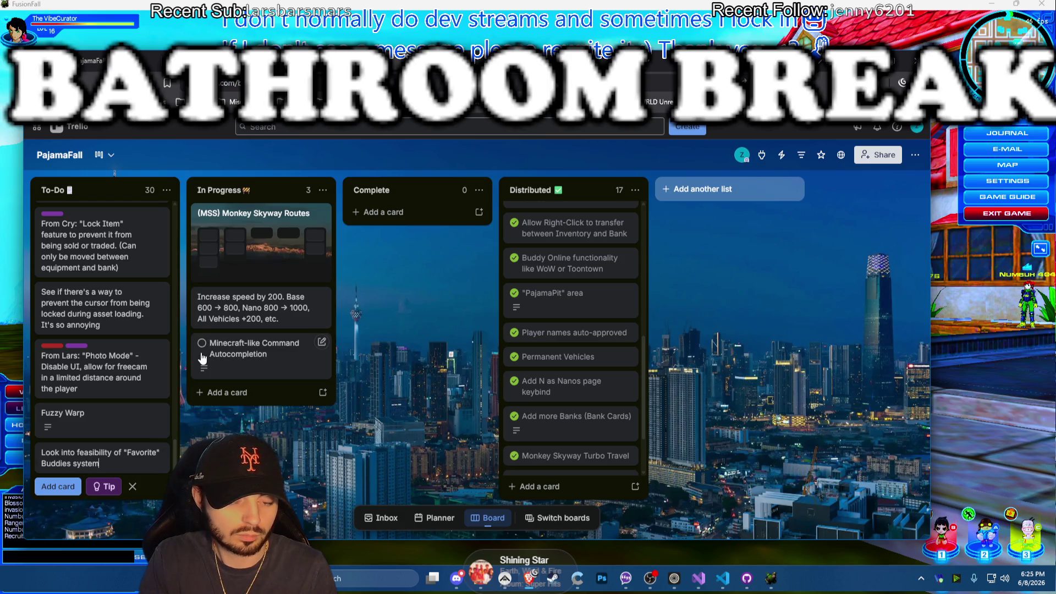
text( (th)
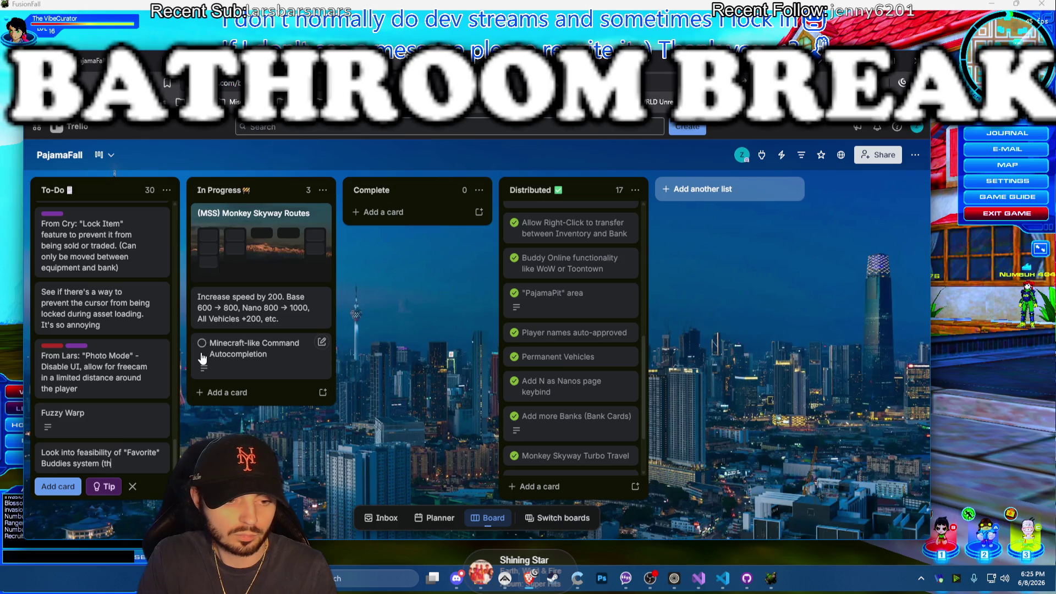
text(ey get moved to the top)
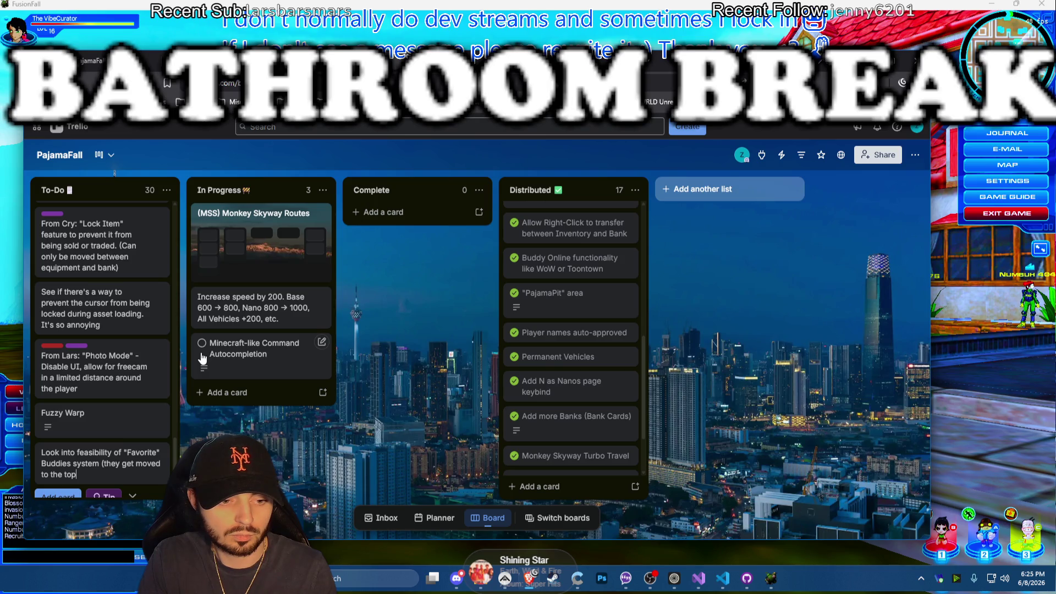
text( of the Budd)
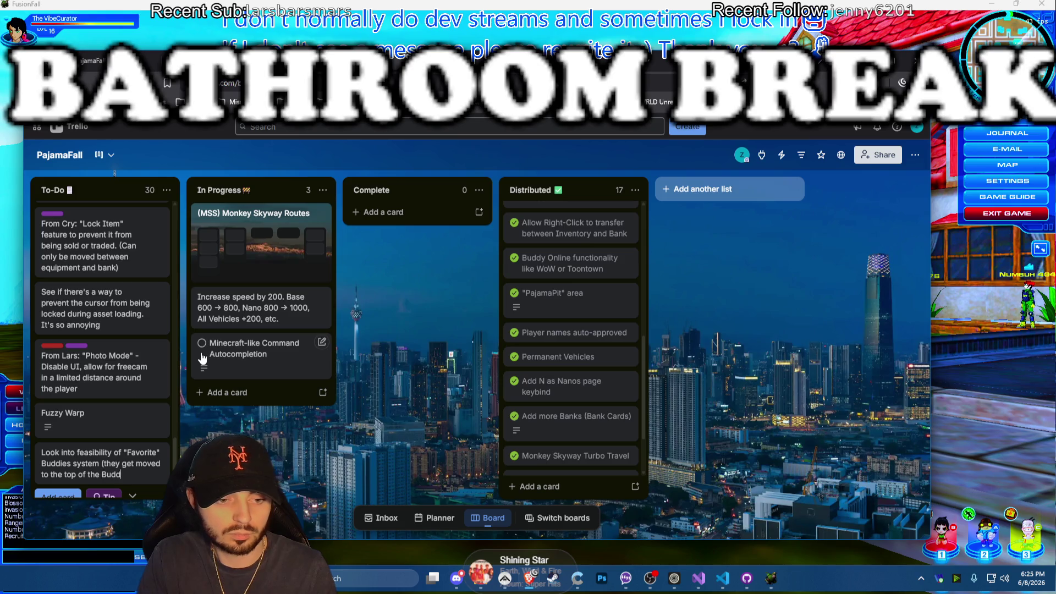
text(ies (ist))
key(Return)
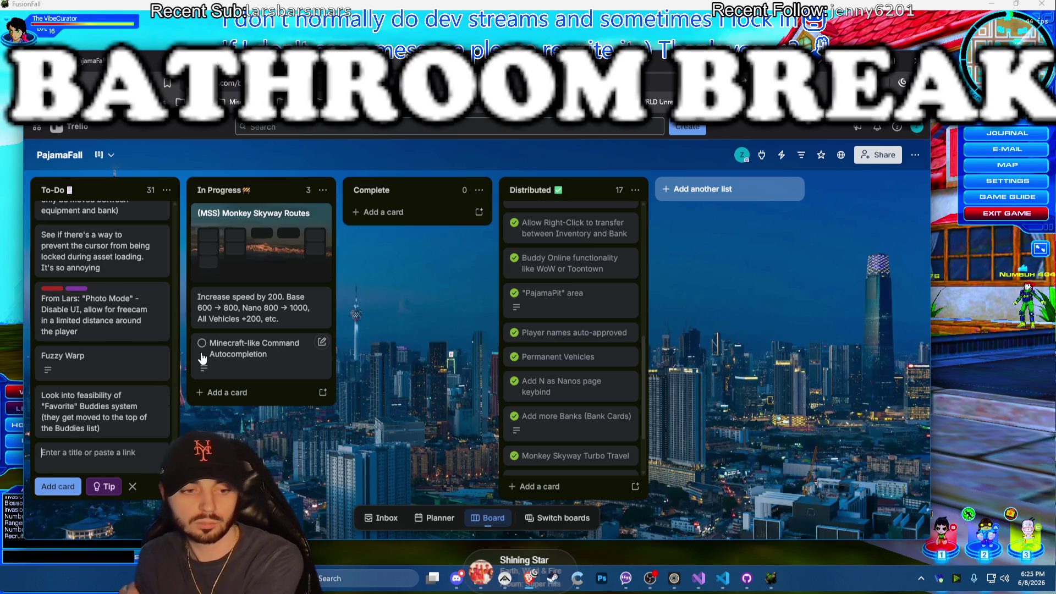
click(86, 422)
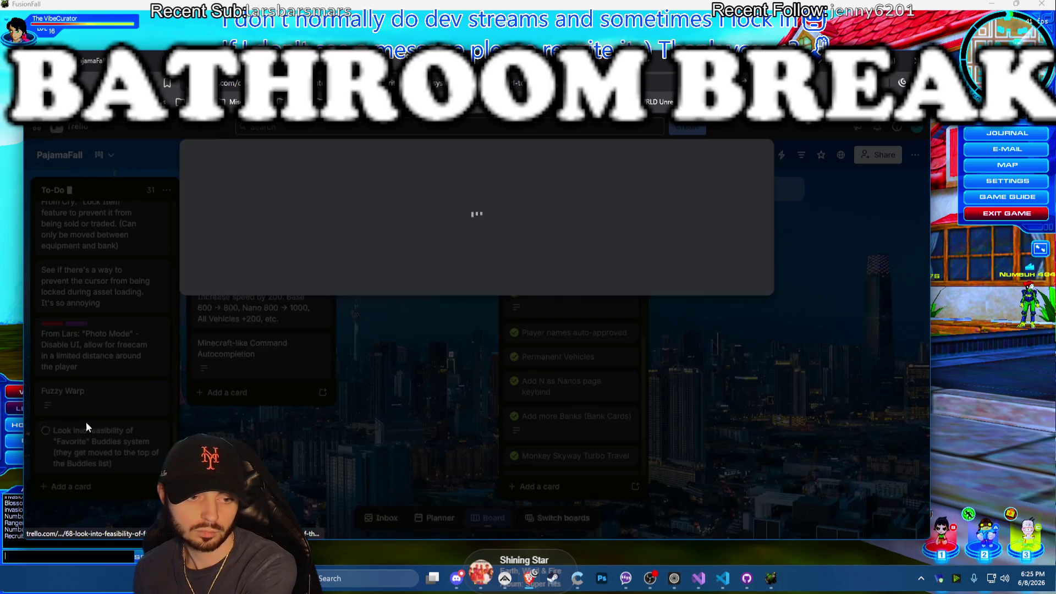
Label the Favorite Buddies card Requires a lot of Research and return to the board
click(276, 258)
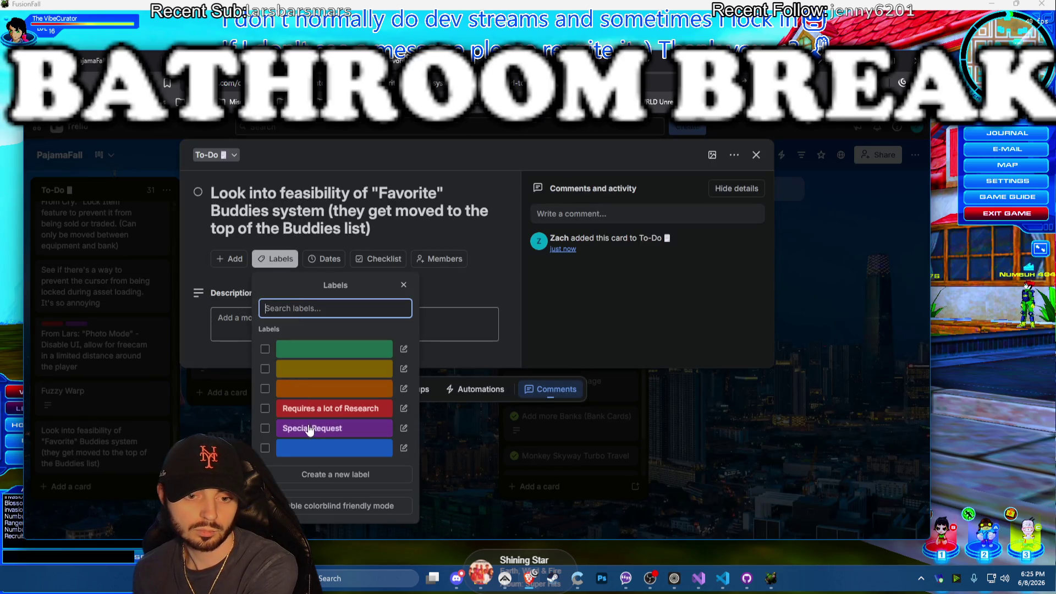
click(285, 407)
click(177, 396)
click(104, 366)
scroll(124, 347, up, 3)
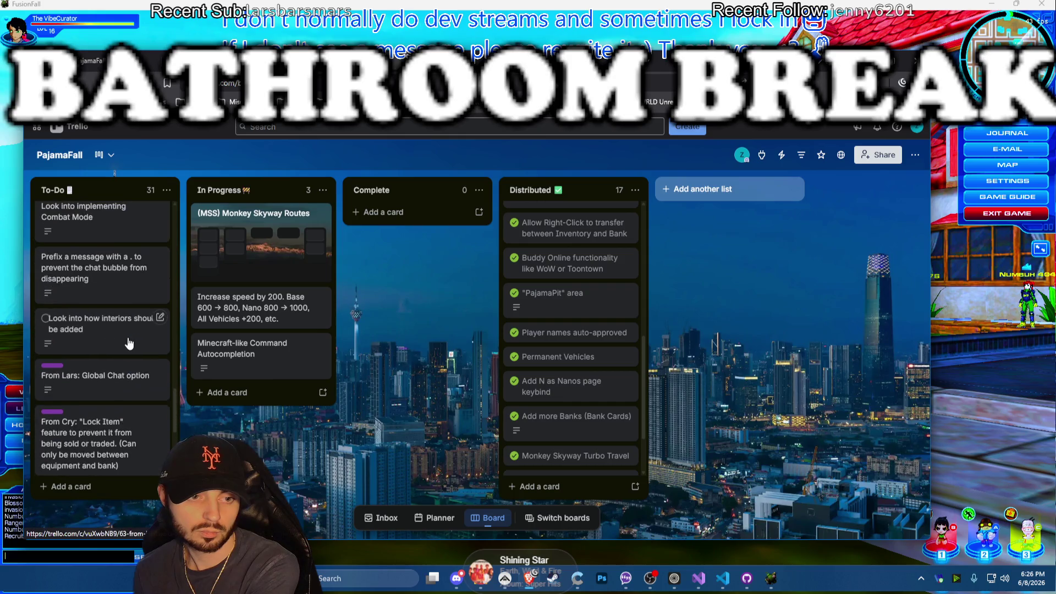
scroll(128, 343, up, 1)
scroll(128, 342, down, 5)
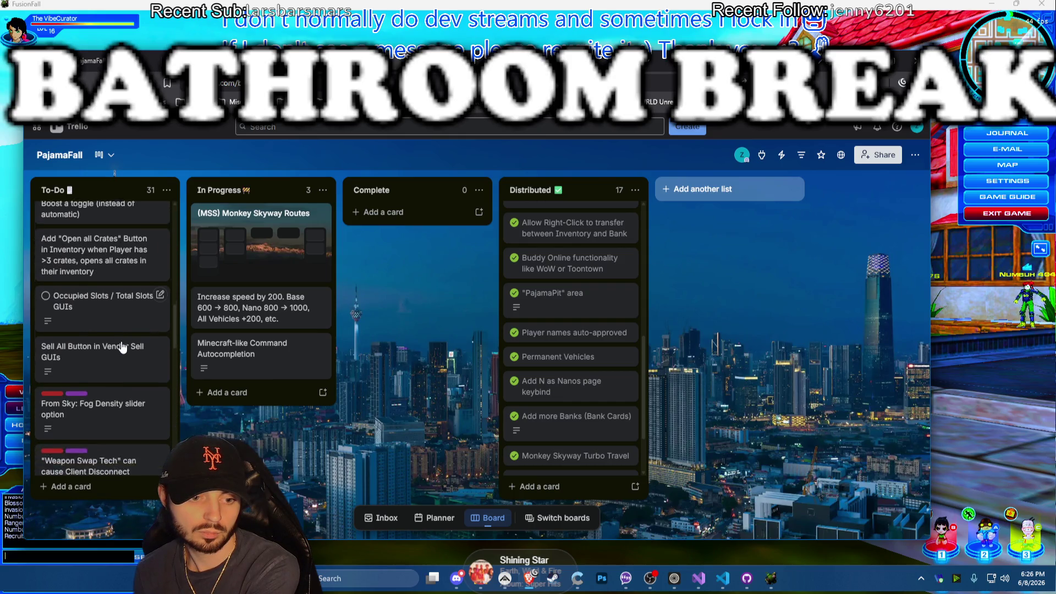
scroll(121, 347, down, 3)
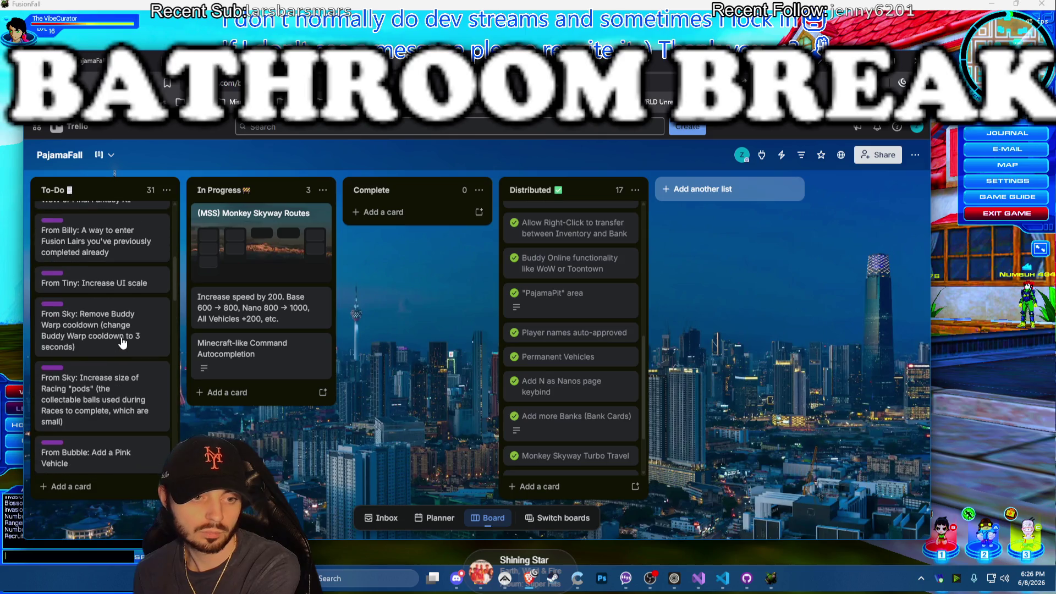
scroll(122, 343, down, 3)
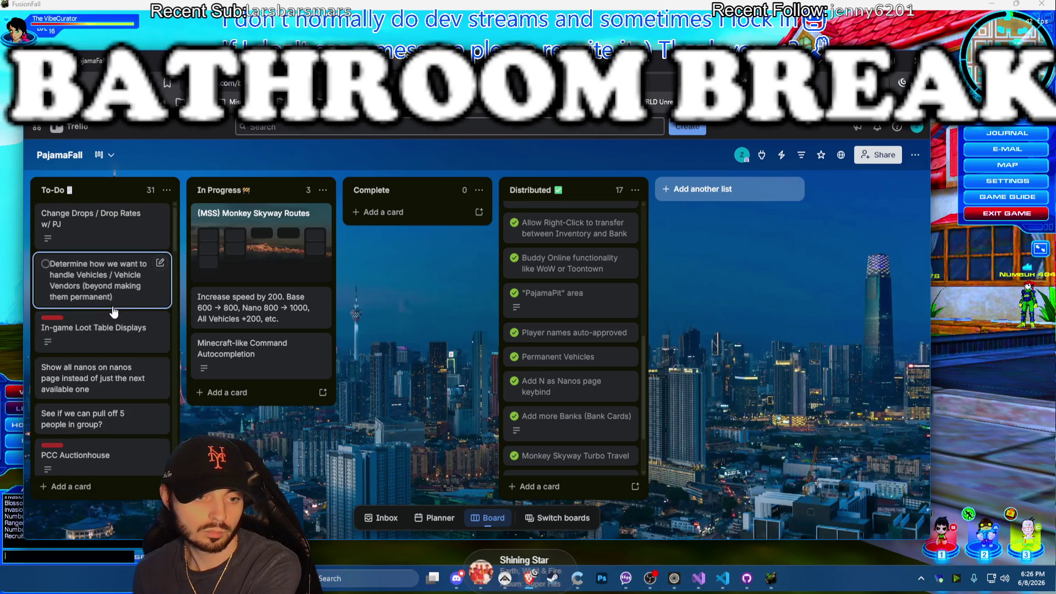
mouse_move(101, 329)
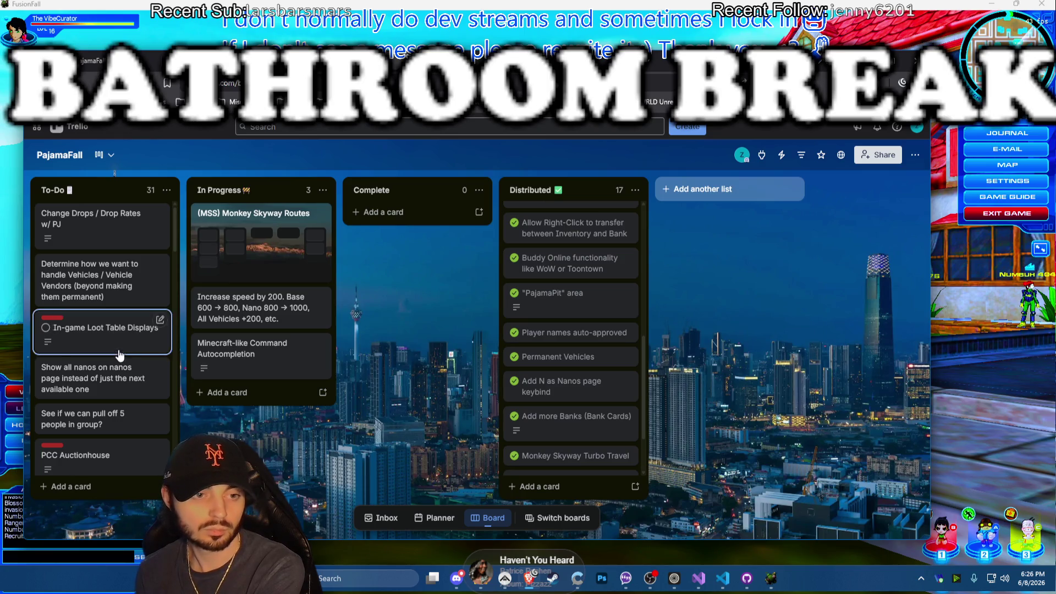
Compare the PCC Auctionhouse card's label, then return to the game window
click(87, 470)
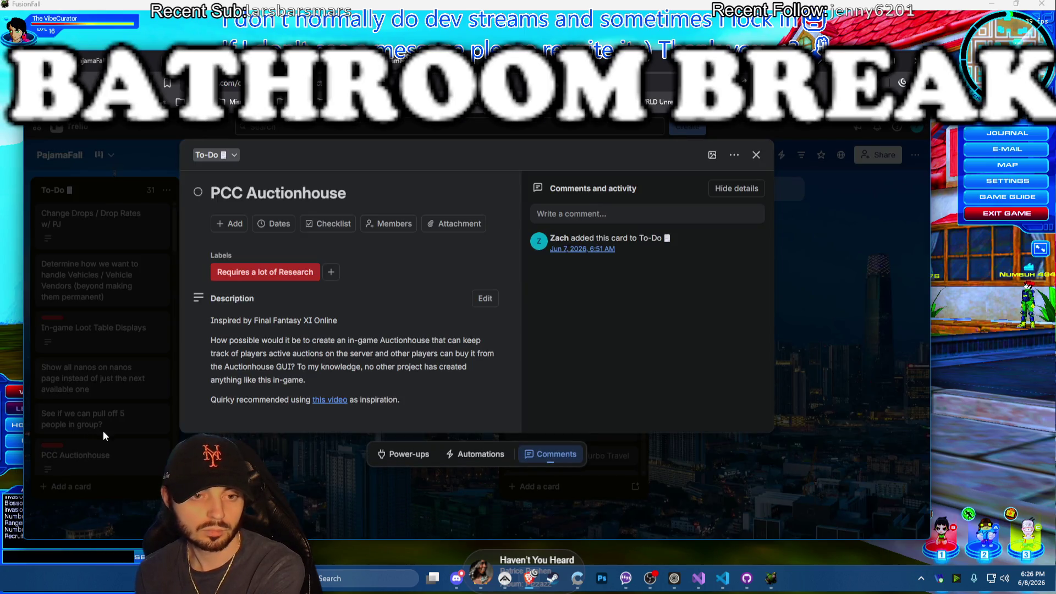
click(105, 421)
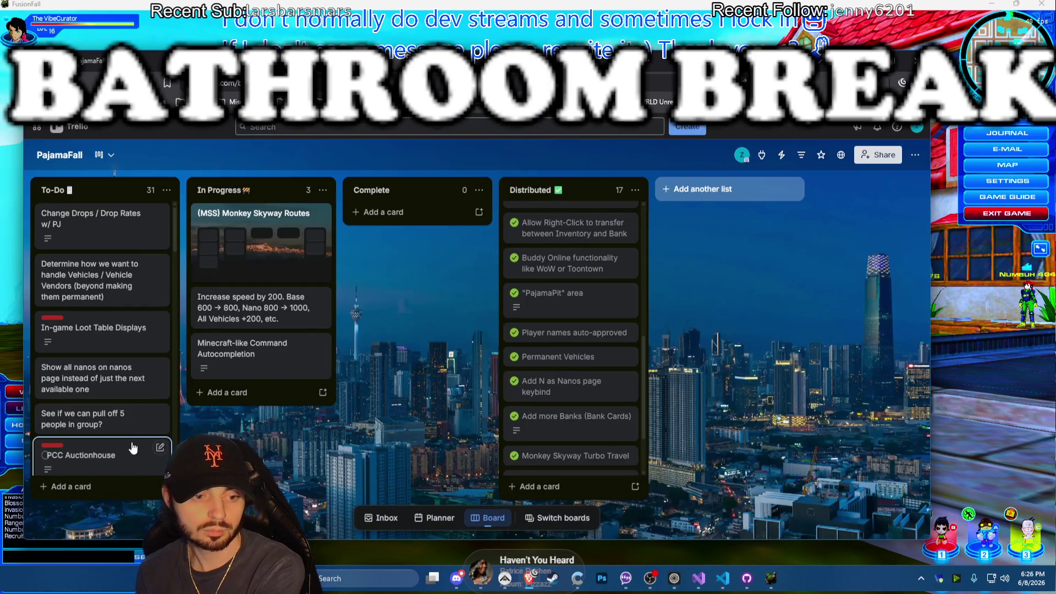
scroll(96, 328, down, 2)
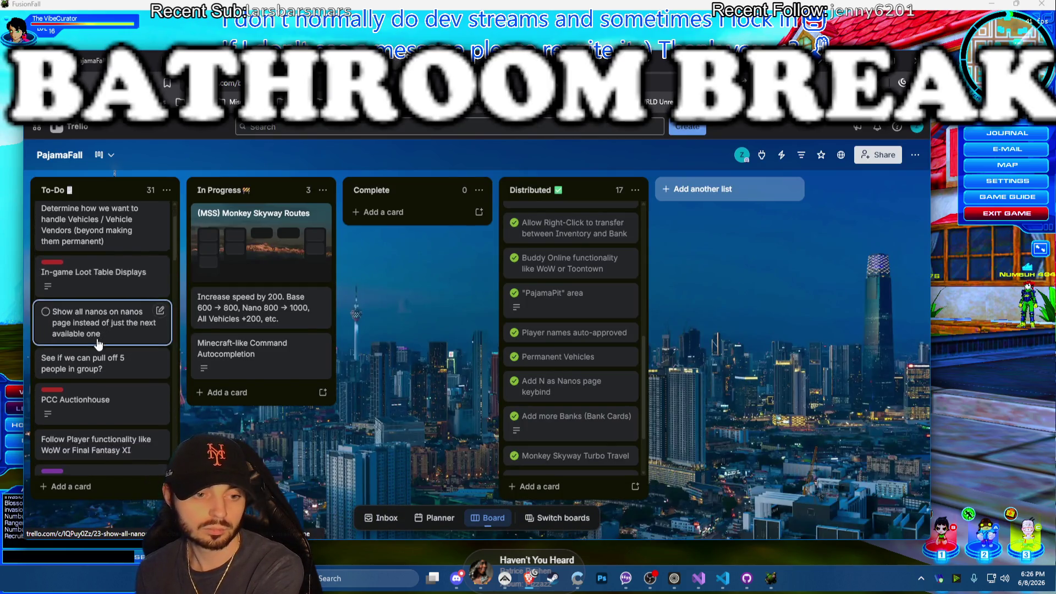
scroll(96, 353, down, 3)
scroll(100, 358, down, 3)
scroll(105, 363, down, 3)
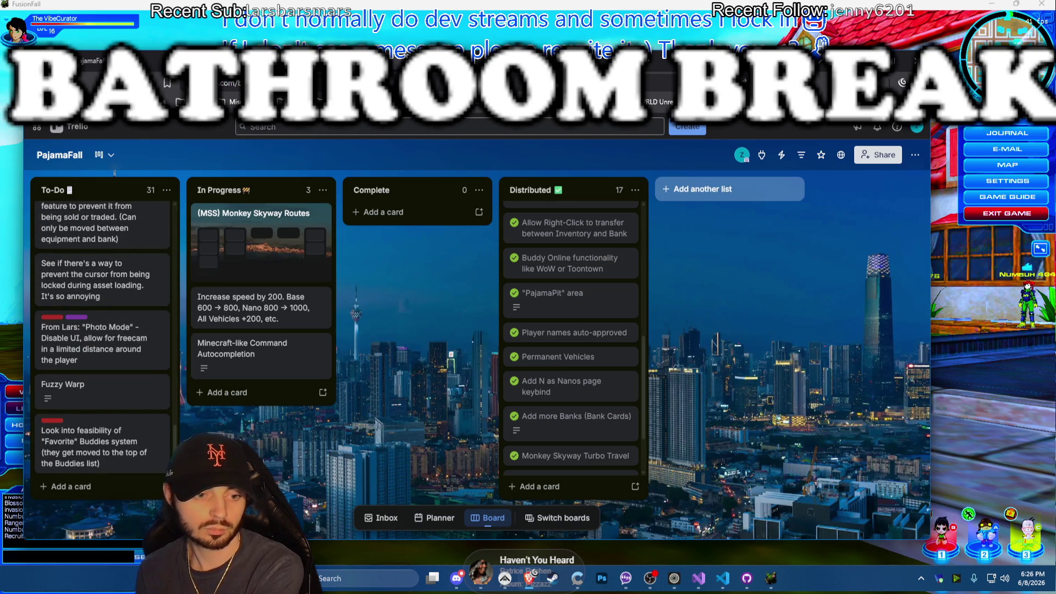
click(900, 66)
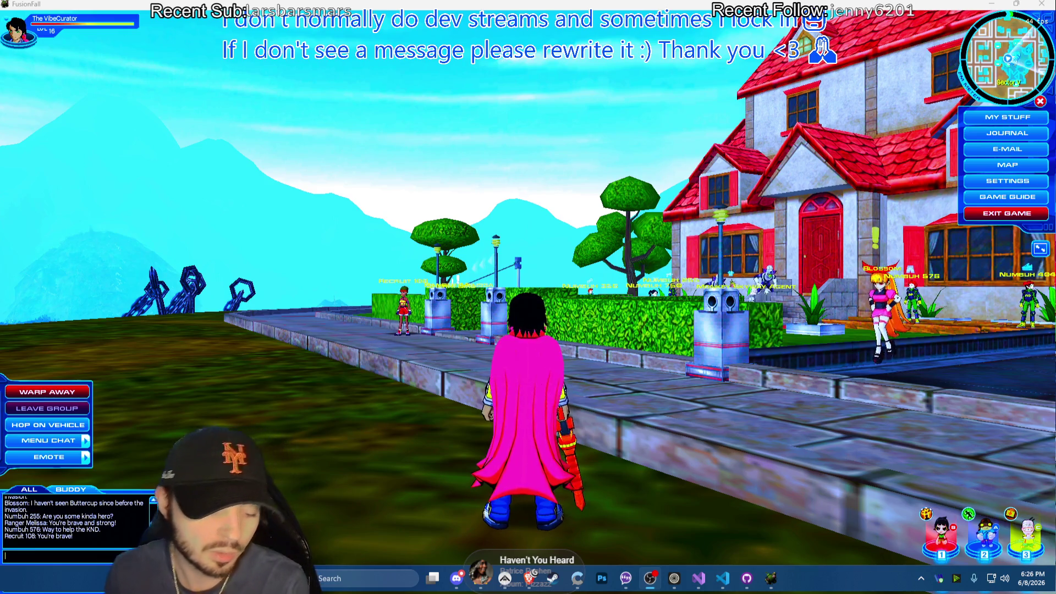
key(Return)
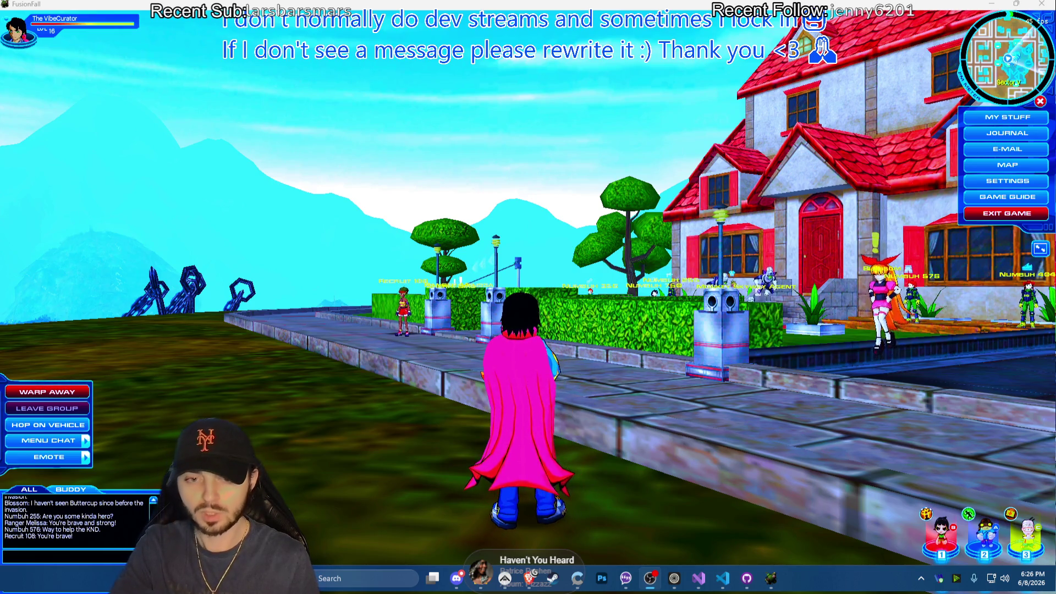
Run and jump the character over the hedge, along the stone path and around the crate platform
click(828, 329)
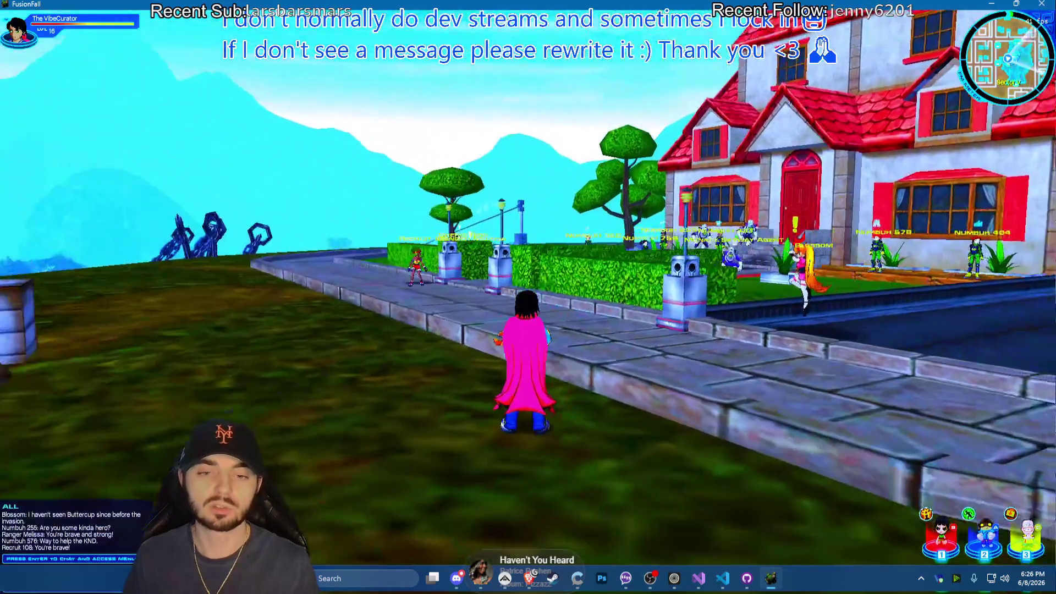
key(w)
key(space)
key(a)
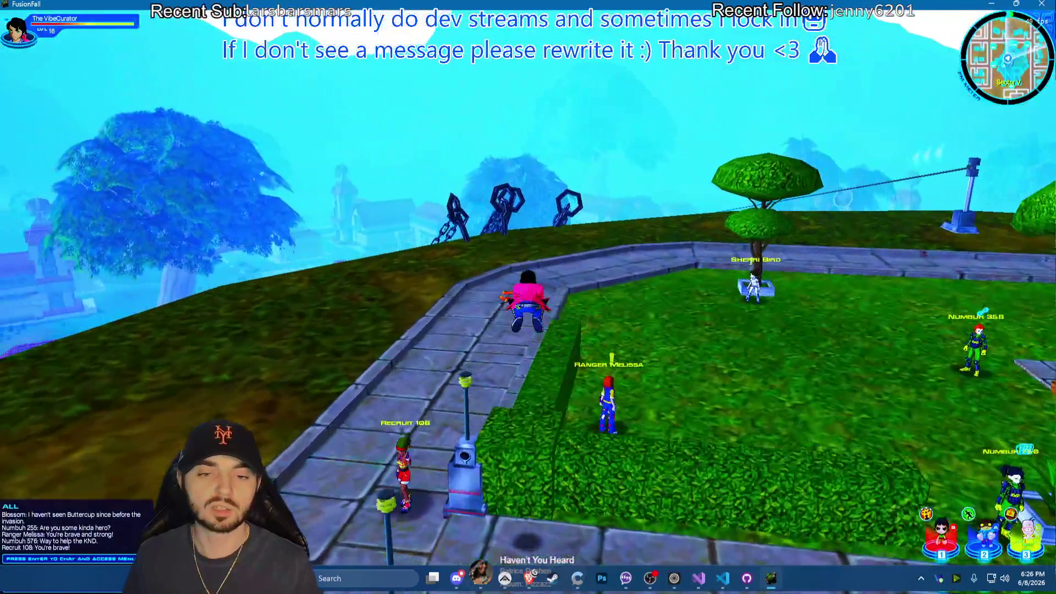
key(d)
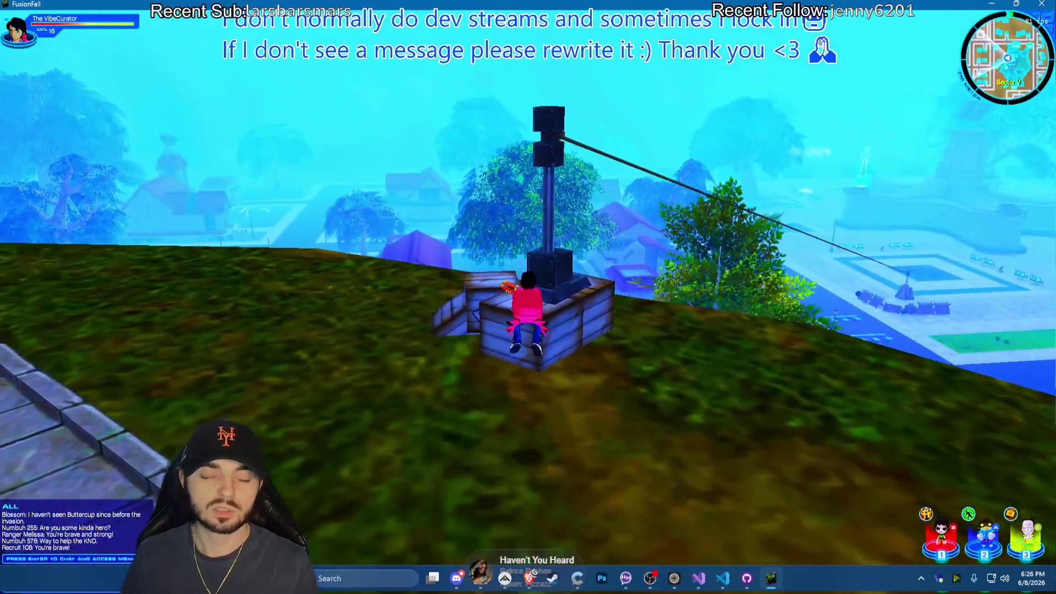
key(a)
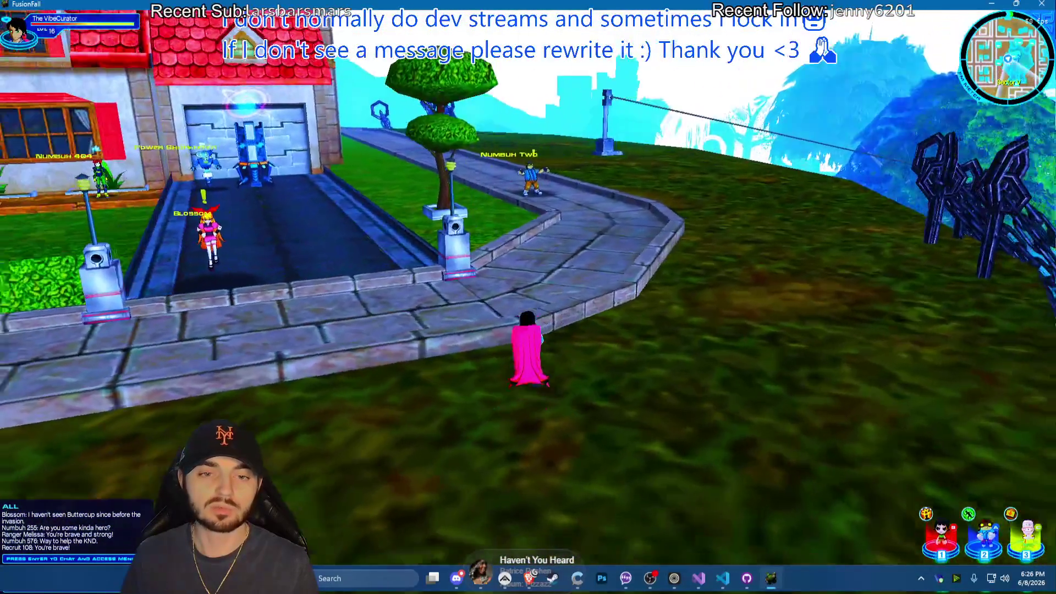
key(a)
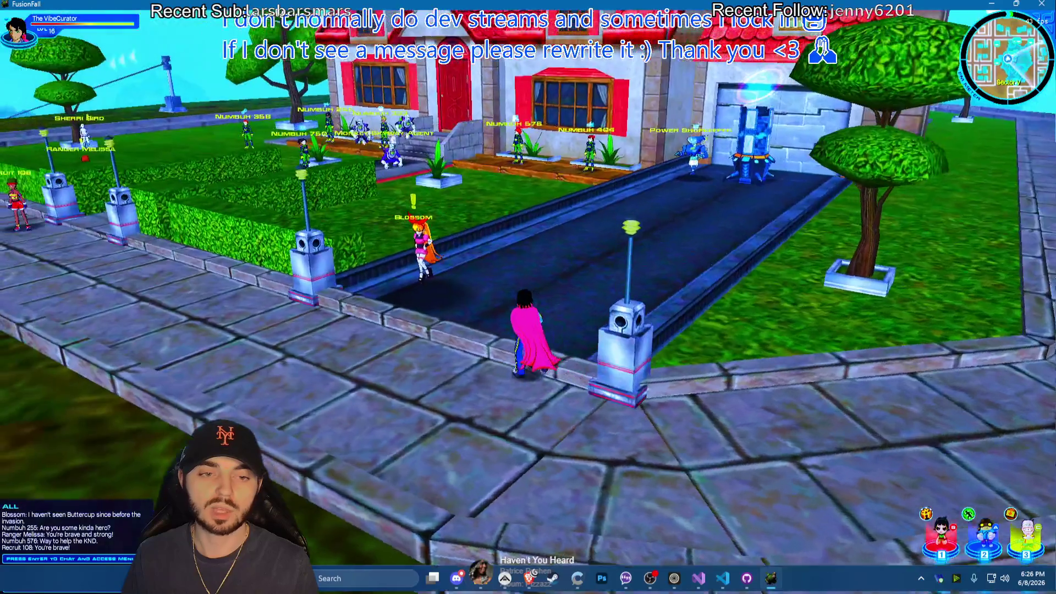
key(a)
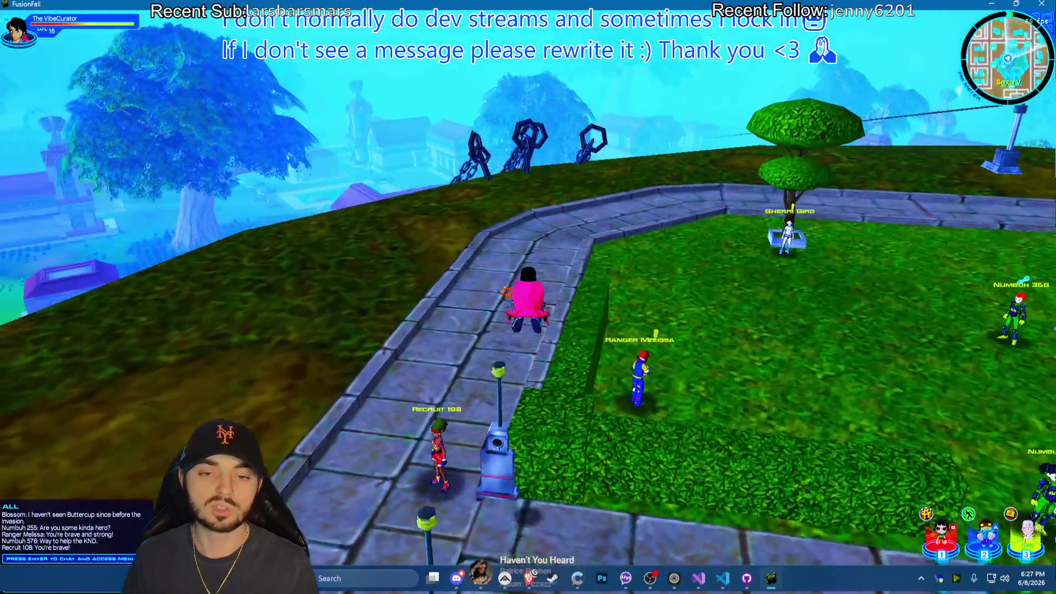
key(w)
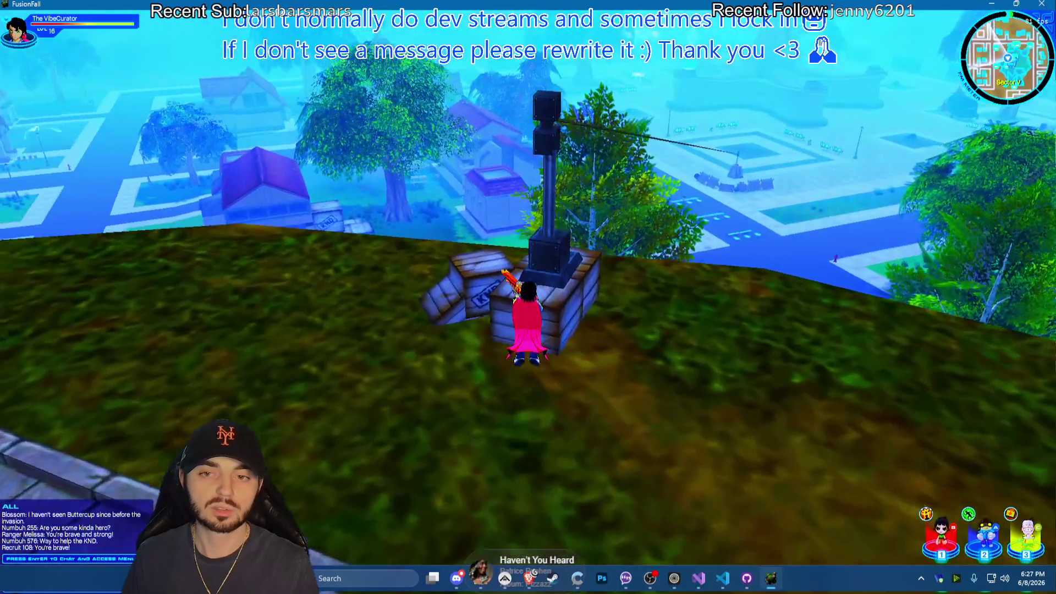
key(a)
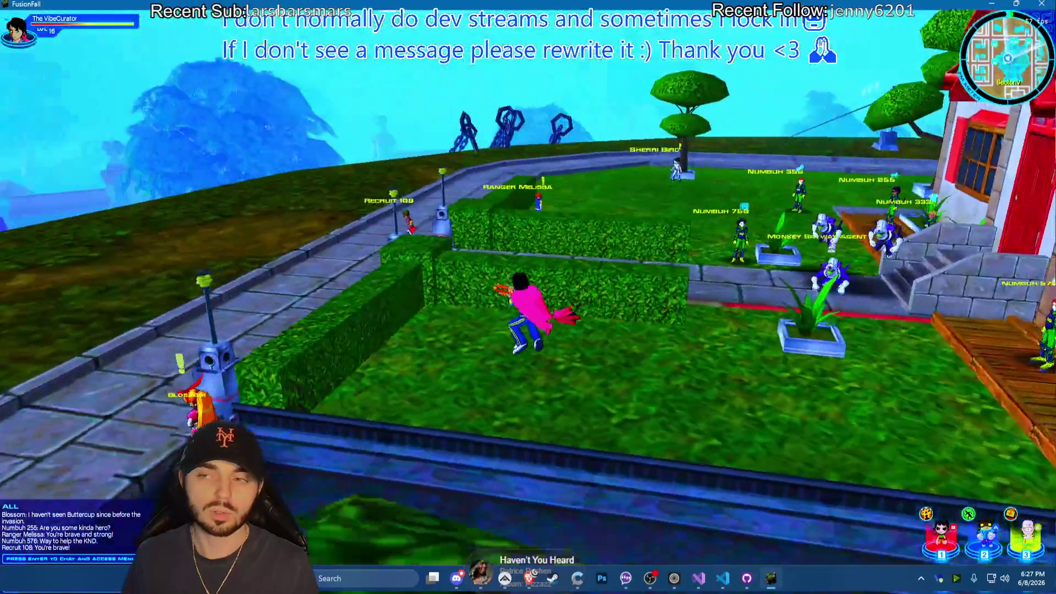
key(w)
key(a)
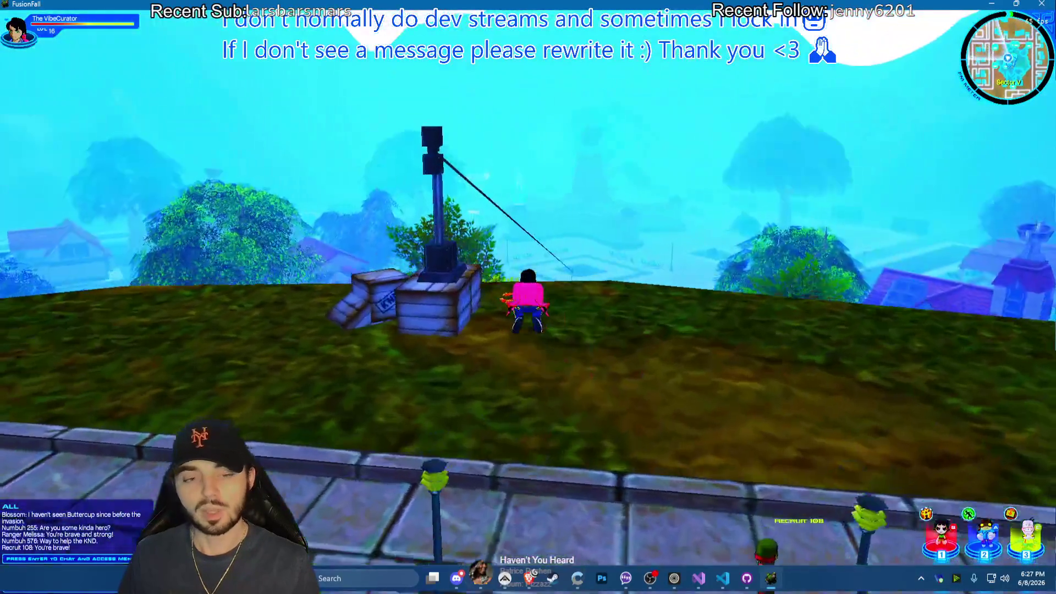
key(w)
key(w)
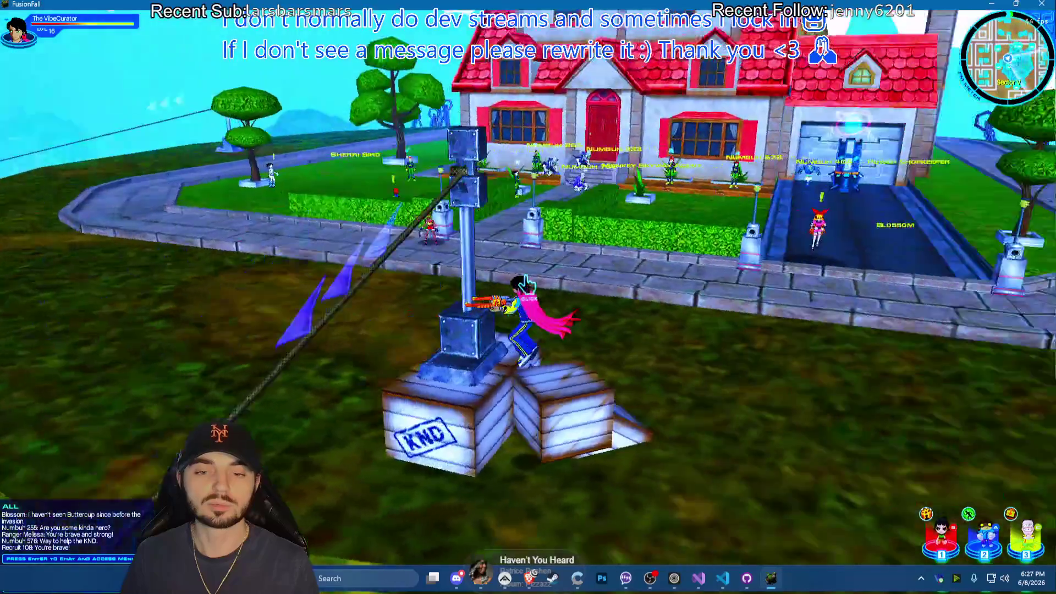
key(a)
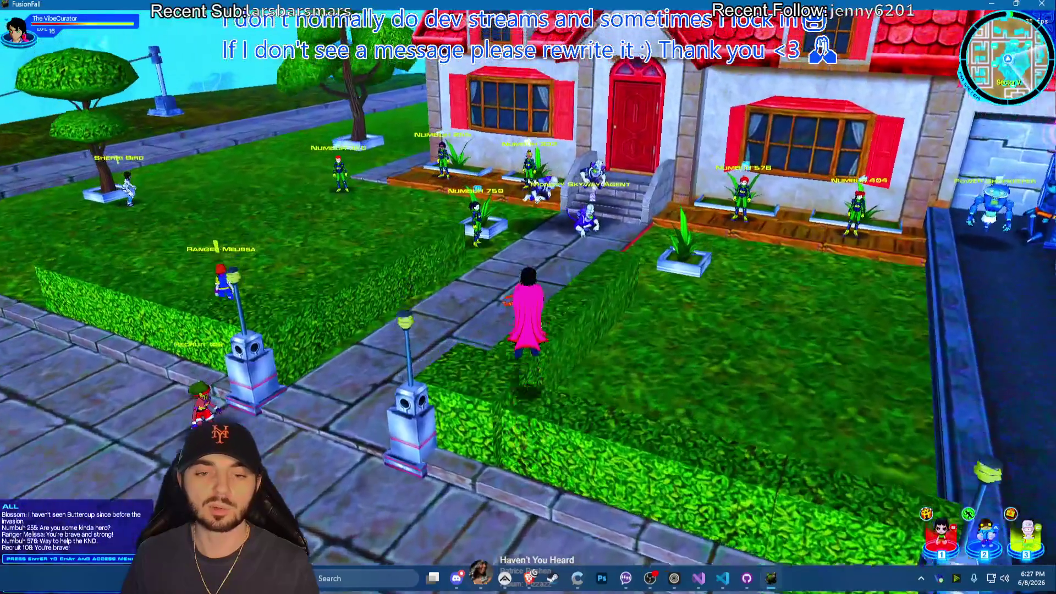
key(d)
key(space)
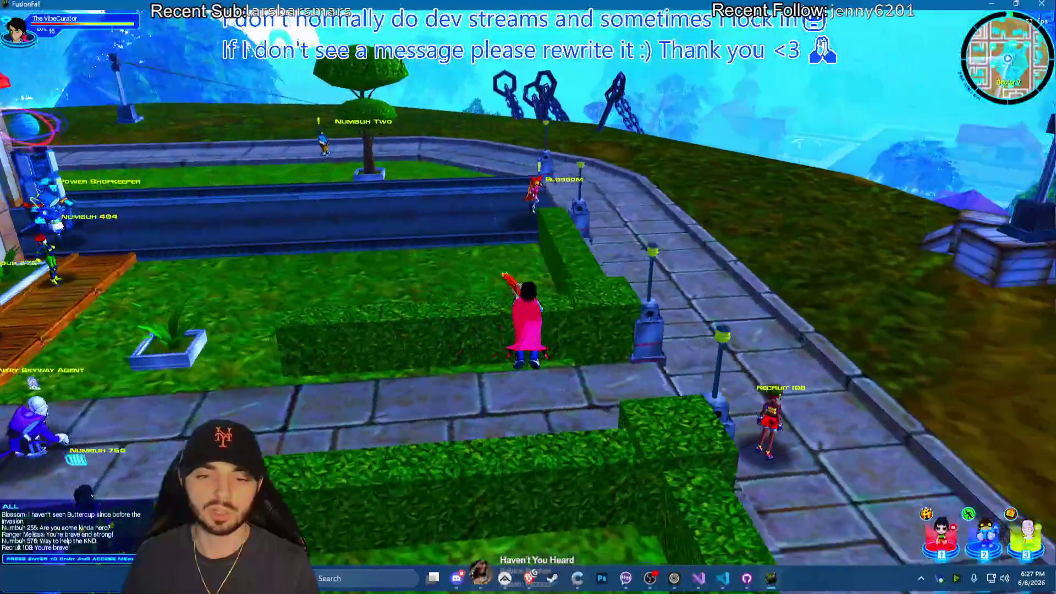
key(w)
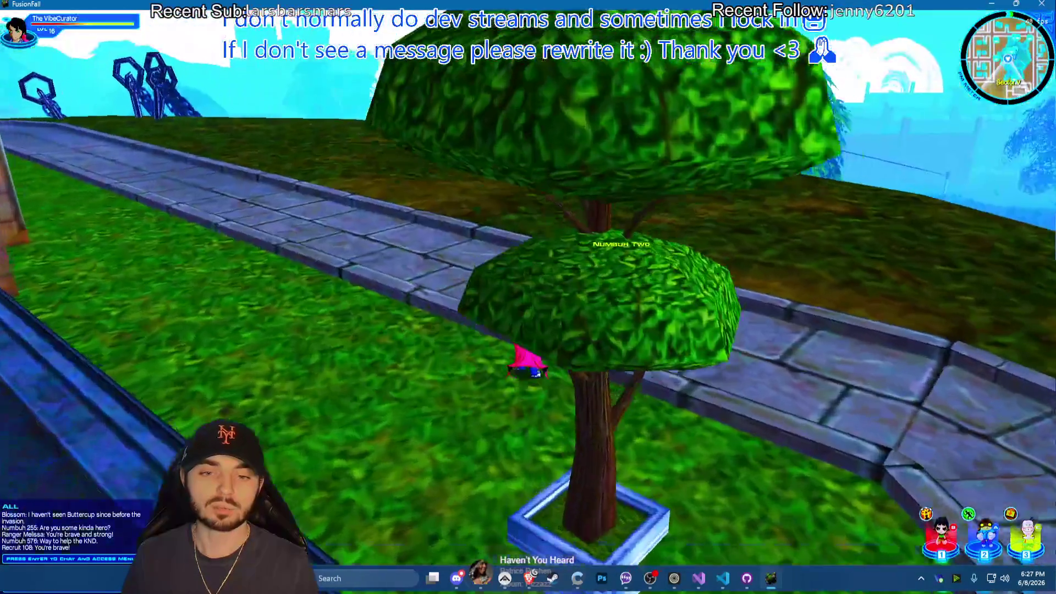
Run past the red house, Blossom and Numbuh Two back to the hedge path, ending with chat entry open
key(s)
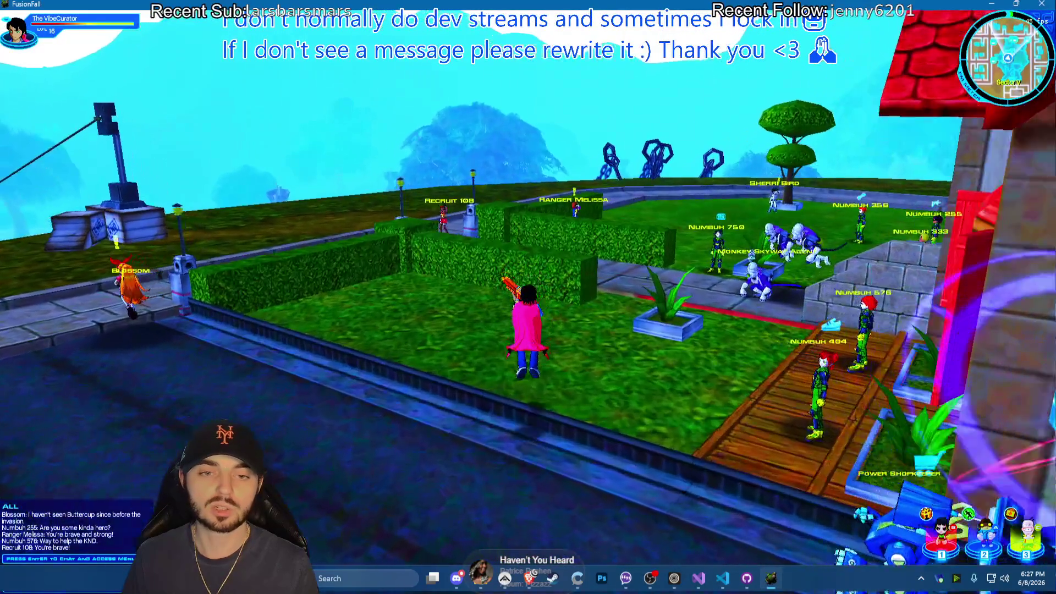
key(w)
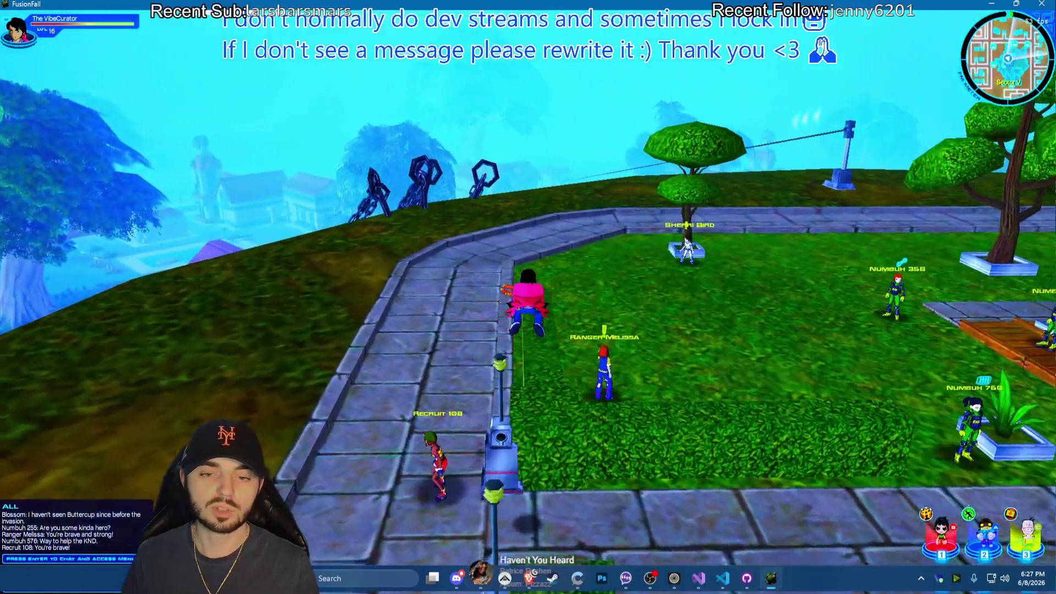
key(d)
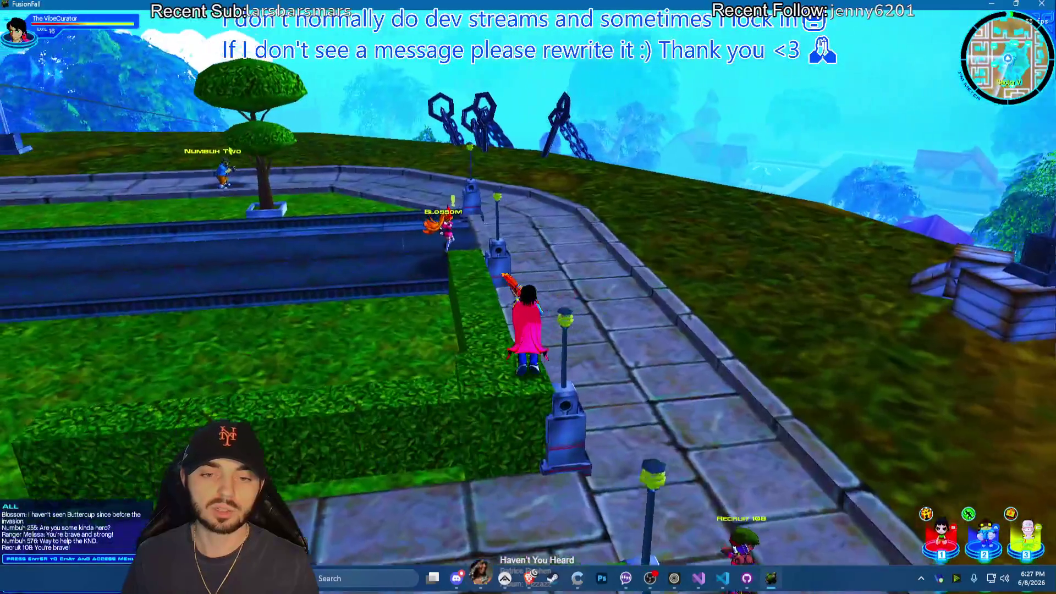
key(w)
key(a)
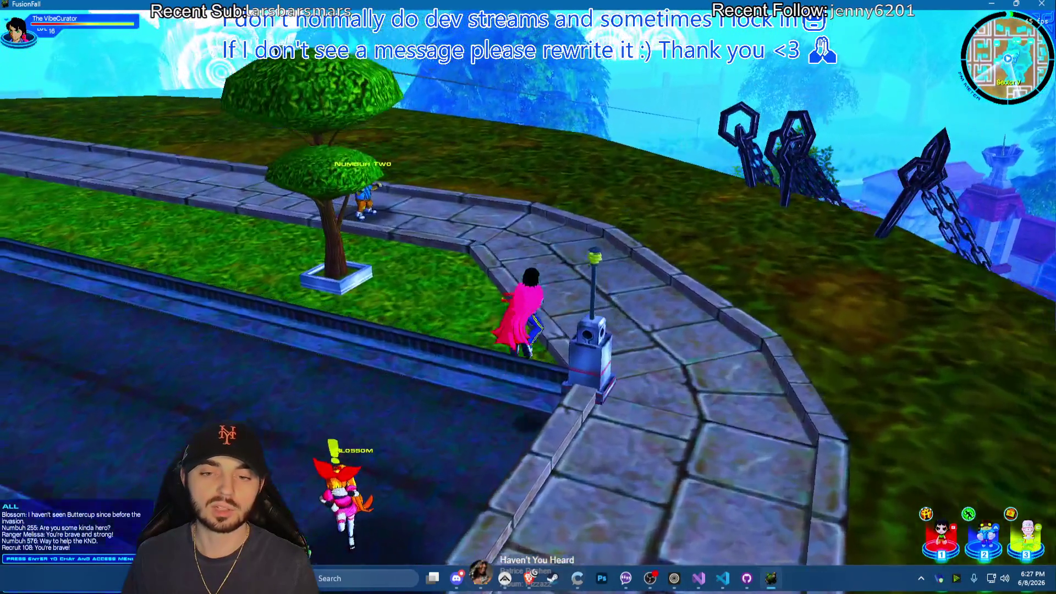
key(a)
key(w)
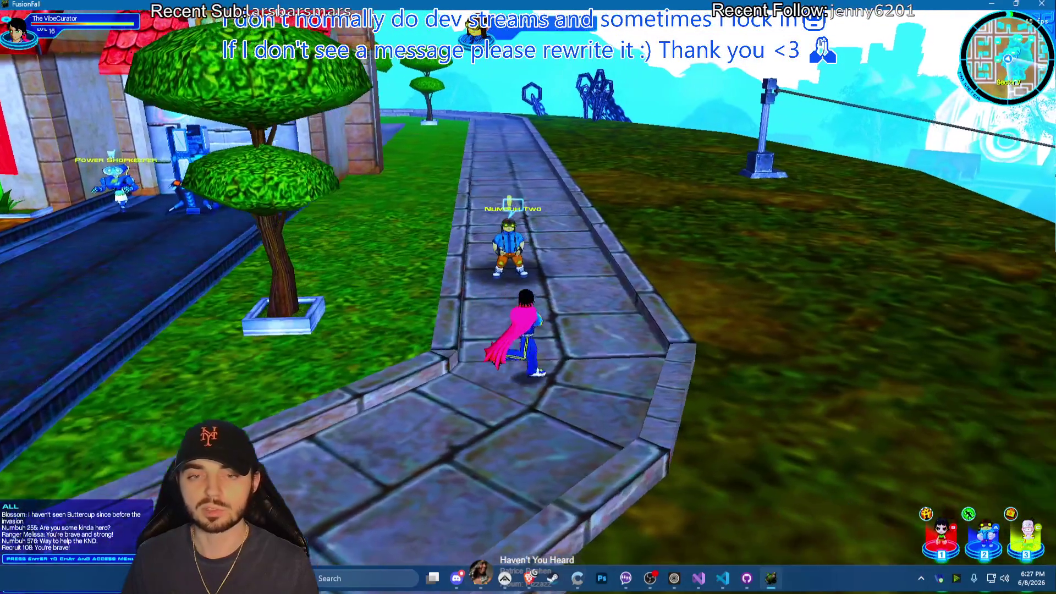
key(a)
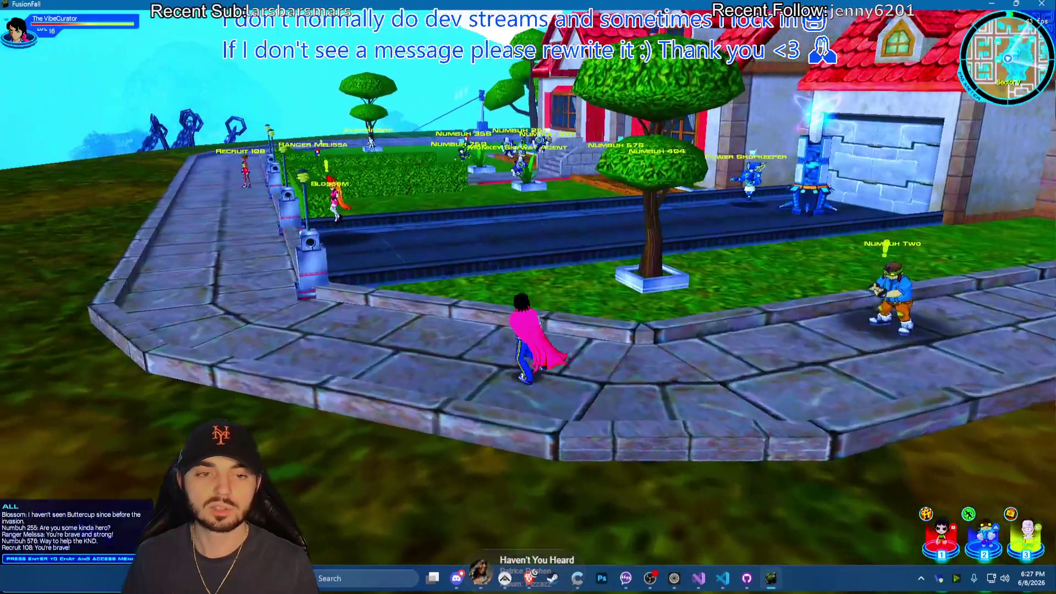
key(a)
key(w)
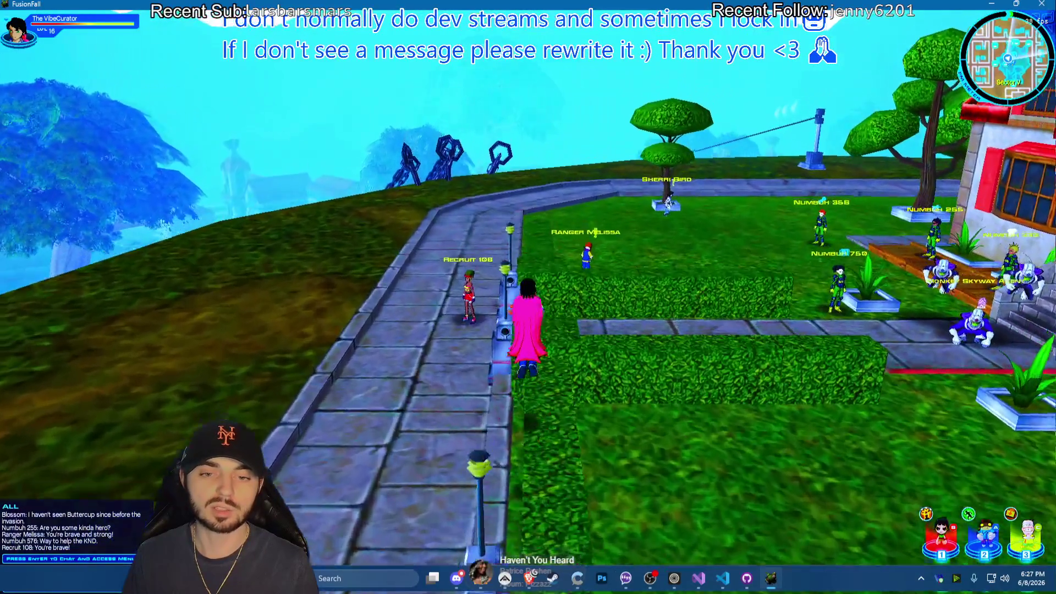
key(d)
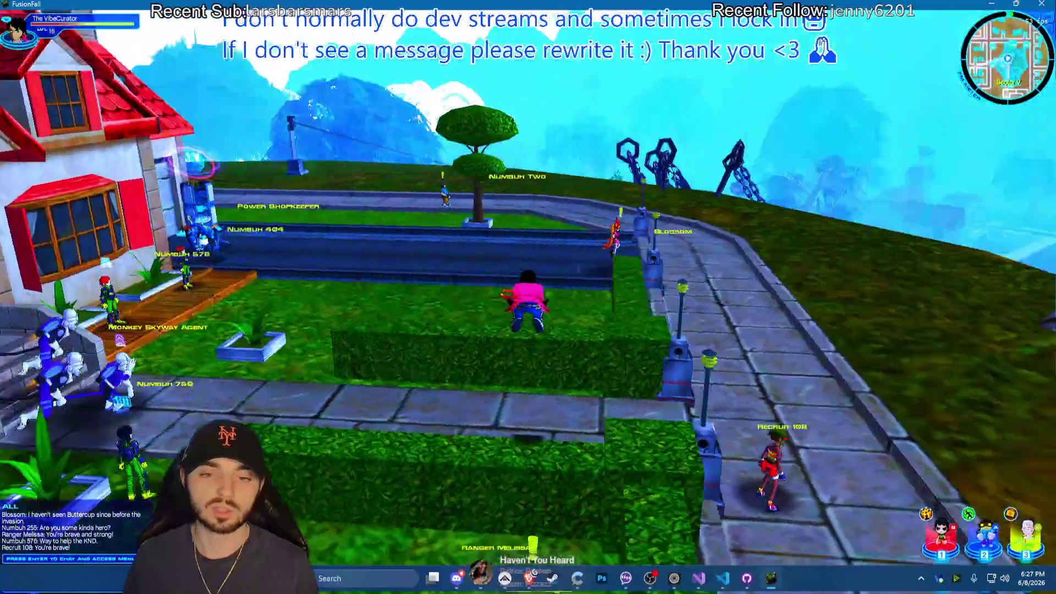
key(w)
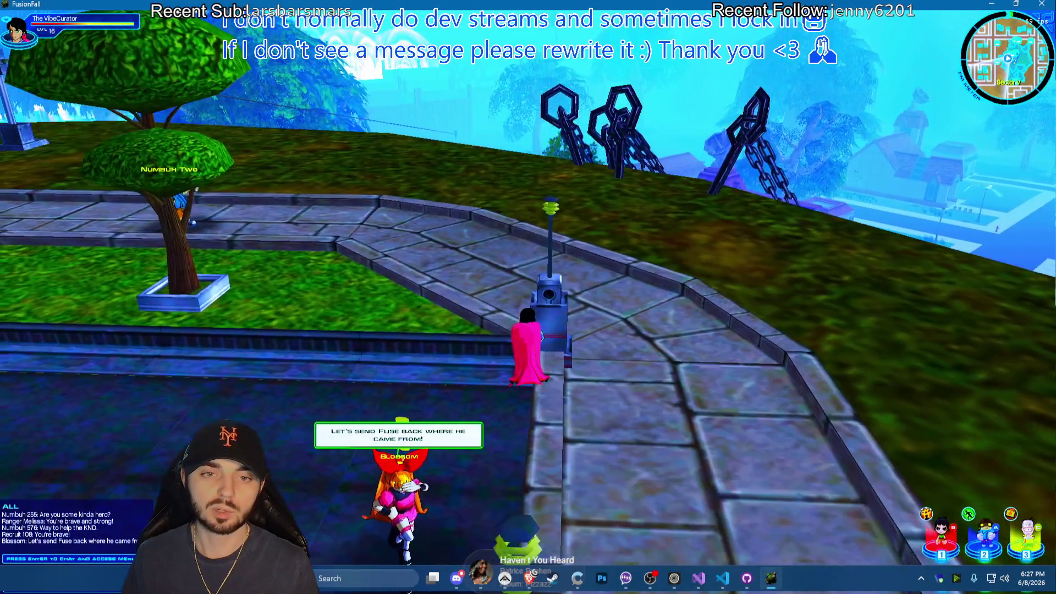
key(a)
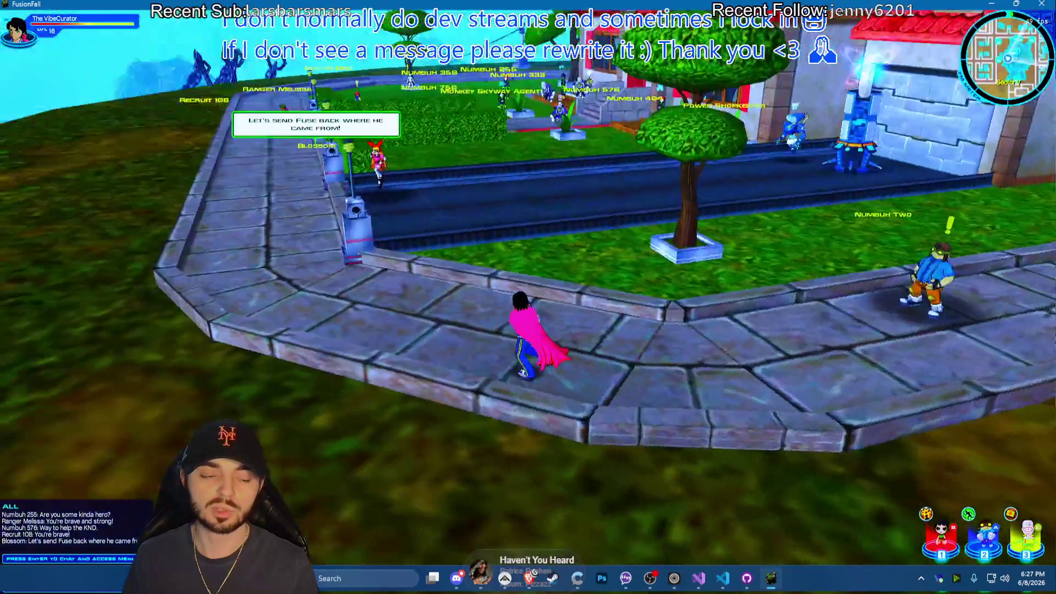
key(a)
key(w)
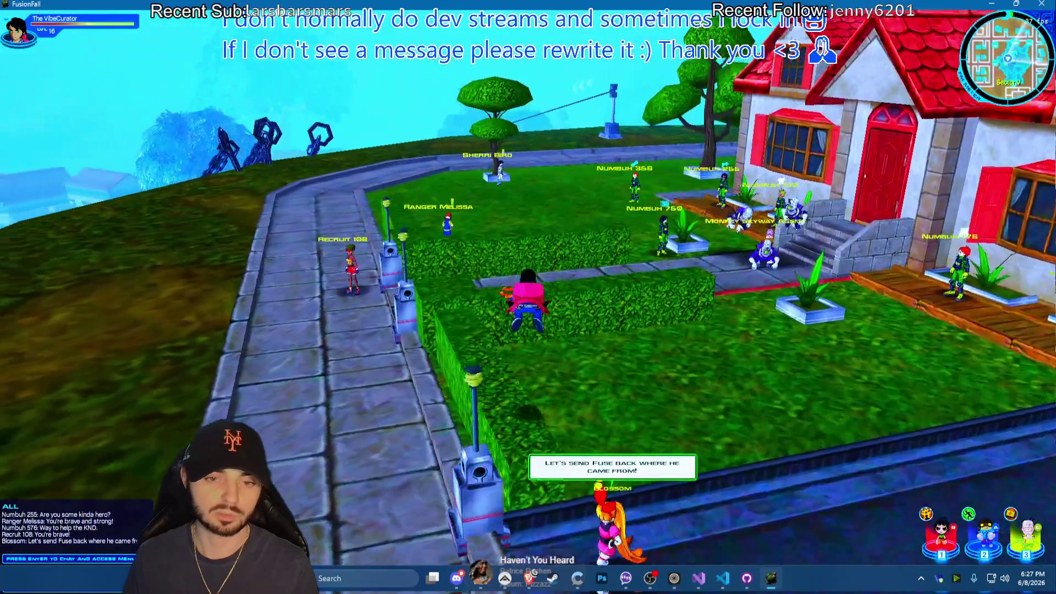
key(a)
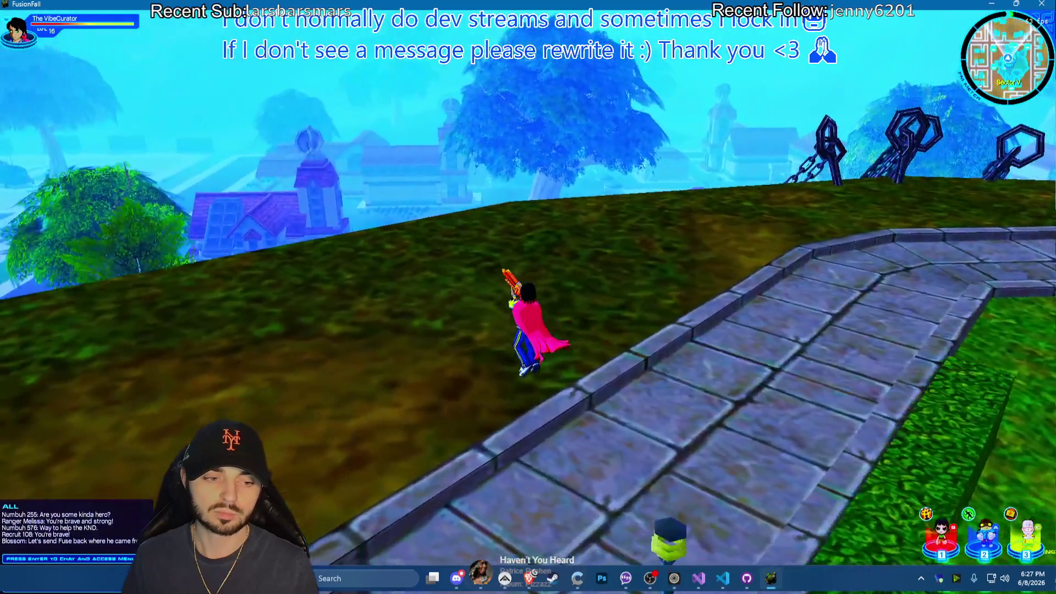
key(d)
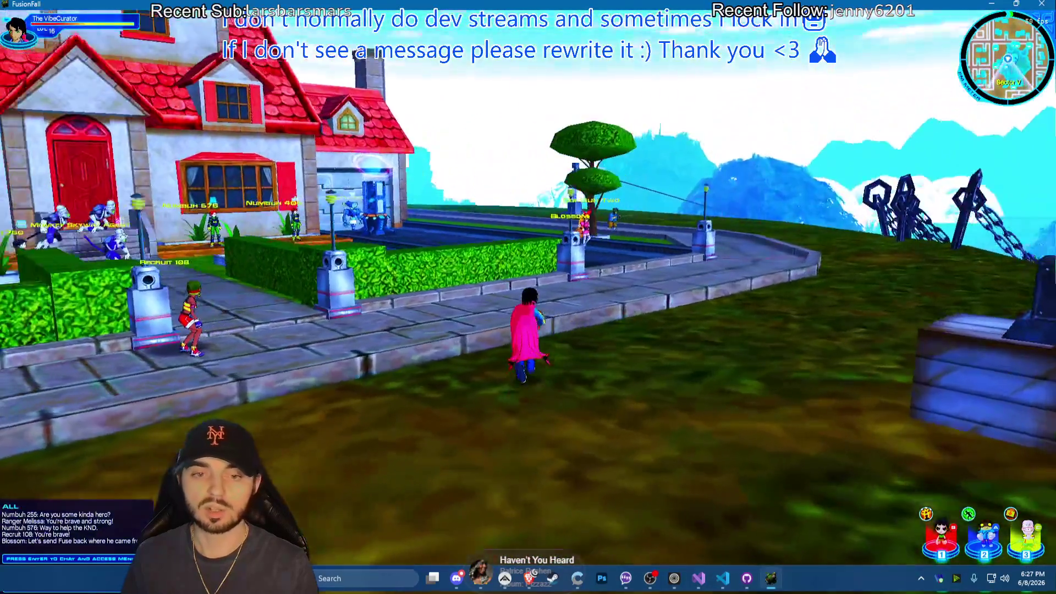
key(w)
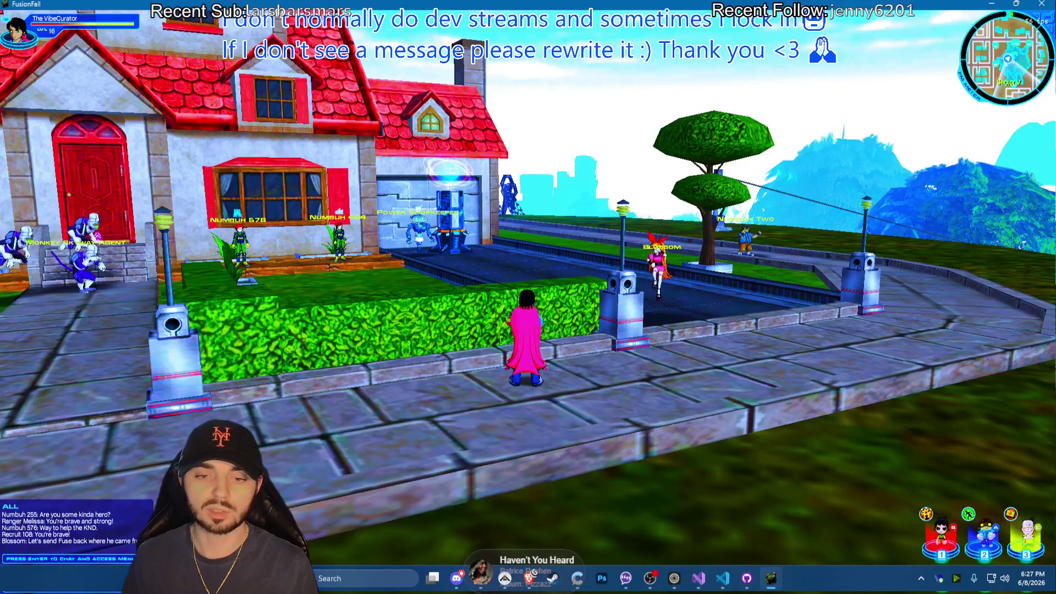
key(d)
key(Return)
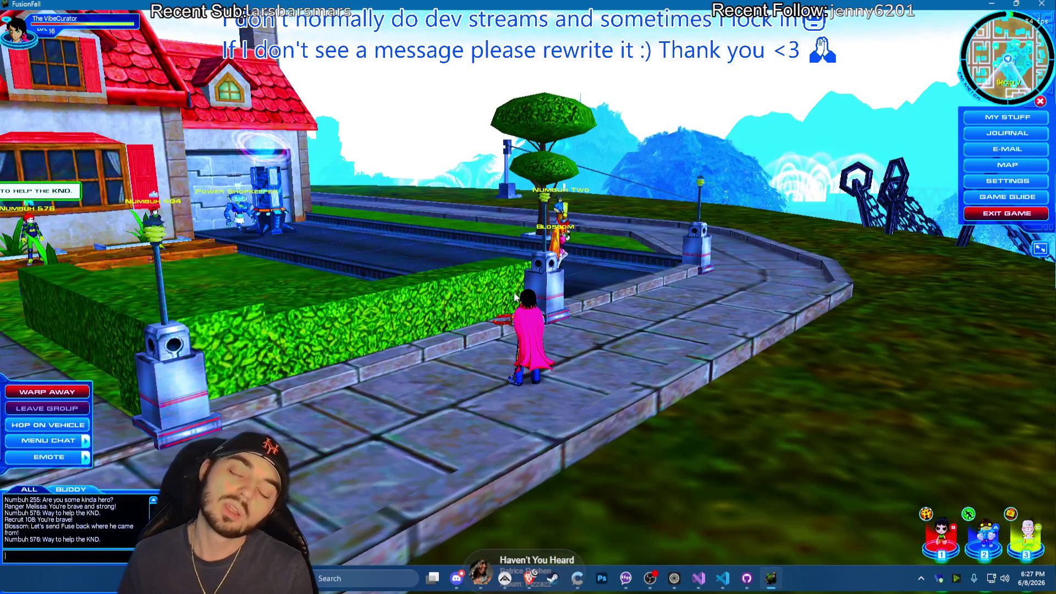
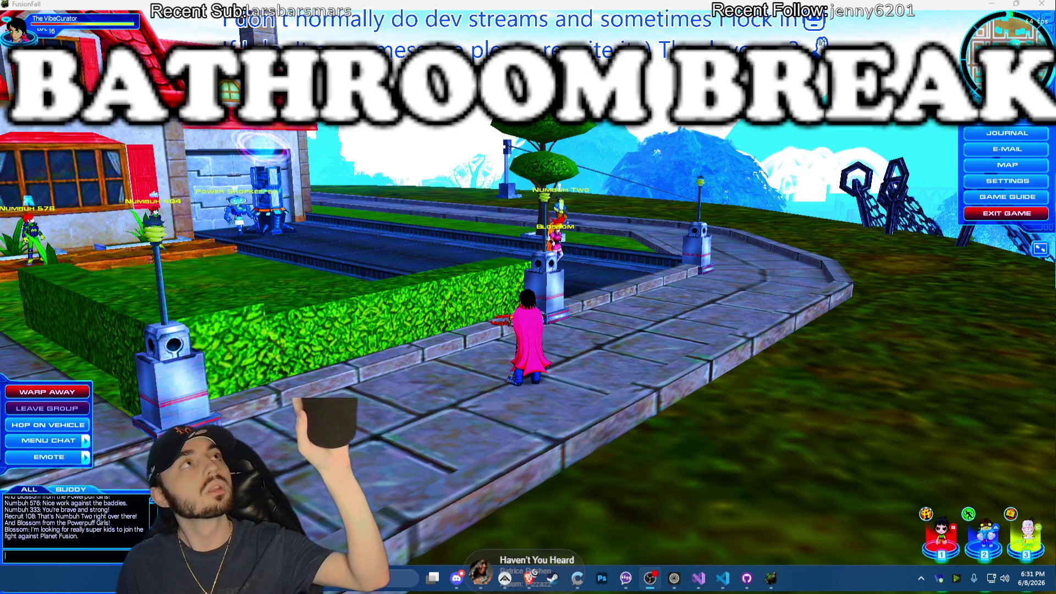
Run the game character around the house and lawn toward Numbuh Two and Blossom
key(a)
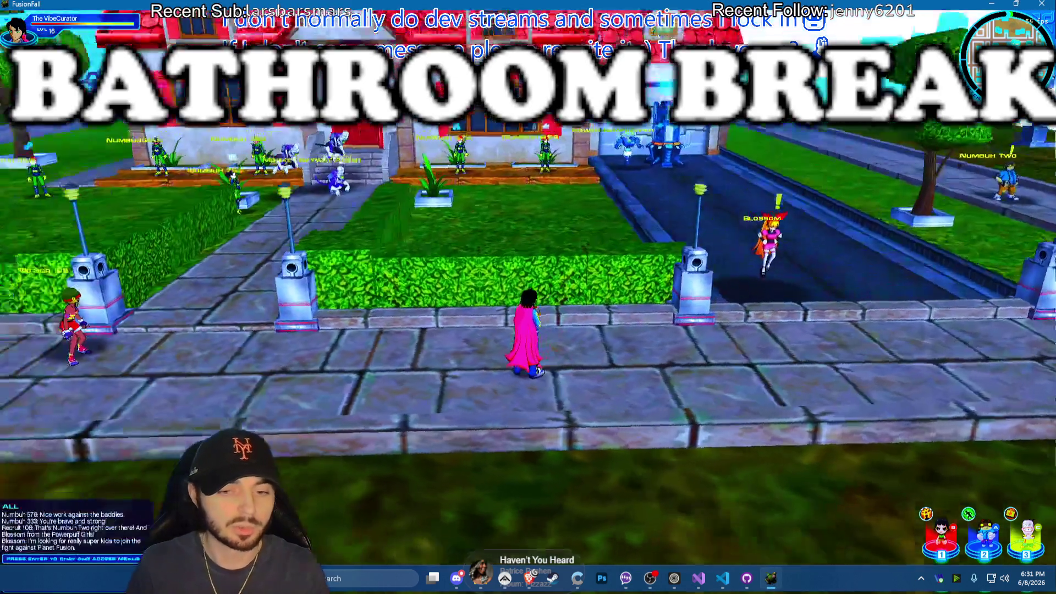
key(w)
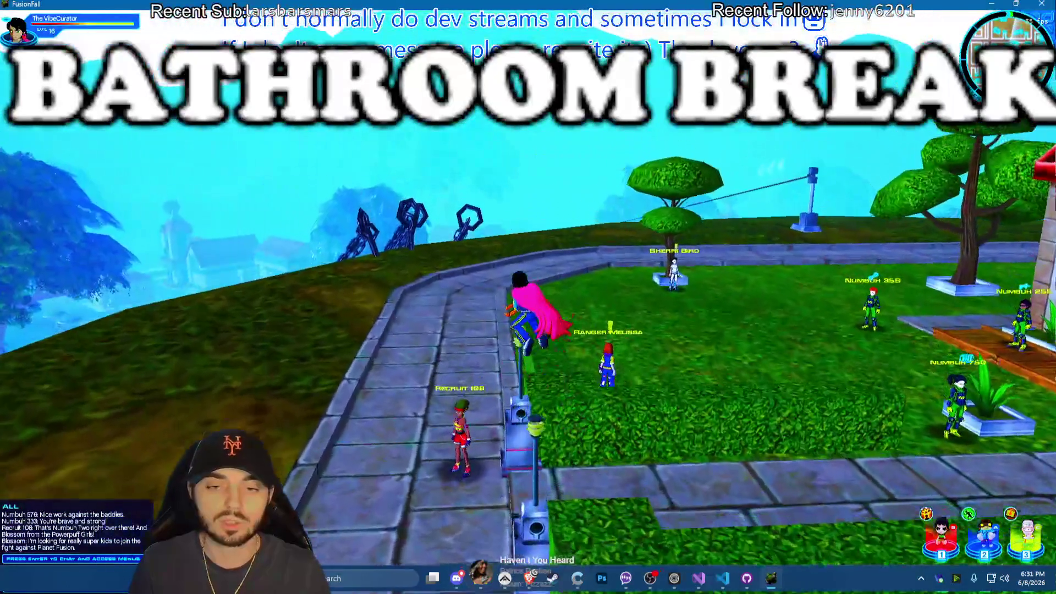
key(w)
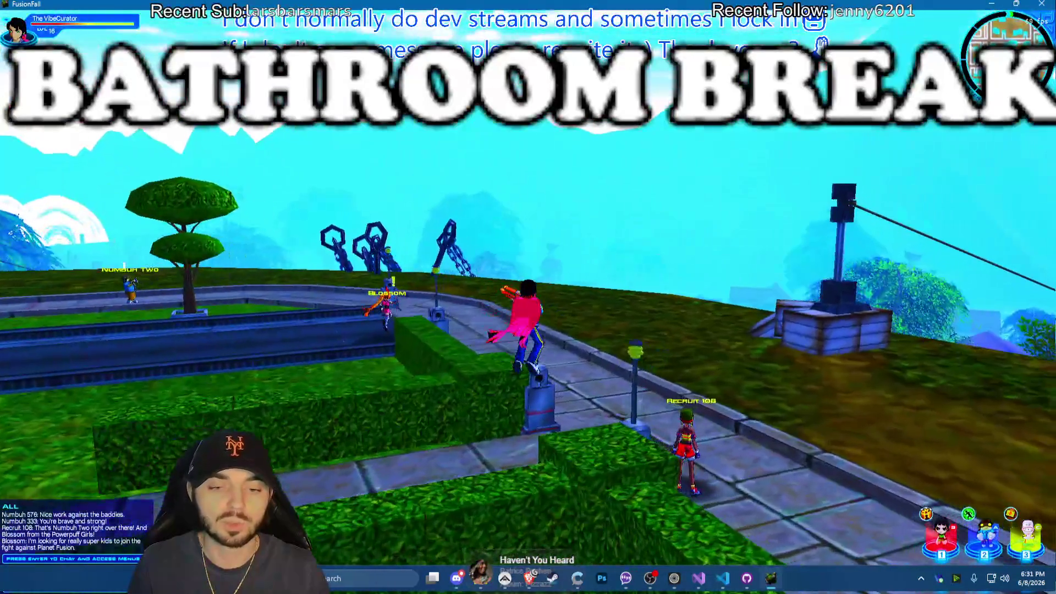
key(w)
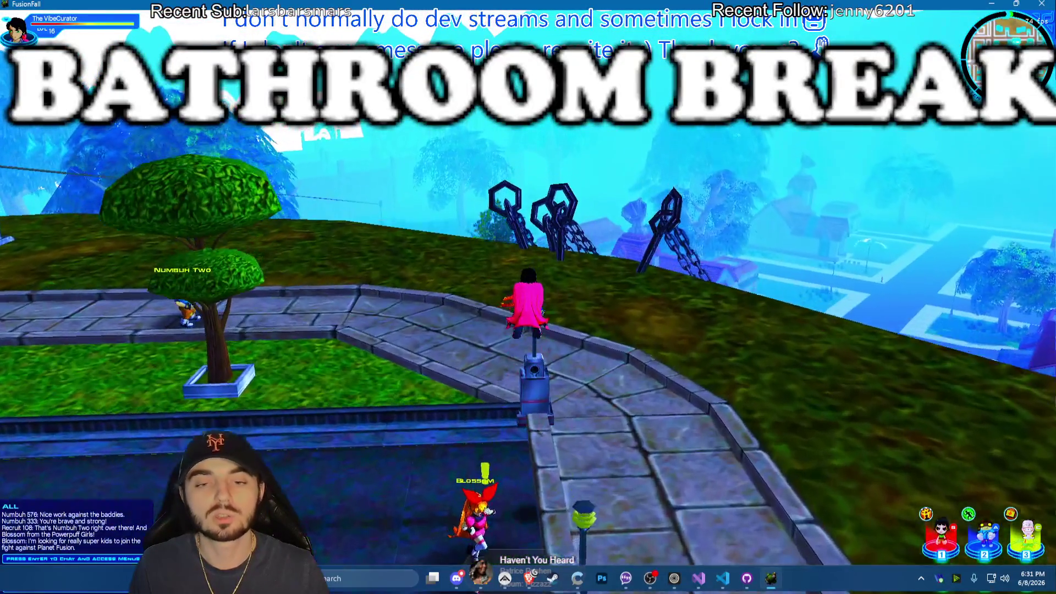
key(w)
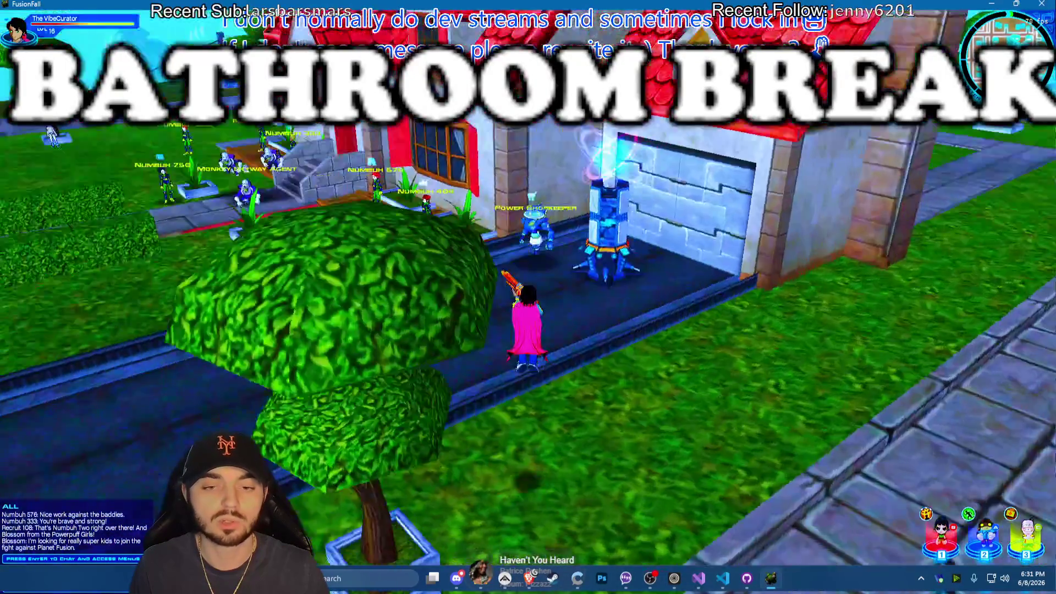
key(super)
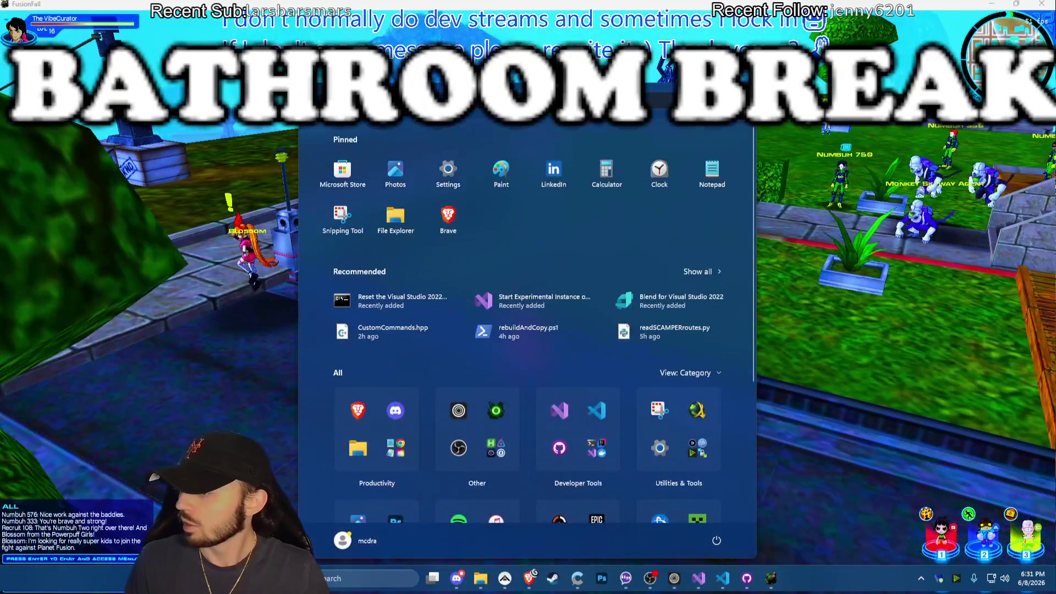
key(super)
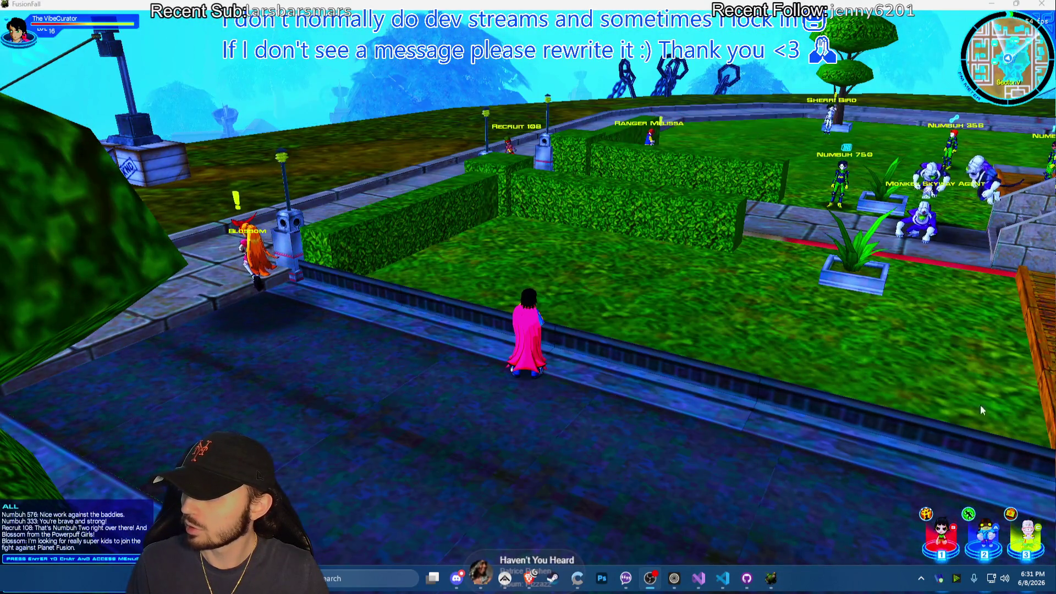
key(w)
key(w)
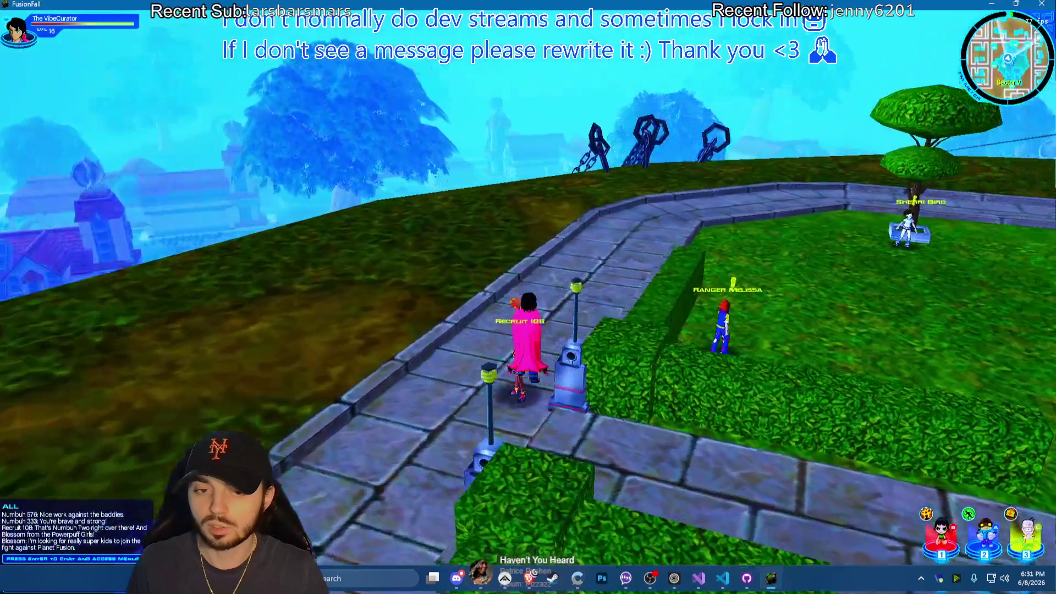
key(w)
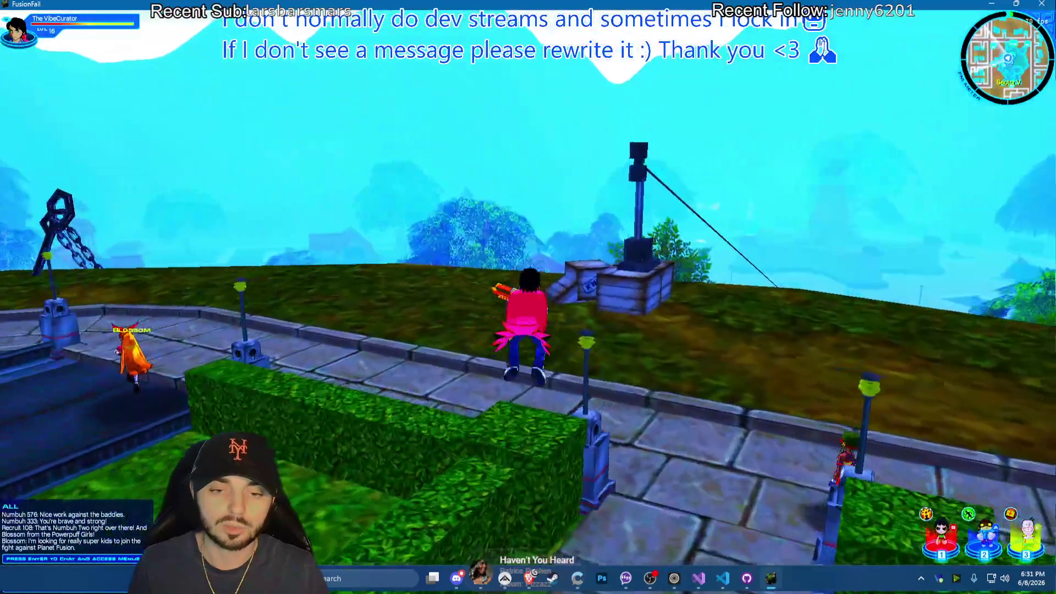
key(w)
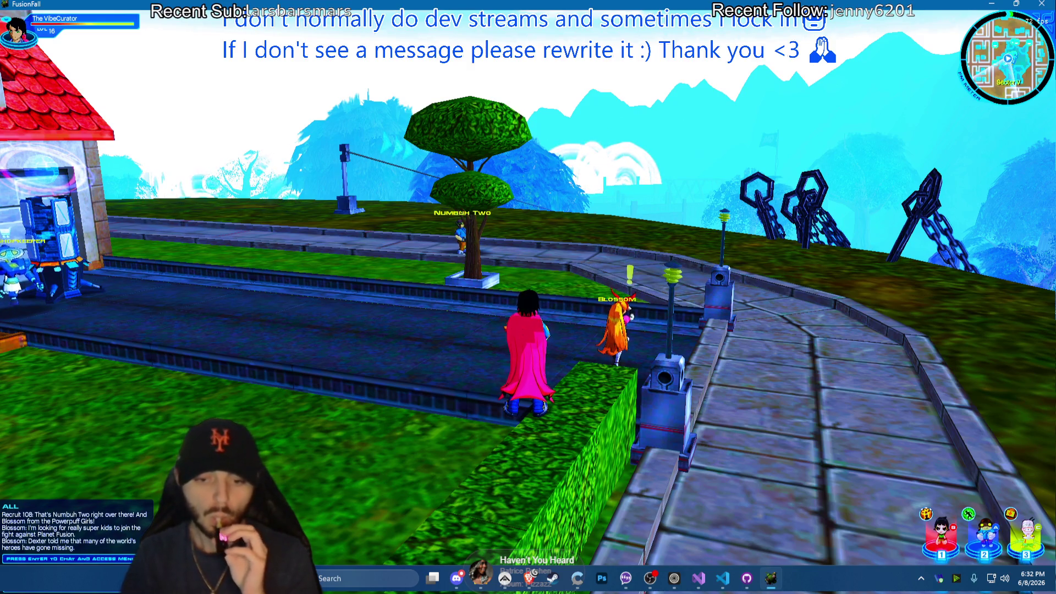
key(Return)
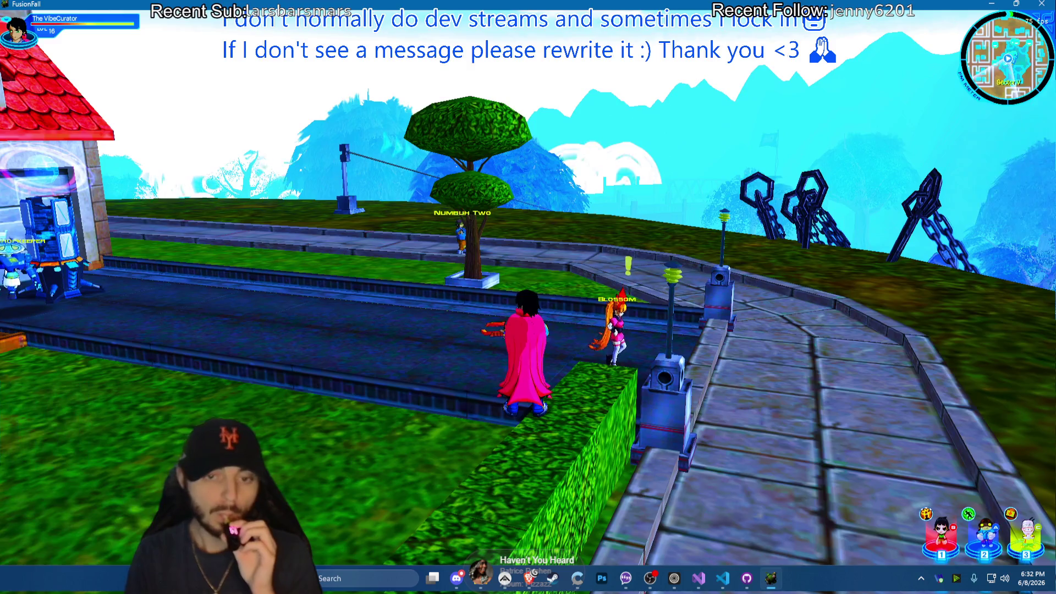
key(a)
Add To-Do card 'Look into feasibility of "Guilds/Clubs" system' on the PajamaFall board
click(529, 578)
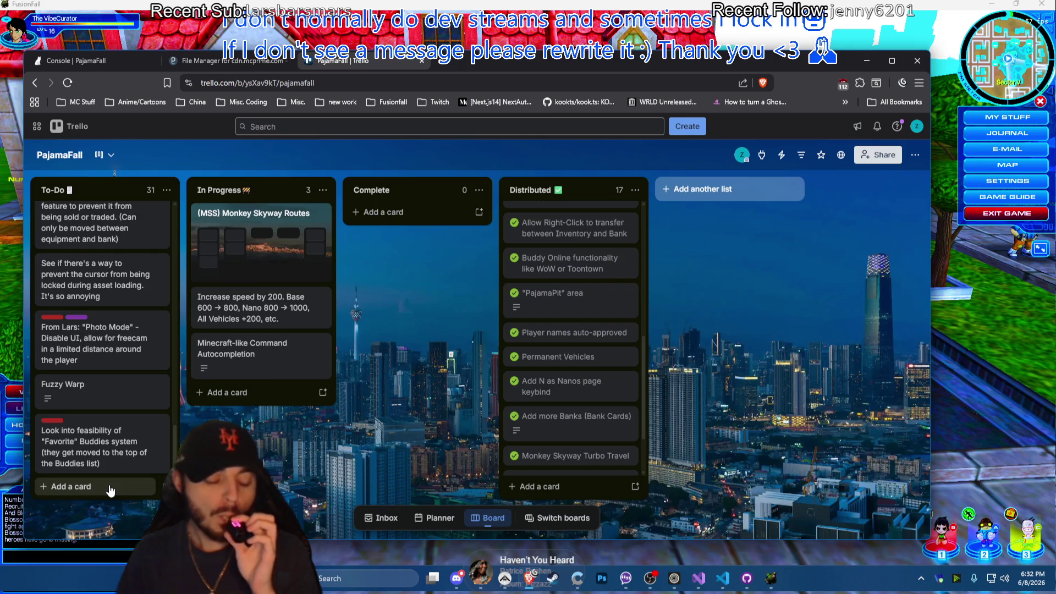
click(109, 491)
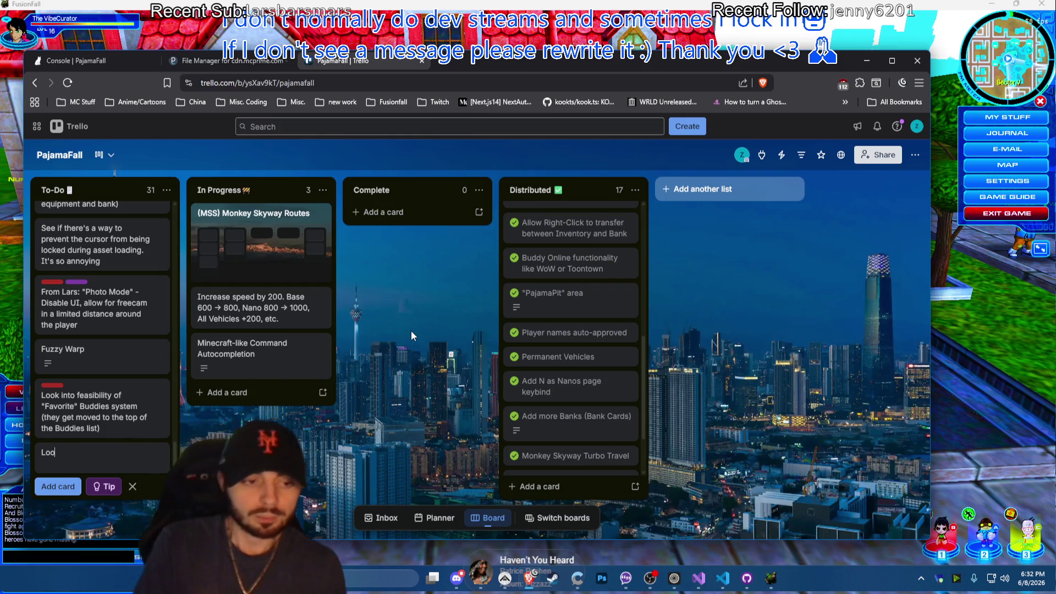
text(Look into feasibil)
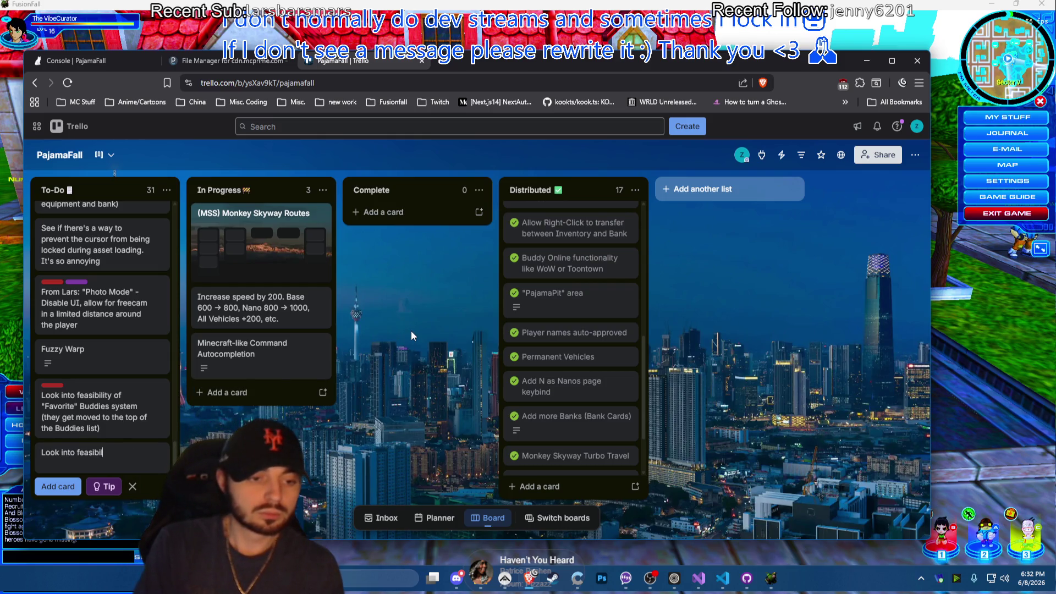
text(ity of)
text(il)
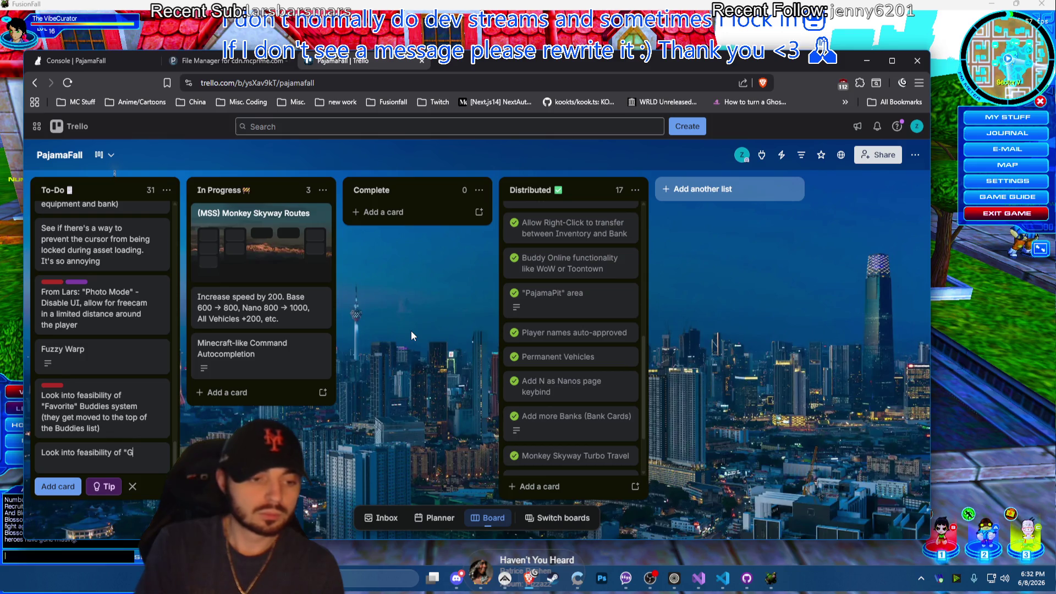
text(ds" syts)
key(BackSpace)
key(BackSpace)
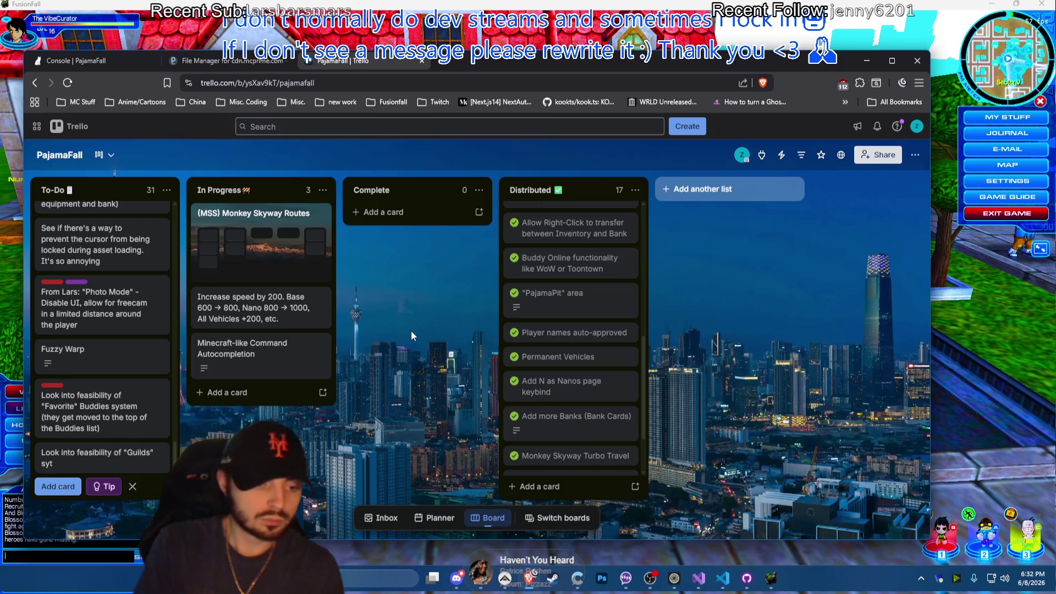
text(stem)
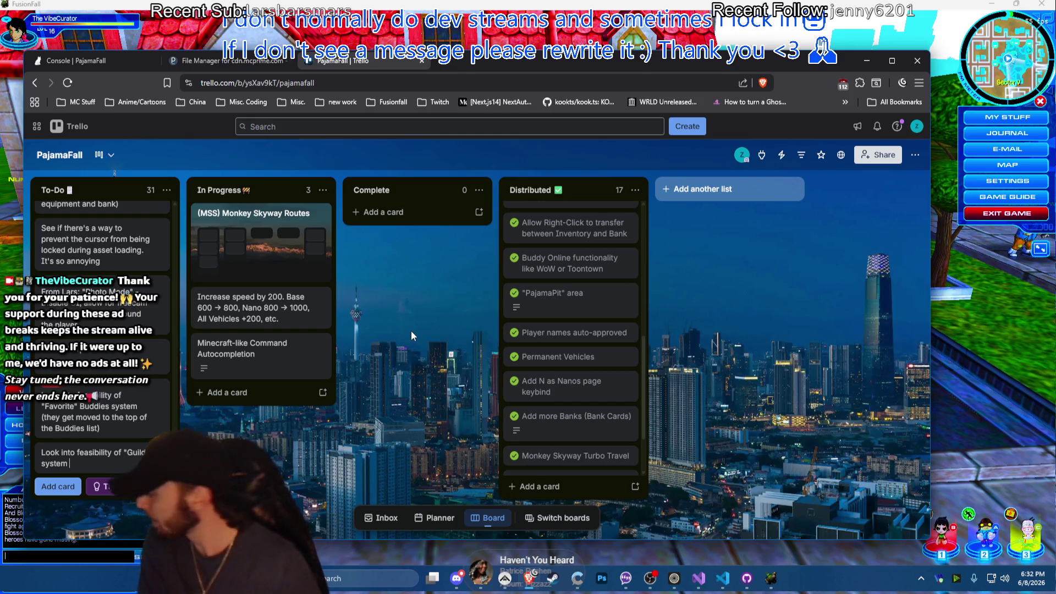
click(155, 448)
text(s/Clubs)
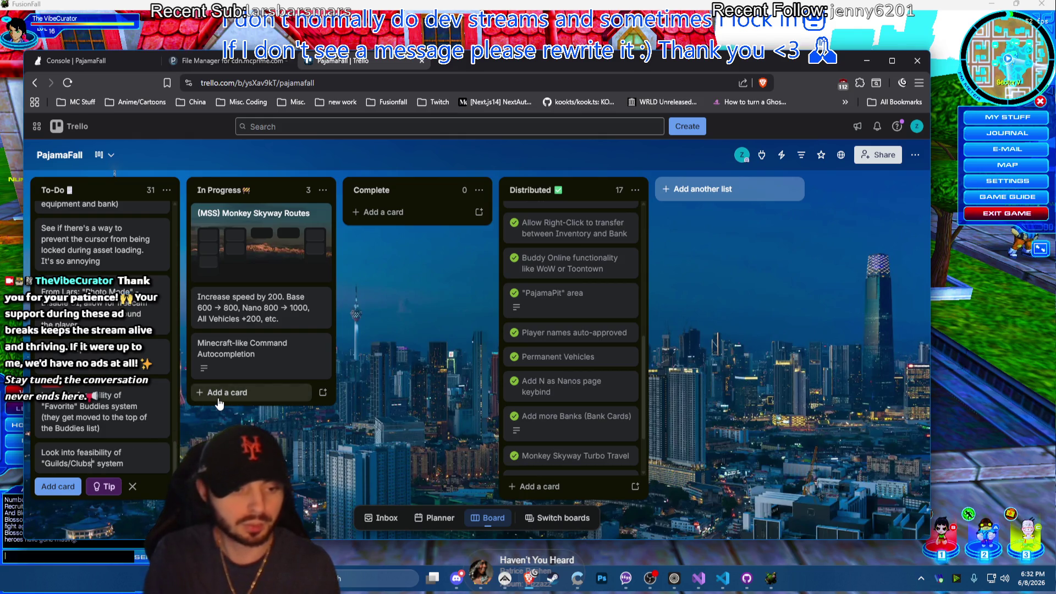
click(59, 486)
click(107, 423)
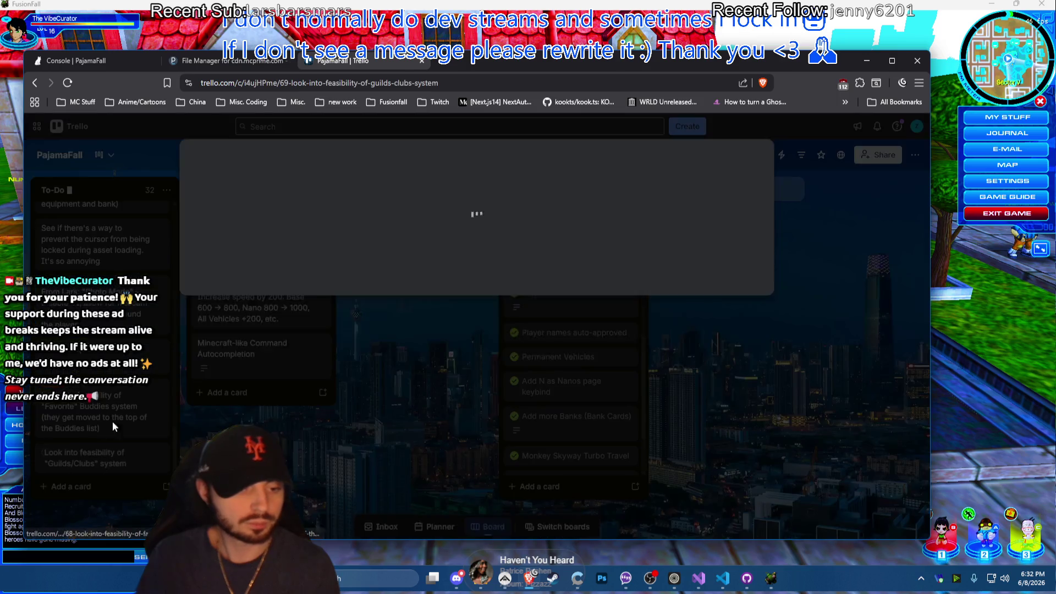
Write description point '+ Special Chat tab added to Chat box for Guild/Club mates to chat'
click(351, 299)
text(+)
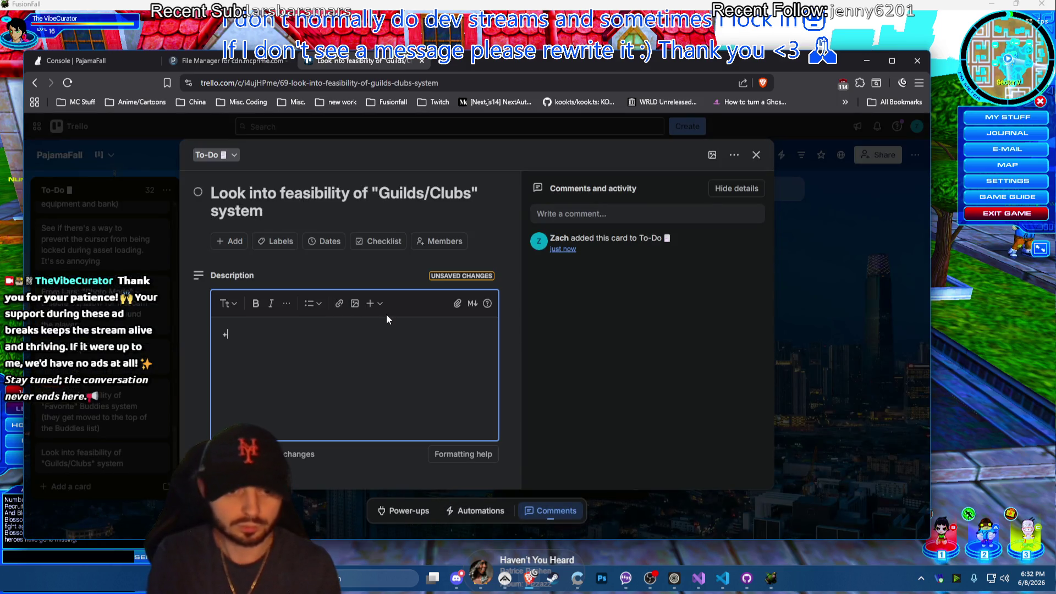
text( Special Chat tab)
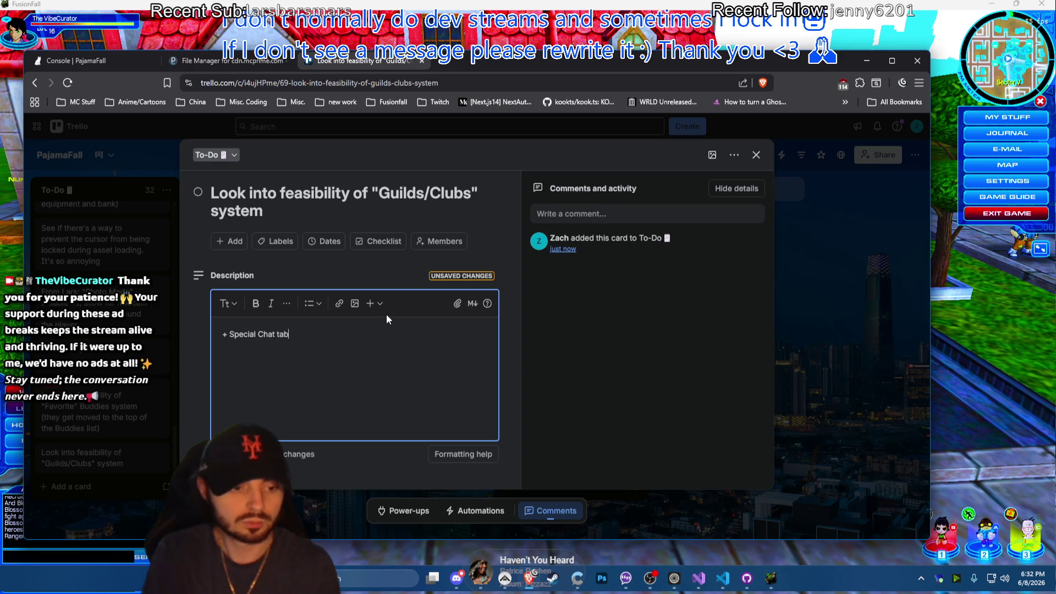
text( added to)
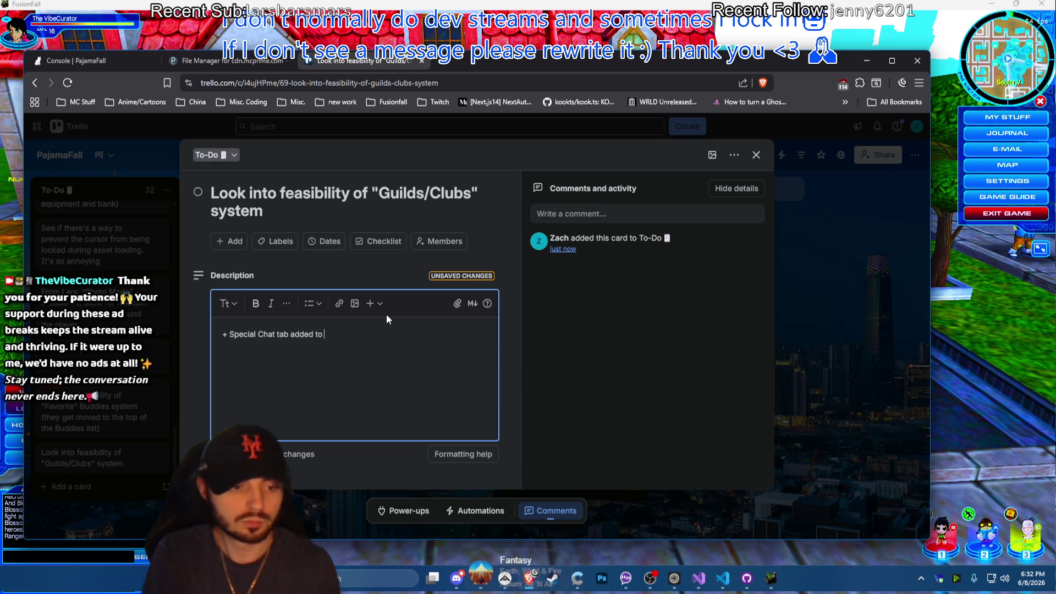
text( Chat box)
key(Return)
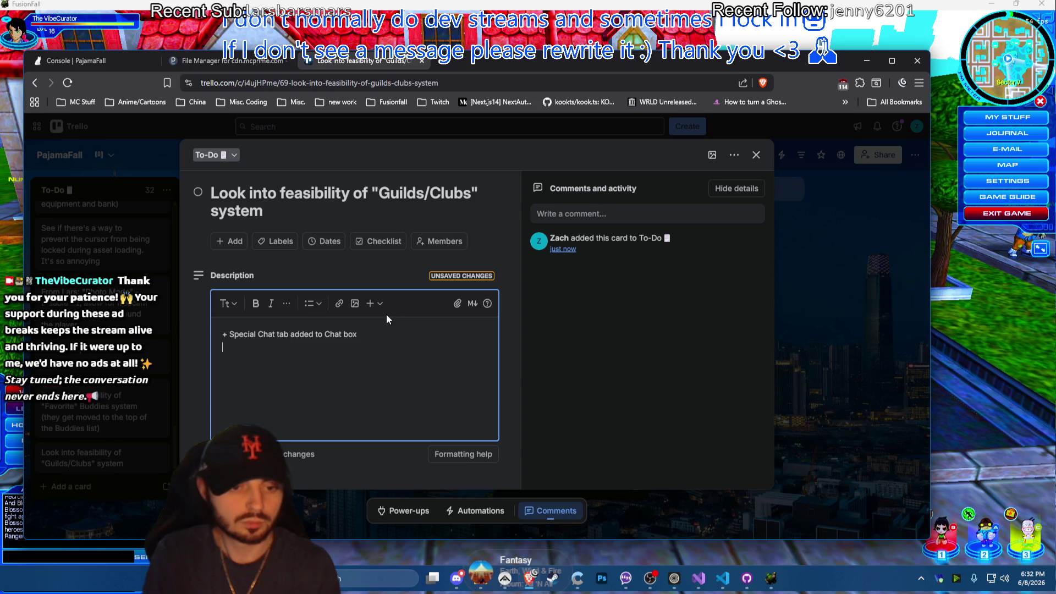
text( for Guild/C)
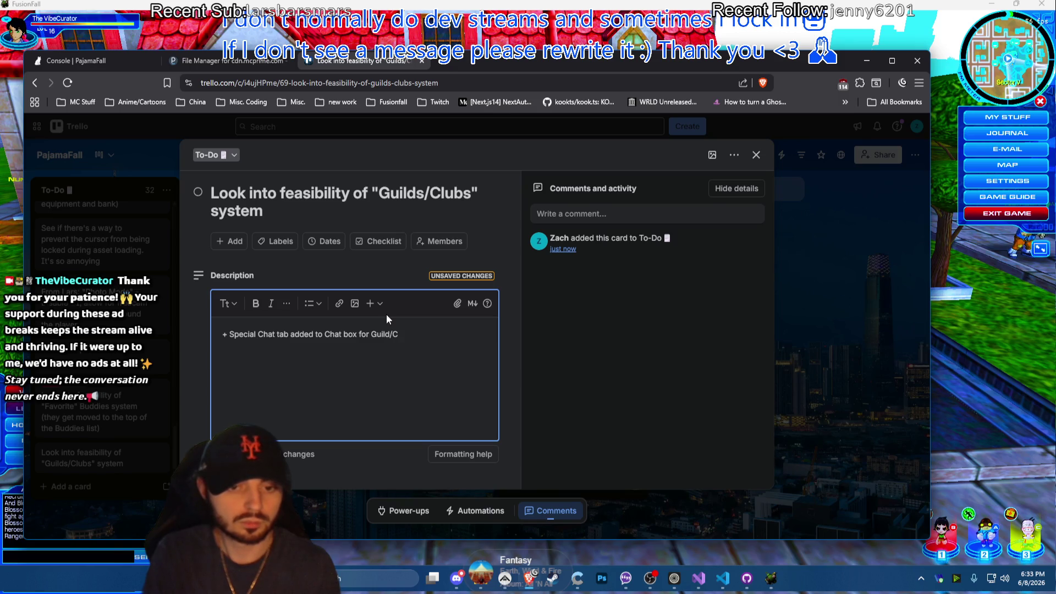
text(lub mates to chat)
key(Return)
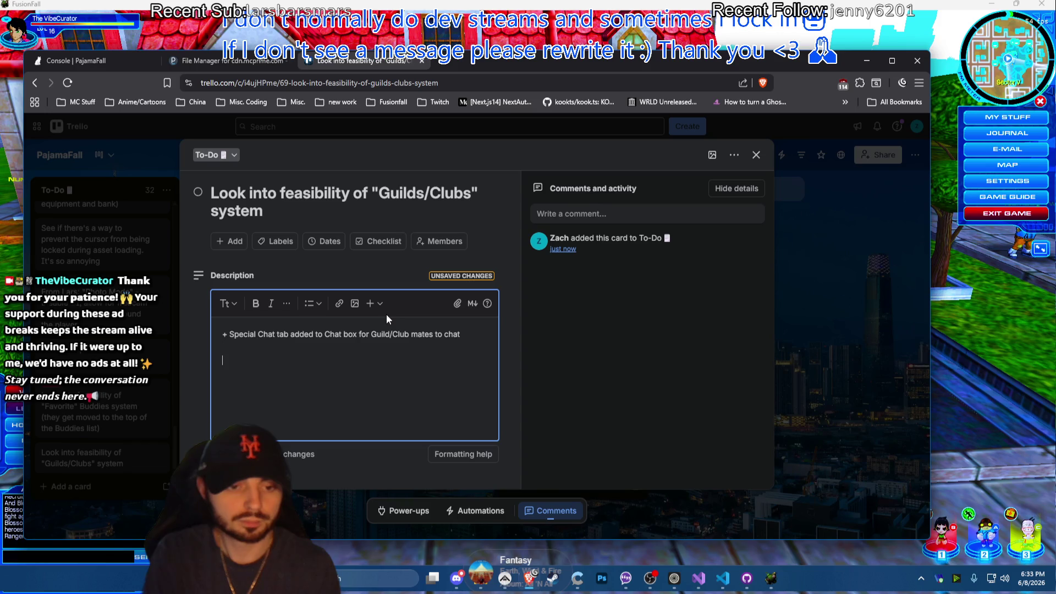
text(+)
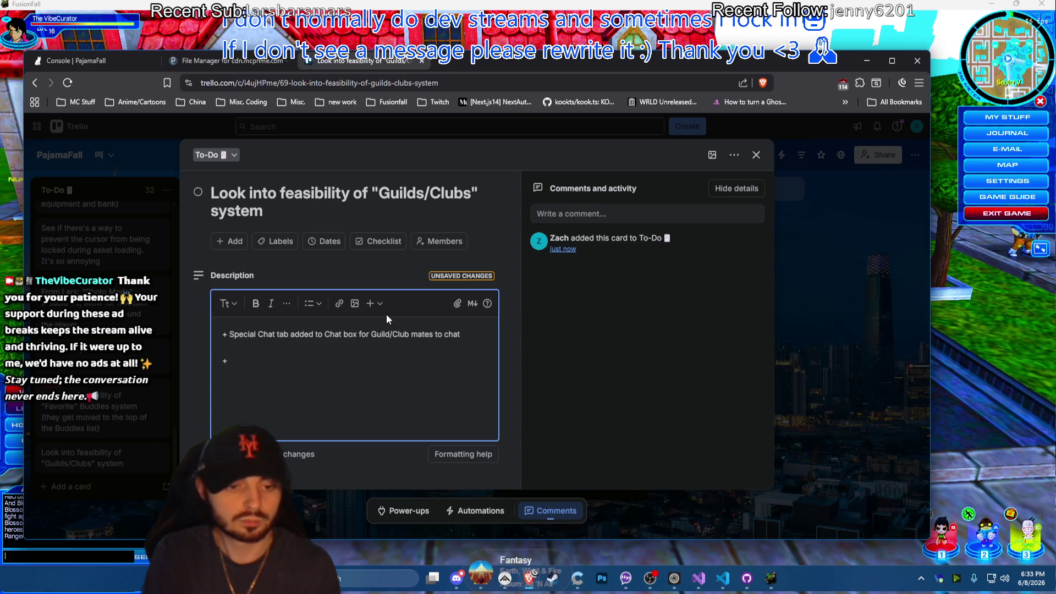
key(BackSpace)
key(BackSpace)
key(BackSpace)
key(shift+Return)
text(+ )
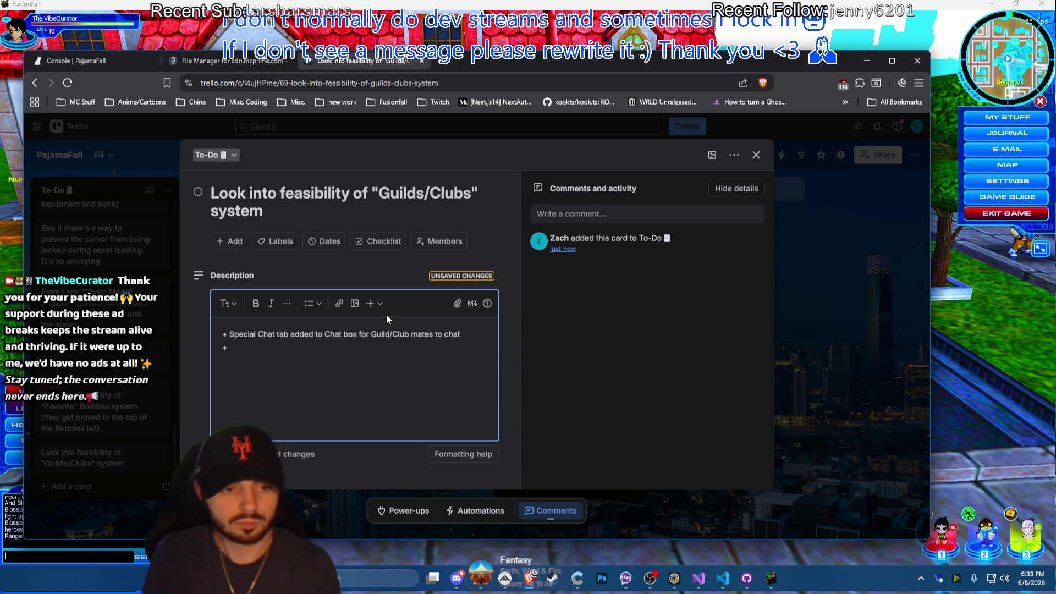
text(C)
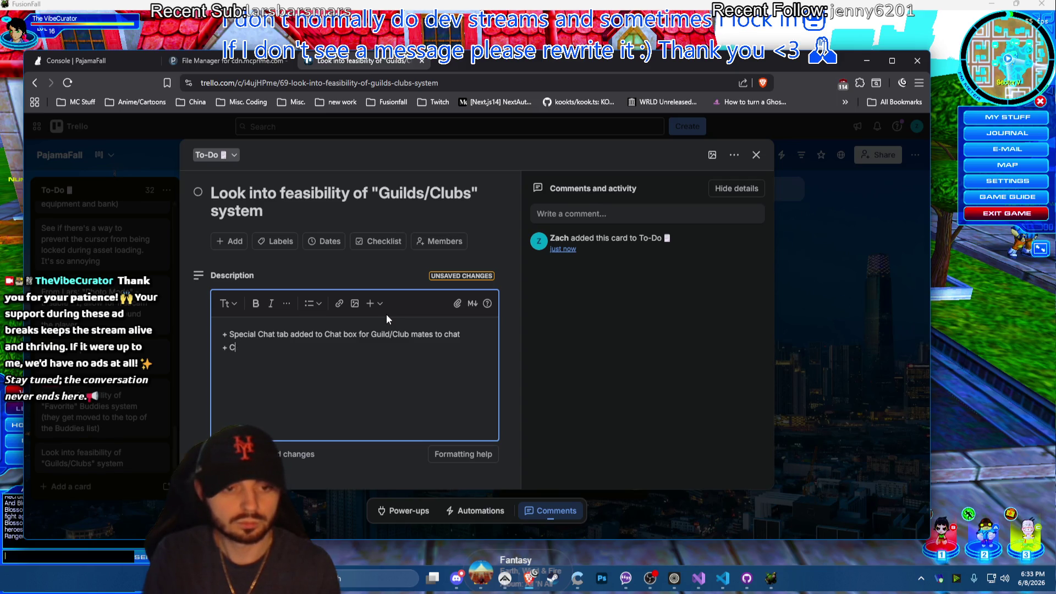
key(Return)
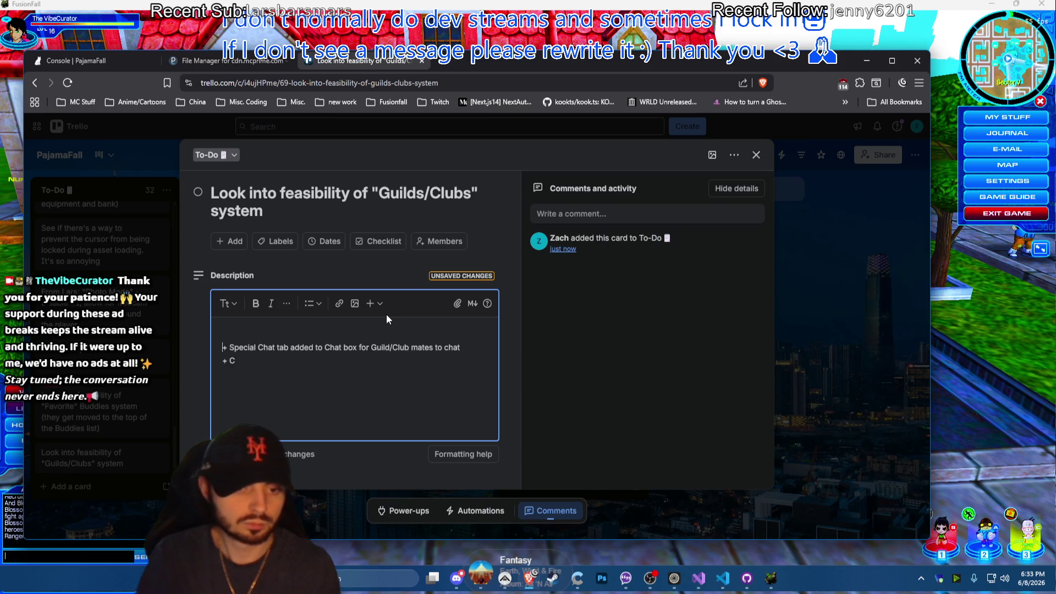
text(+ C)
Write bullet: players pay 1M Taros to register a Guild/Club in-game
key(BackSpace)
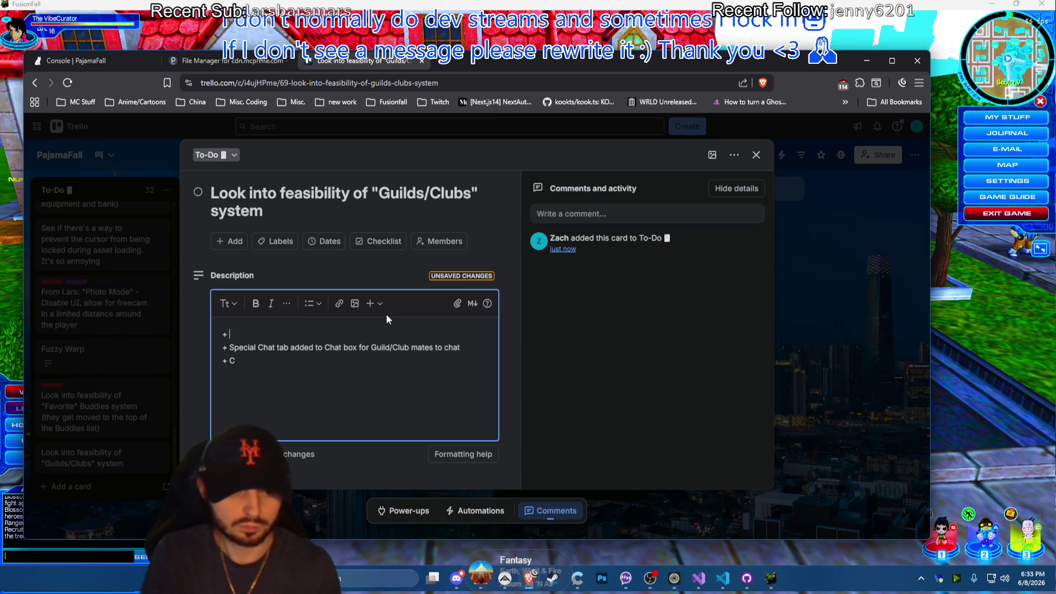
text(Players regist)
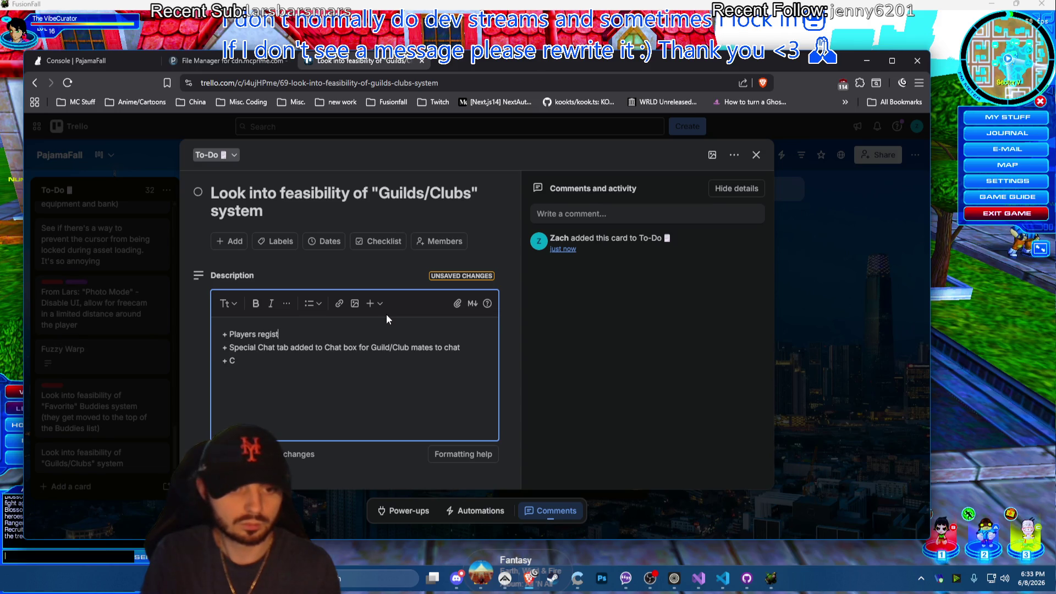
text(er a custom name)
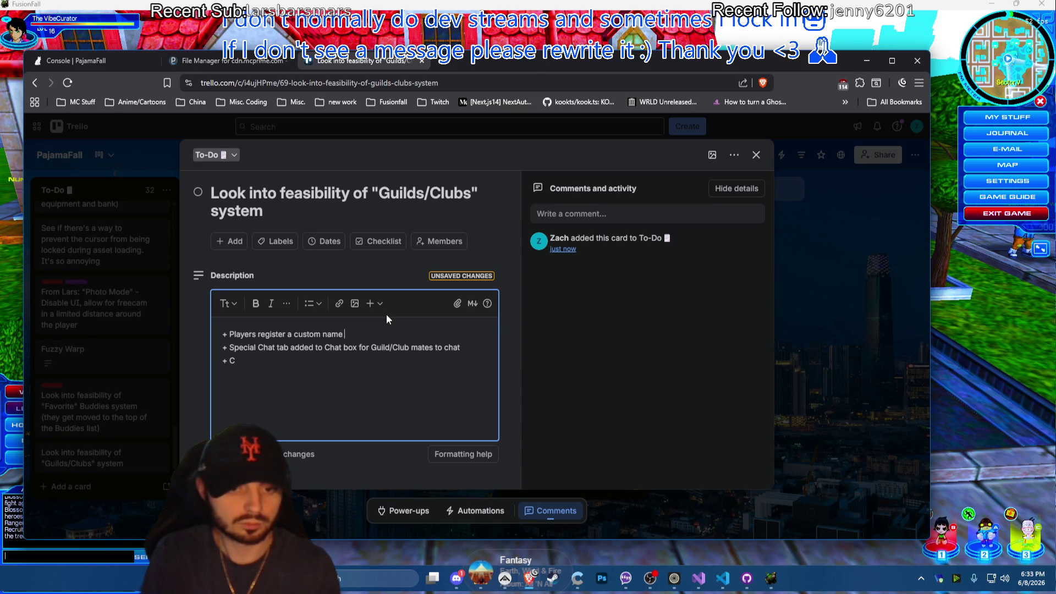
text( for)
key(BackSpace)
key(BackSpace)
key(BackSpace)
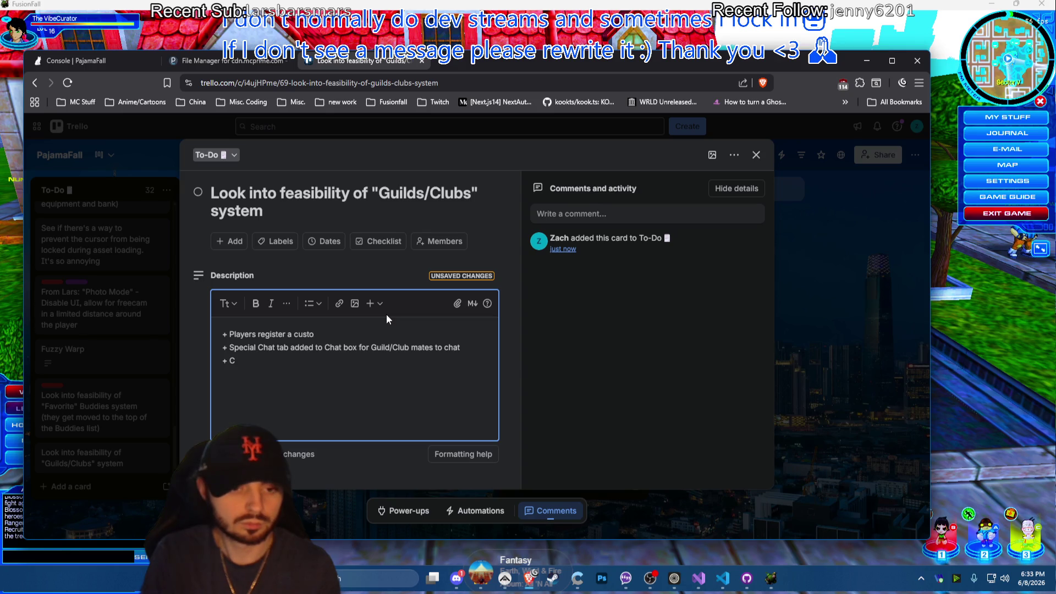
key(BackSpace)
key(BackSpace)
key(BackSpace)
key(BackSpace)
text(can pay )
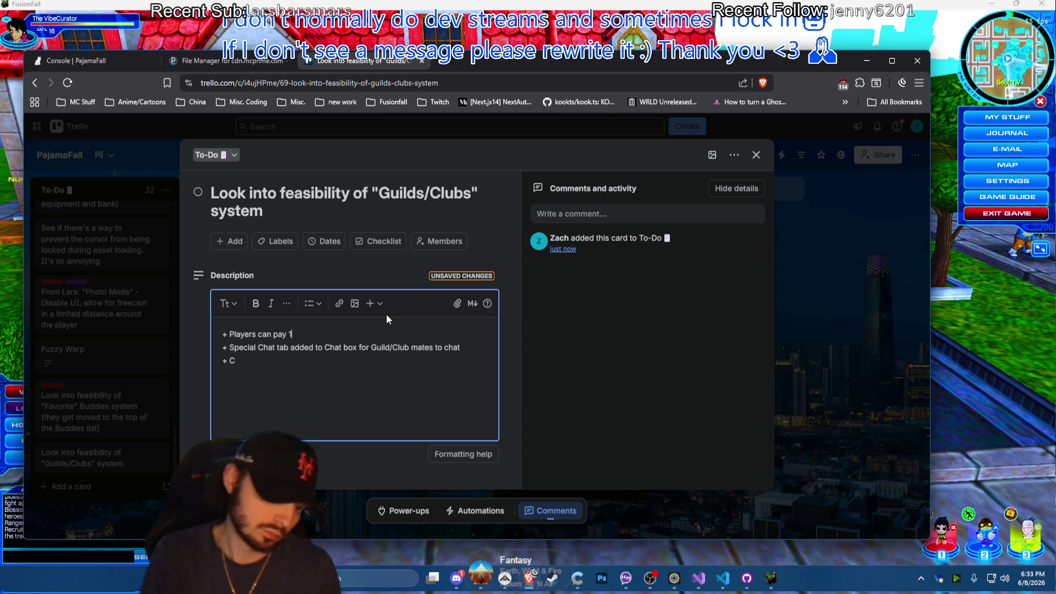
text(1)
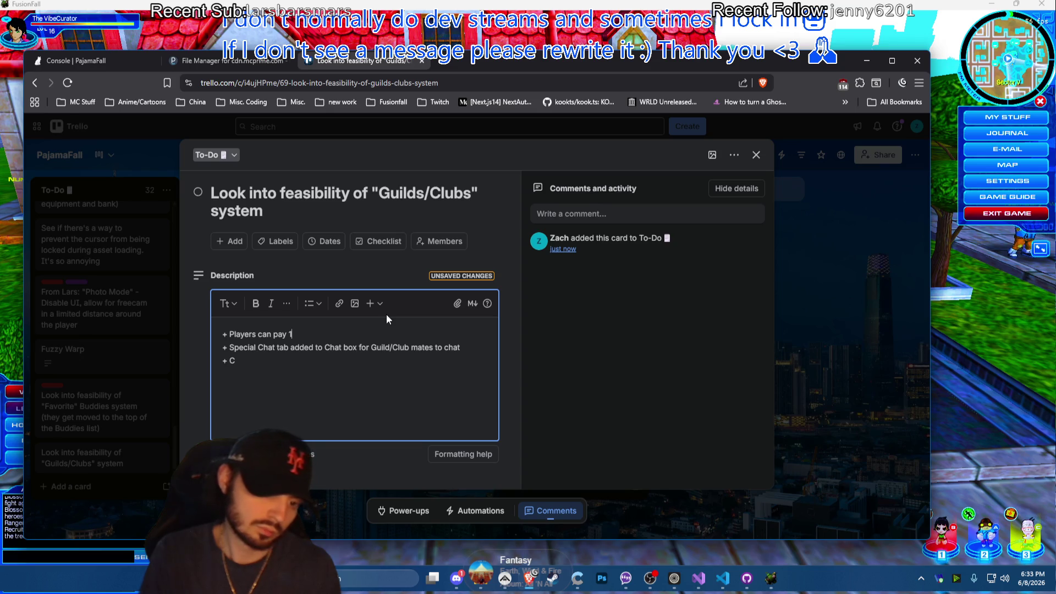
text(,)
key(BackSpace)
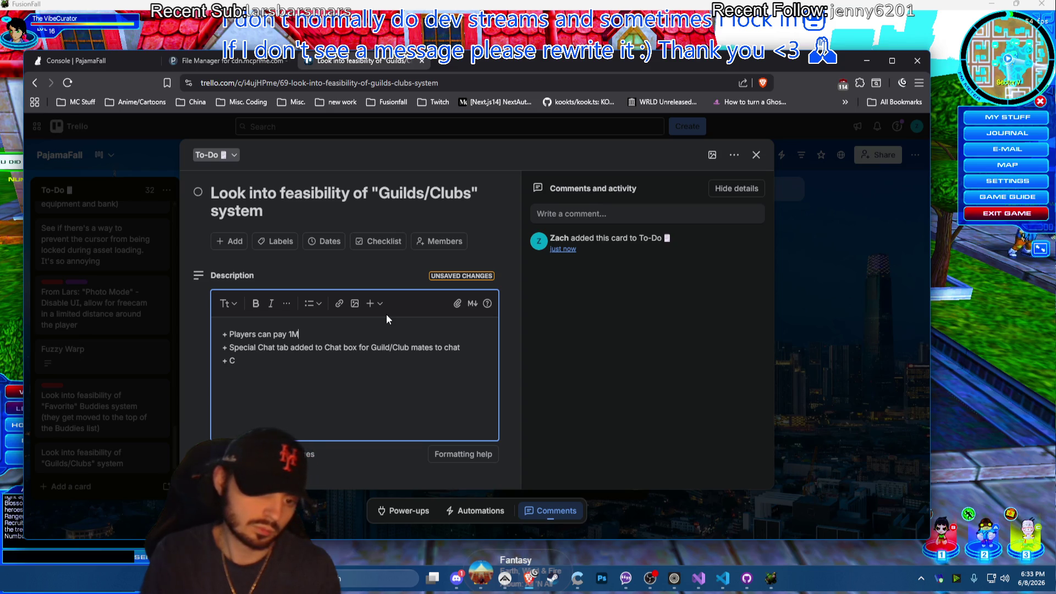
text(M Taros to re)
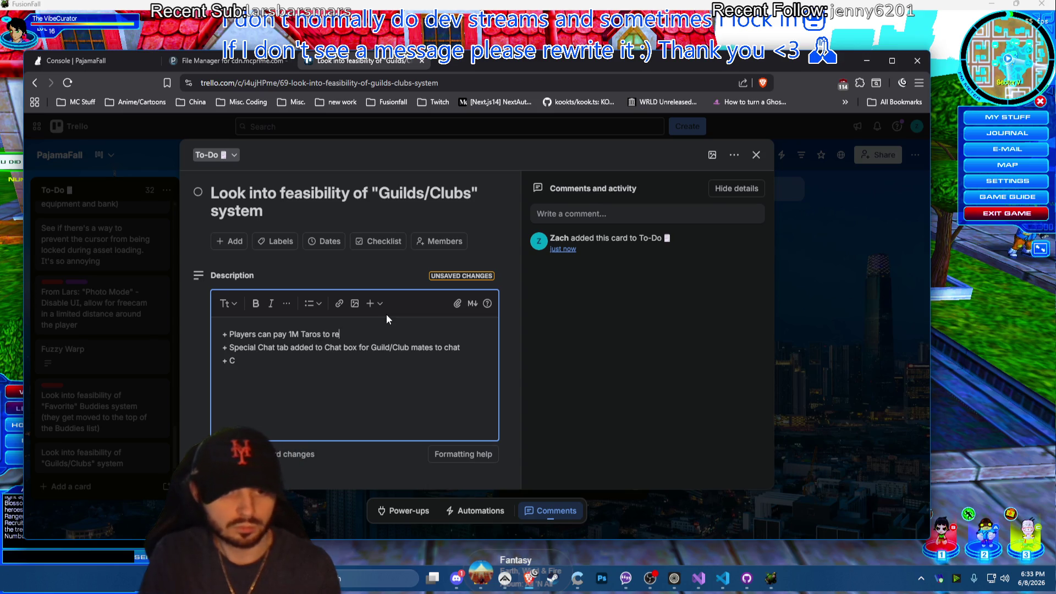
text(gister a Gu)
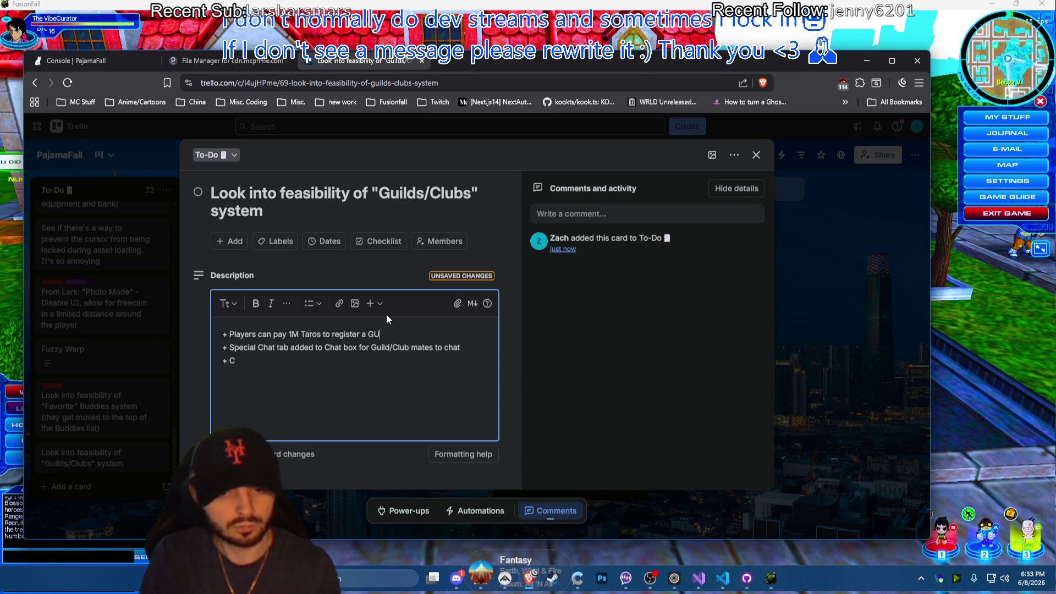
text(ild/C)
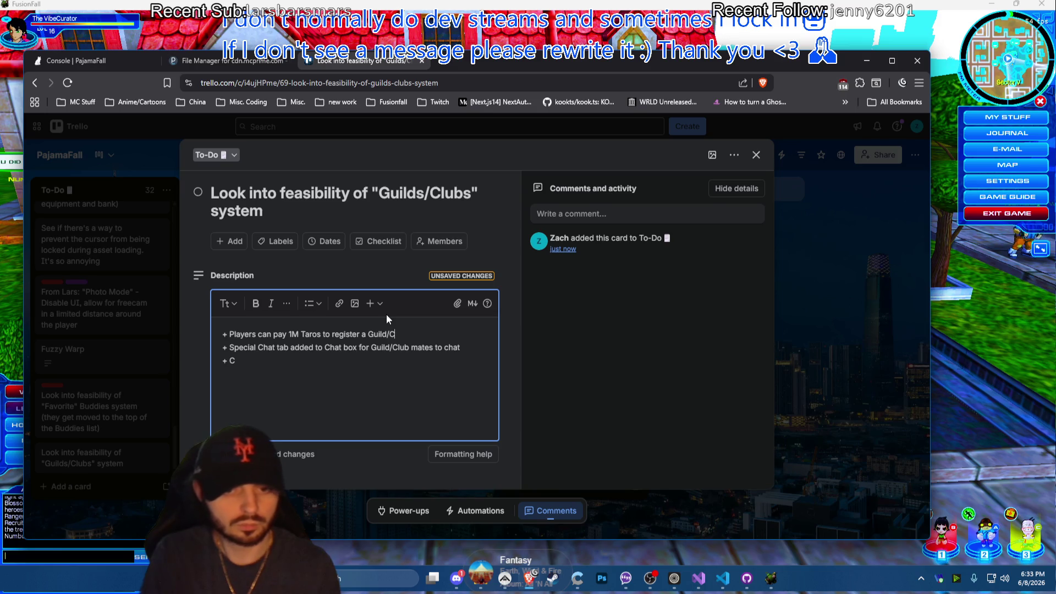
text(lub)
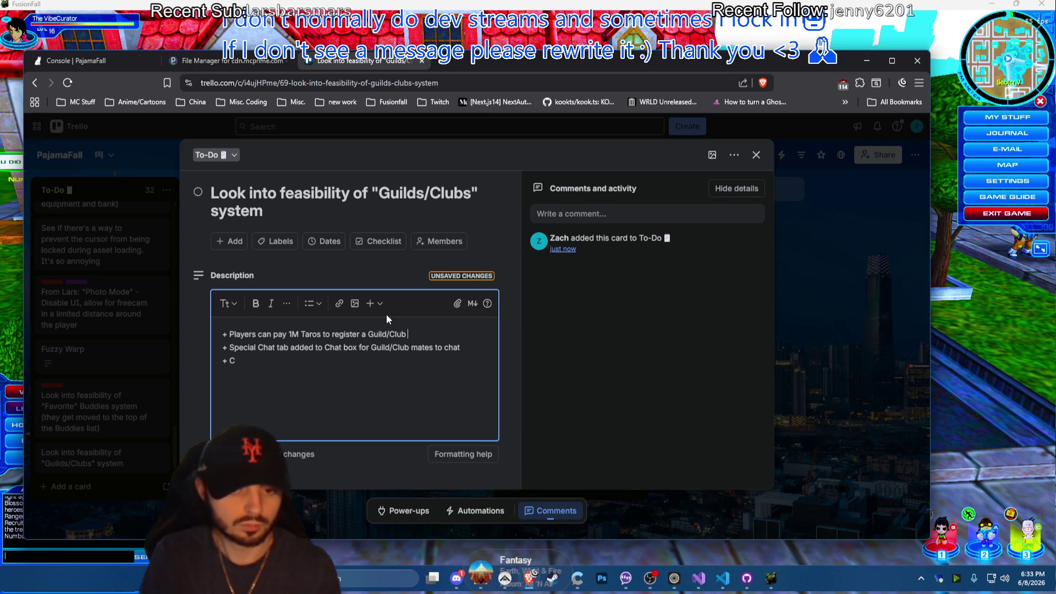
text( from the ingame)
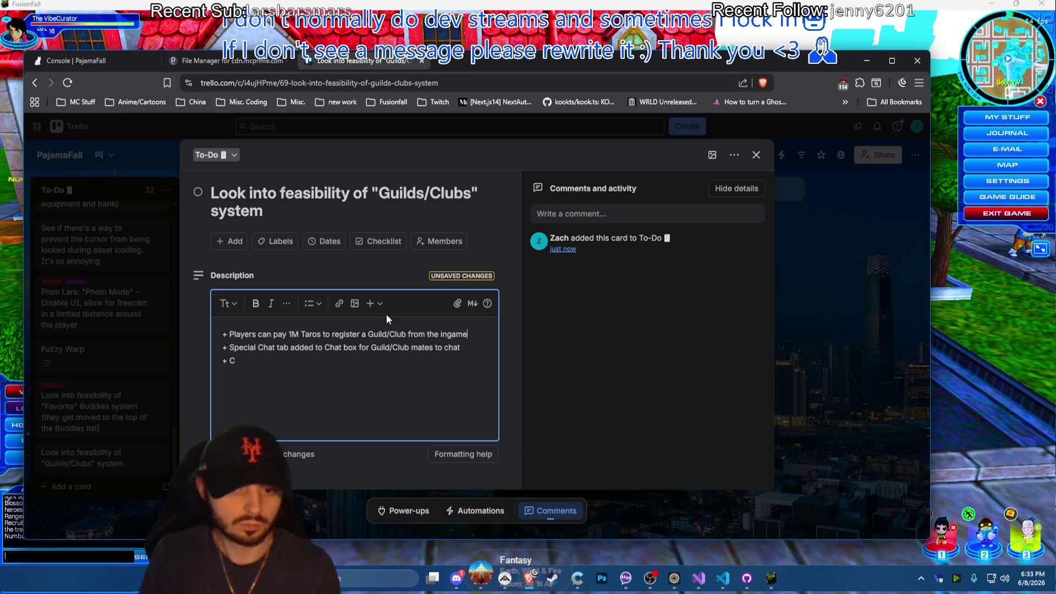
text(UI)
key(BackSpace)
key(BackSpace)
text(UI)
key(BackSpace)
key(BackSpace)
key(BackSpace)
key(BackSpace)
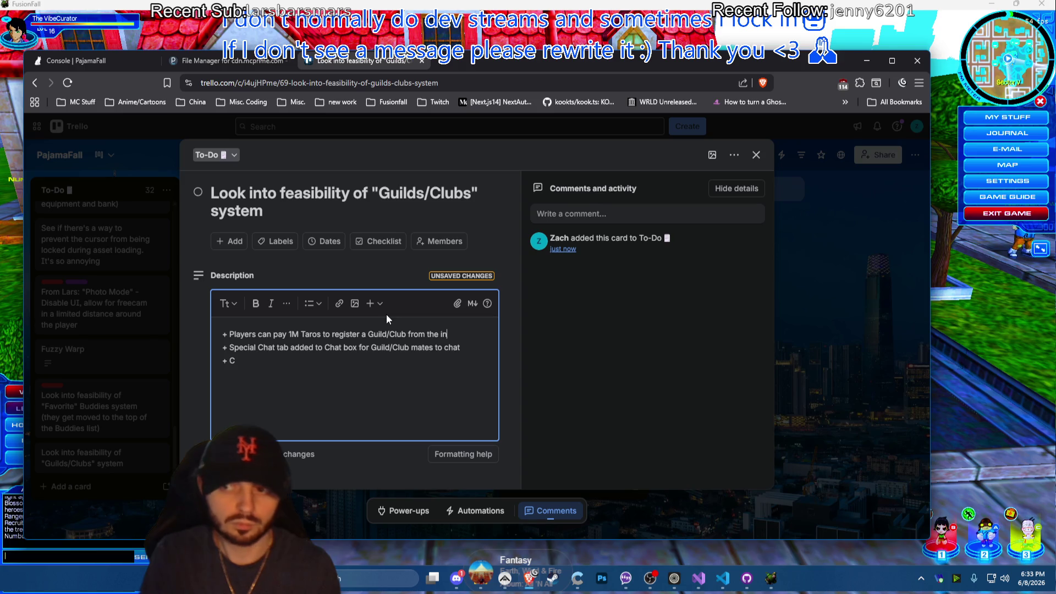
text(-game UI)
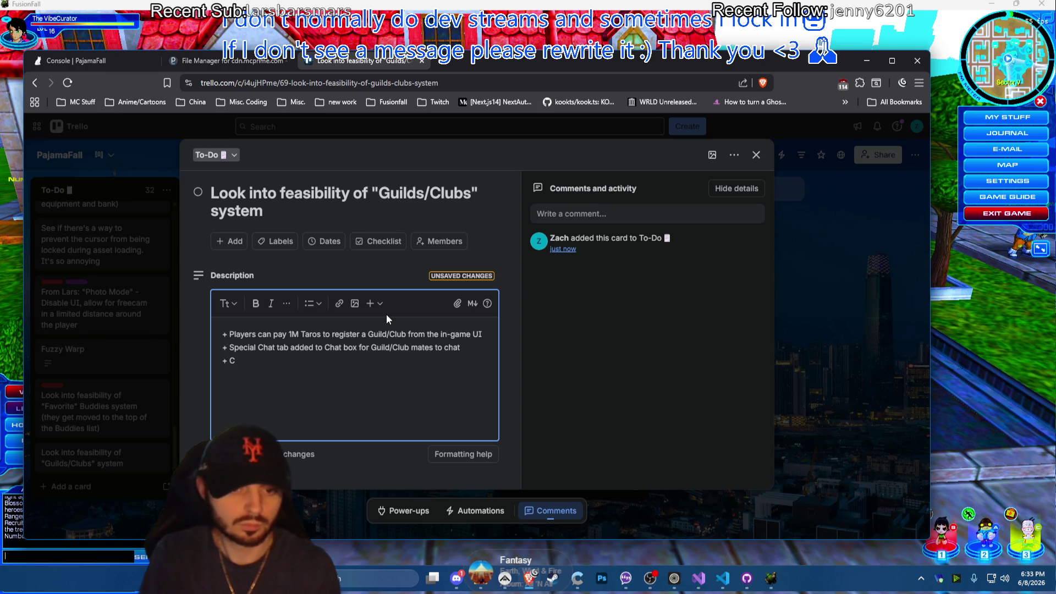
Write bullet: register a custom name, which should work as in Character Creation
key(Return)
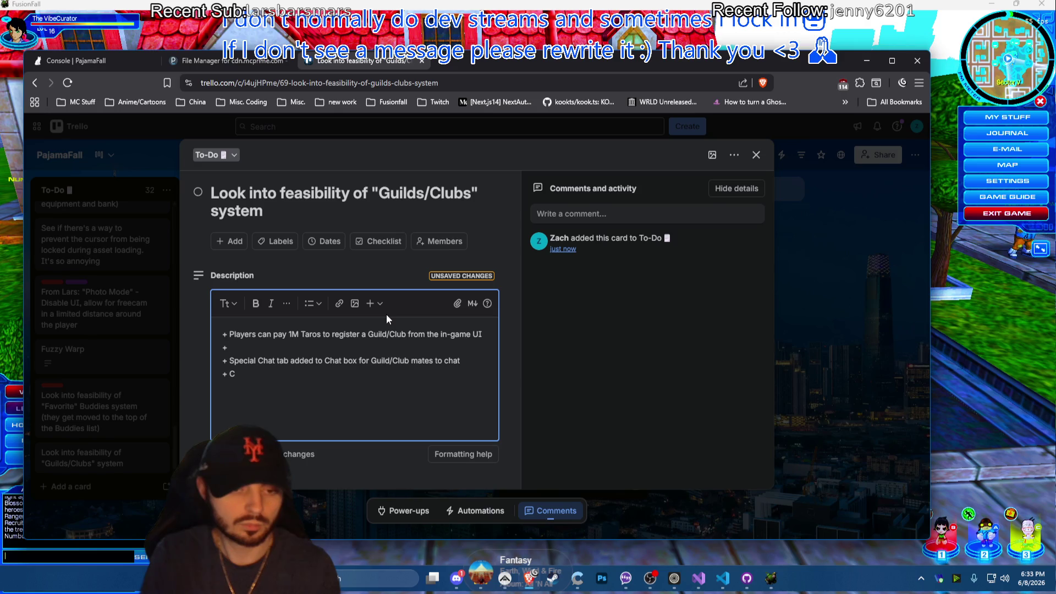
text(They regist)
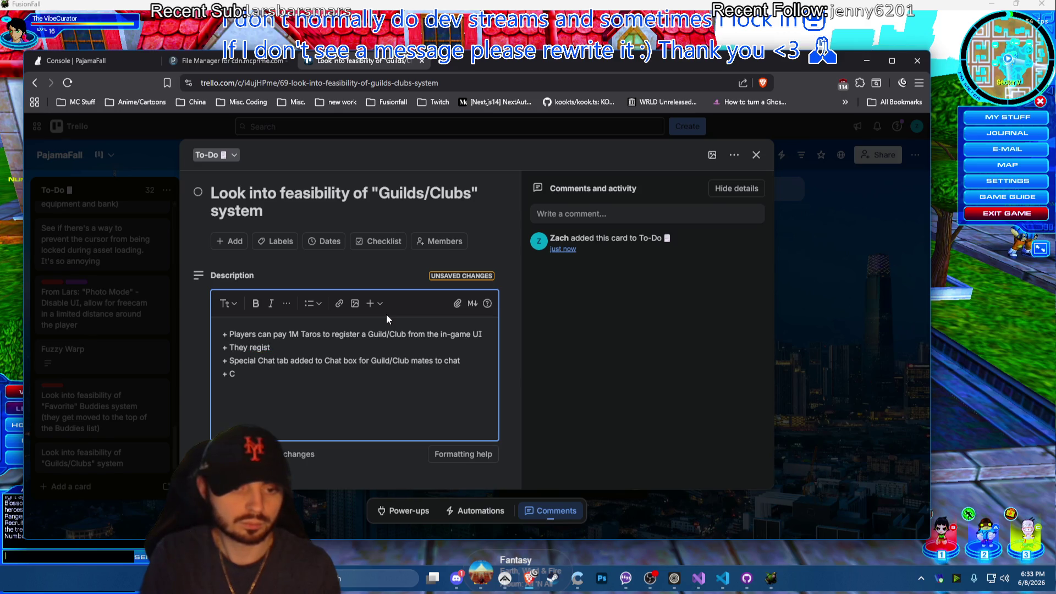
text(er a custom name)
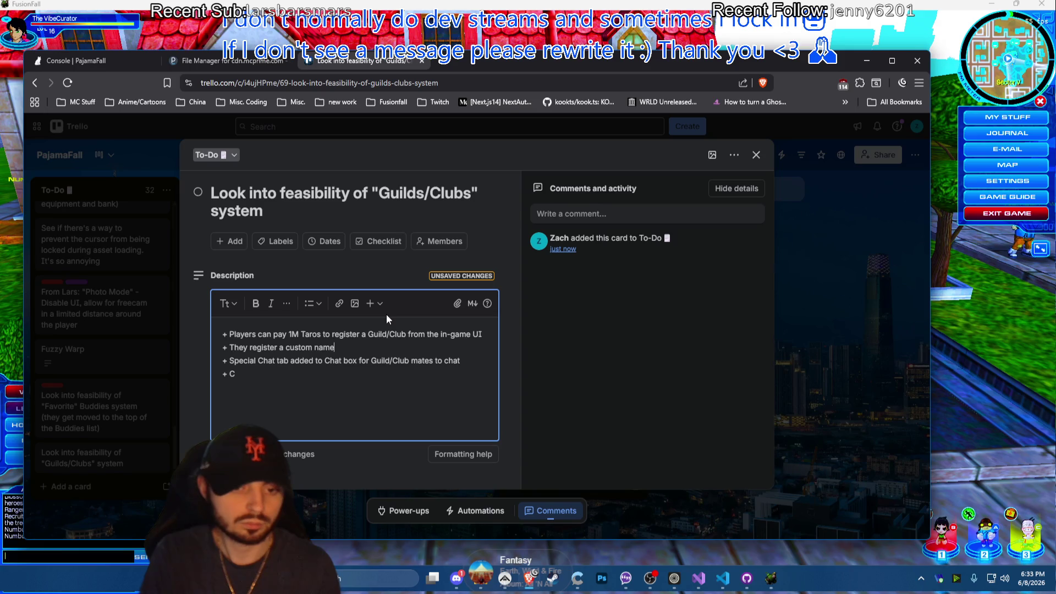
text(, which wok)
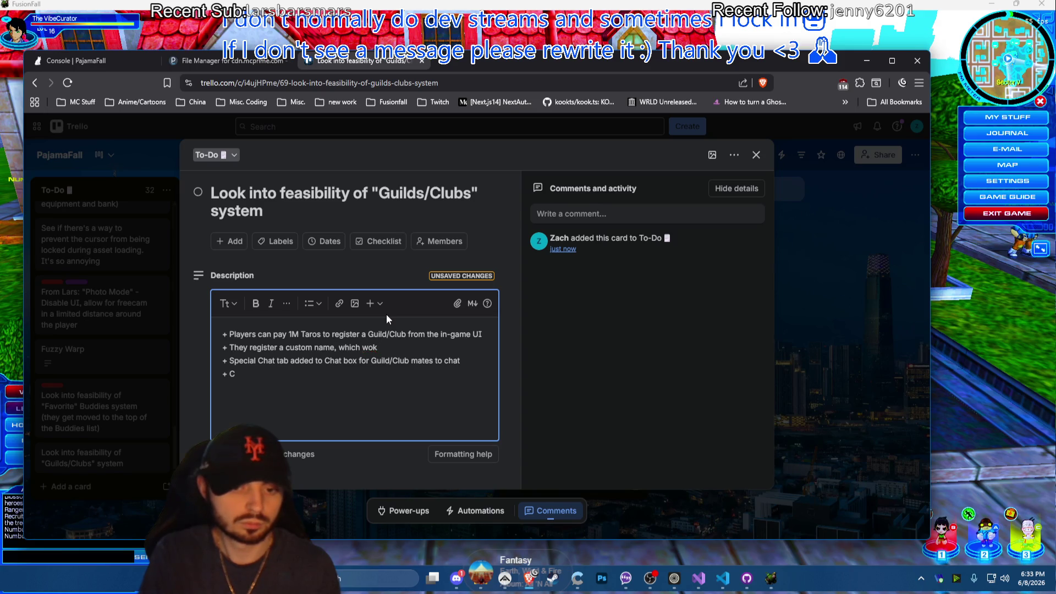
key(BackSpace)
text(rks just like the)
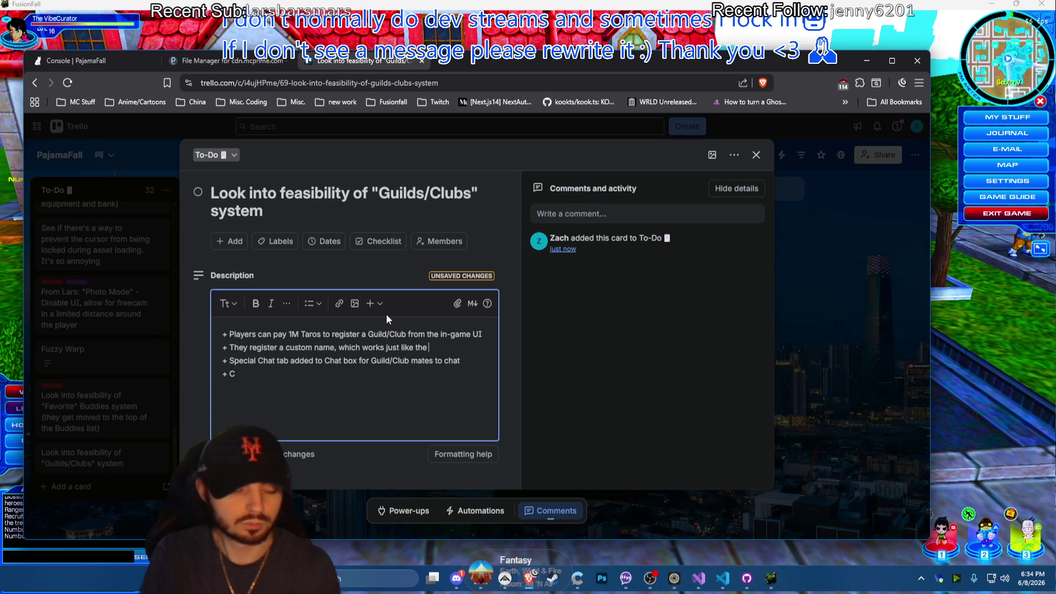
double_click(365, 347)
text(should work)
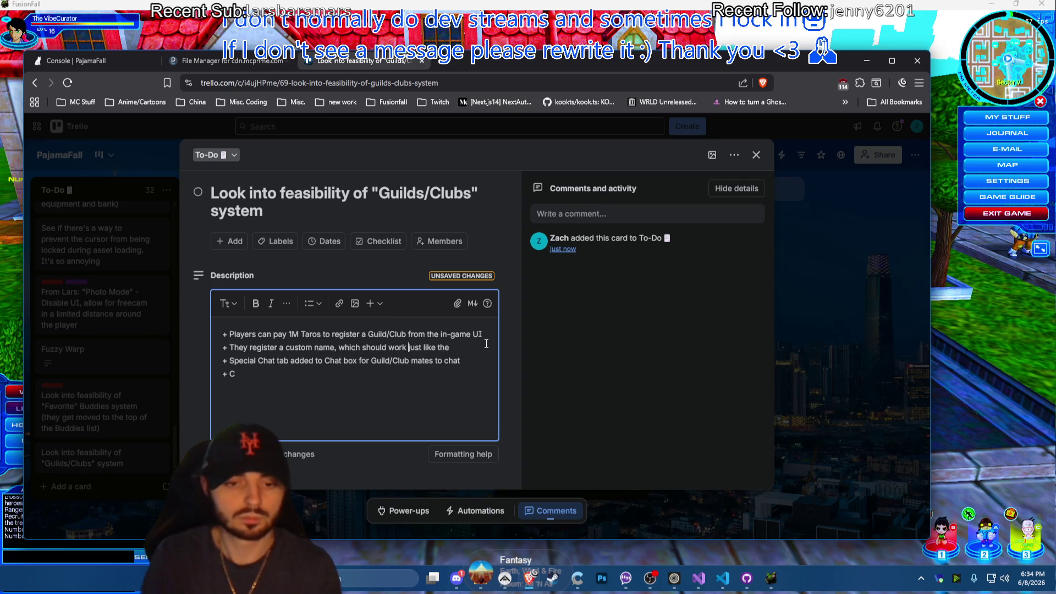
key(End)
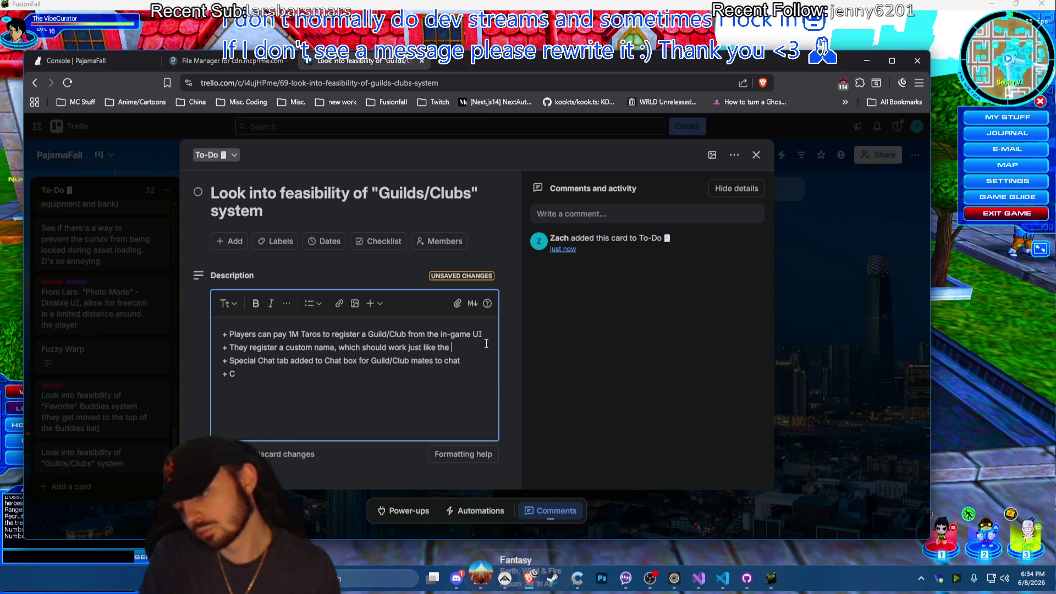
text(C)
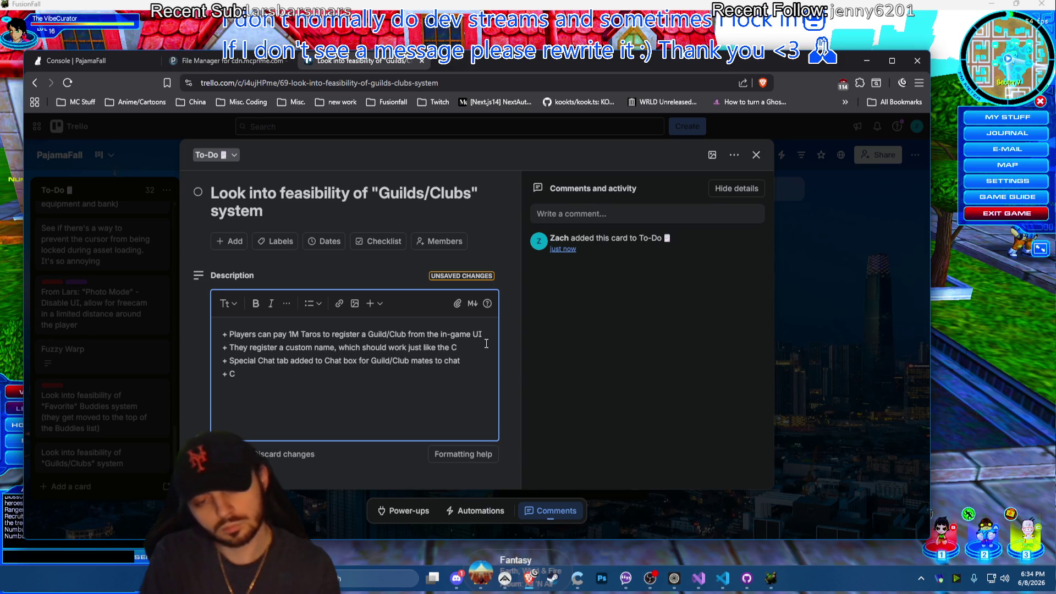
text(haracter Creat)
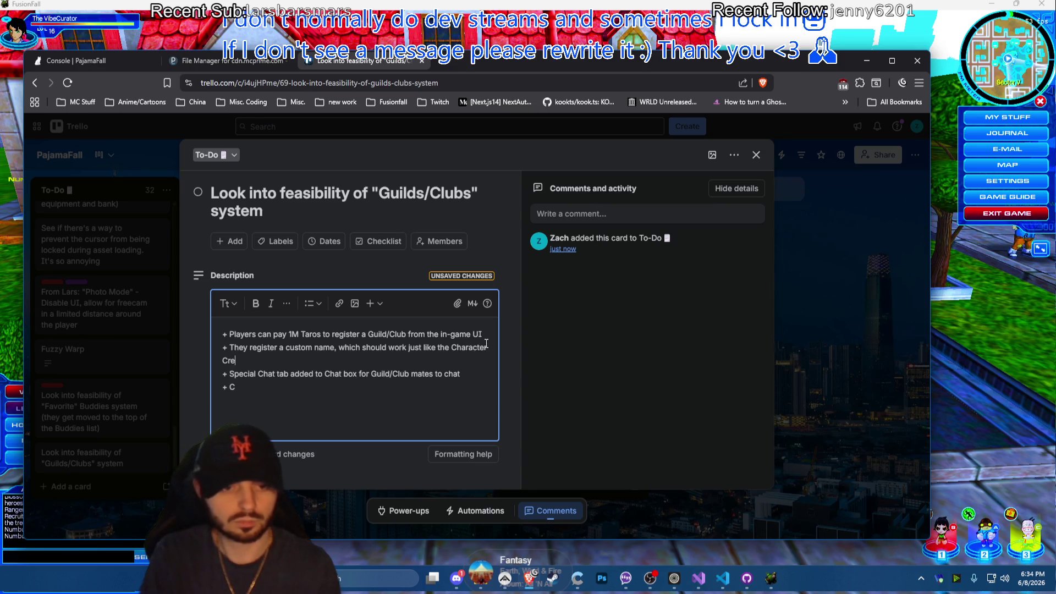
text(ion custom name)
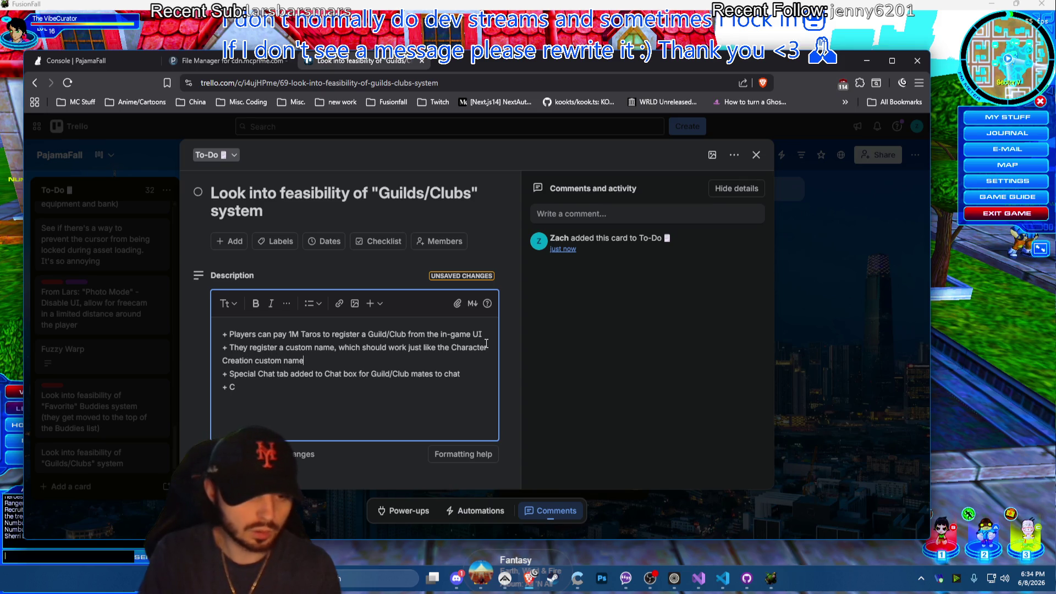
key(Return)
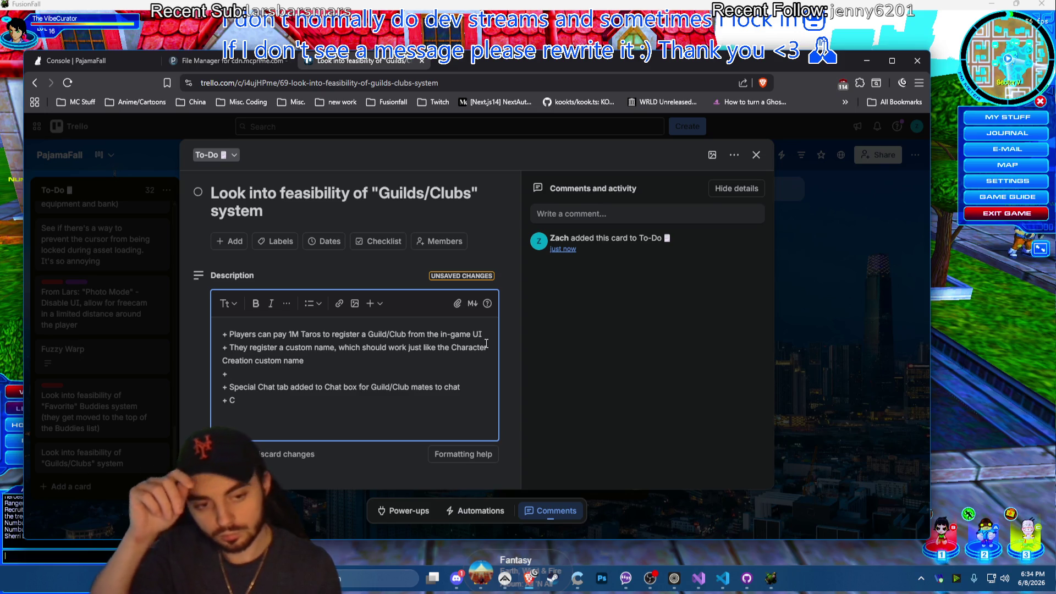
Change 'They' and 'Guildmaster/Clubmaster' to 'Guildleader/Clubleader' in the custom-name bullet
double_click(240, 347)
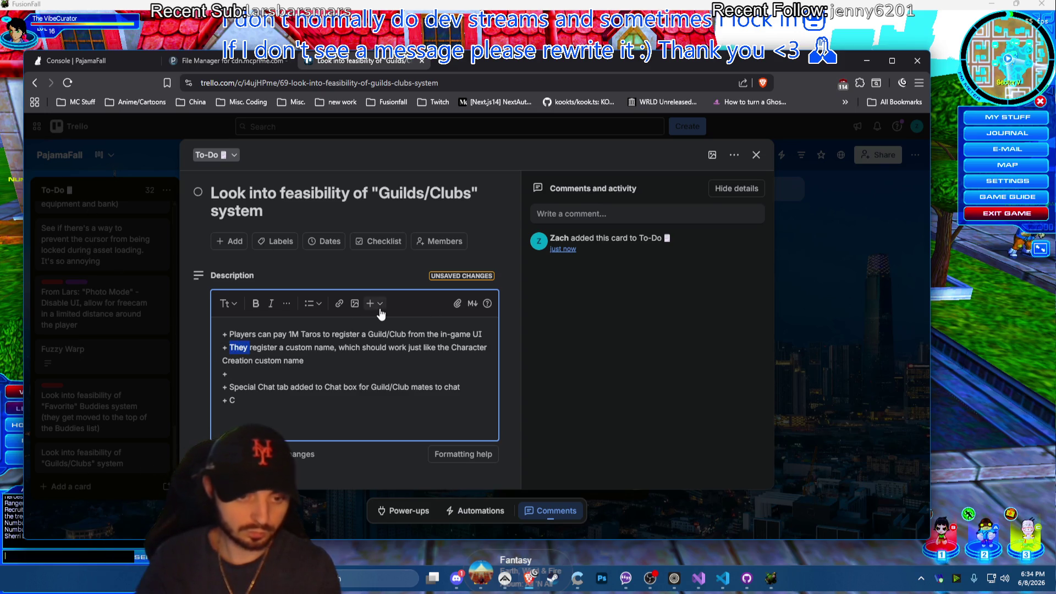
text(Guildmaster/)
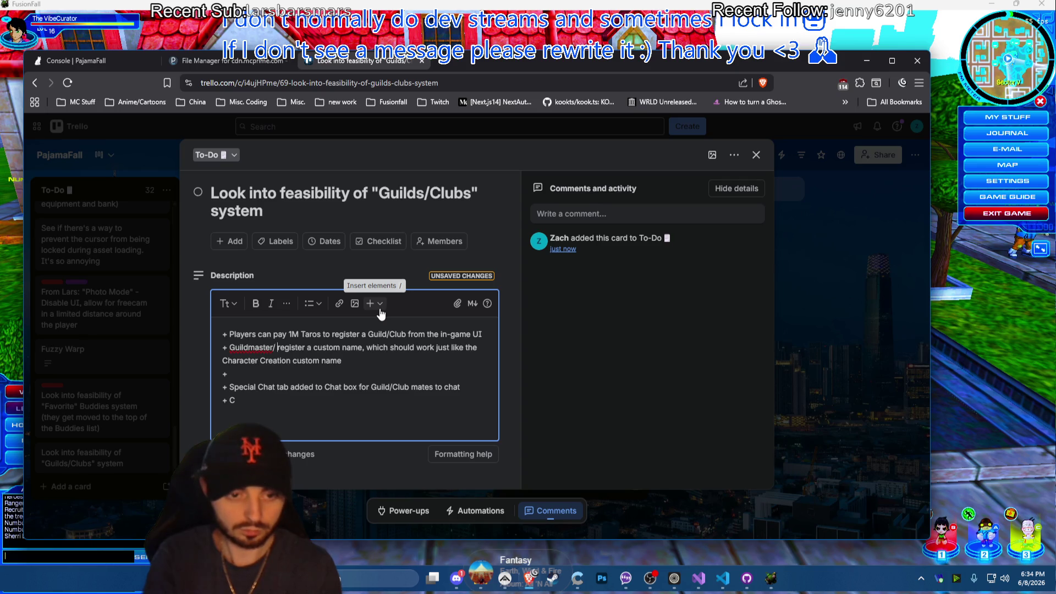
key(Left)
text(/Clubmaster)
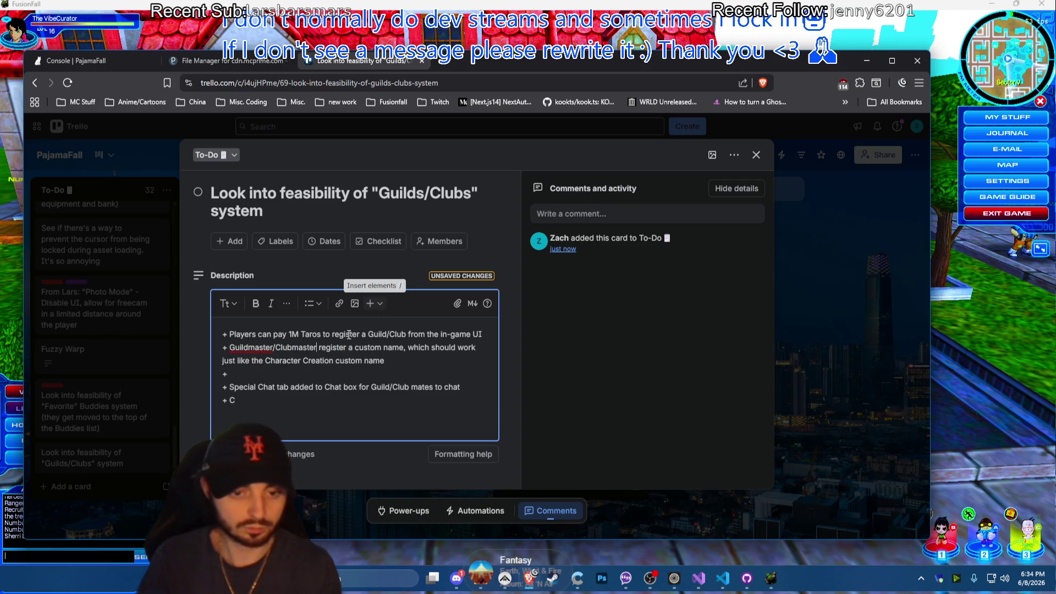
click(322, 374)
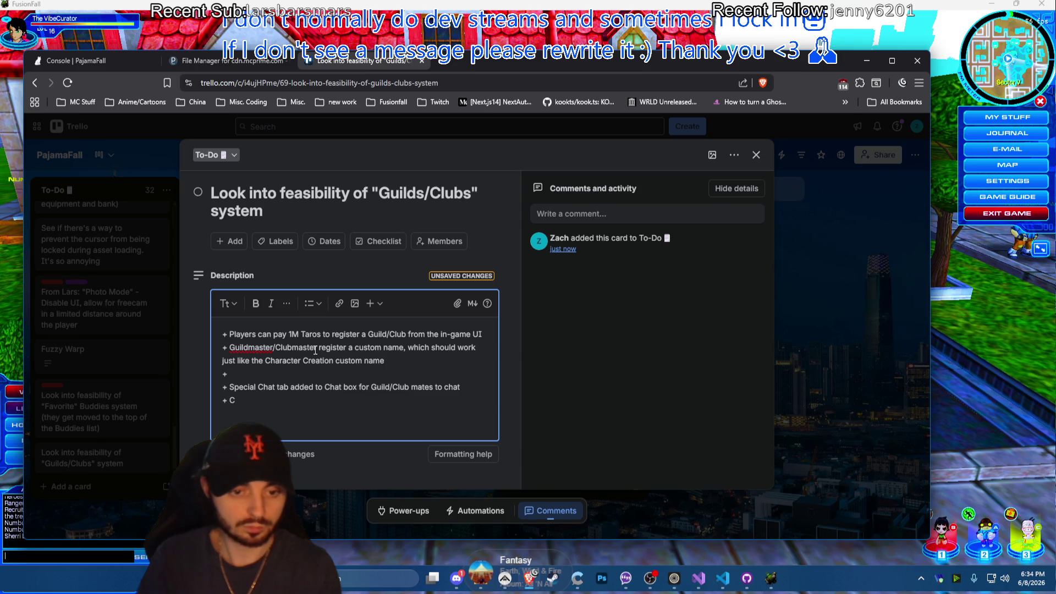
drag(317, 350, 294, 351)
text(Leader)
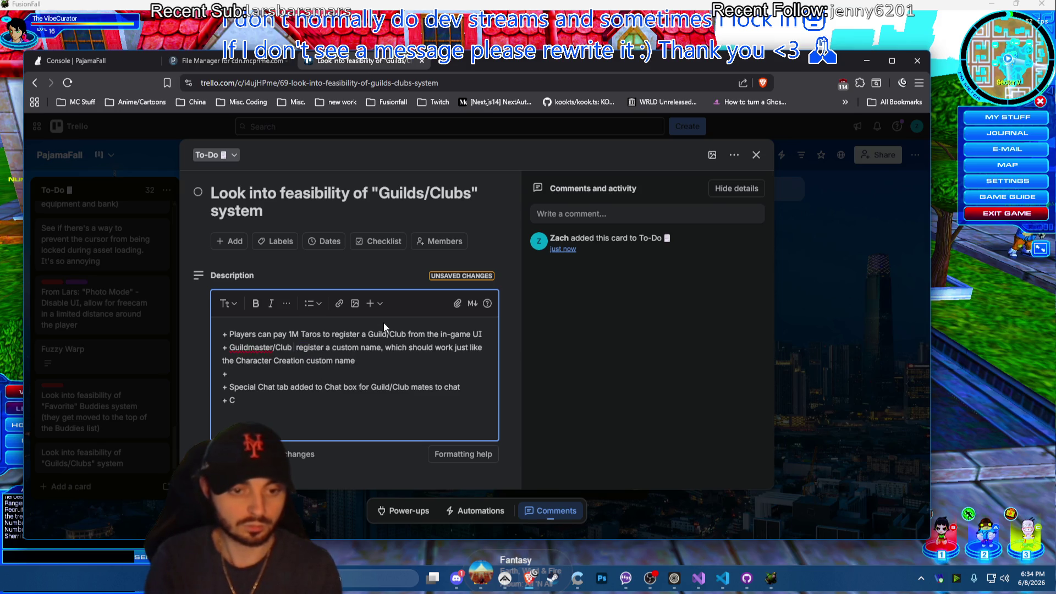
drag(245, 348, 275, 347)
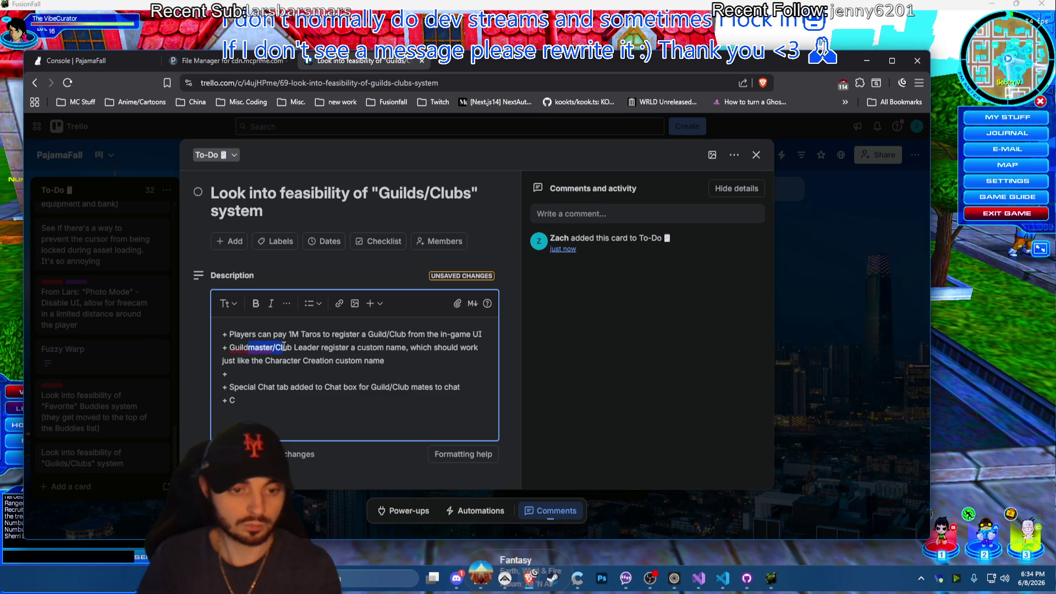
key(BackSpace)
text(leader)
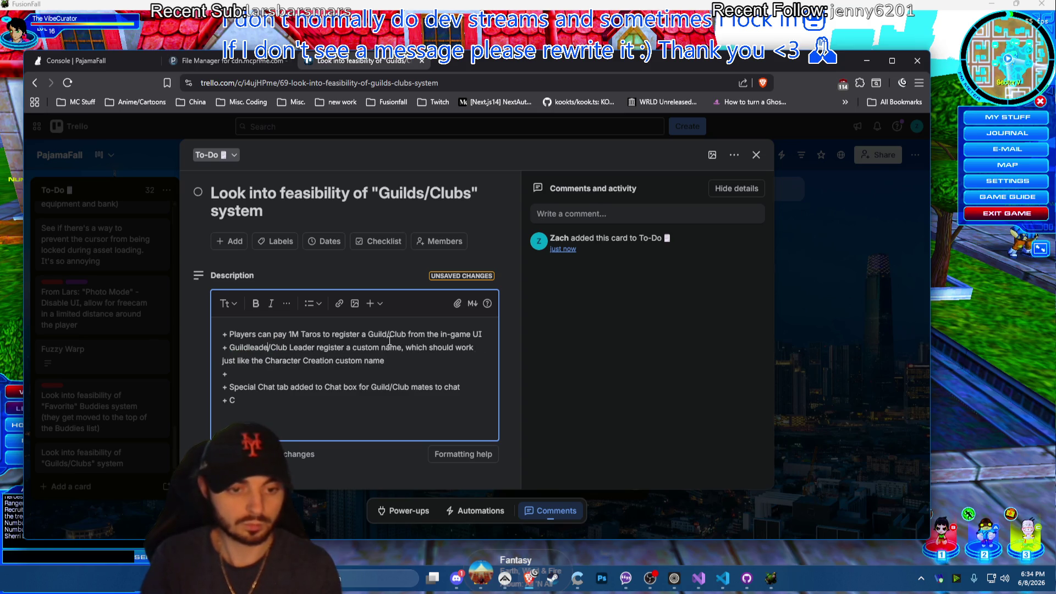
key(BackSpace)
key(Delete)
text(l)
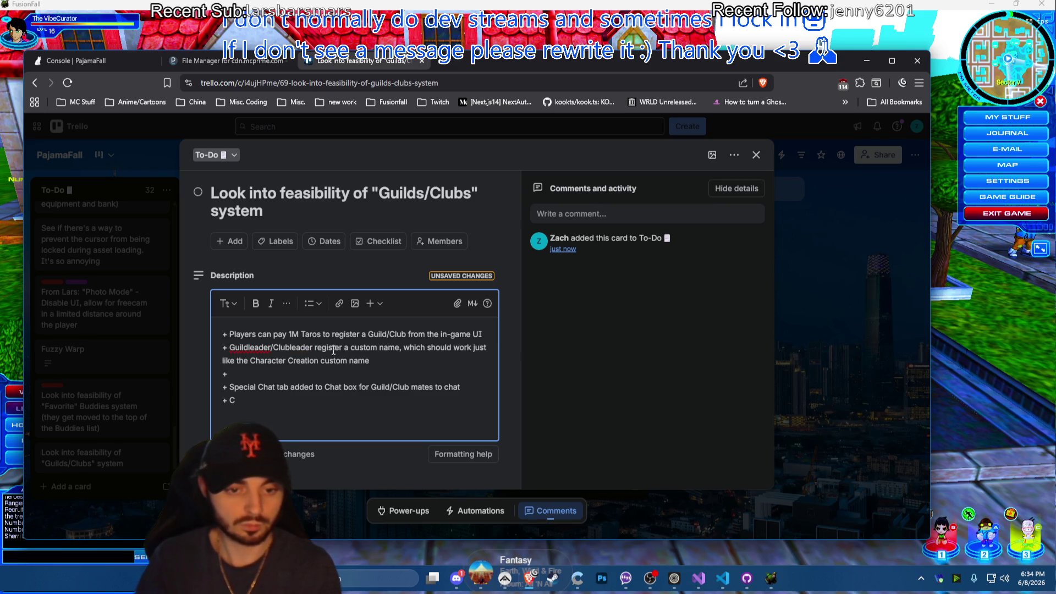
text(s)
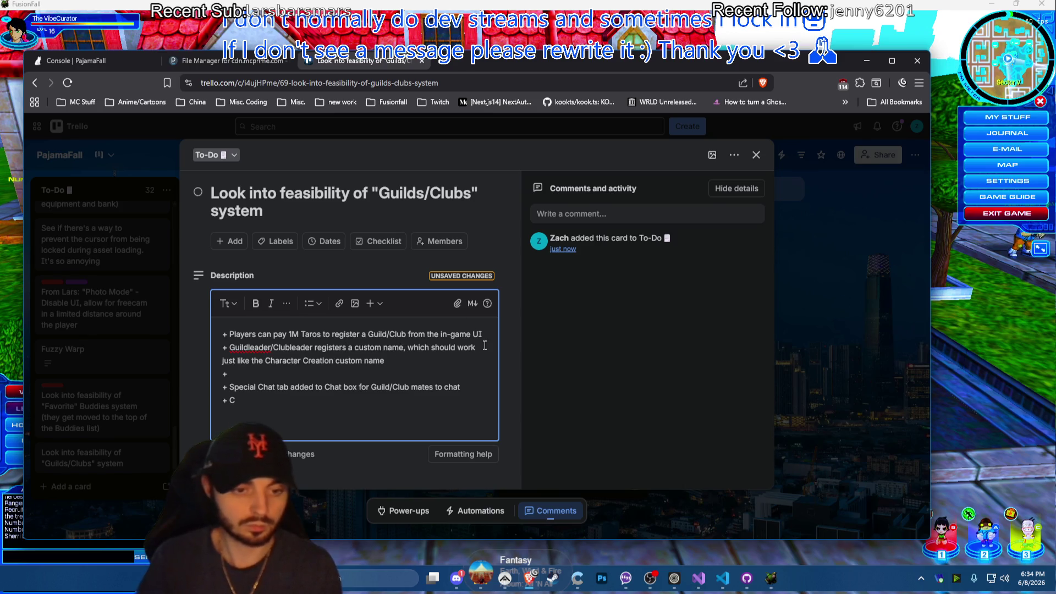
text( during re)
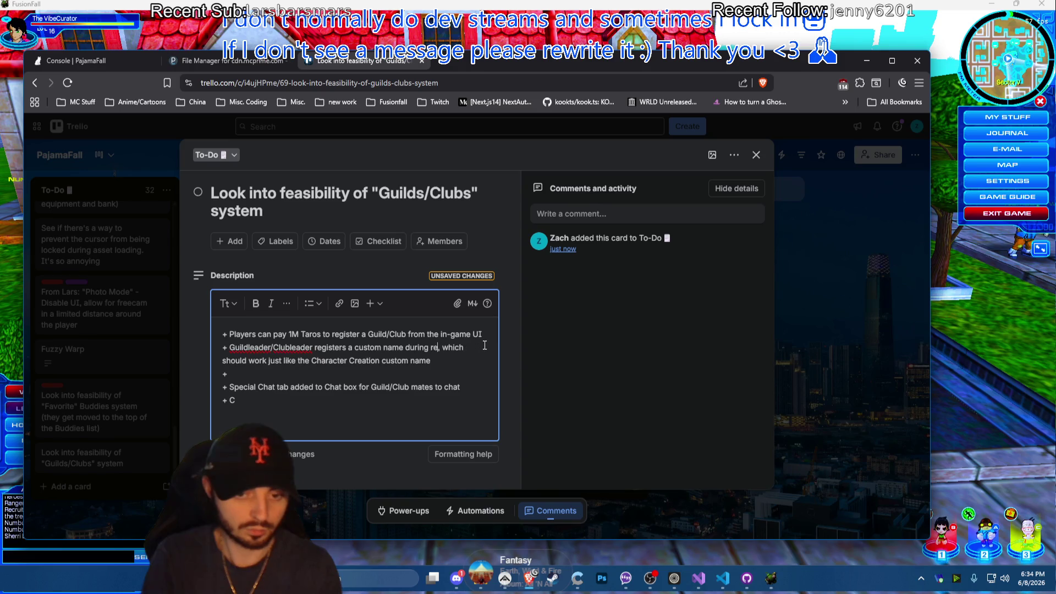
text(gistra)
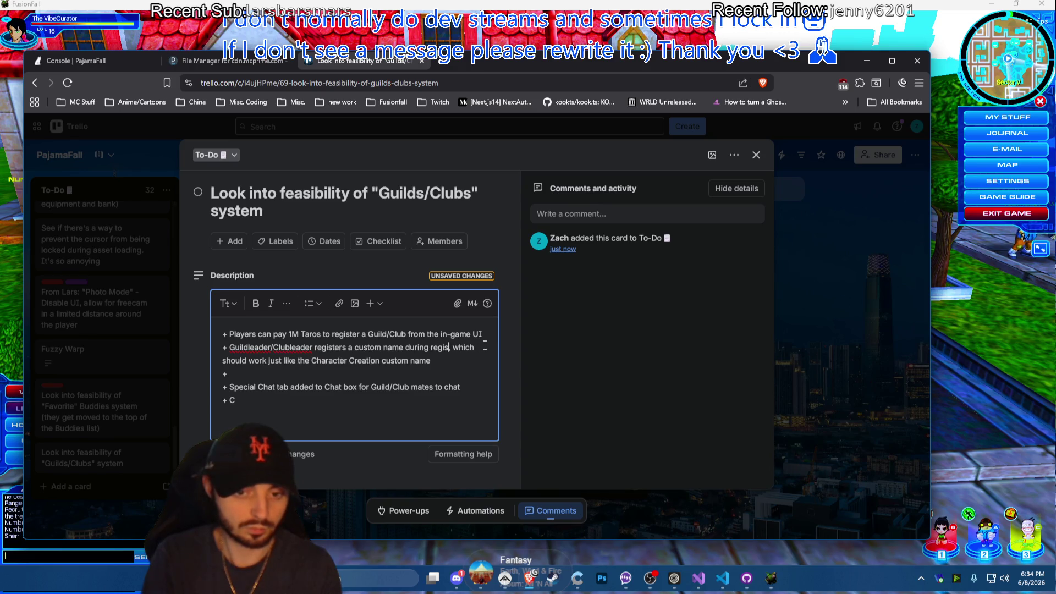
text(tion)
Reword to 'enters a custom name during registration' and replace 'work' with 'function'
click(345, 348)
key(BackSpace)
key(BackSpace)
key(BackSpace)
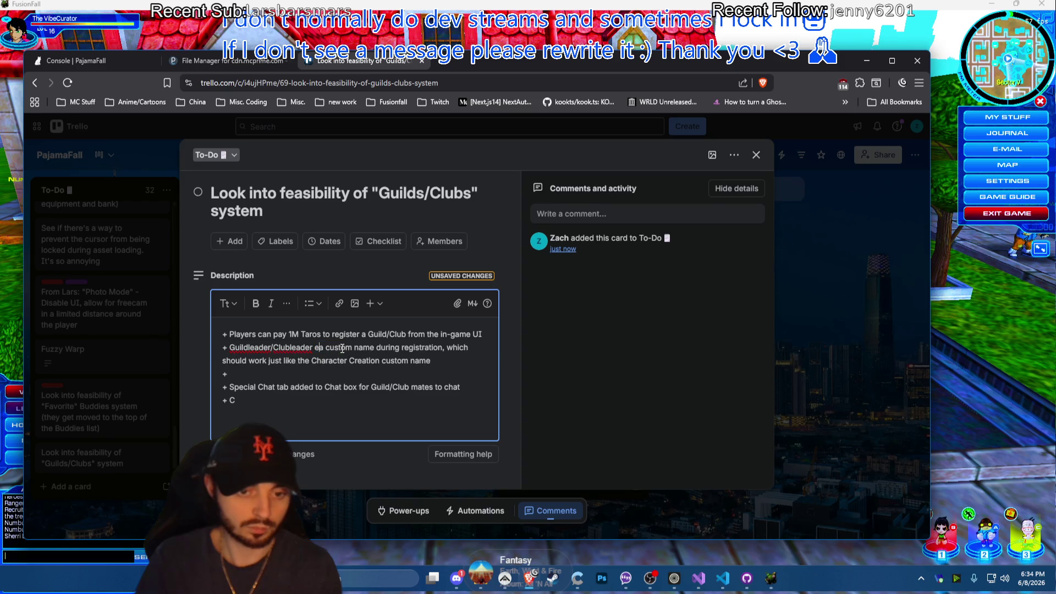
text(enters)
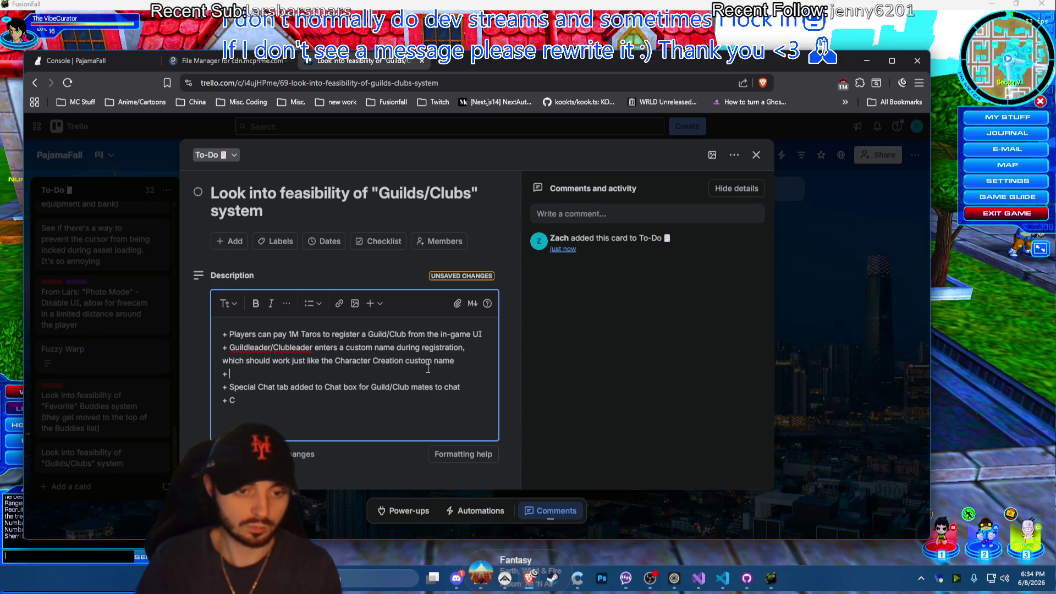
double_click(280, 361)
text(funct)
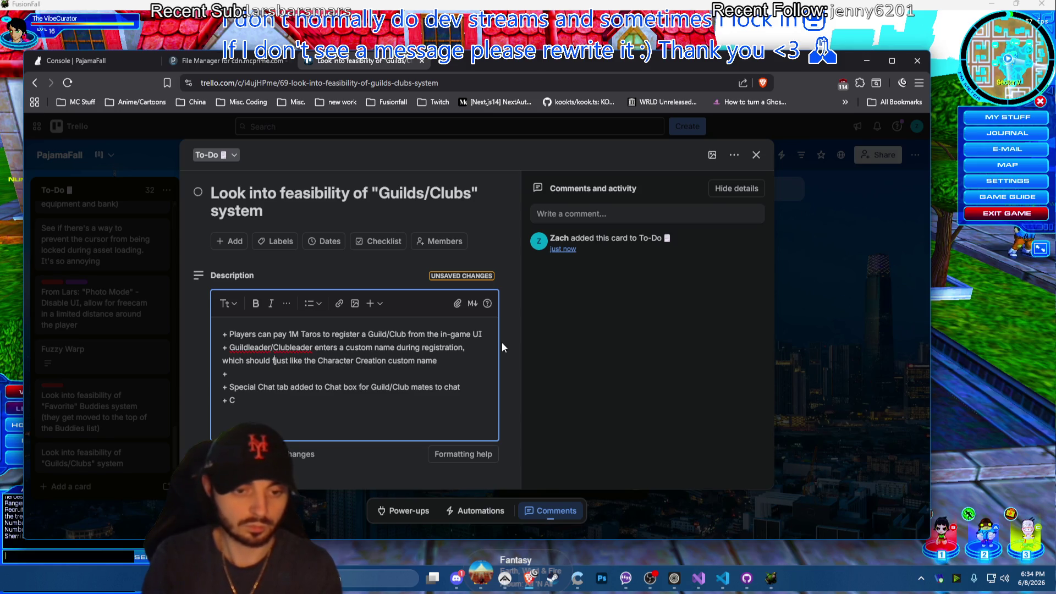
text(ion)
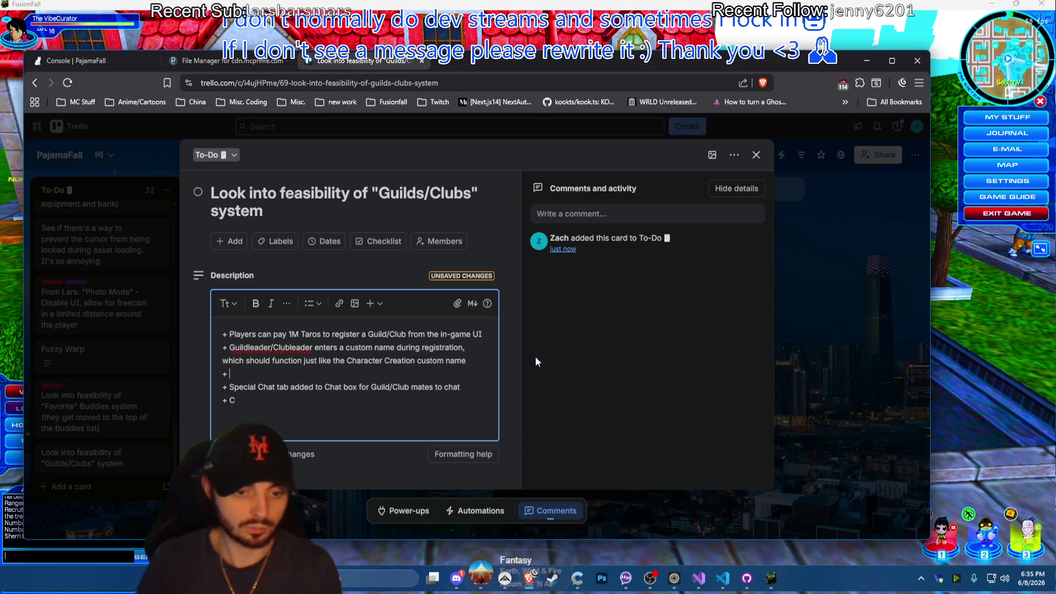
Write bullet: Guild/Club chat tab mirrors Buddies tab, listing mates online first, offline last
key(BackSpace)
text(A)
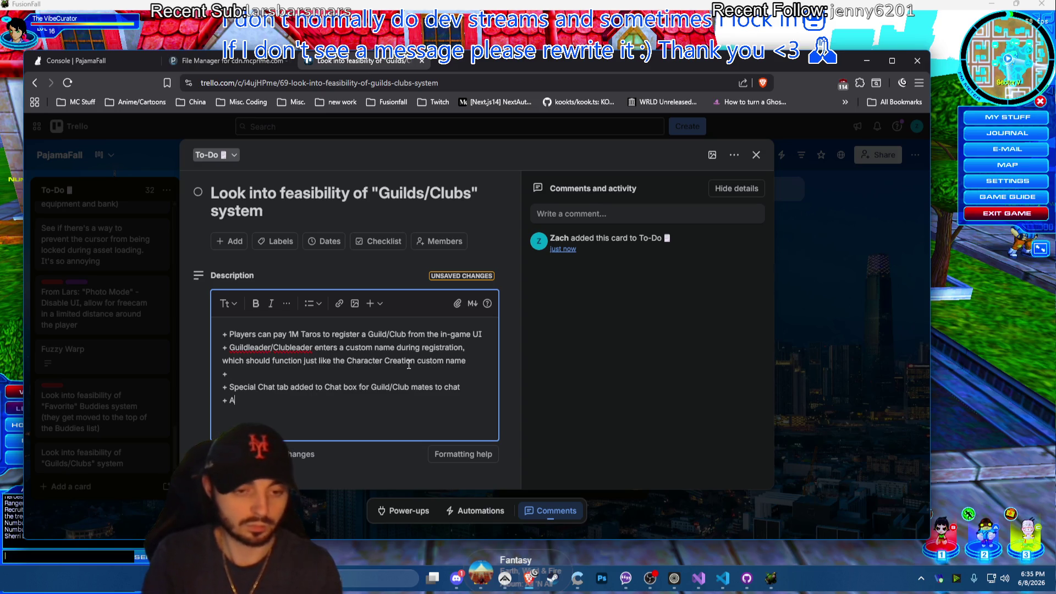
text(nother)
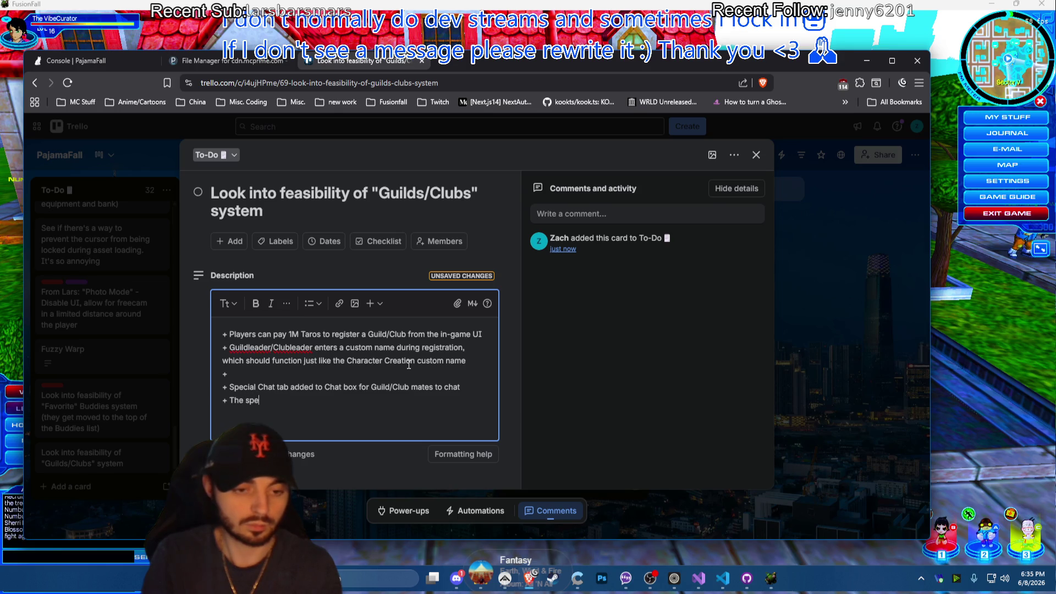
text(cial Guild/CLub)
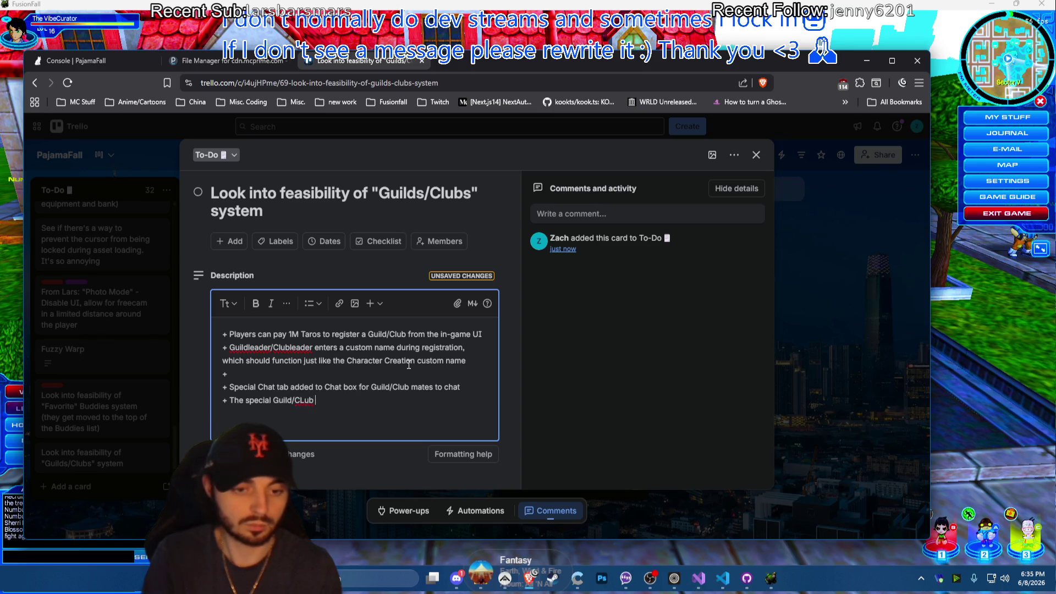
key(BackSpace)
text(lub chat tab )
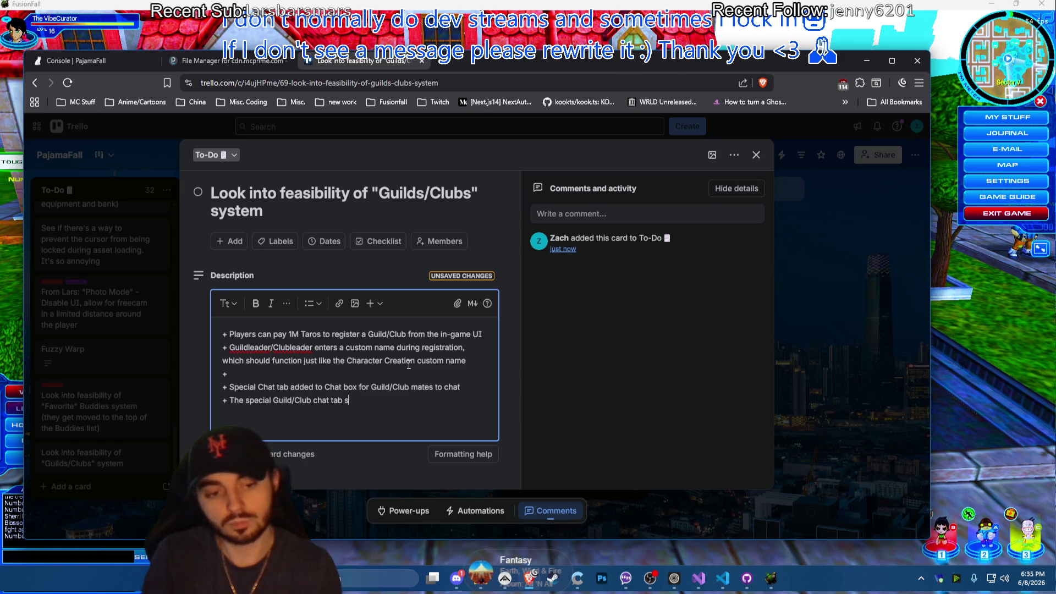
text(should)
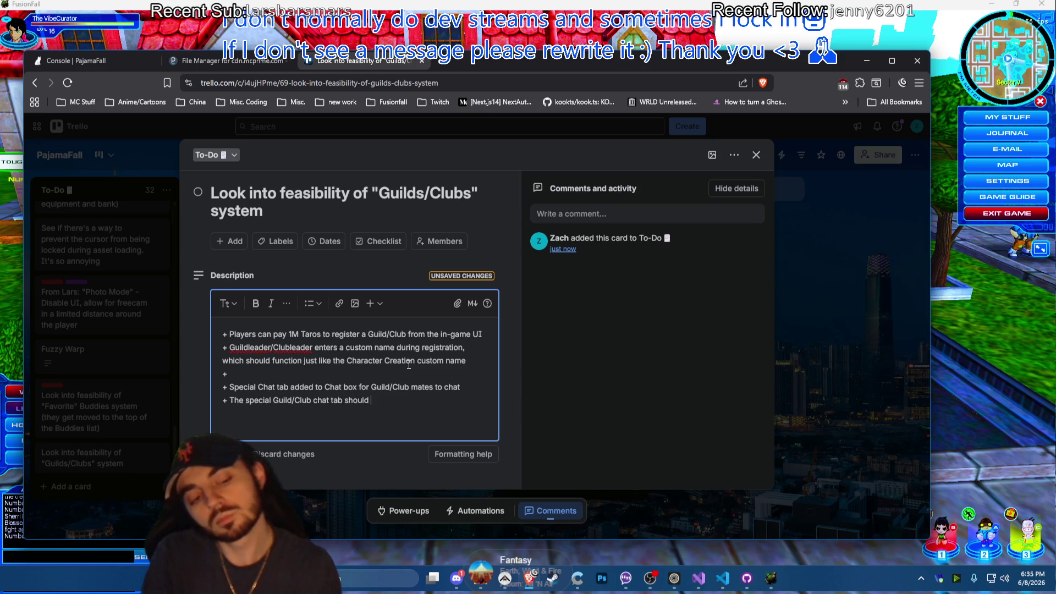
text( be similar to the)
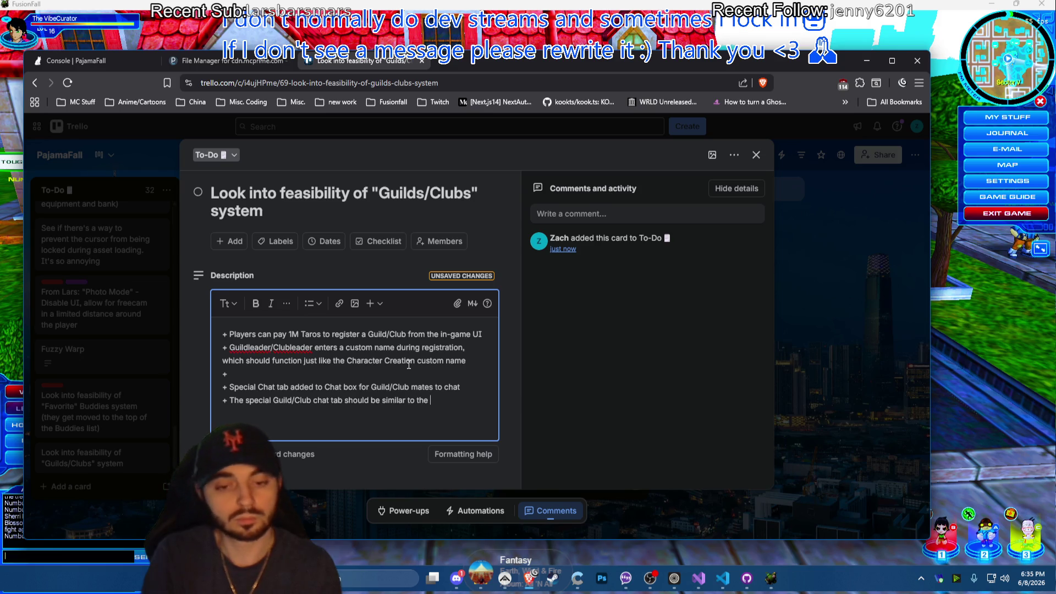
text( Buddies chat)
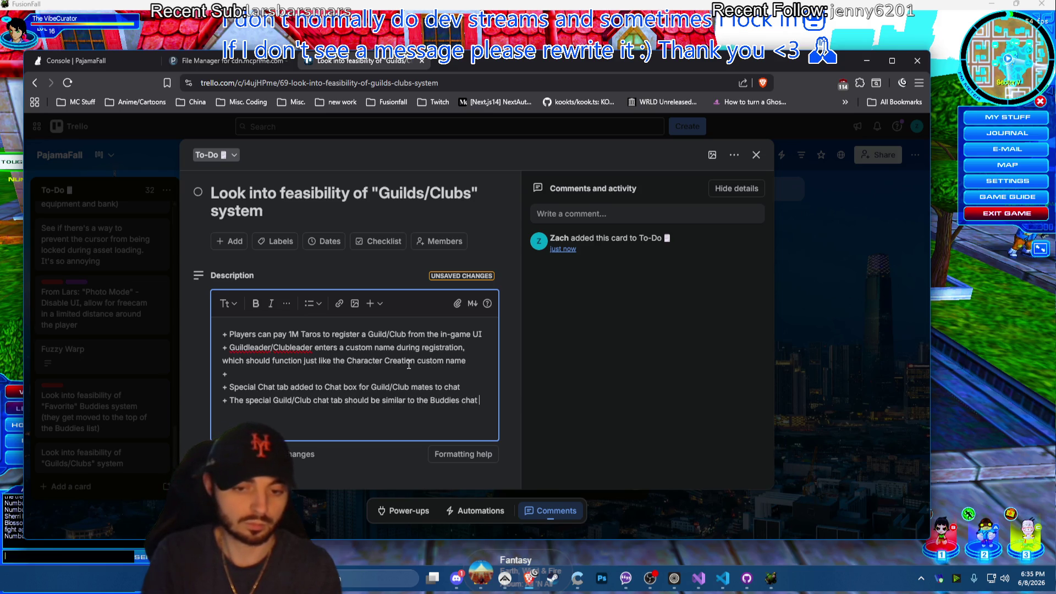
text( tab)
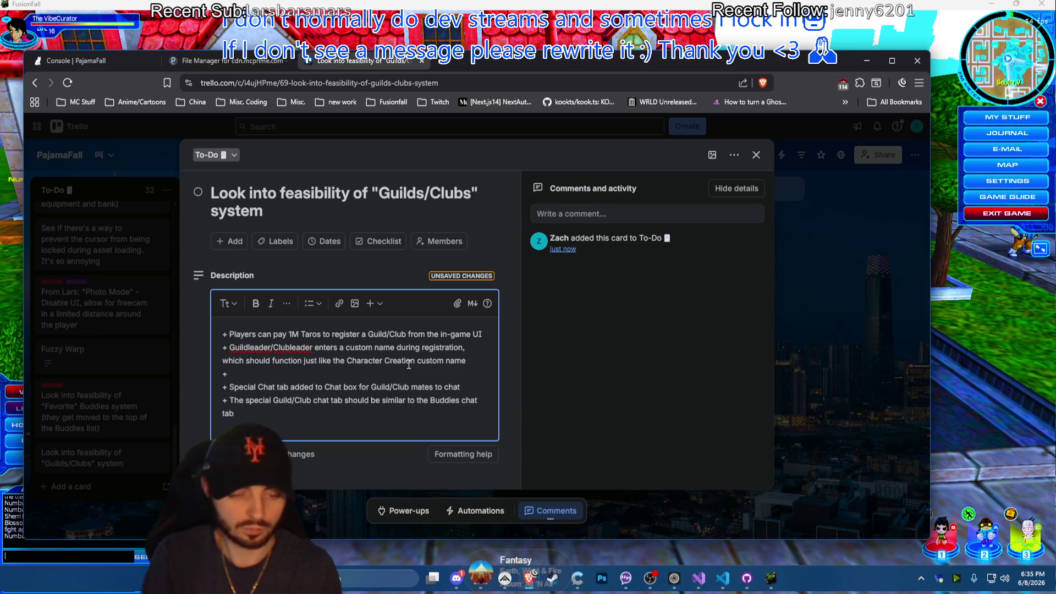
text( but instead of)
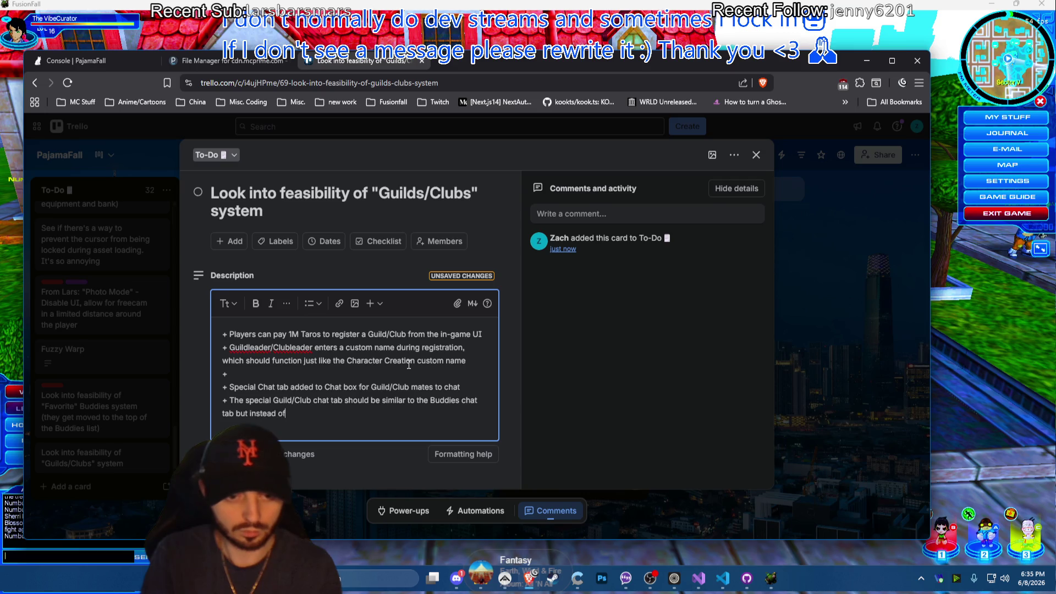
text( showing buddies, show )
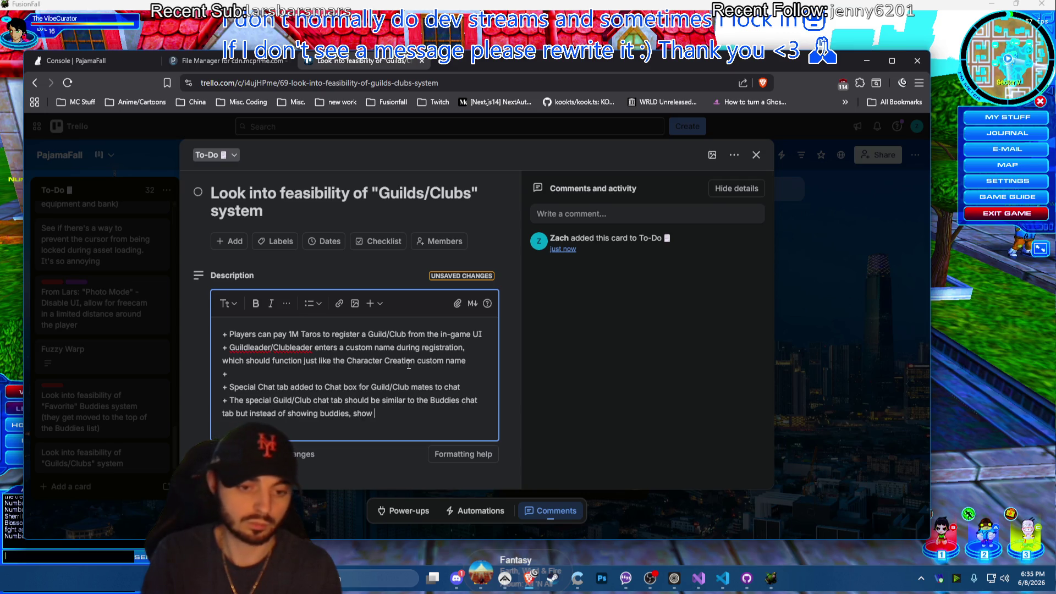
text(Guild/Club )
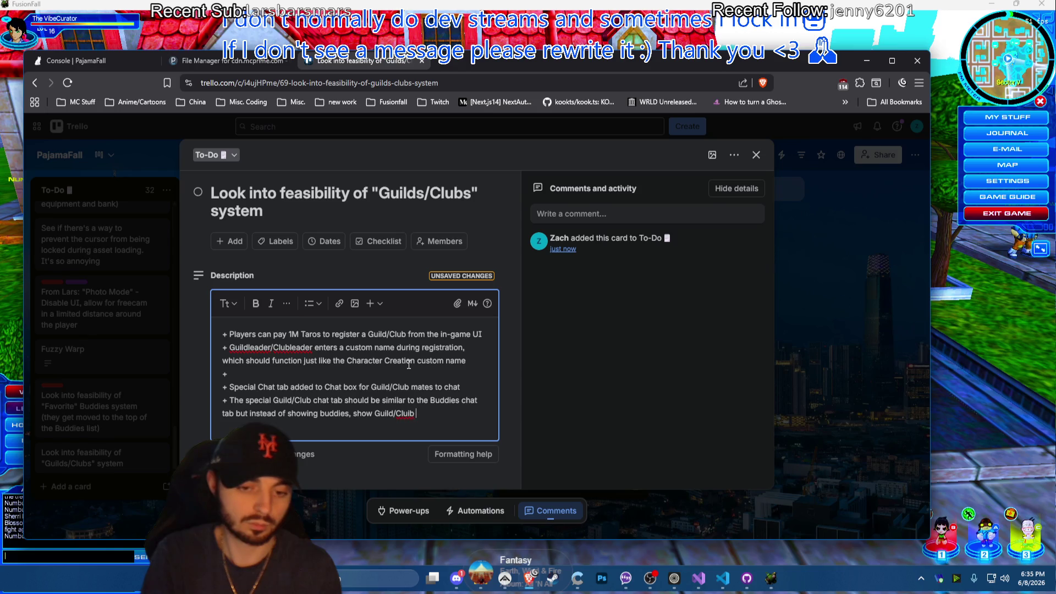
text(mates, )
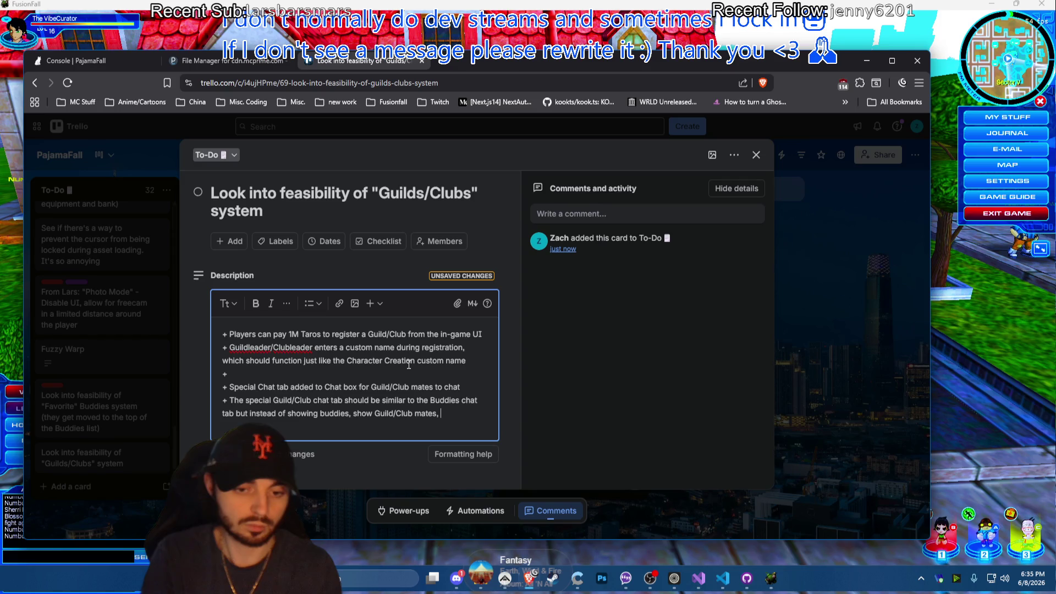
text(sorted by onli)
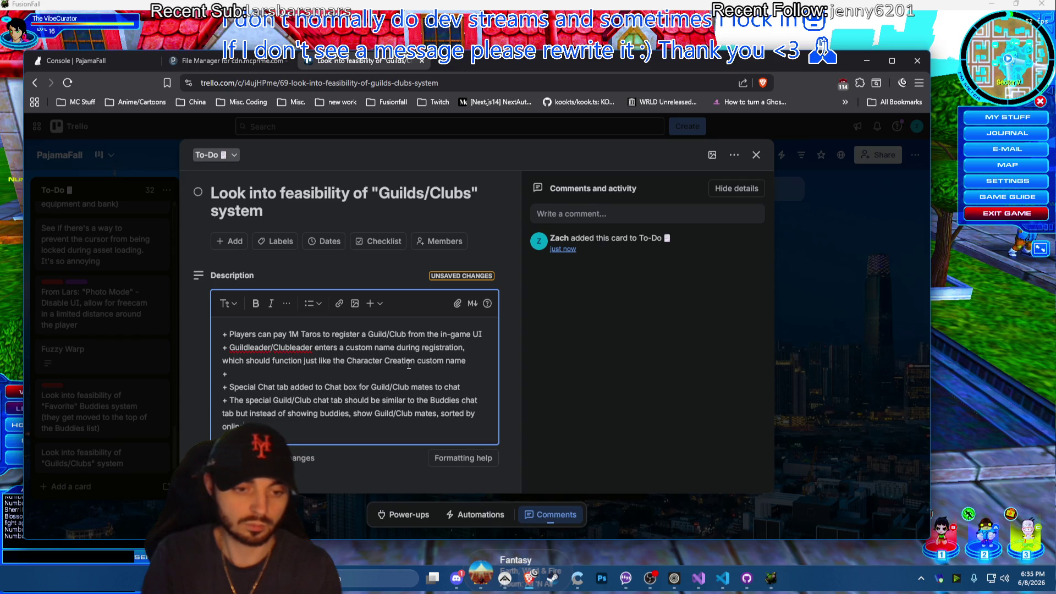
text(p and off)
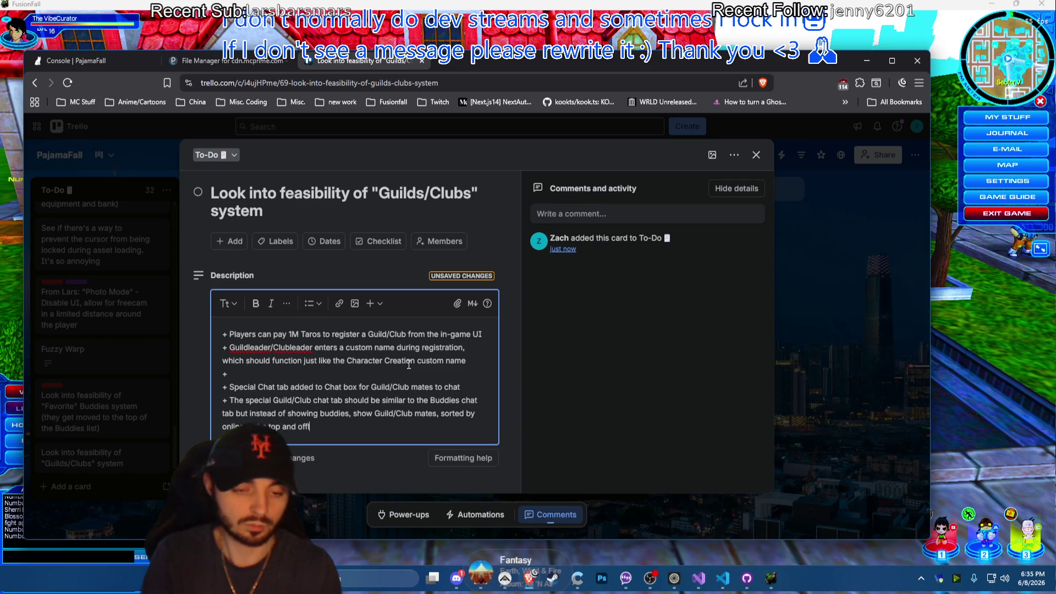
text(line at the bo)
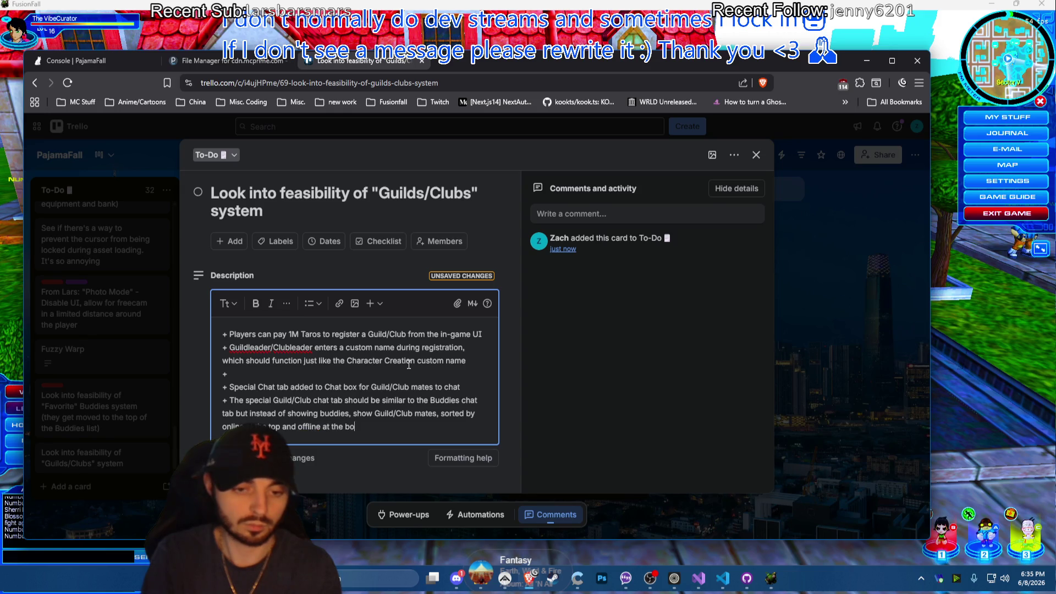
text(ttom.)
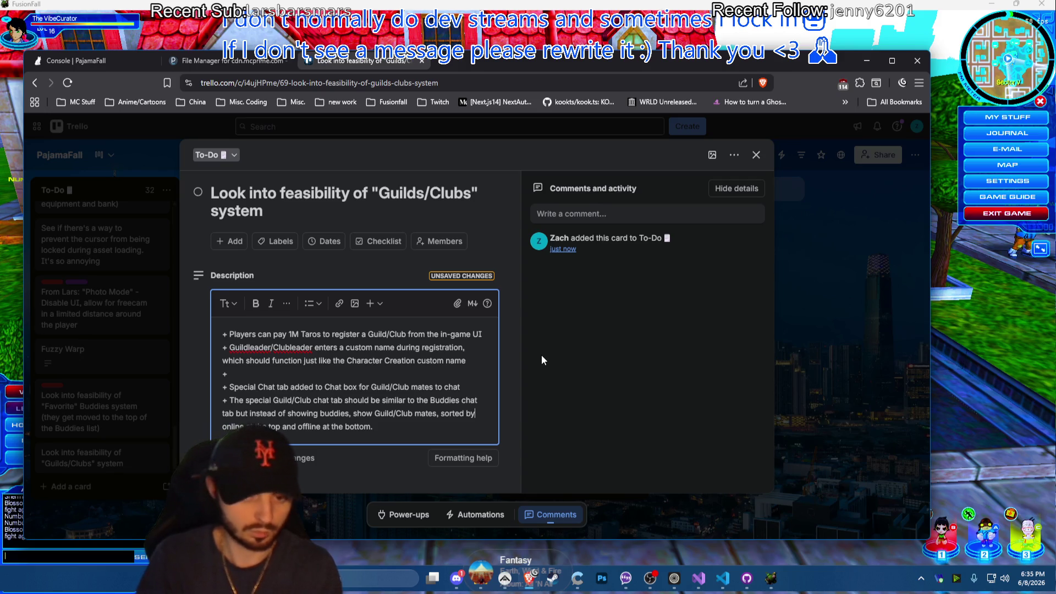
text(guild r…line a)
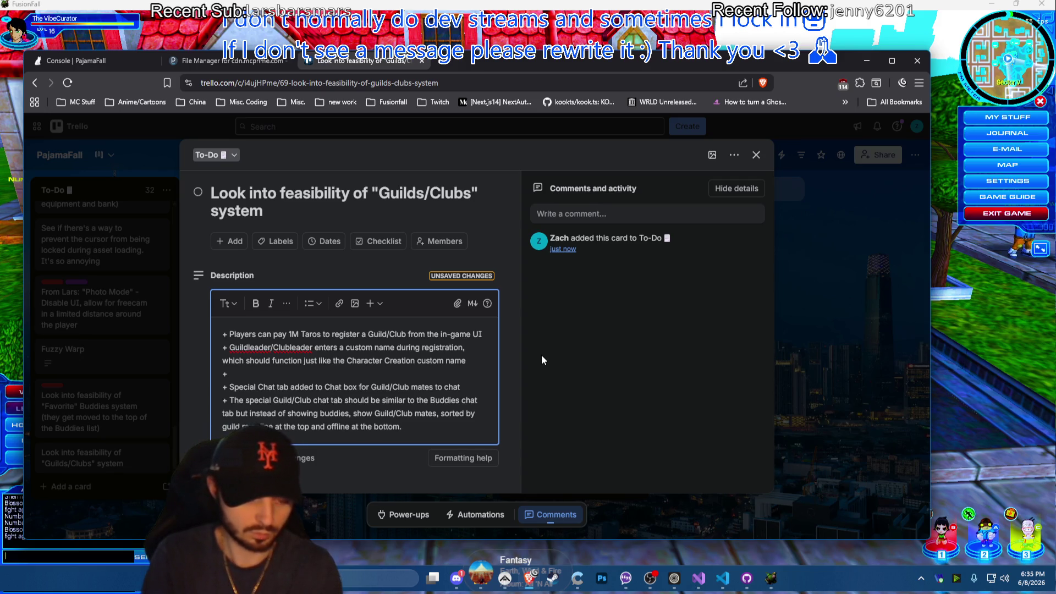
Make the chat bullet sort mates by guild rank and also by online status
key(BackSpace)
key(BackSpace)
key(BackSpace)
text(gu)
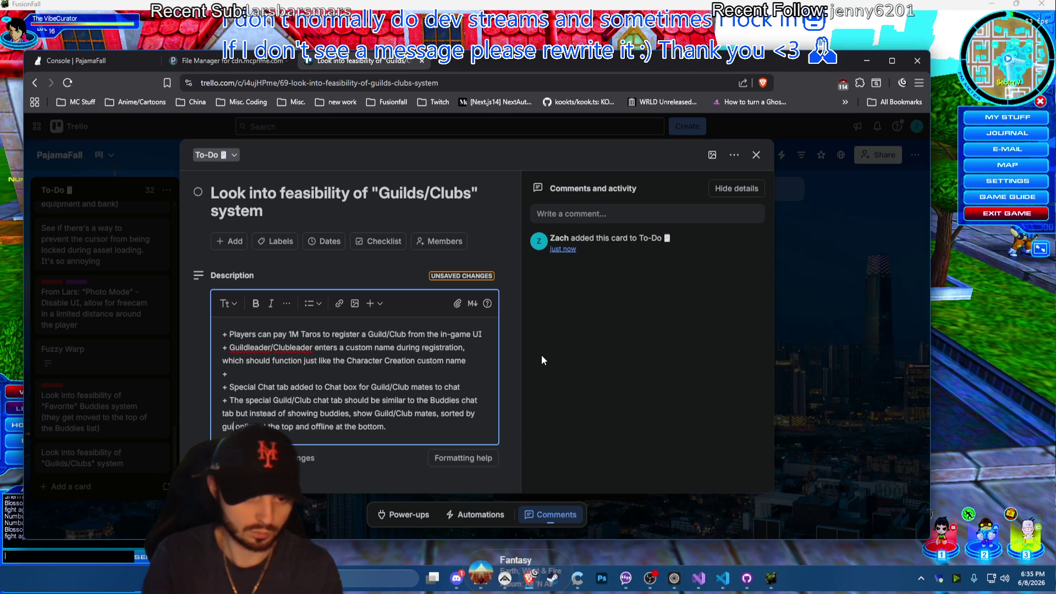
text(ild )
text(r)
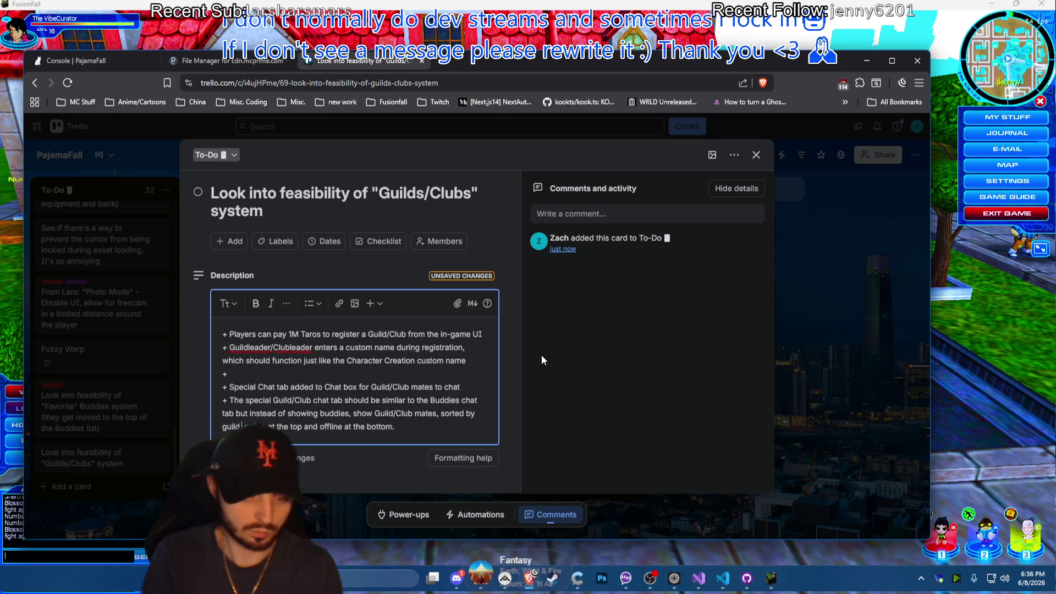
text(ank a)
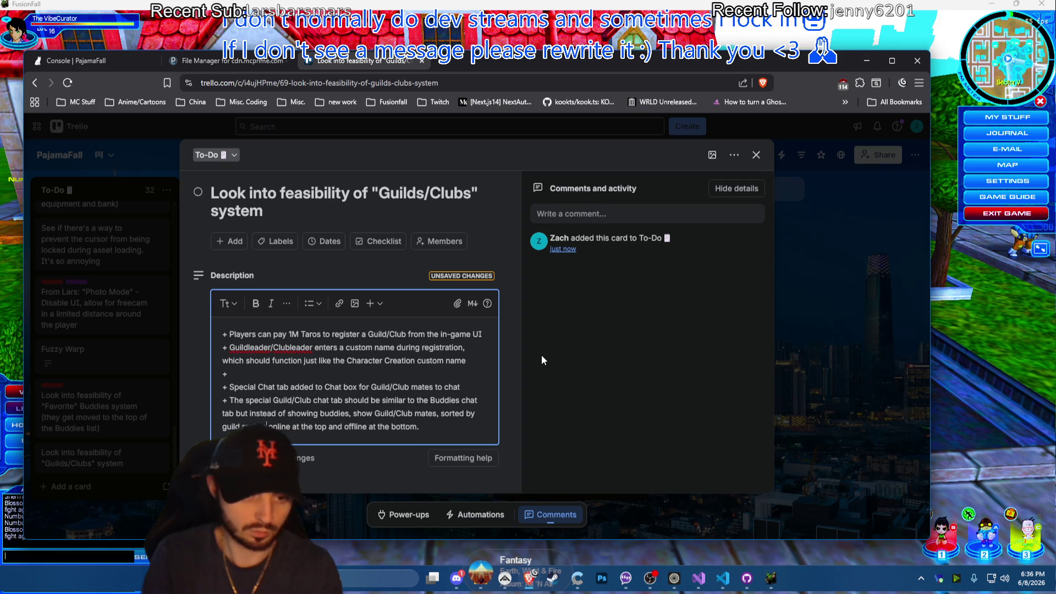
text(nd al)
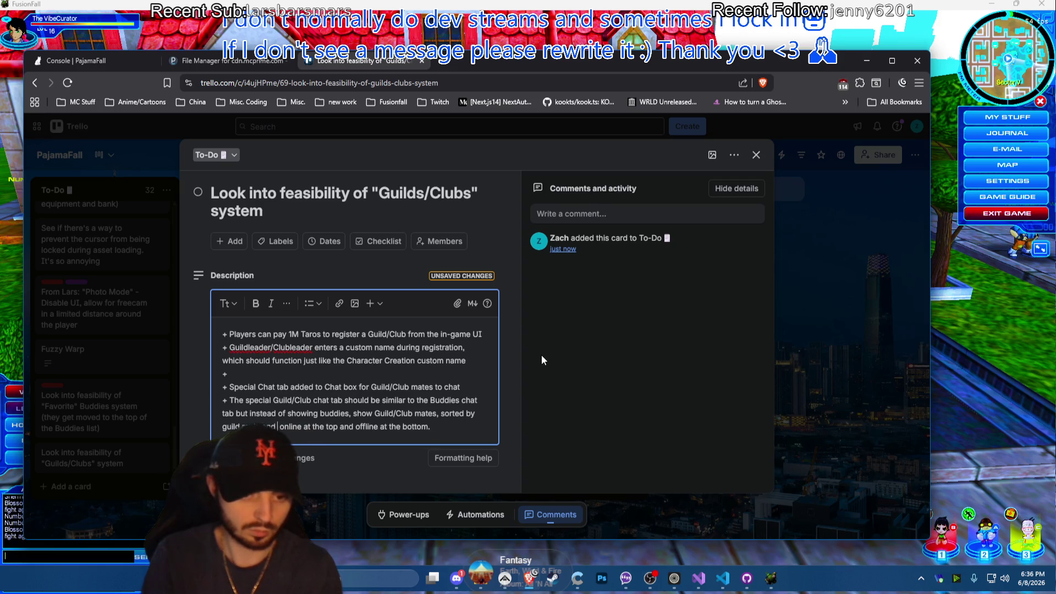
text(so)
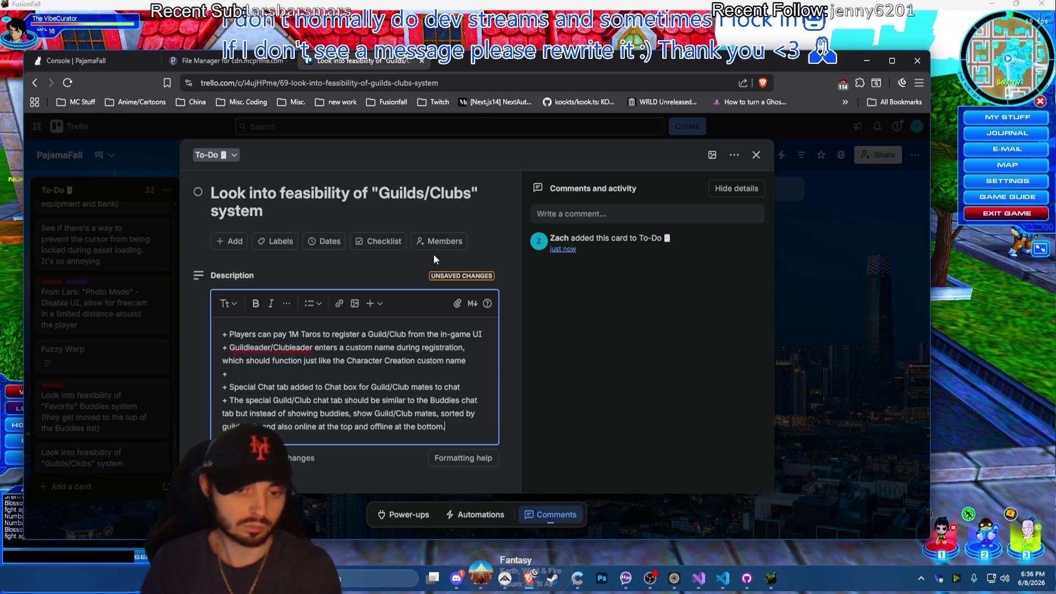
click(274, 374)
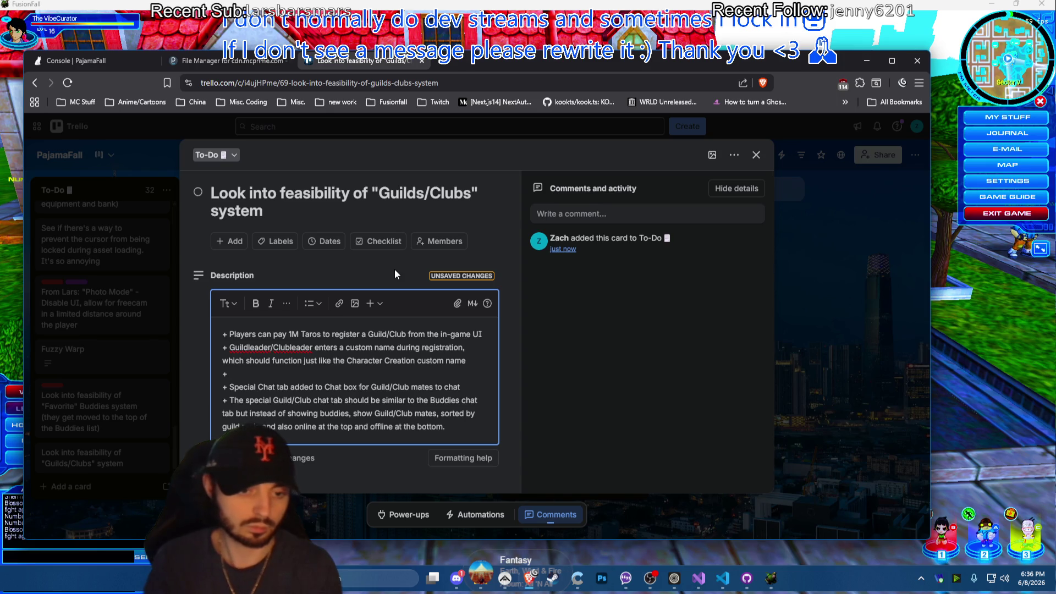
text(Guildlea)
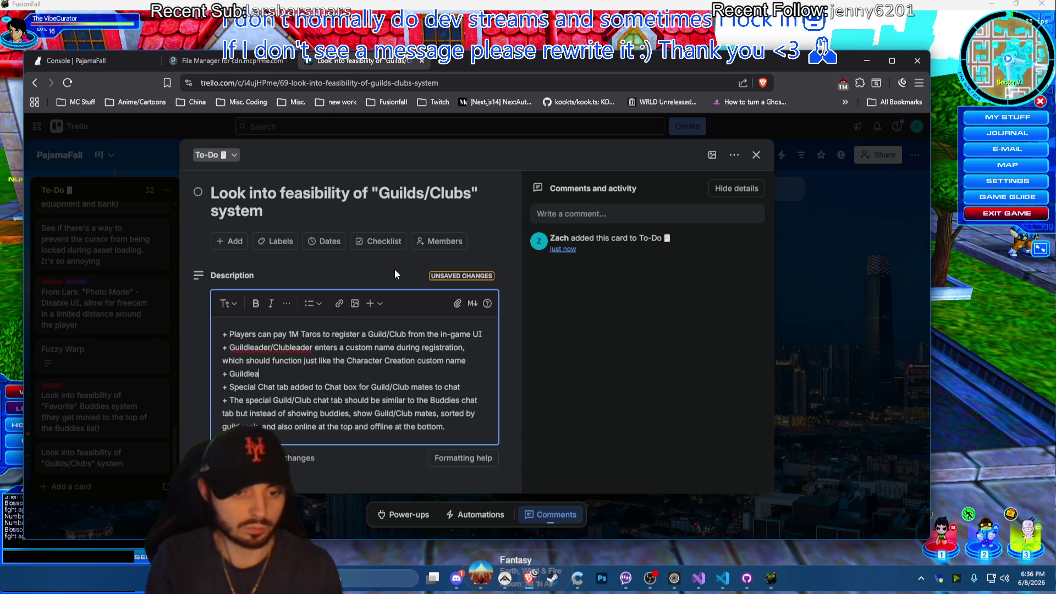
text(der)
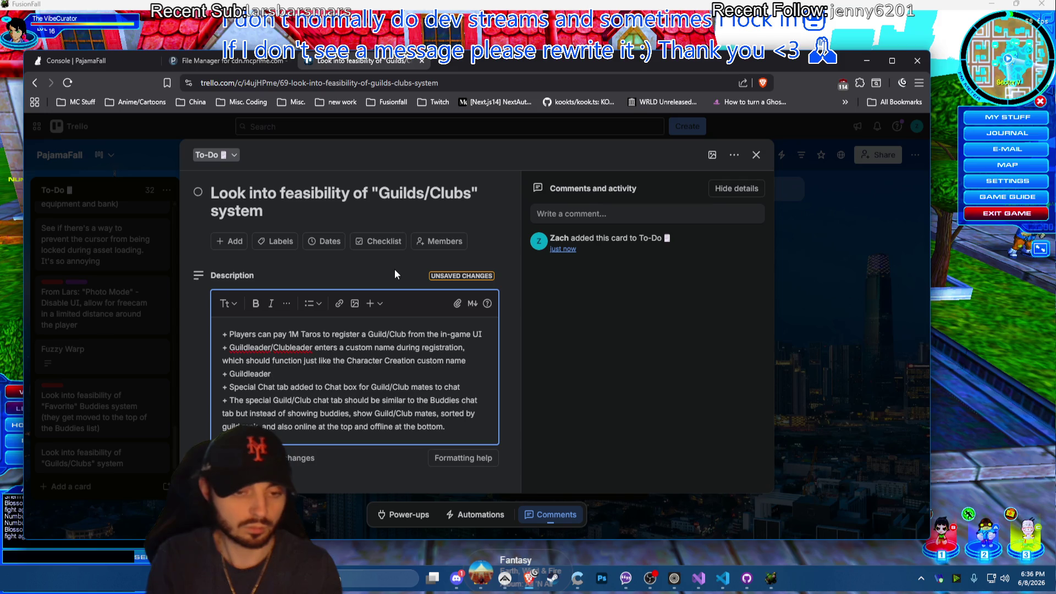
text(/Clubleaders,)
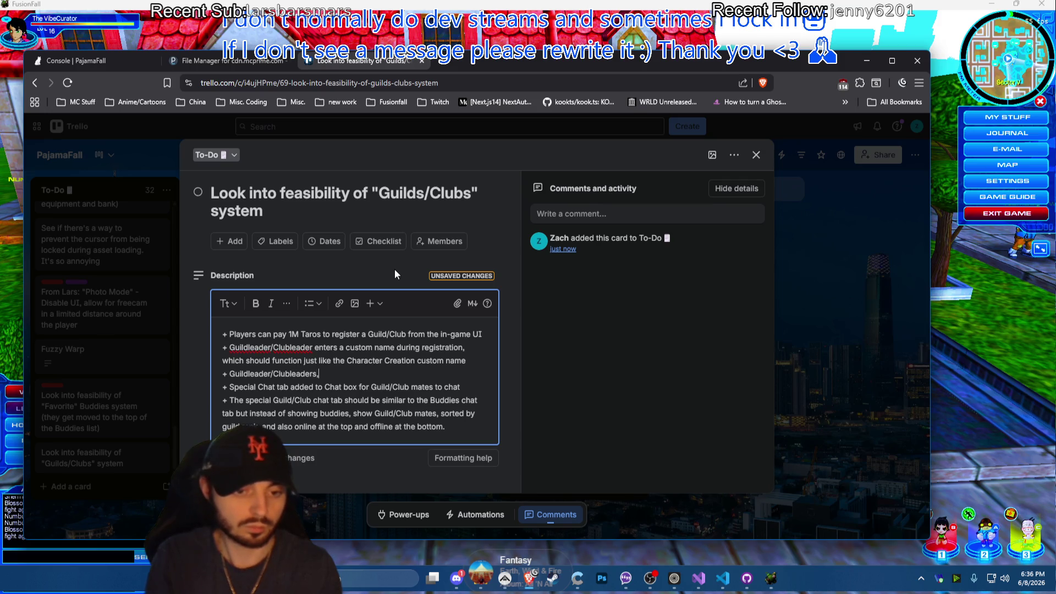
key(BackSpace)
text( can assign )
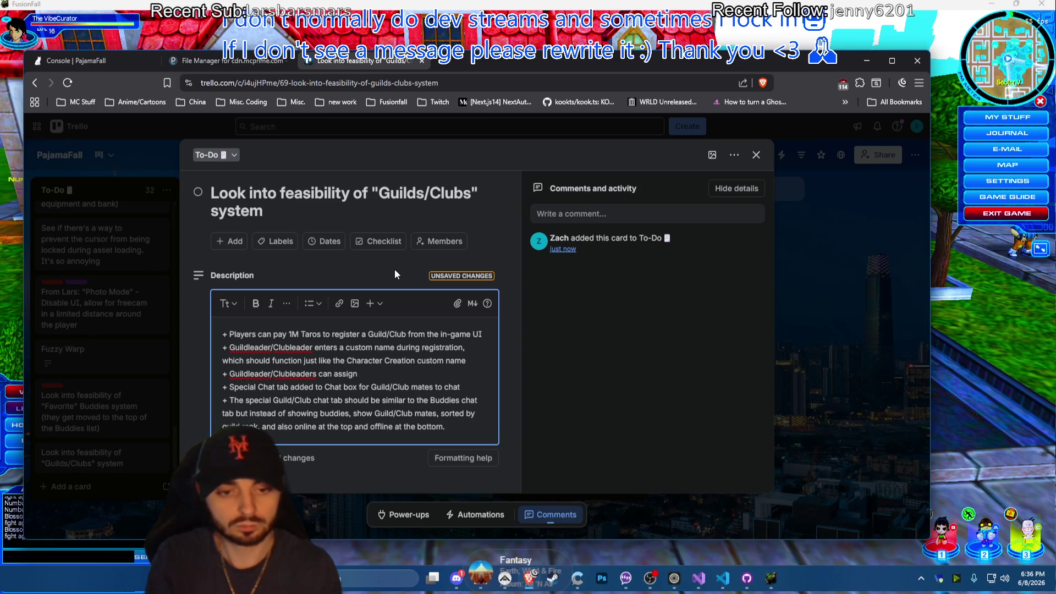
text(G)
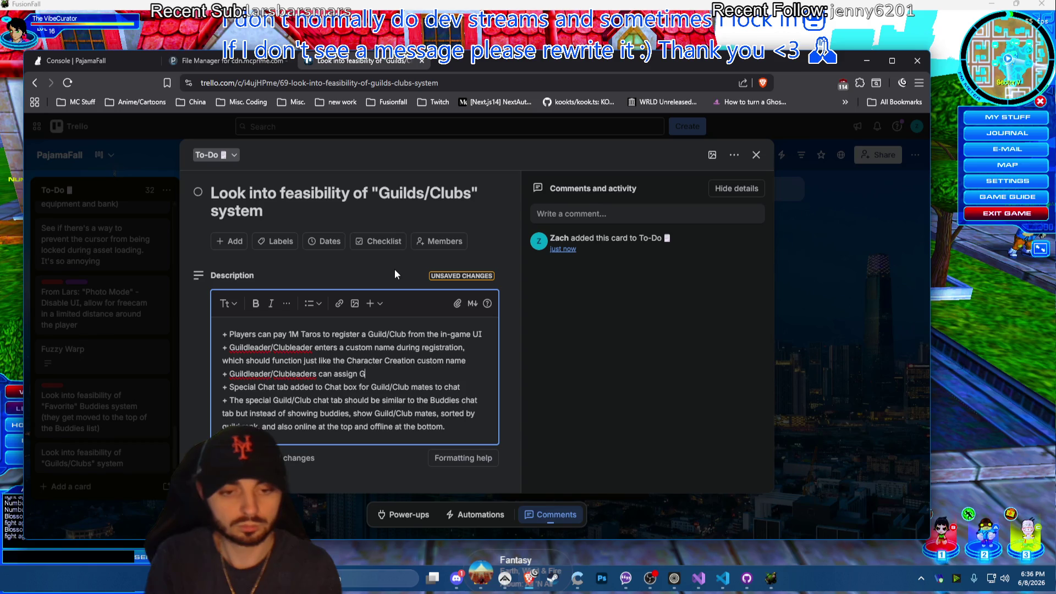
text(uild rol)
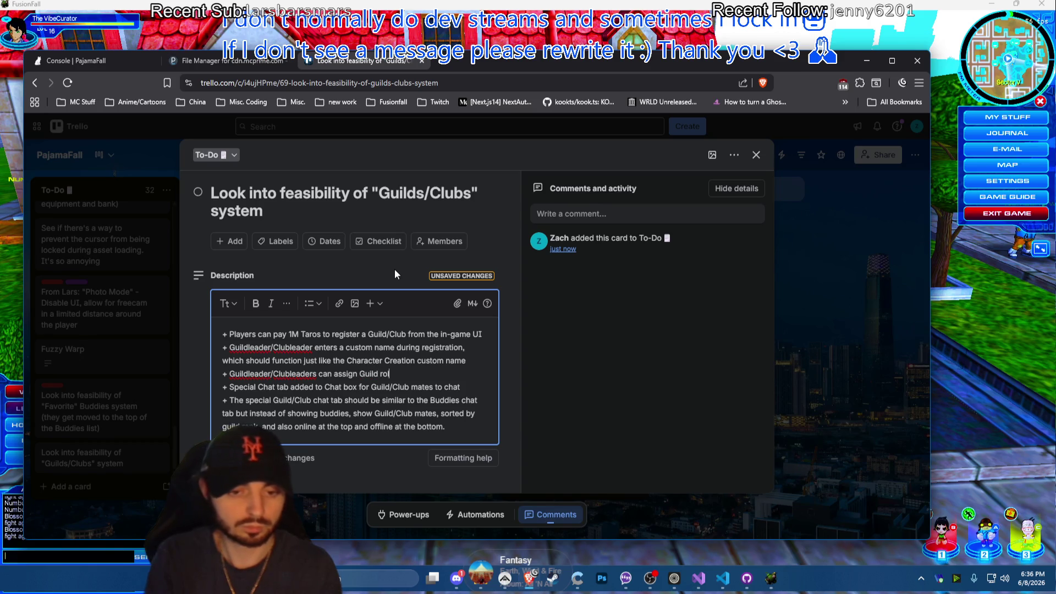
text(es to )
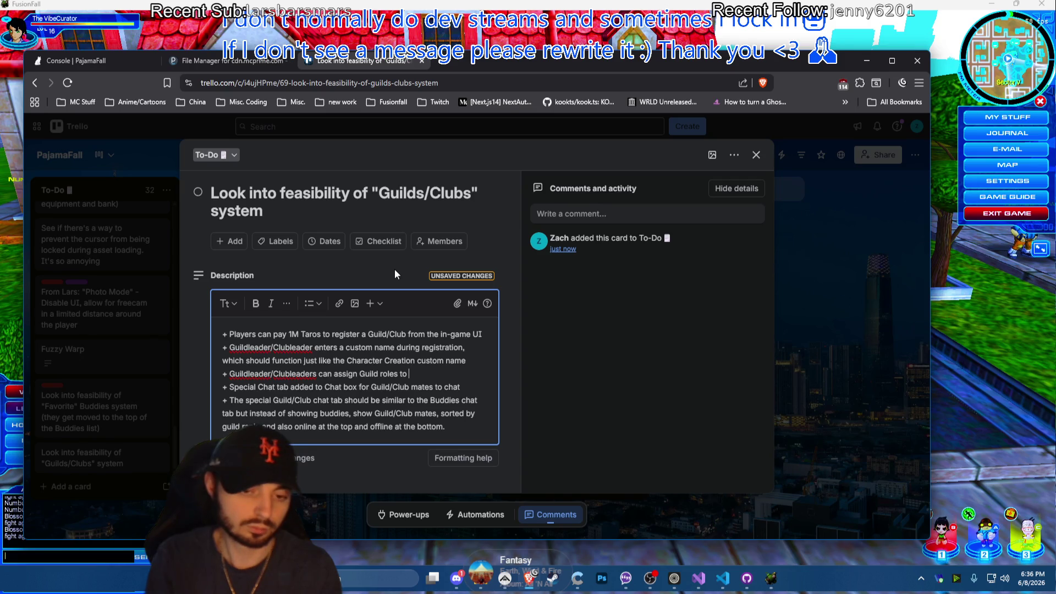
text(members)
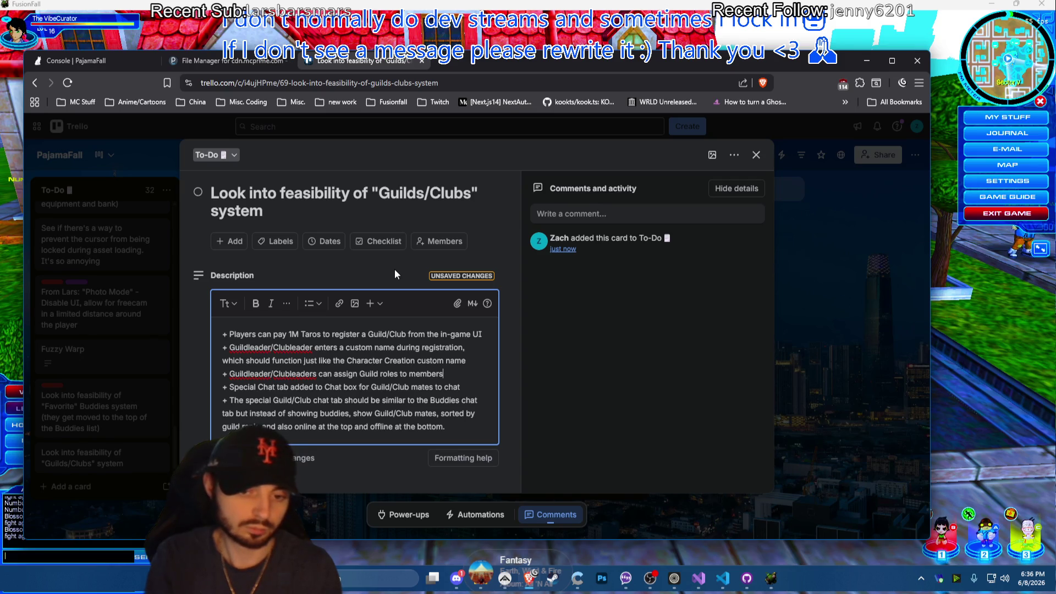
text( ()
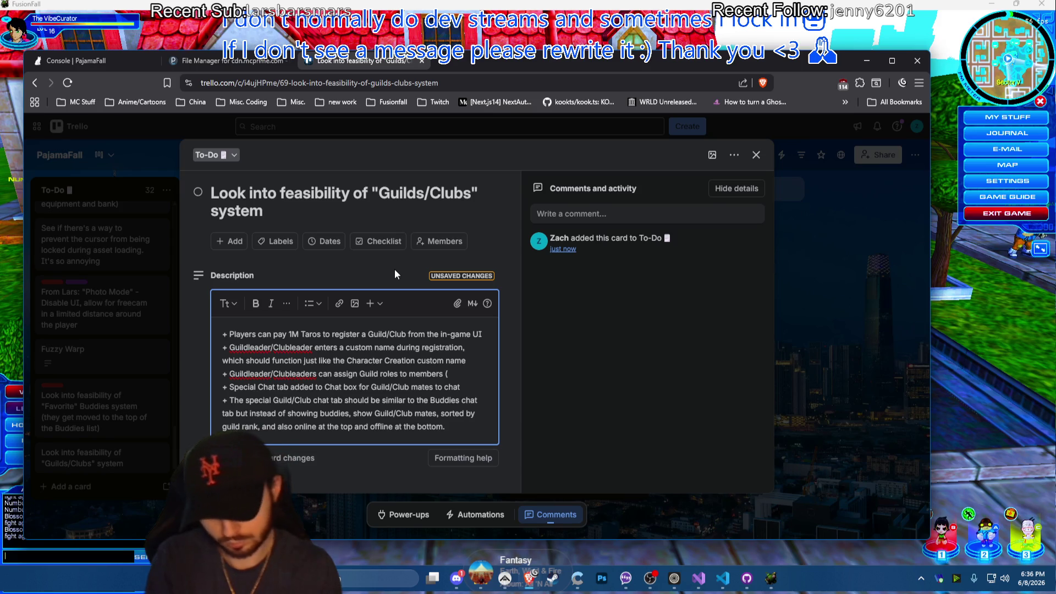
text(Offi)
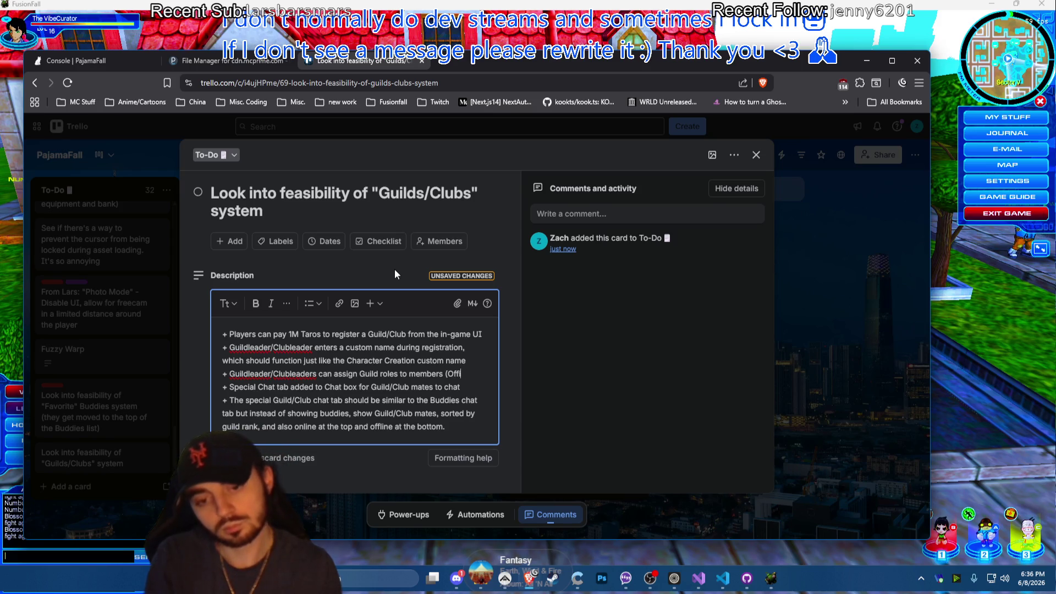
text(cer, Veteran,)
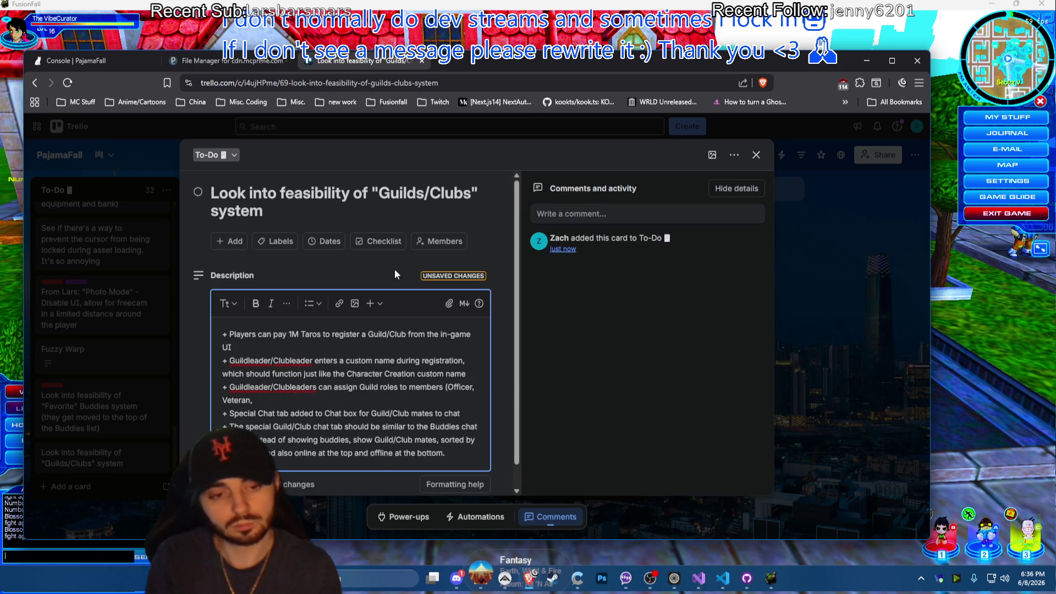
text( Member))
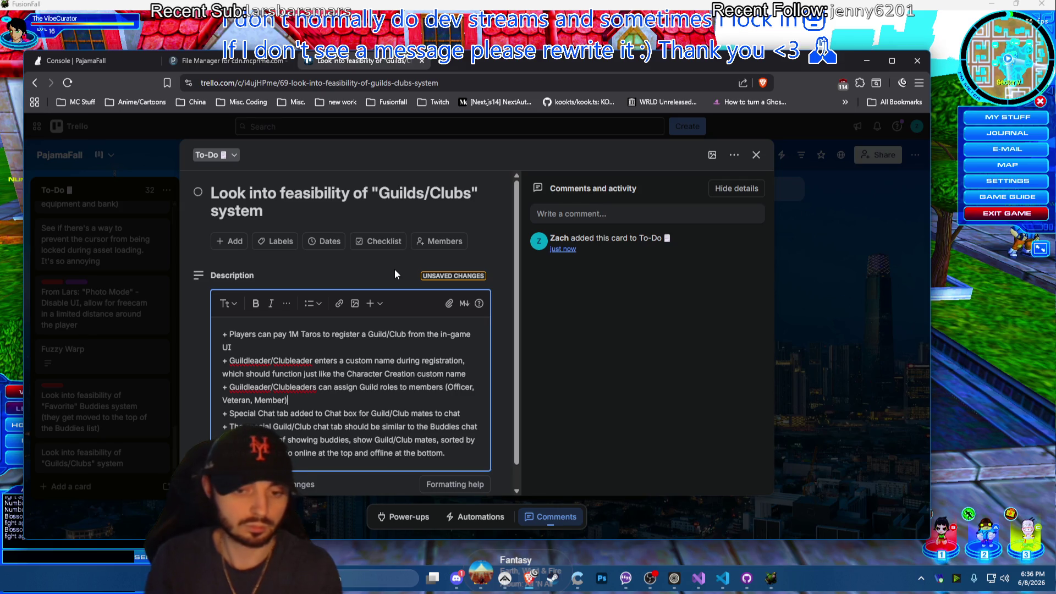
text(Co-)
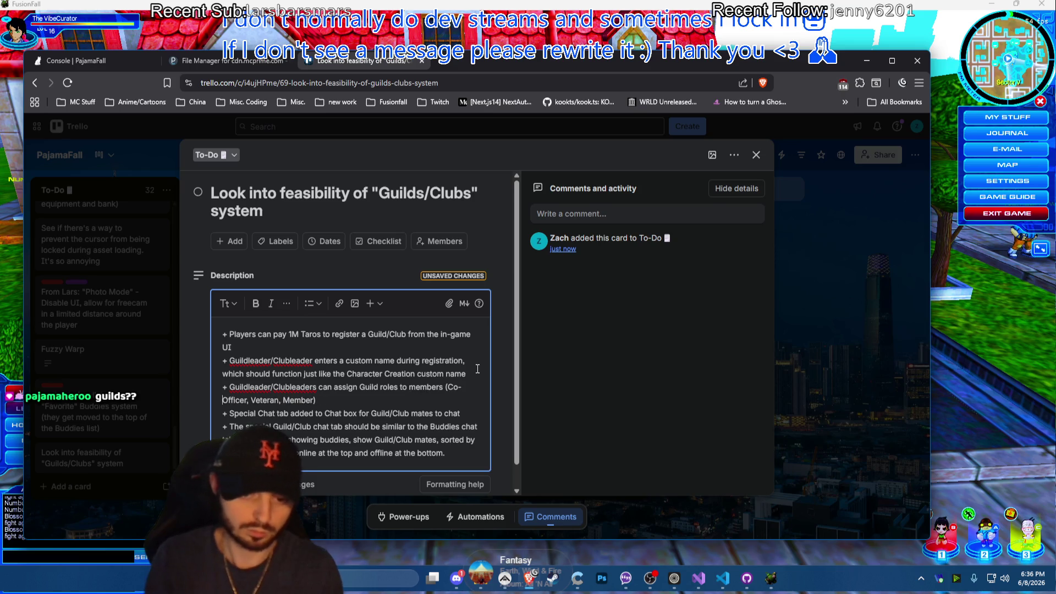
text(Leader,)
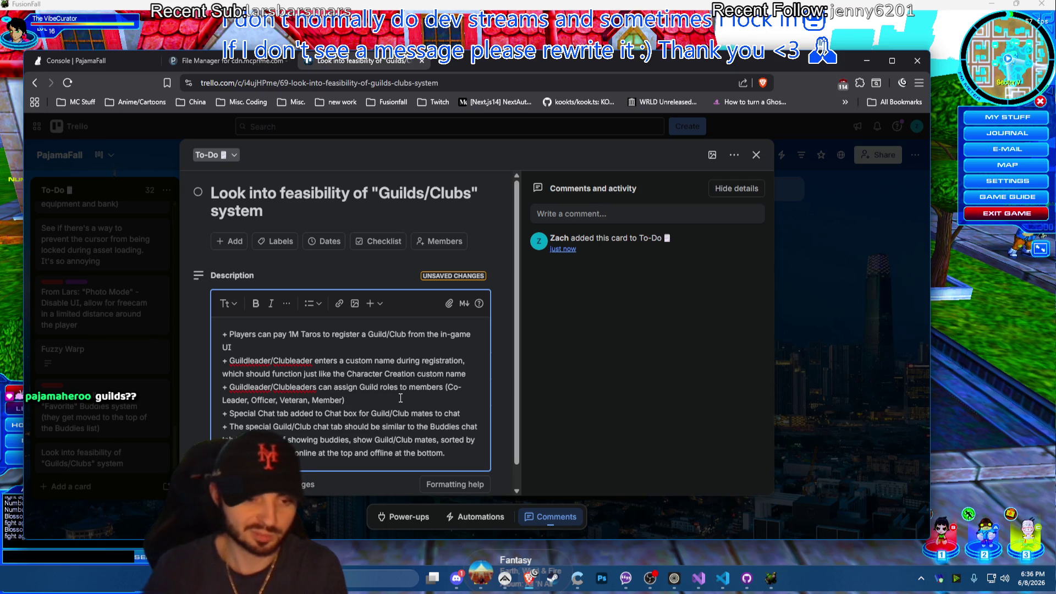
scroll(381, 397, down, 1)
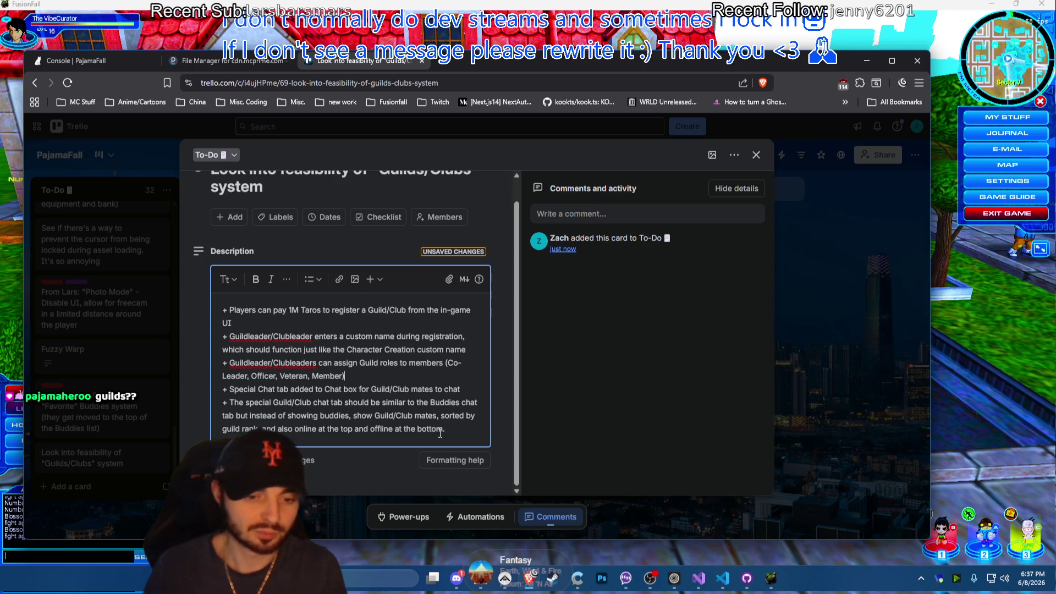
Drop the period after 'bottom' and begin a new bullet after the guild roles '(…Member)' line
key(BackSpace)
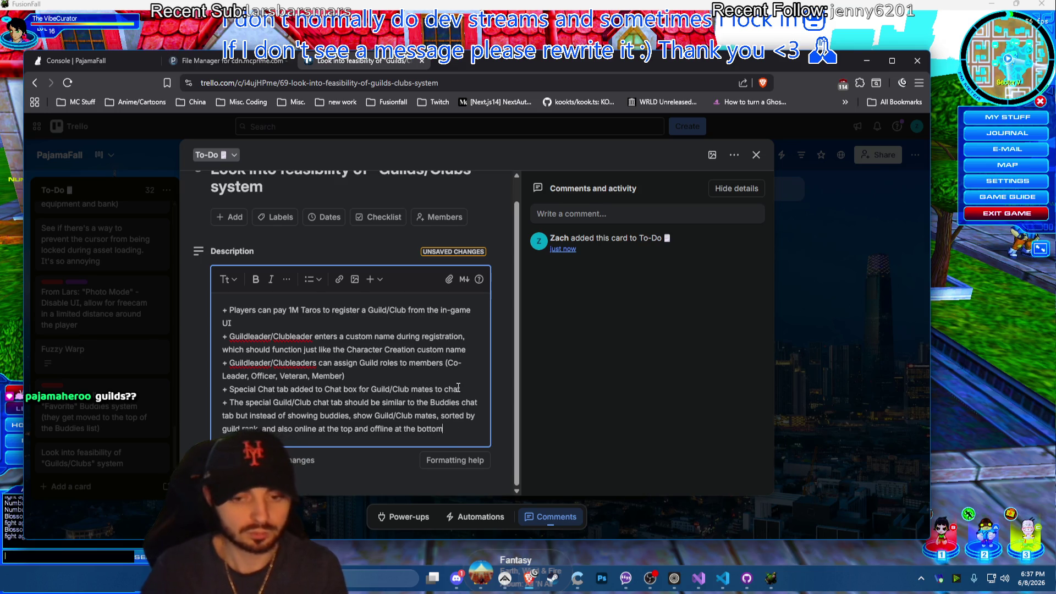
click(366, 377)
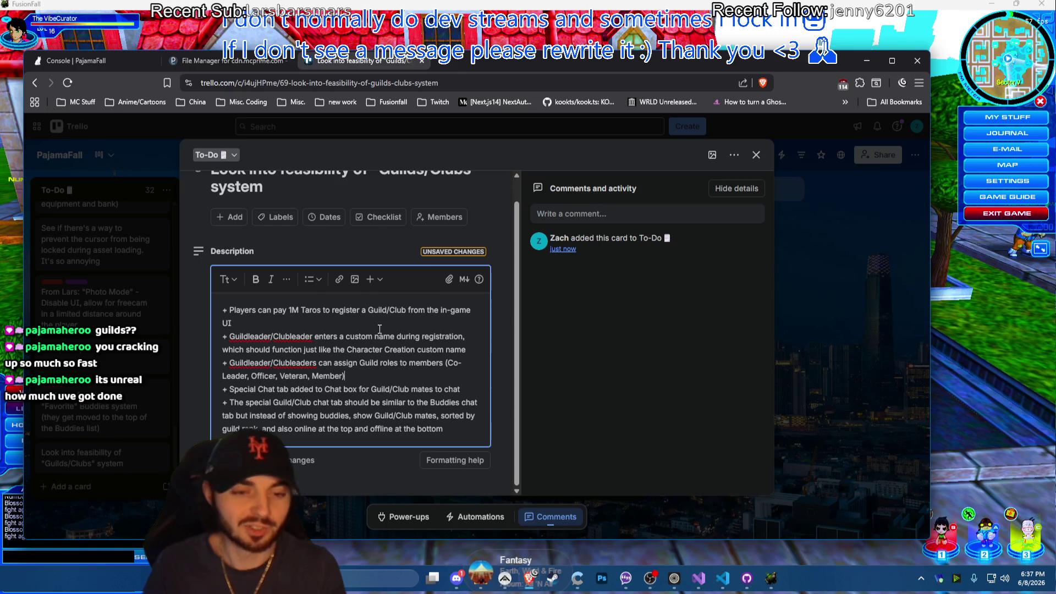
scroll(289, 231, up, 1)
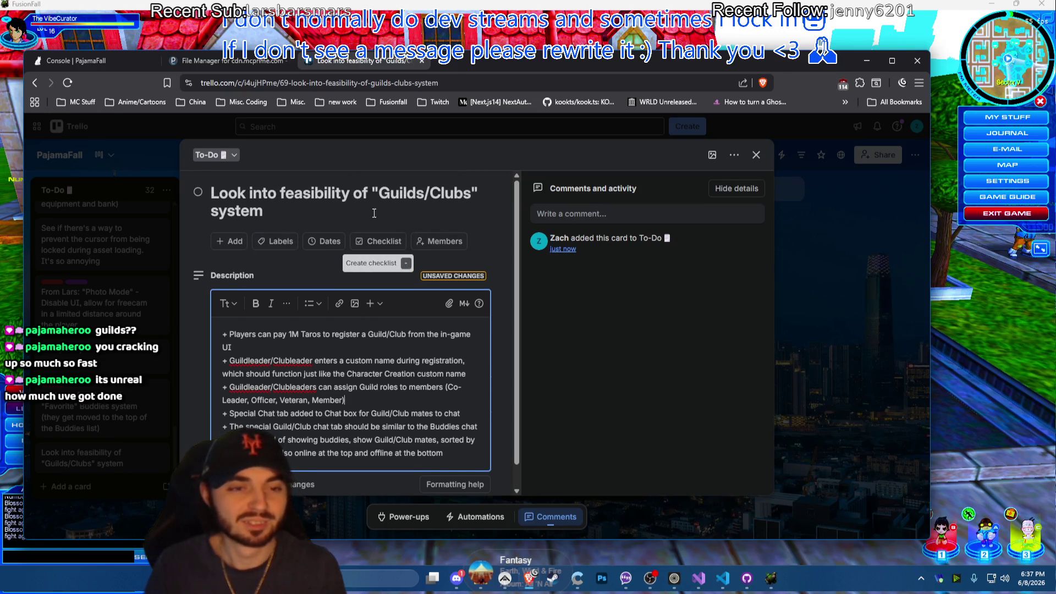
scroll(347, 264, down, 1)
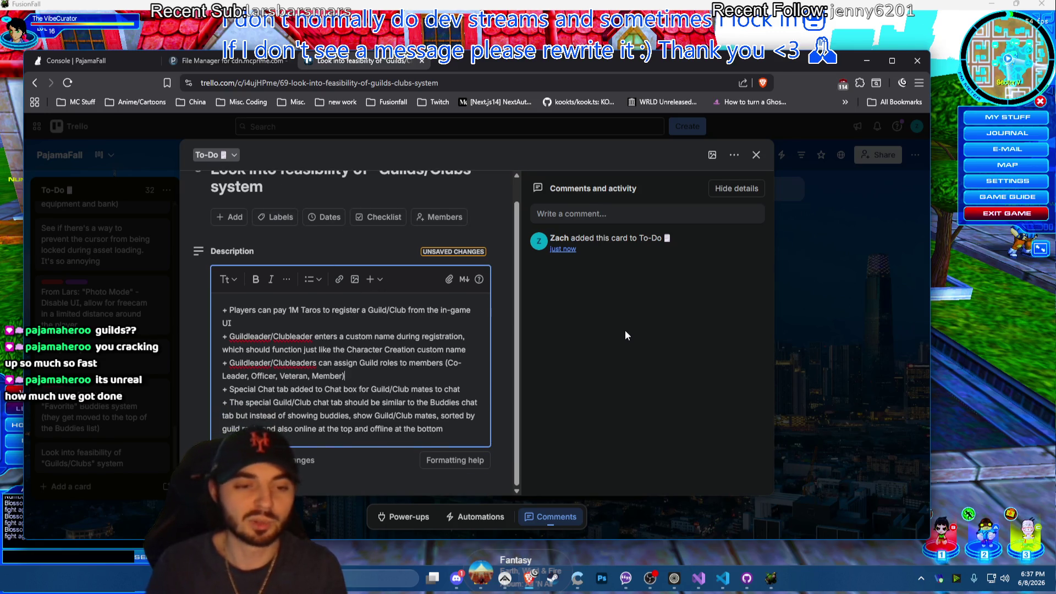
key(Return)
text(+)
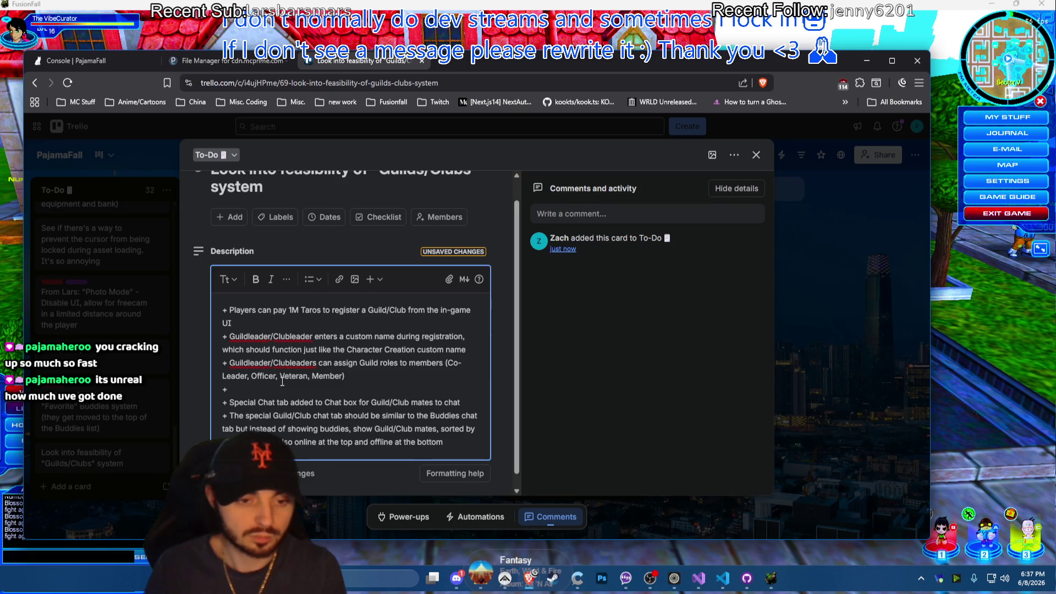
text(Players shoul)
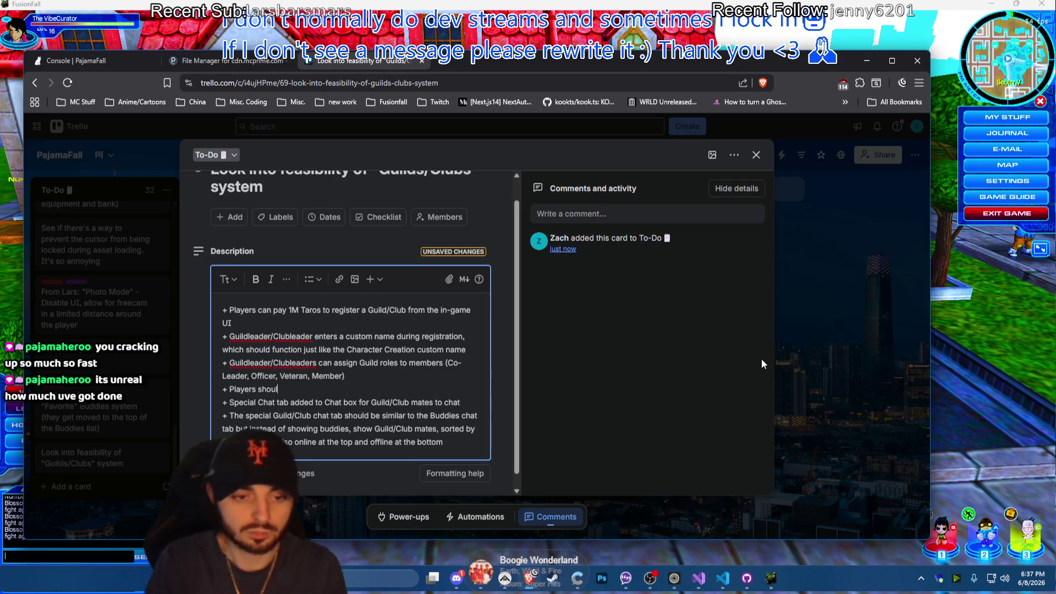
text( toggle their)
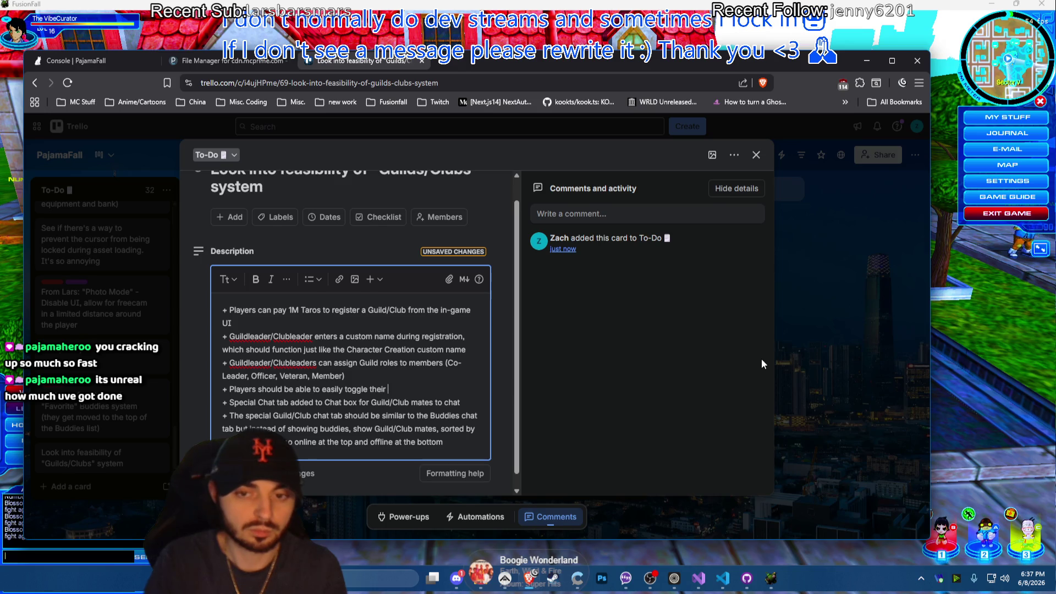
Write Privacy tab bullet: block direct messages or warps from guildmates who aren't friends
key(BackSpace)
key(BackSpace)
key(BackSpace)
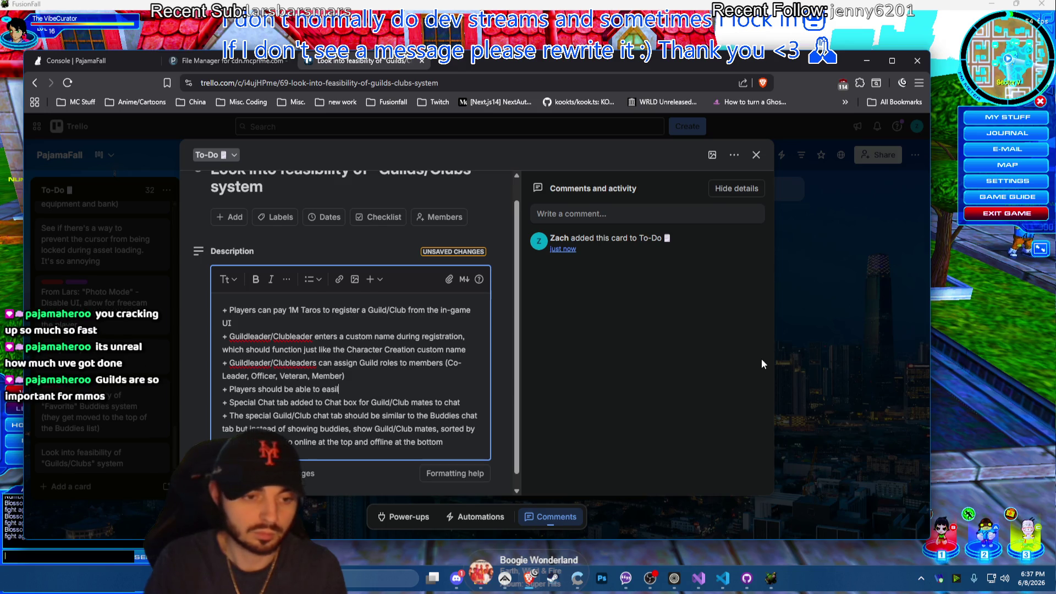
key(BackSpace)
key(BackSpace)
key(BackSpace)
key(BackSpace)
key(BackSpace)
key(BackSpace)
text(+ A)
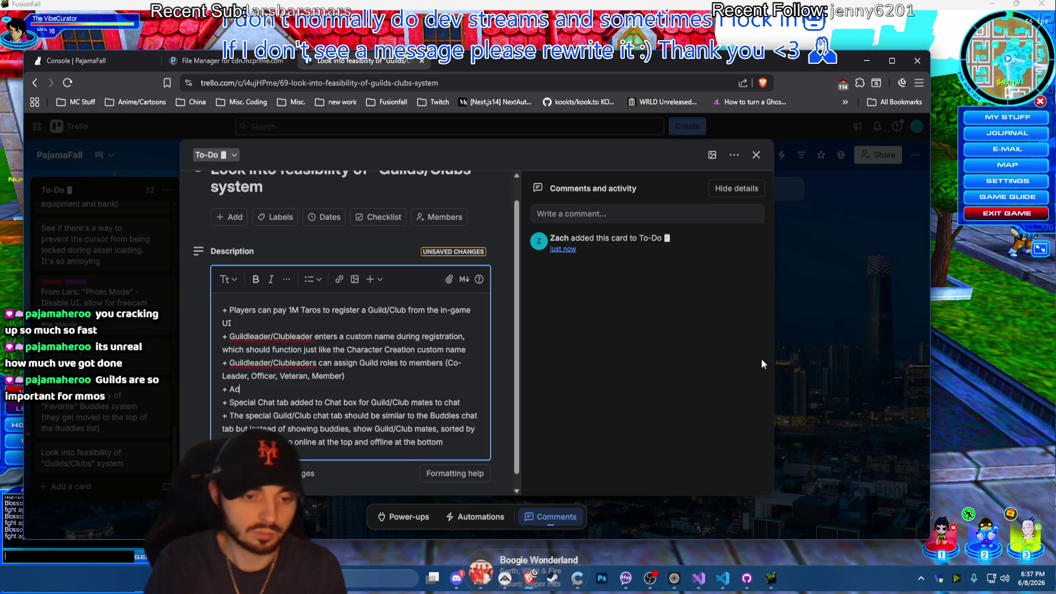
text(d new )
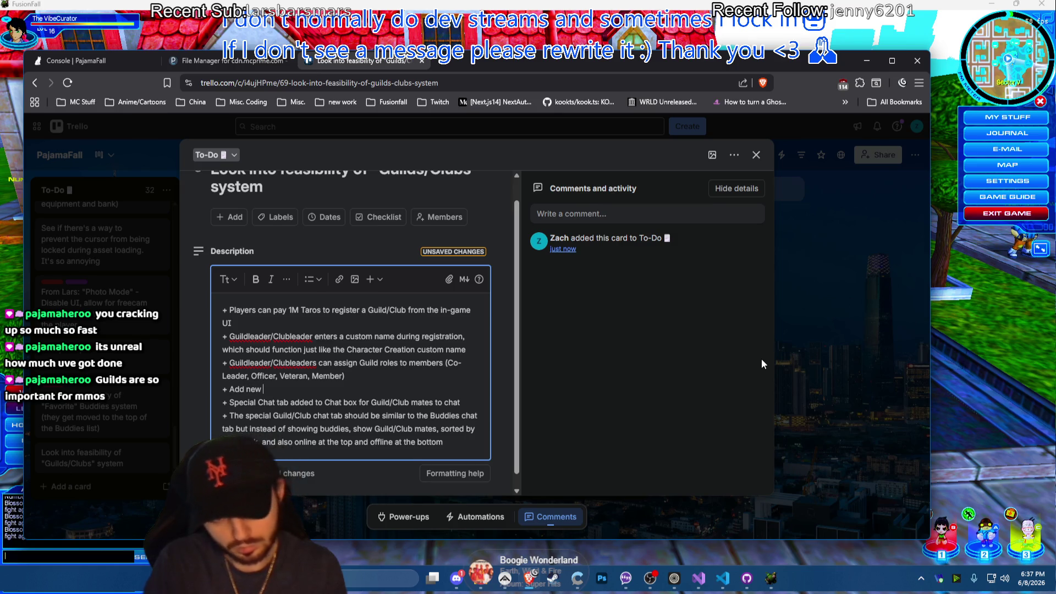
text("Privacy")
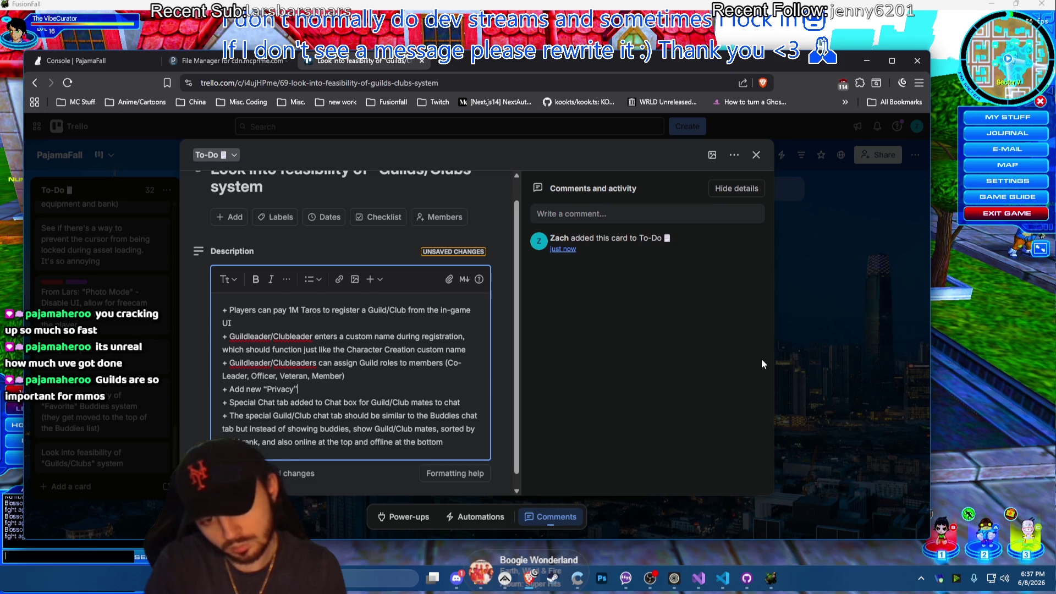
text( tab to )
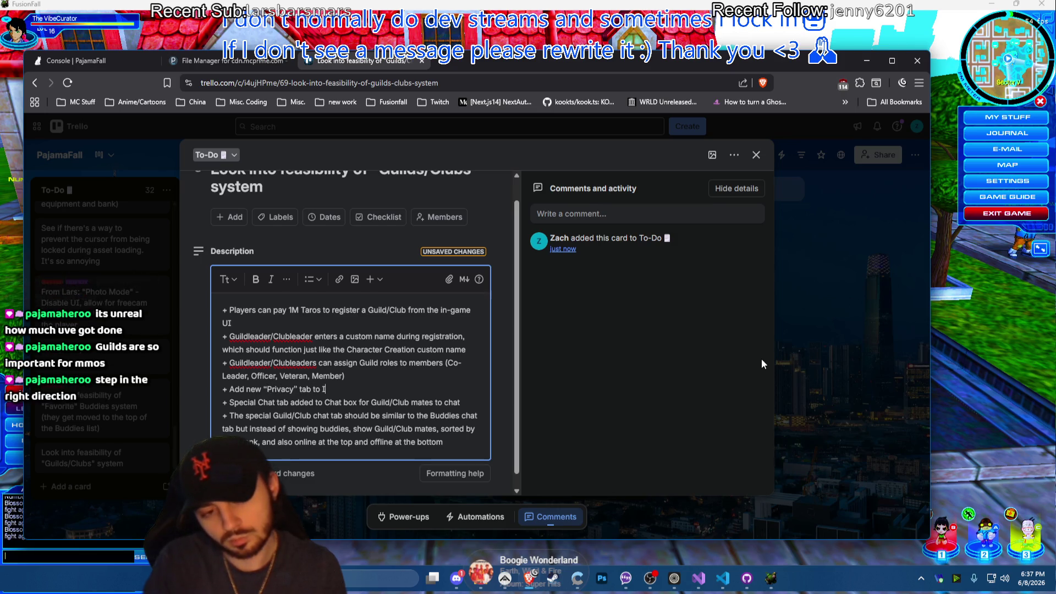
text(In-Game options. The “Privacy” tab)
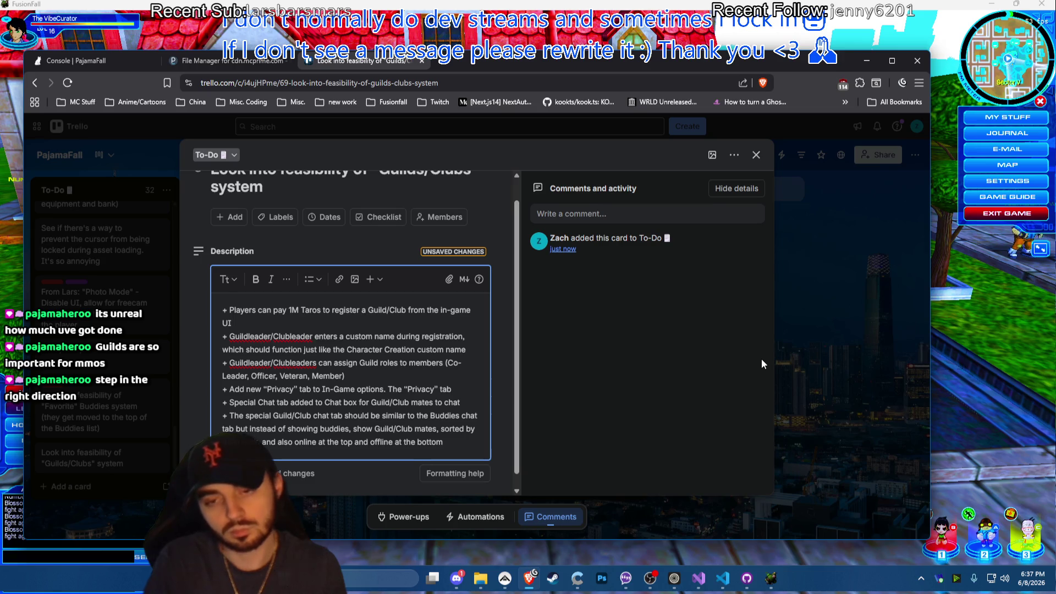
text( determines)
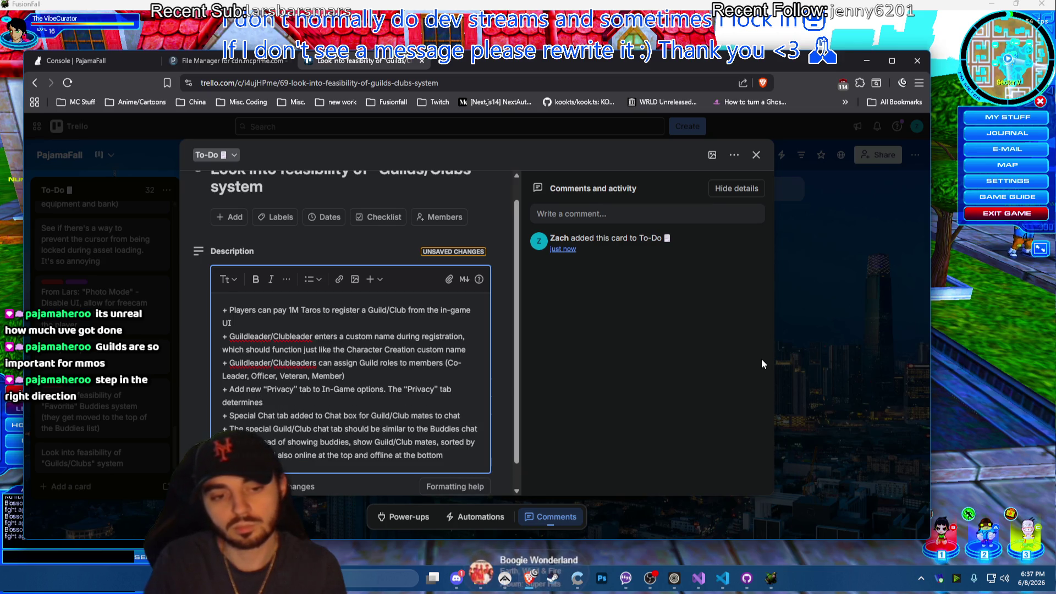
text( whether)
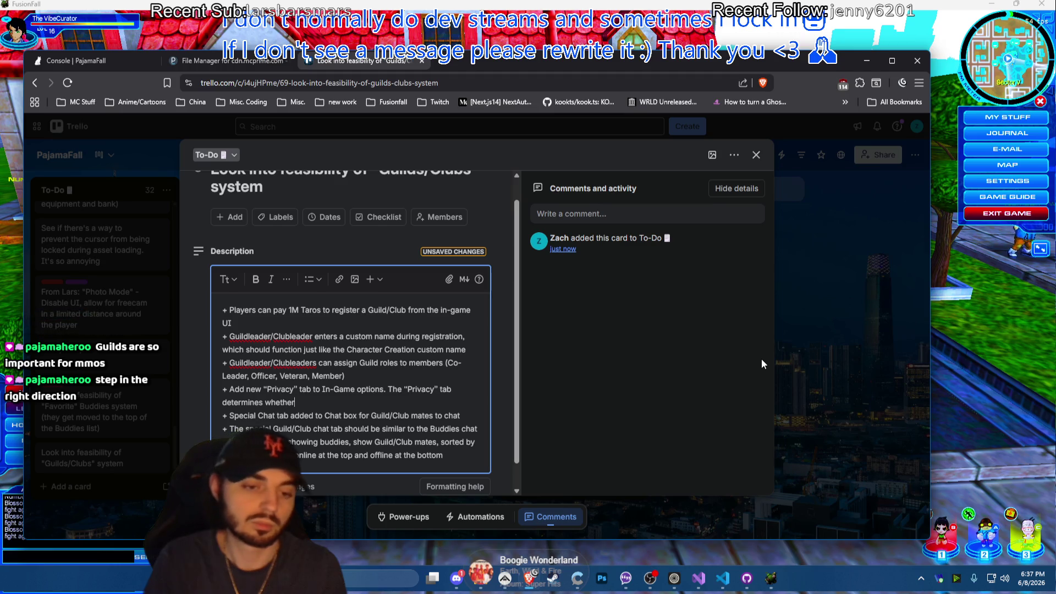
text(e)
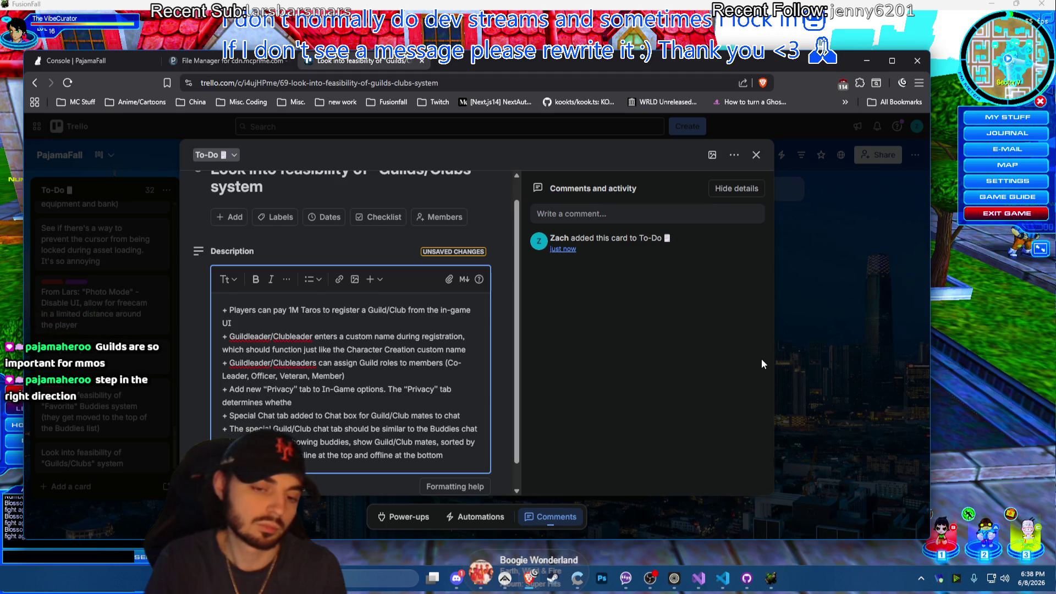
key(ctrl+BackSpace)
key(ctrl+BackSpace)
text(llow)
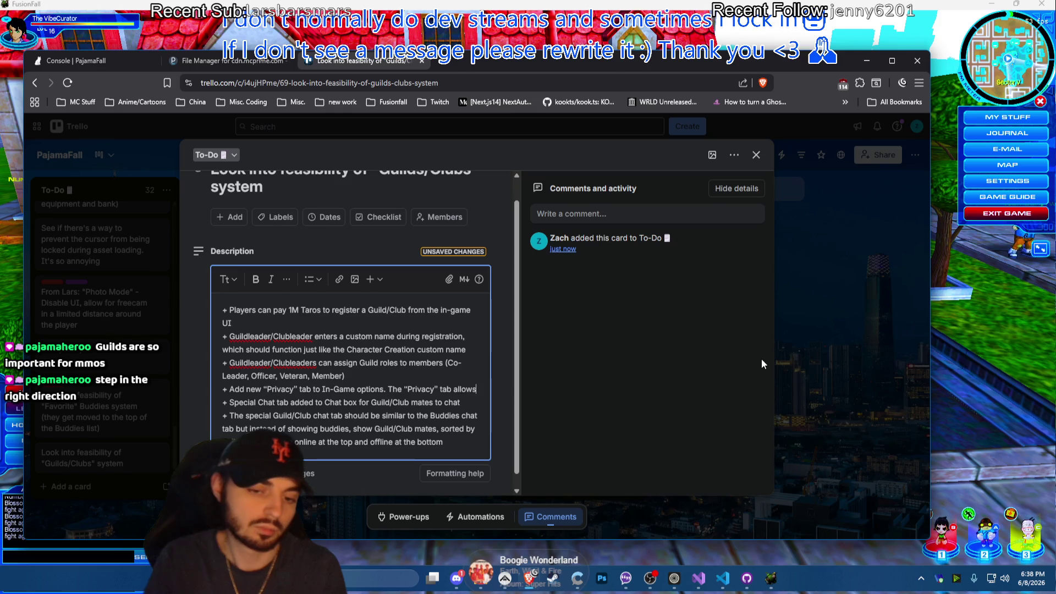
text(s players to toggle)
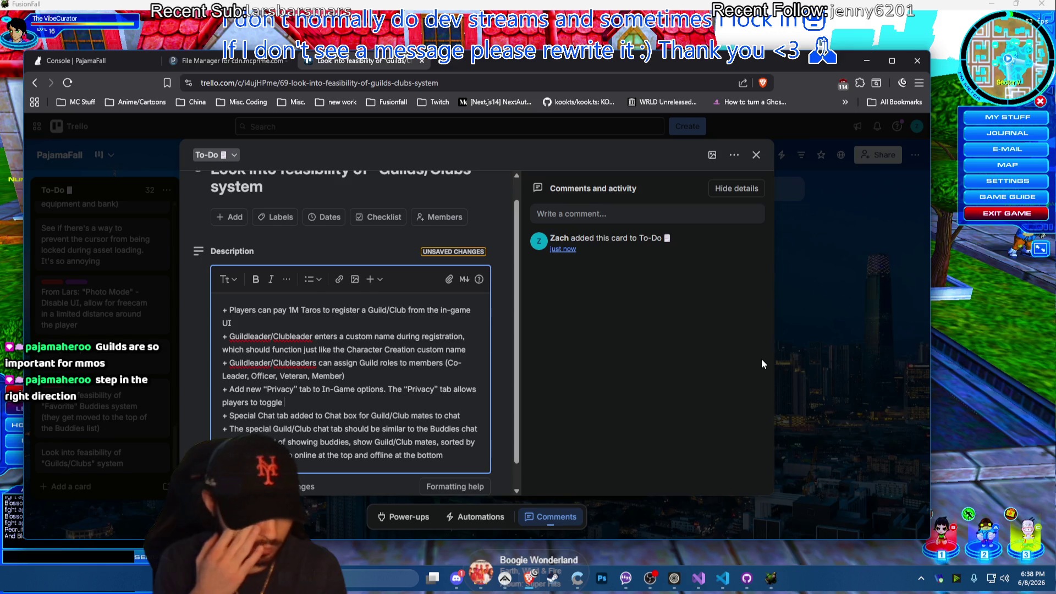
text( whether)
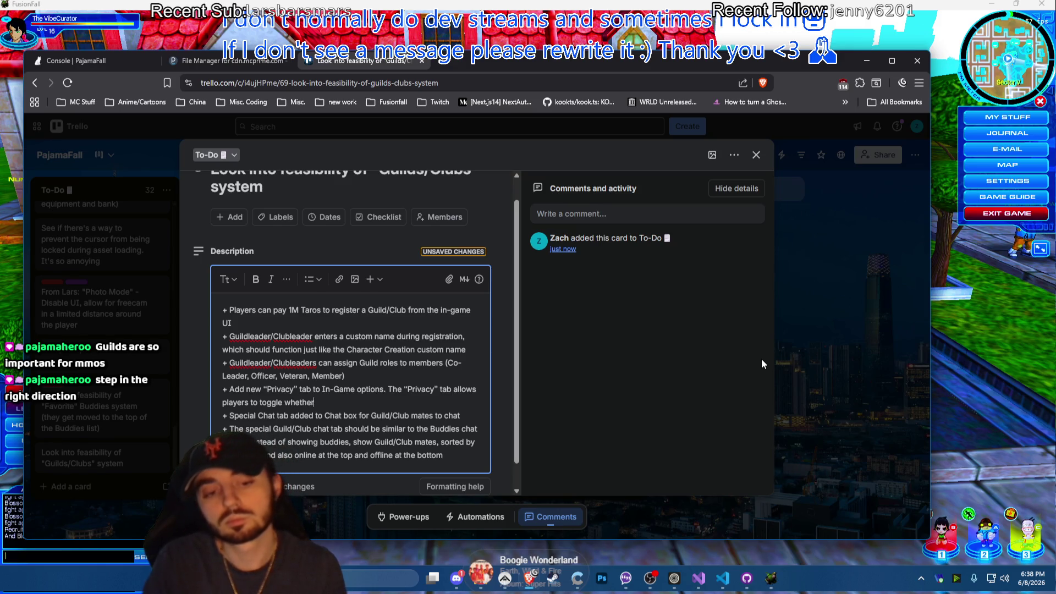
text( they receive)
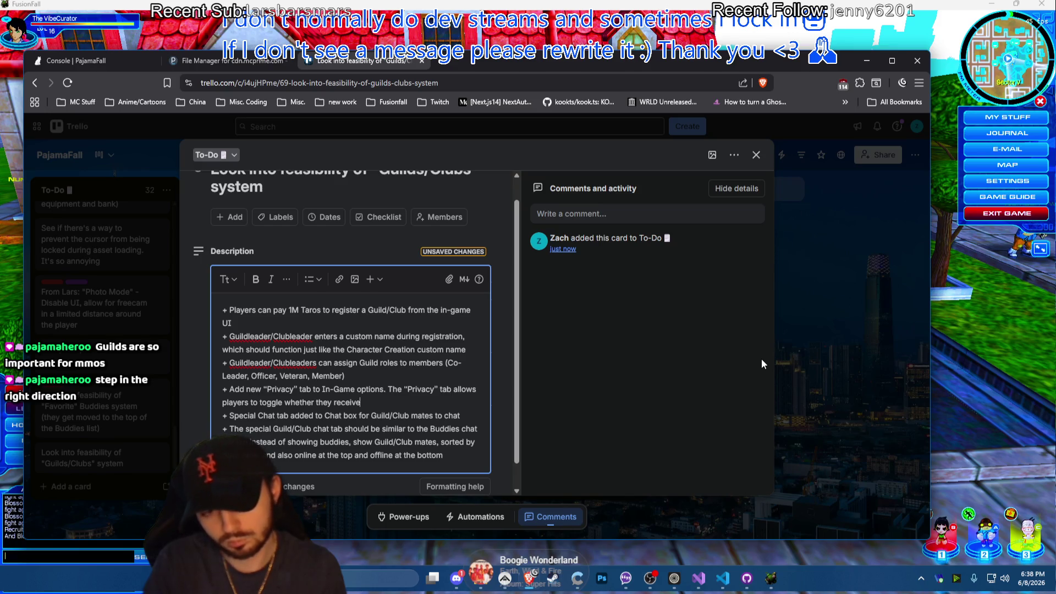
key(BackSpace)
key(BackSpace)
key(BackSpace)
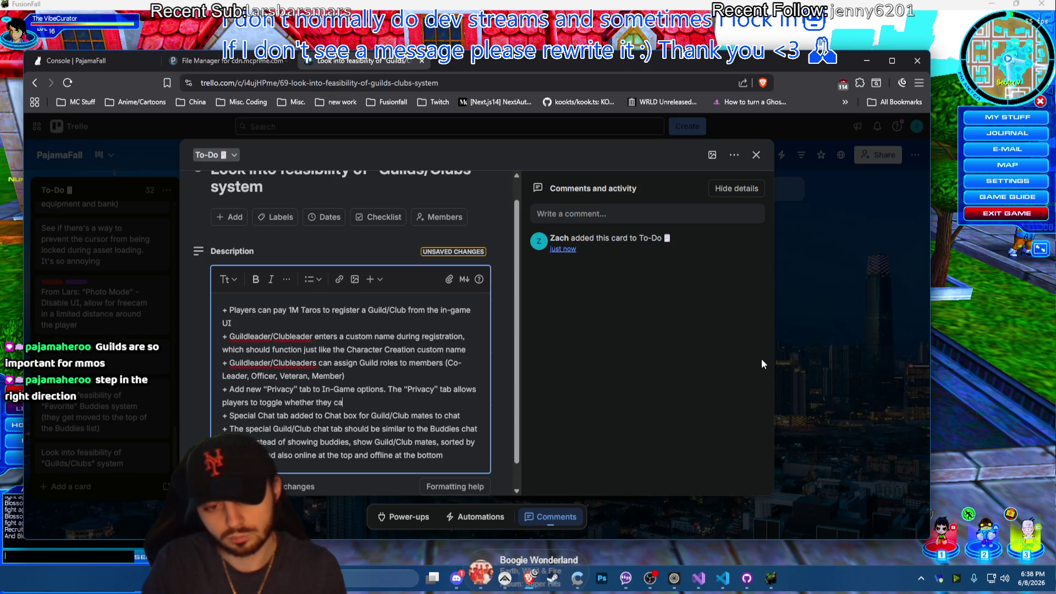
text(n receive)
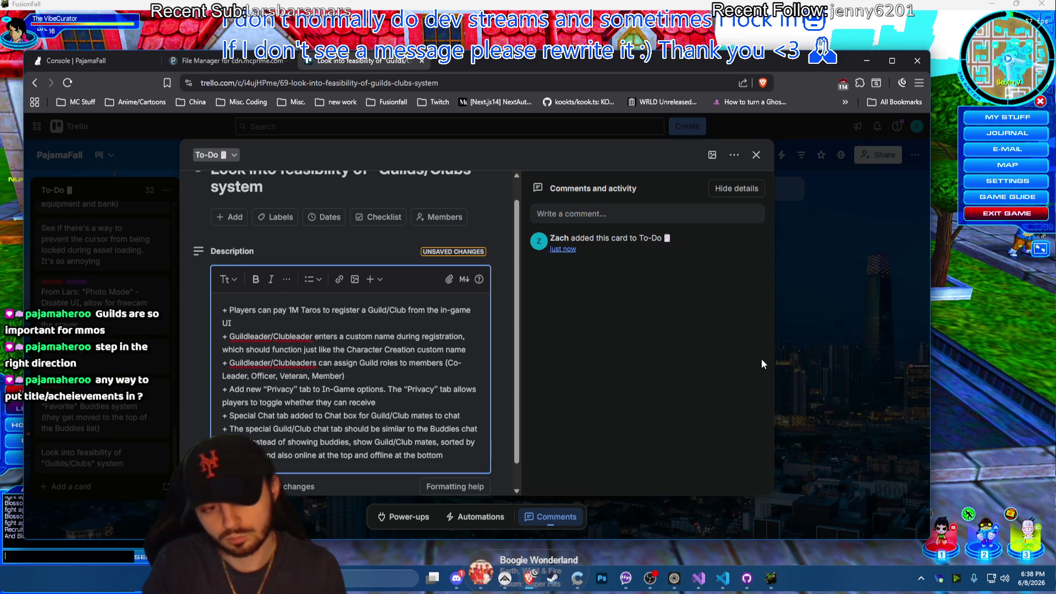
text( direct messages )
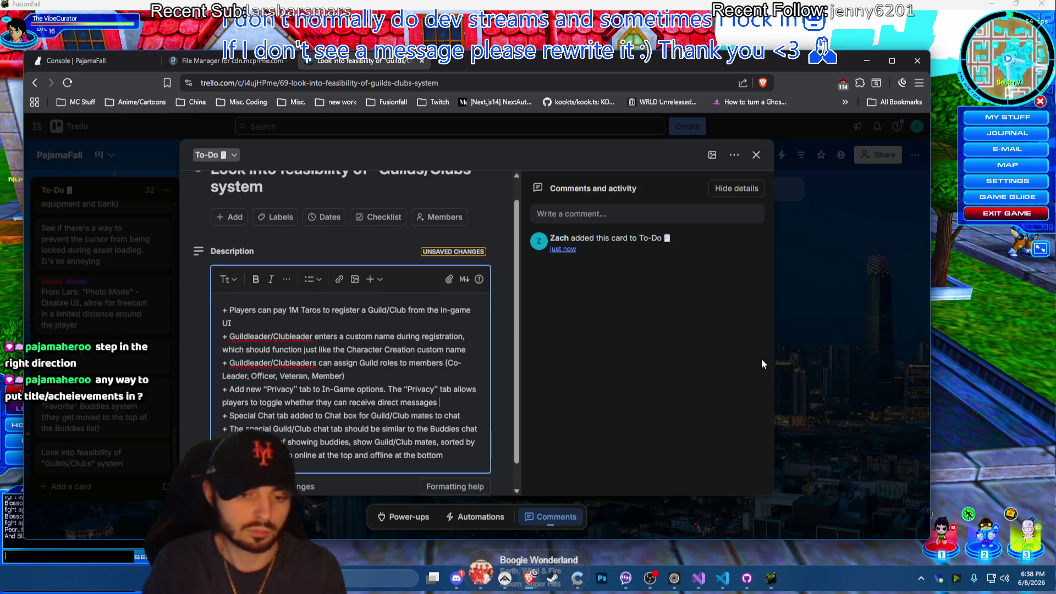
text(or warps from )
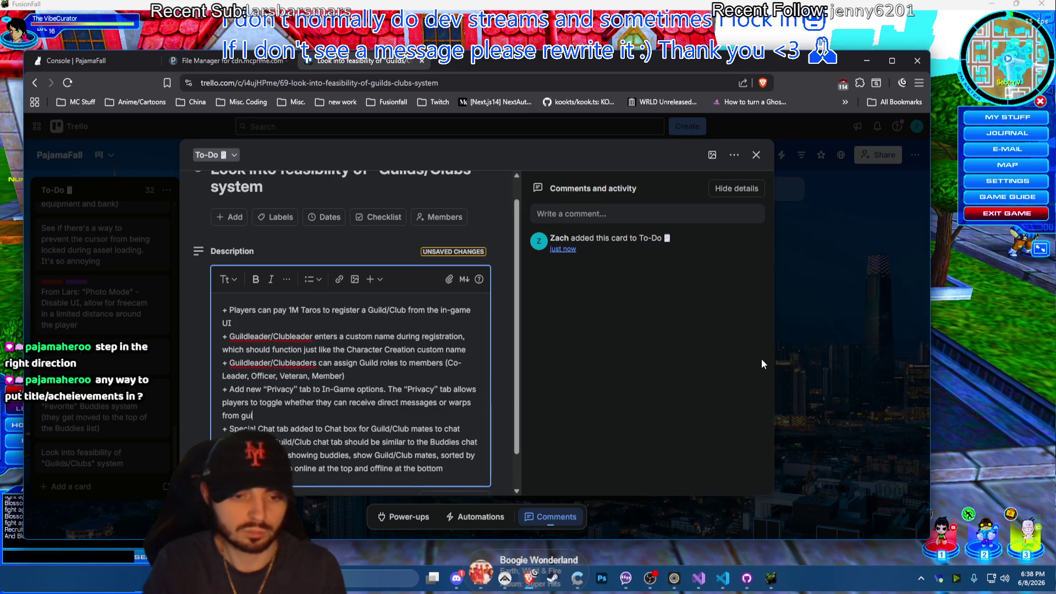
text(guildmates who)
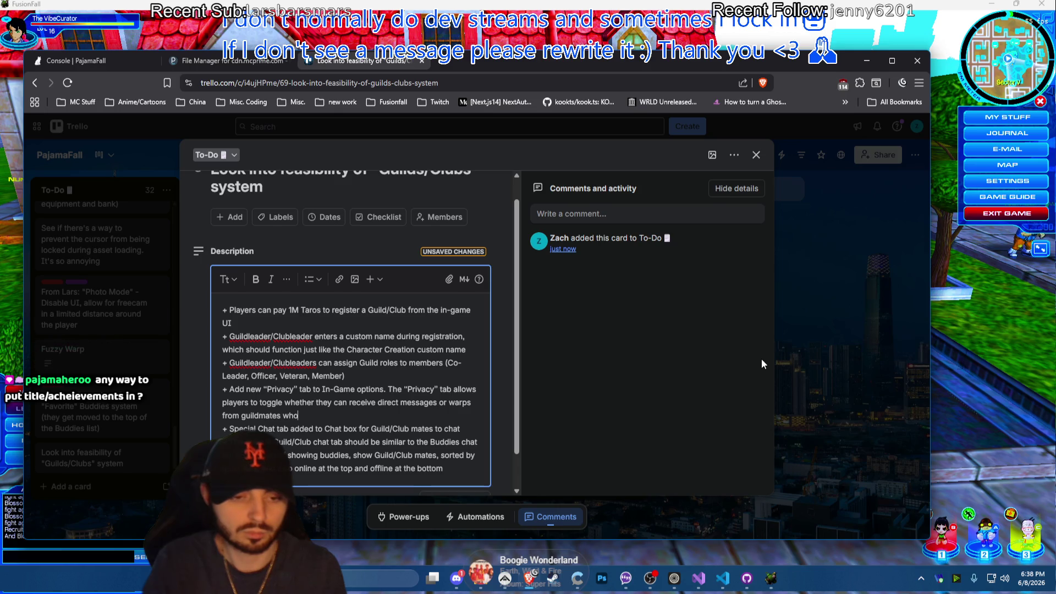
text( aren't frie)
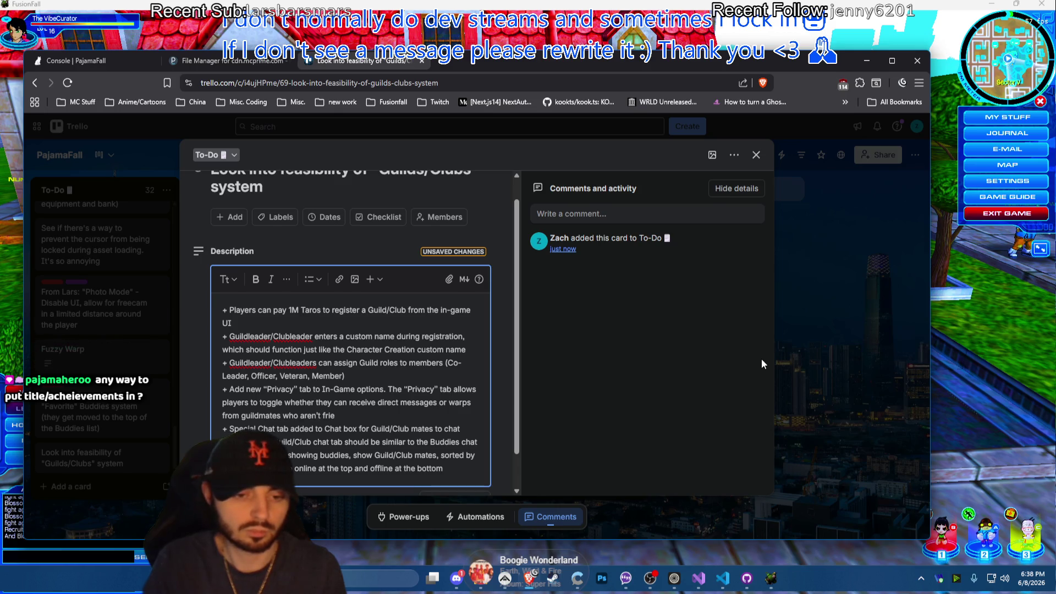
key(BackSpace)
text(their fri)
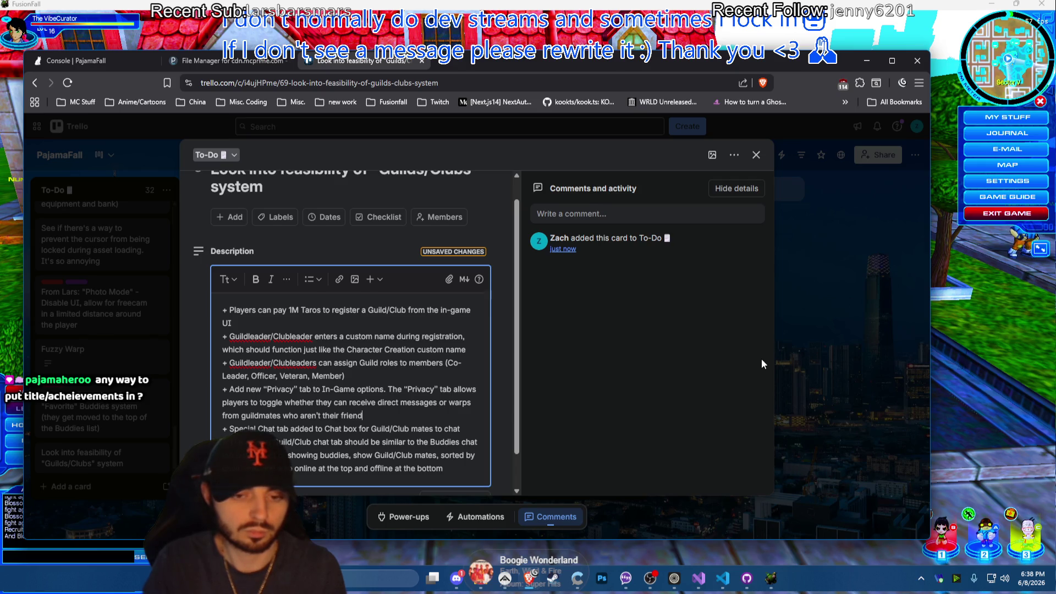
key(Return)
text(+)
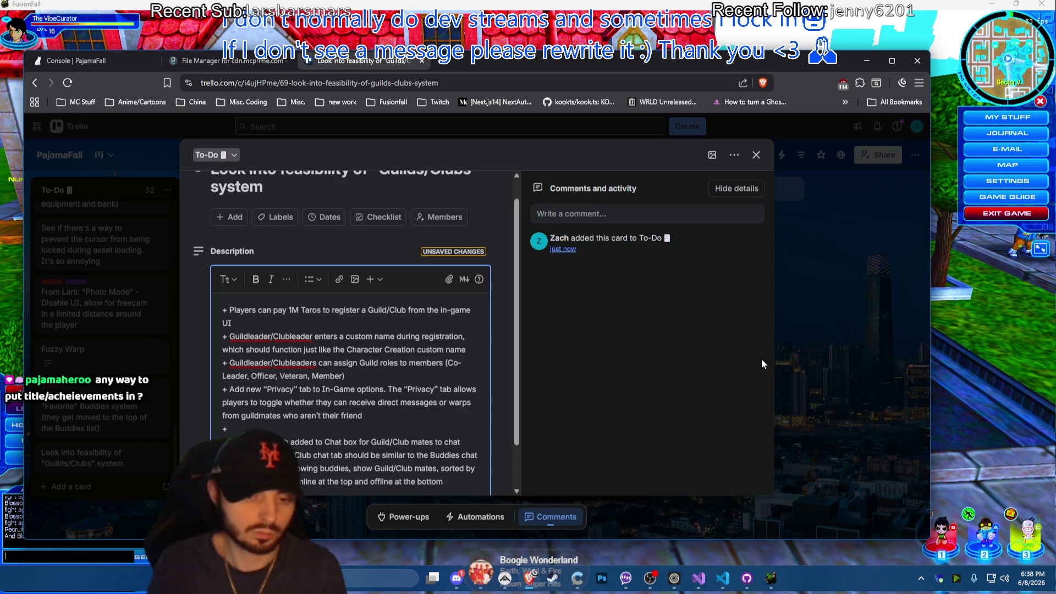
click(398, 414)
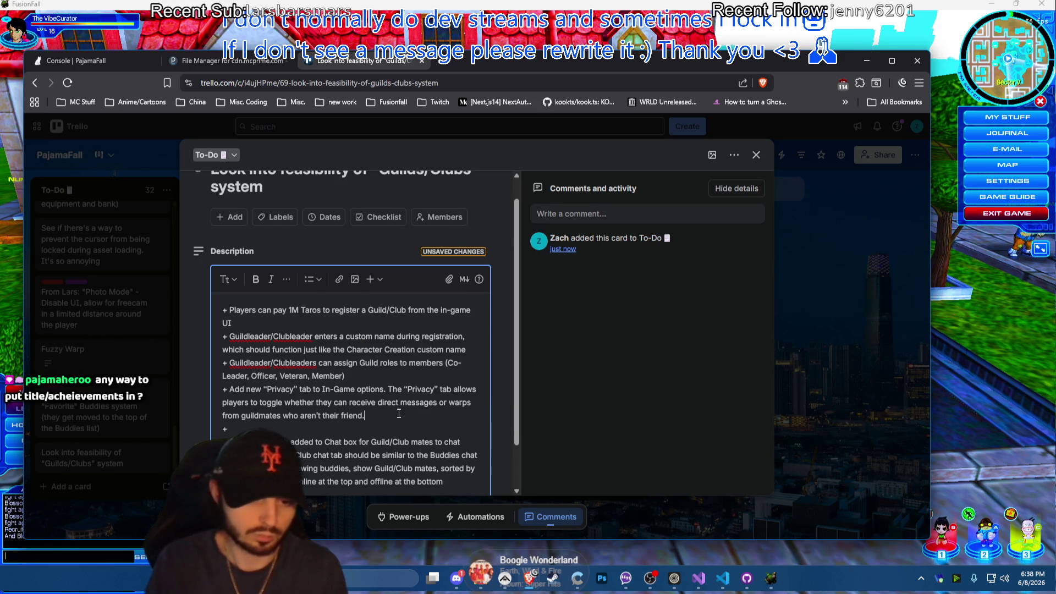
text(. The “P)
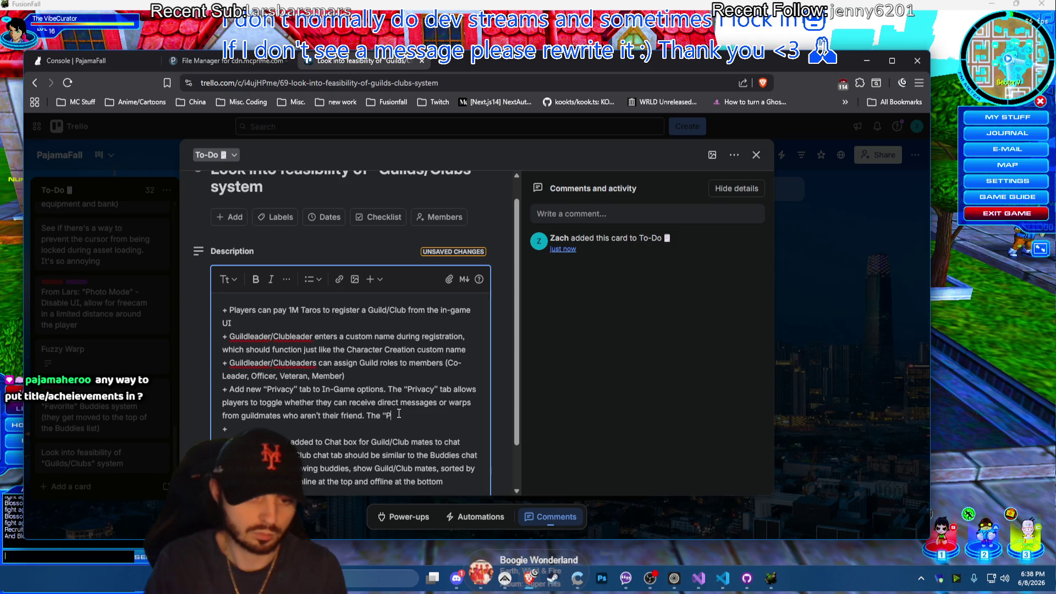
text(acy" tab should)
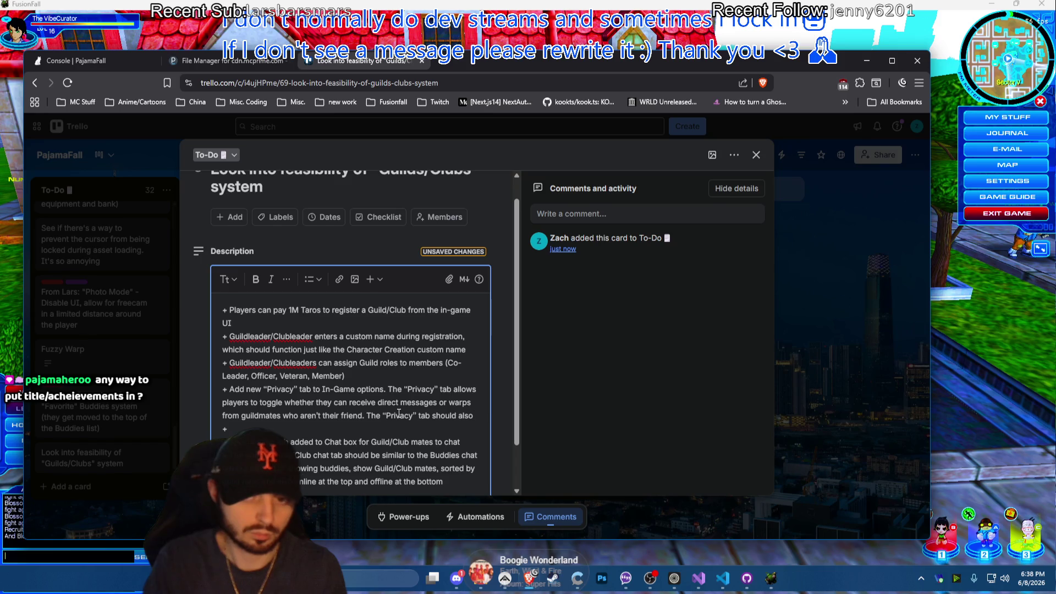
text(allow)
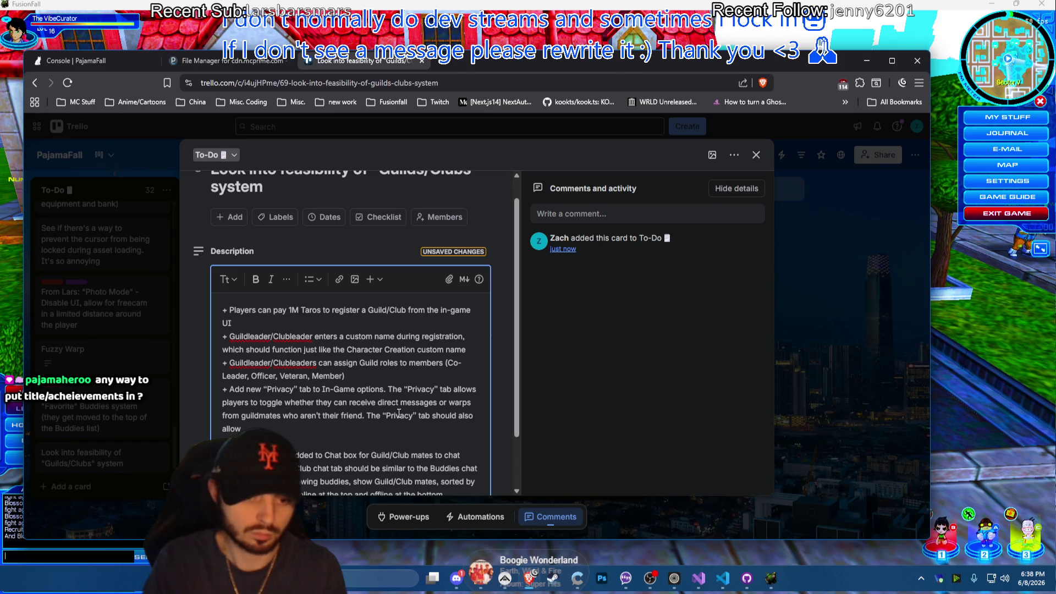
text( players to toggle)
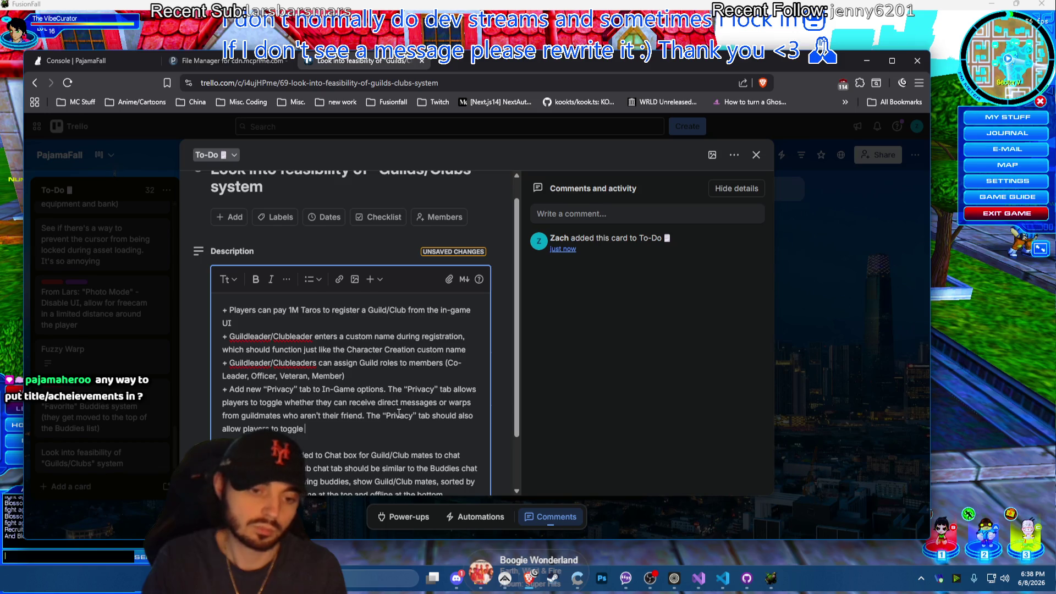
text( friend requests,)
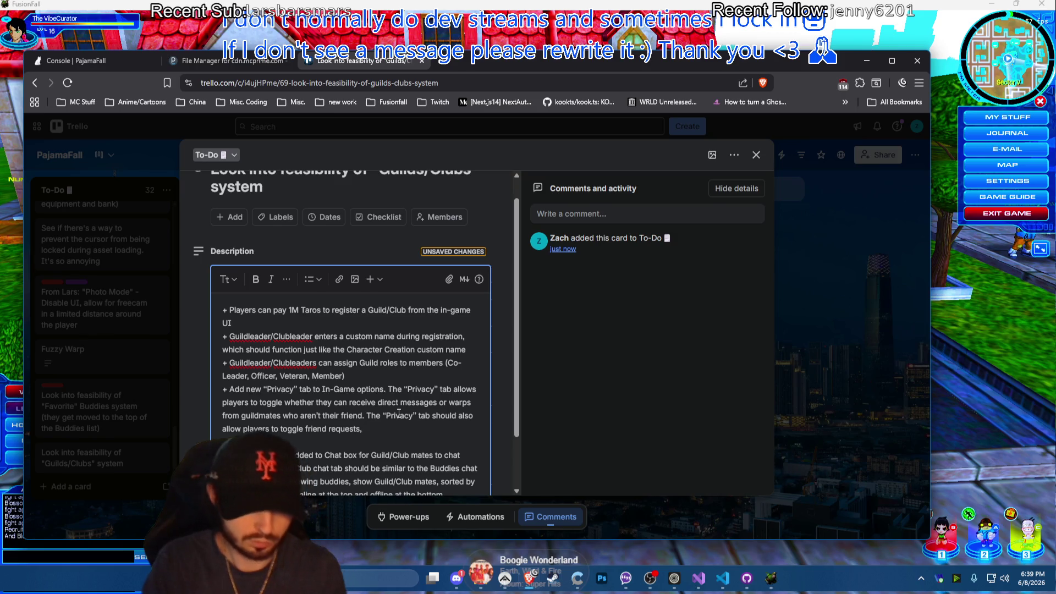
text( and )
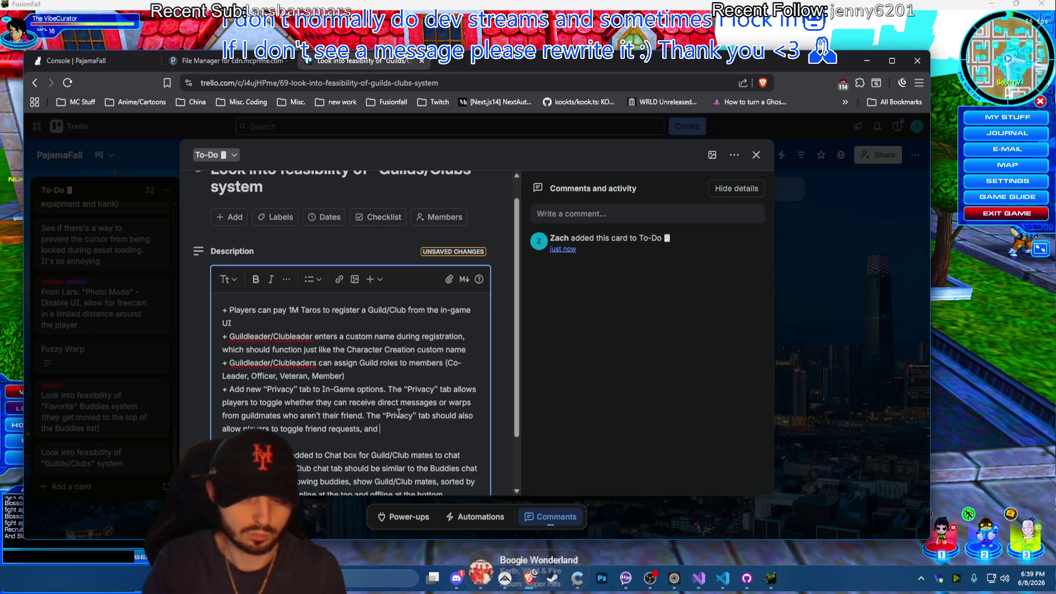
text(friend warps)
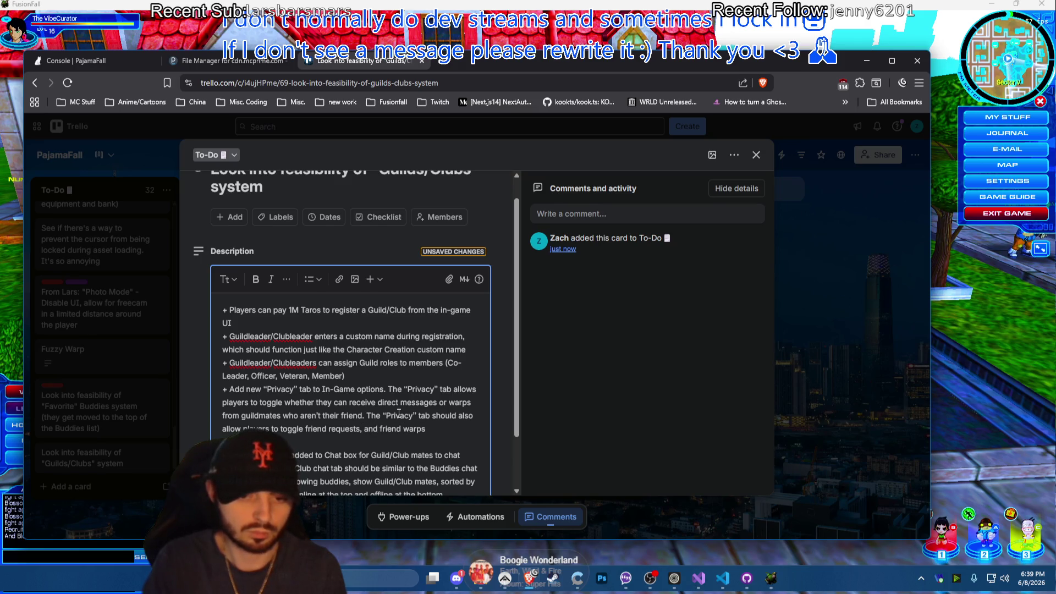
Extend the Privacy bullet with friend request and buddy warp toggles, then begin a new '+' bullet
key(BackSpace)
text(buddy)
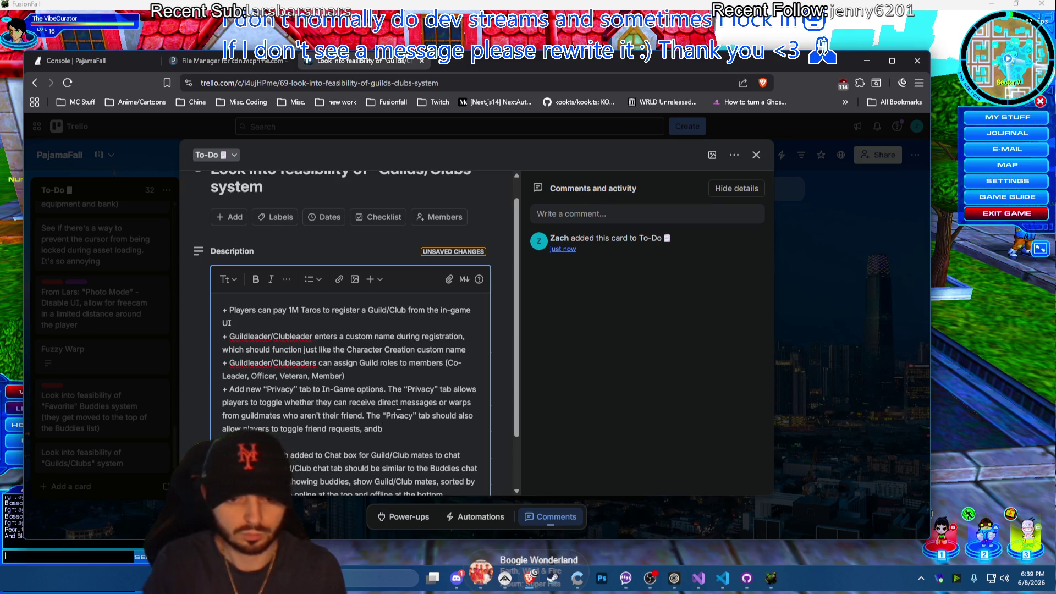
text(warps)
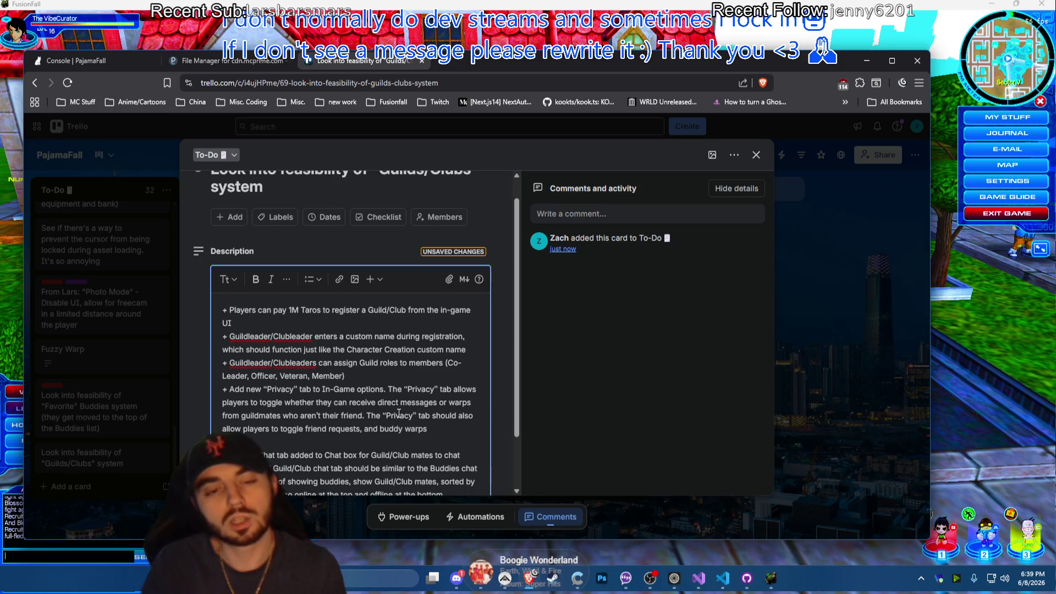
scroll(346, 413, down, 2)
text(+)
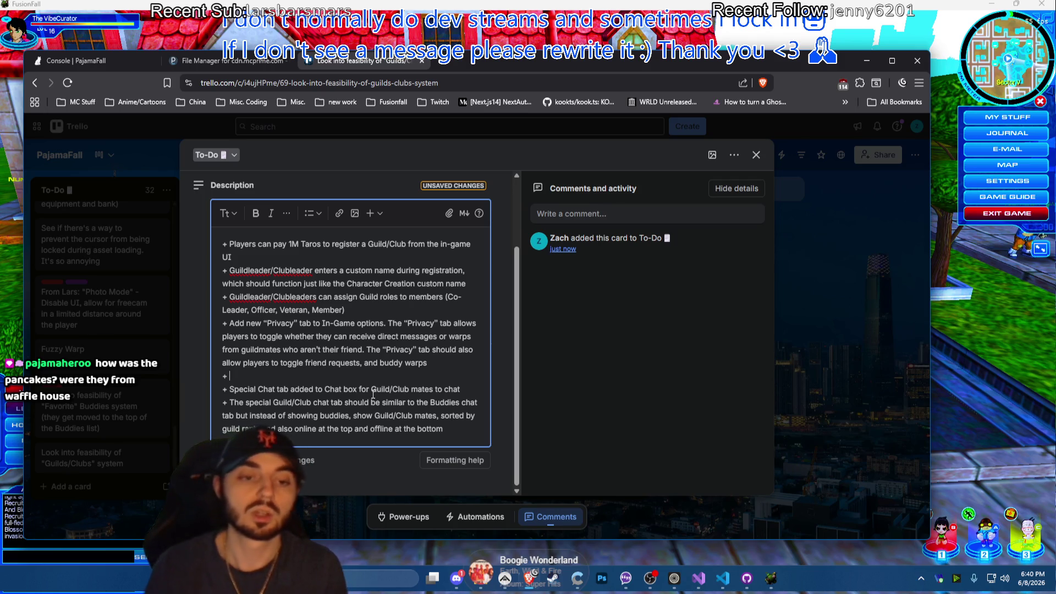
scroll(360, 347, up, 2)
scroll(344, 285, down, 1)
scroll(344, 285, down, 1)
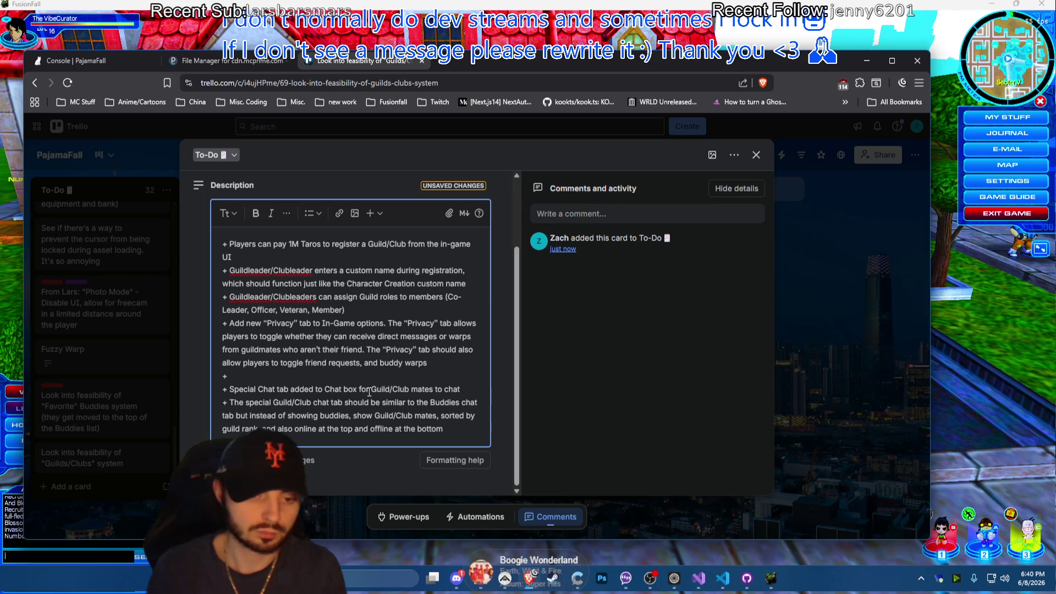
Insert 'trade requests,' into the Privacy bullet and begin the 'Add the guild/c' bullet
click(365, 365)
text(trade requests,)
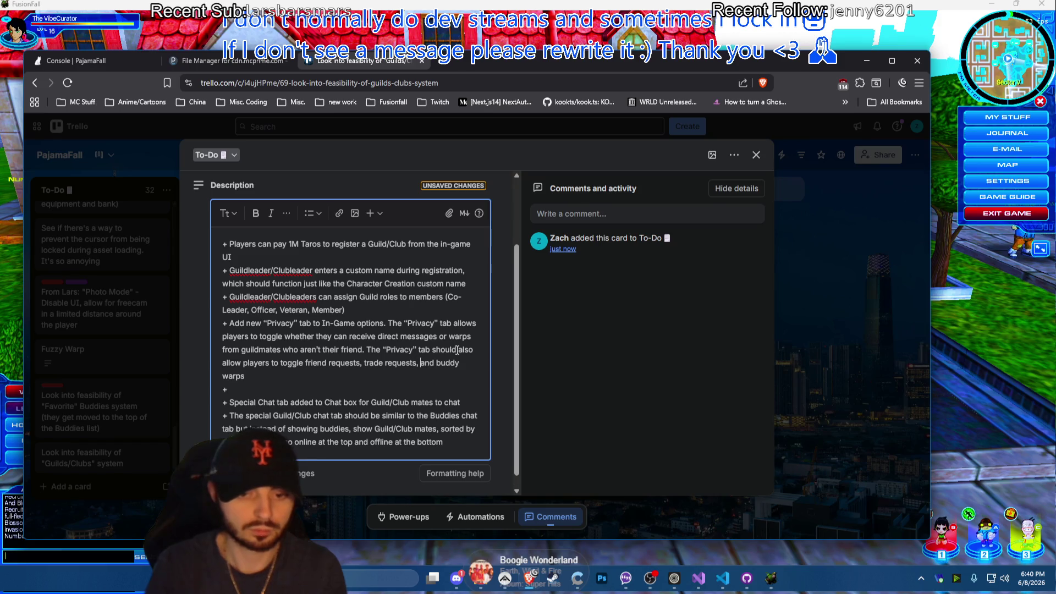
scroll(333, 340, up, 1)
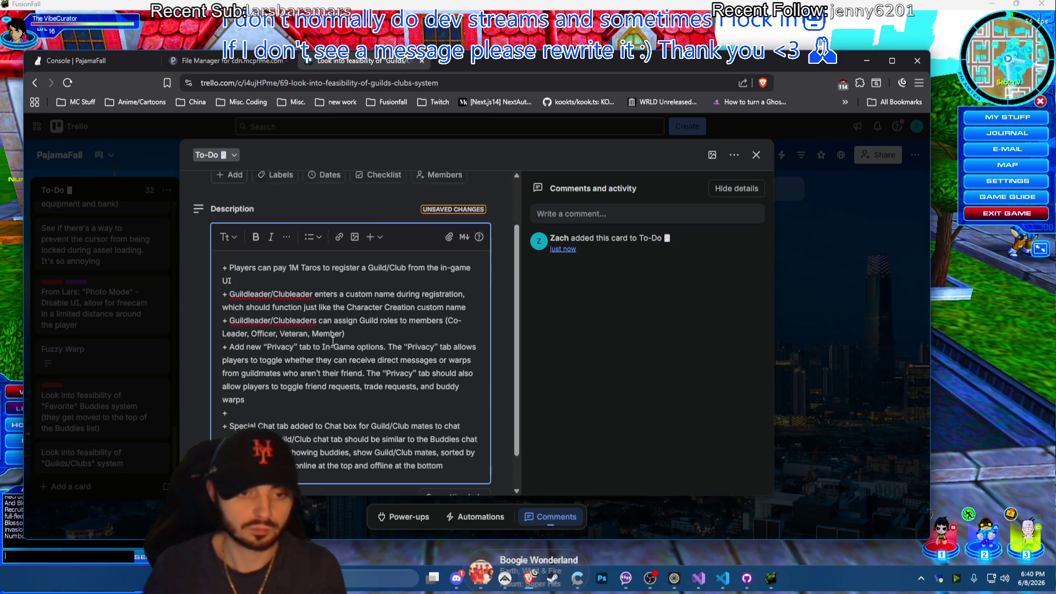
scroll(333, 340, up, 2)
scroll(338, 345, down, 3)
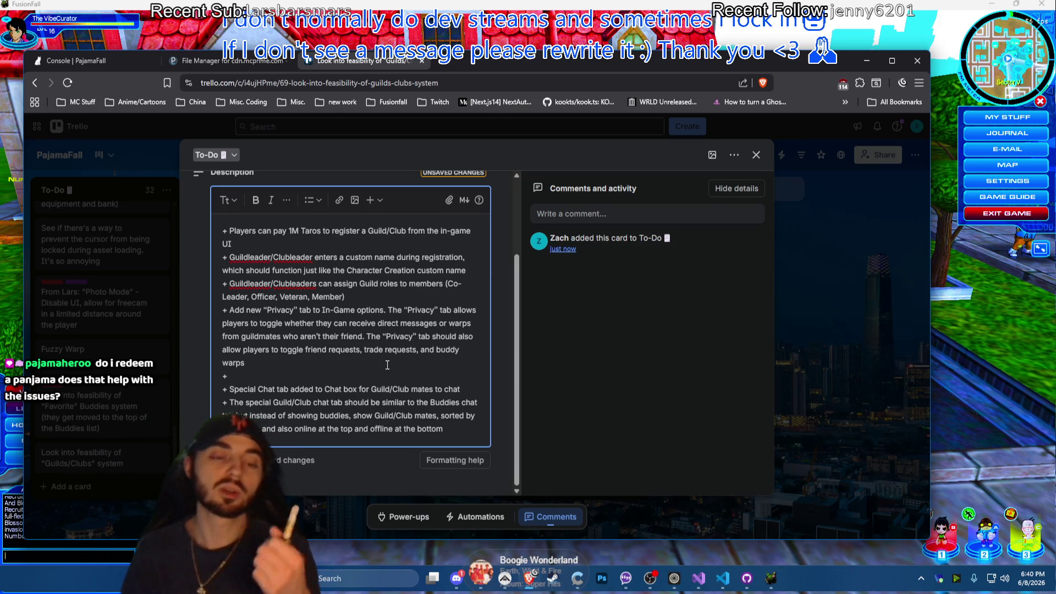
scroll(387, 365, up, 3)
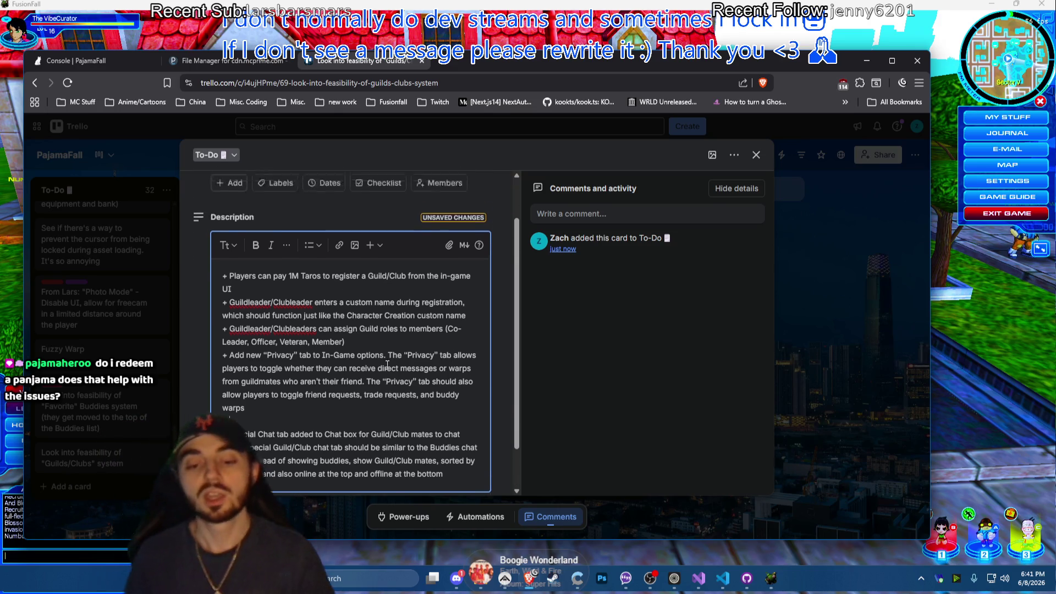
scroll(387, 365, down, 3)
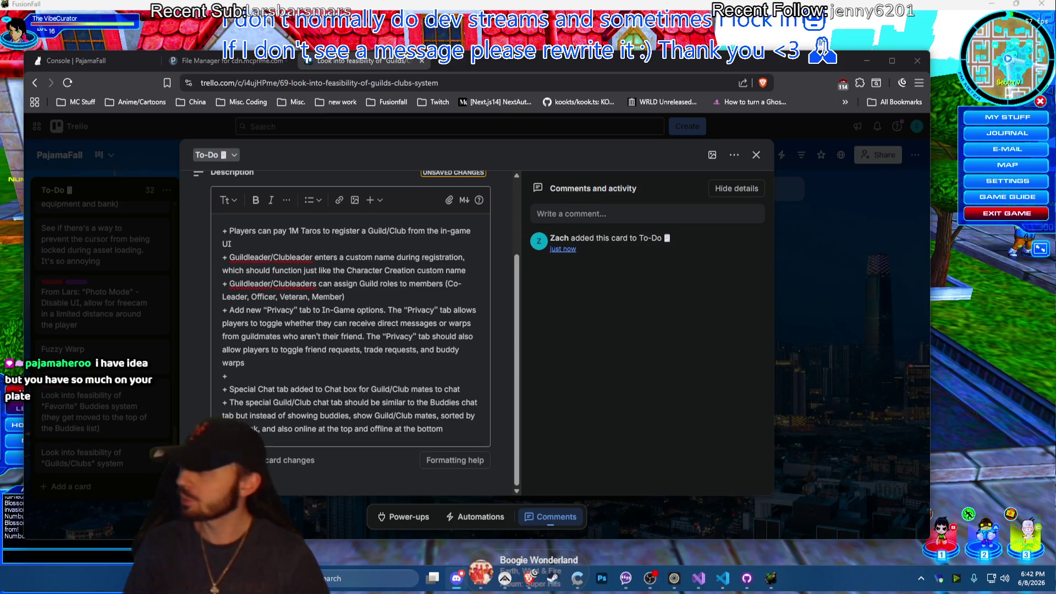
key(alt+Tab)
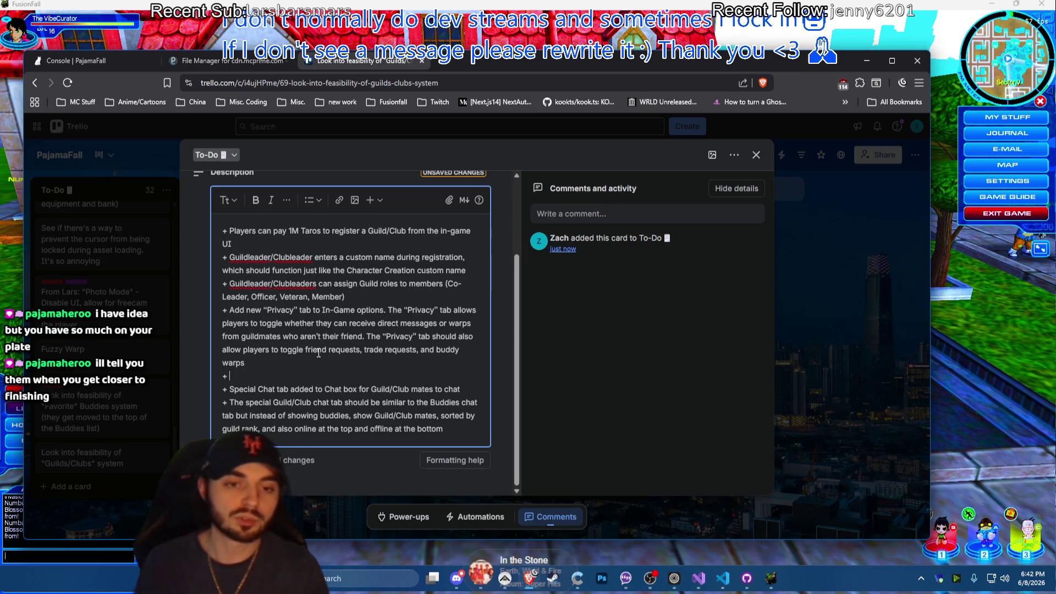
scroll(323, 364, up, 2)
scroll(329, 382, down, 2)
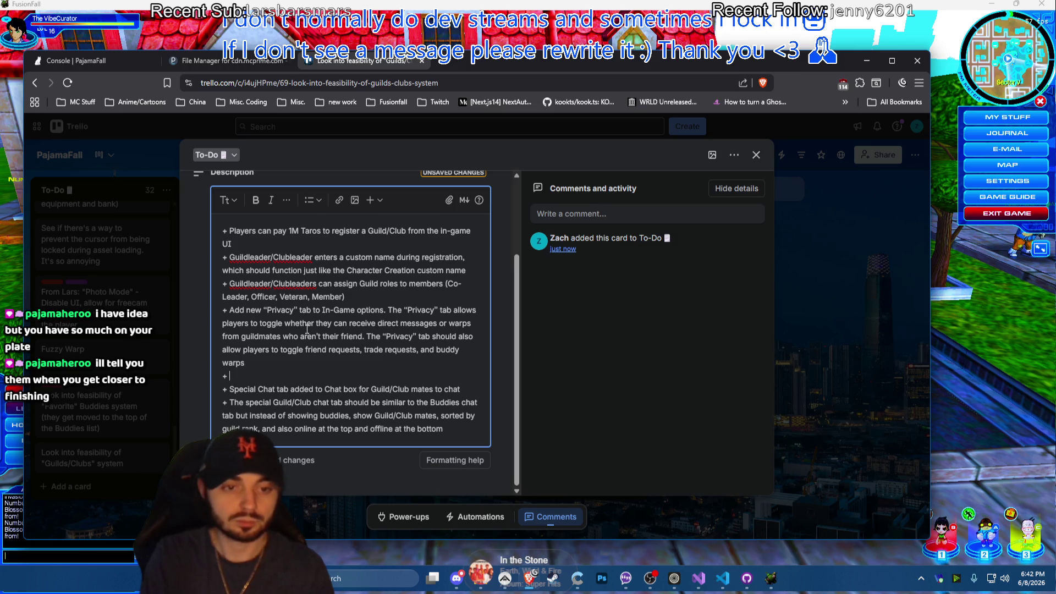
key(BackSpace)
key(BackSpace)
key(BackSpace)
text(Add a)
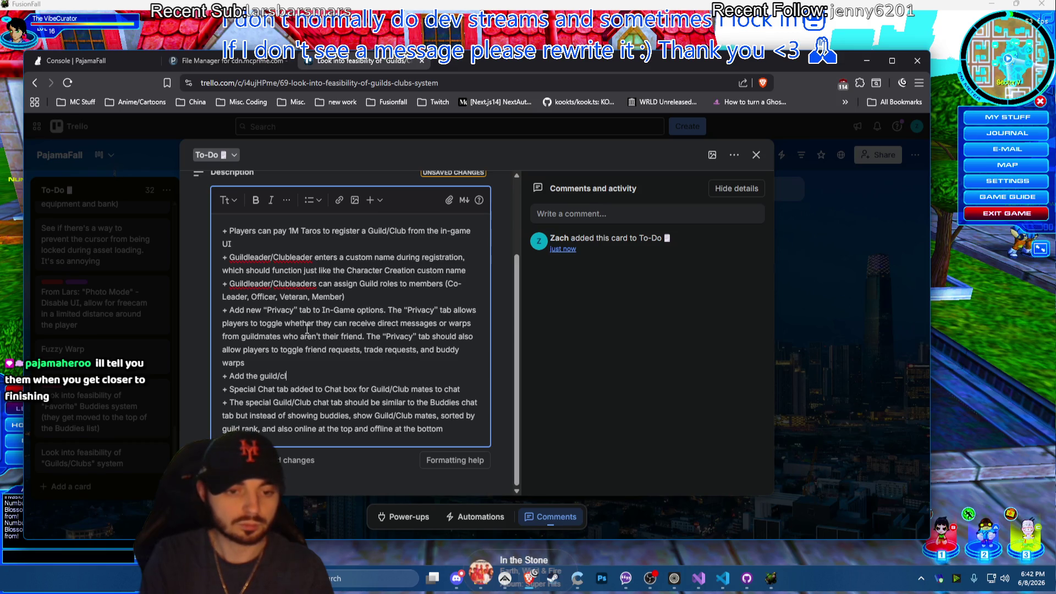
text(b name b)
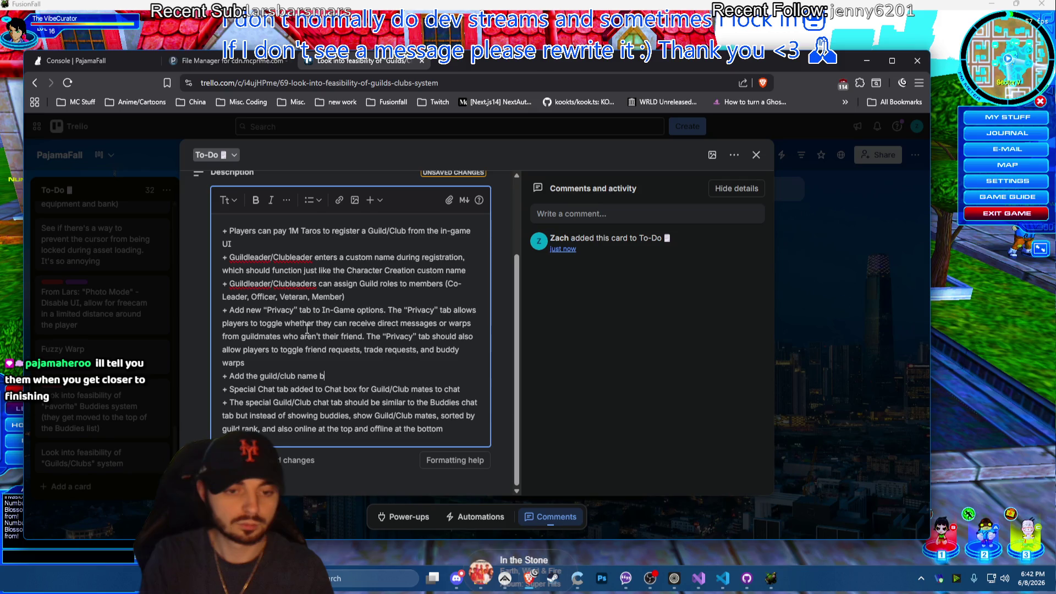
text(e)
text(l)
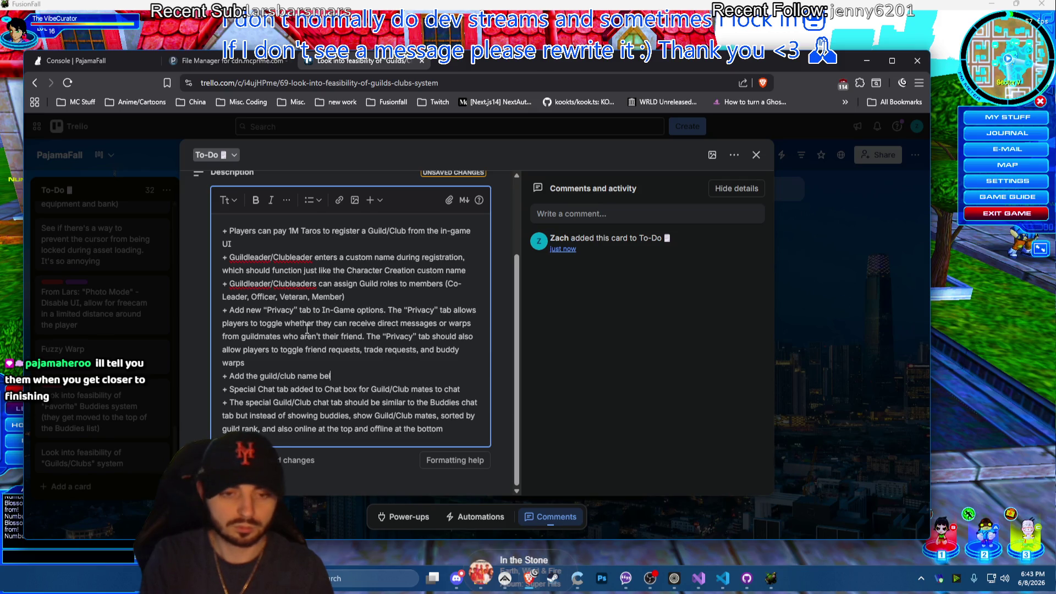
text(ow the player's name)
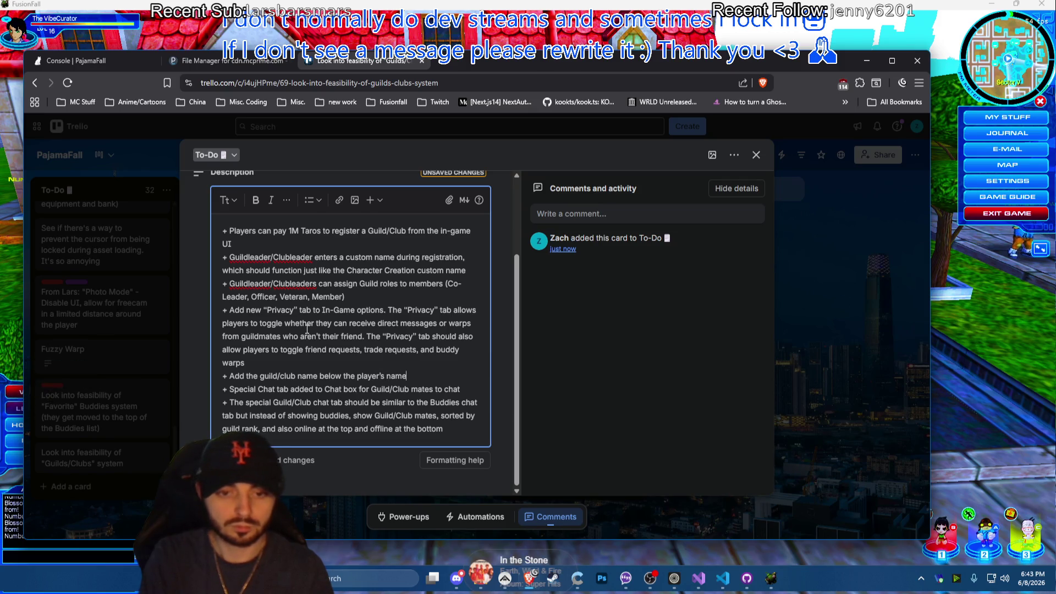
Switch from Trello over to the FusionFall game window
key(alt+Tab)
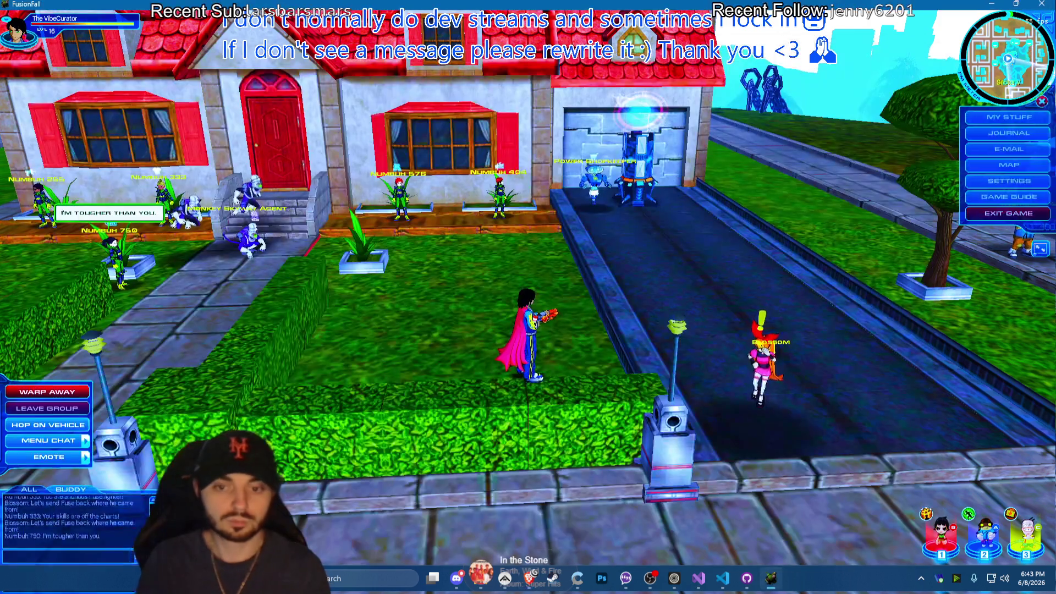
Review the Game UI floating name display settings, then return to the Trello card
click(1008, 180)
click(456, 135)
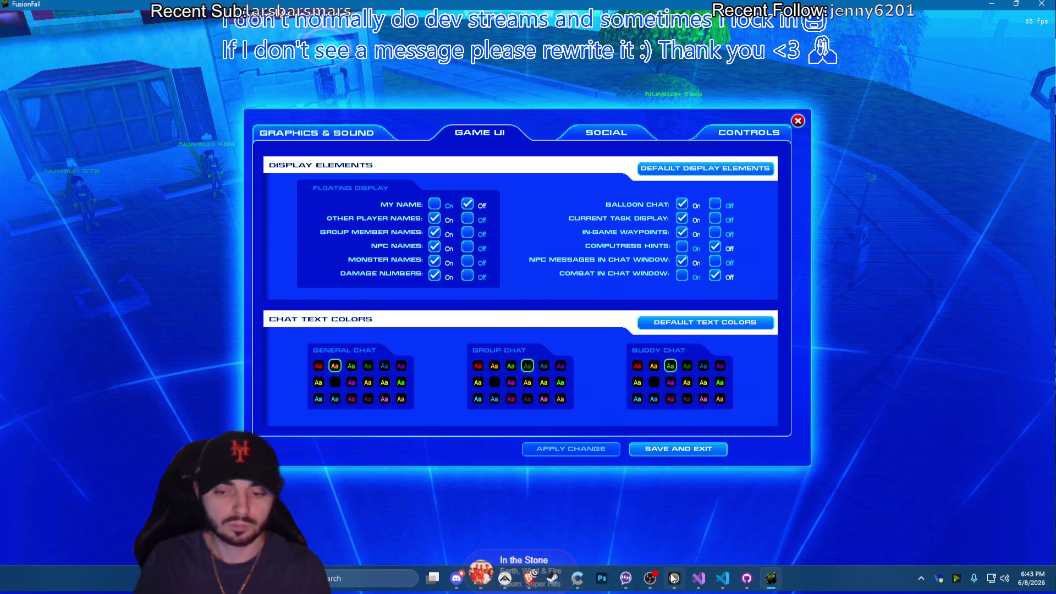
mouse_move(529, 579)
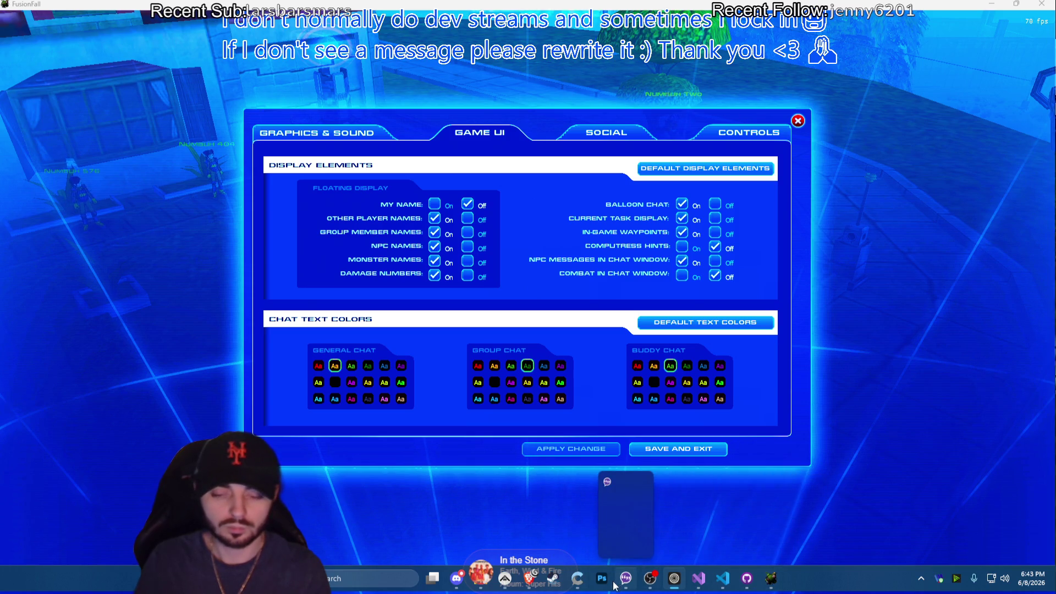
click(531, 580)
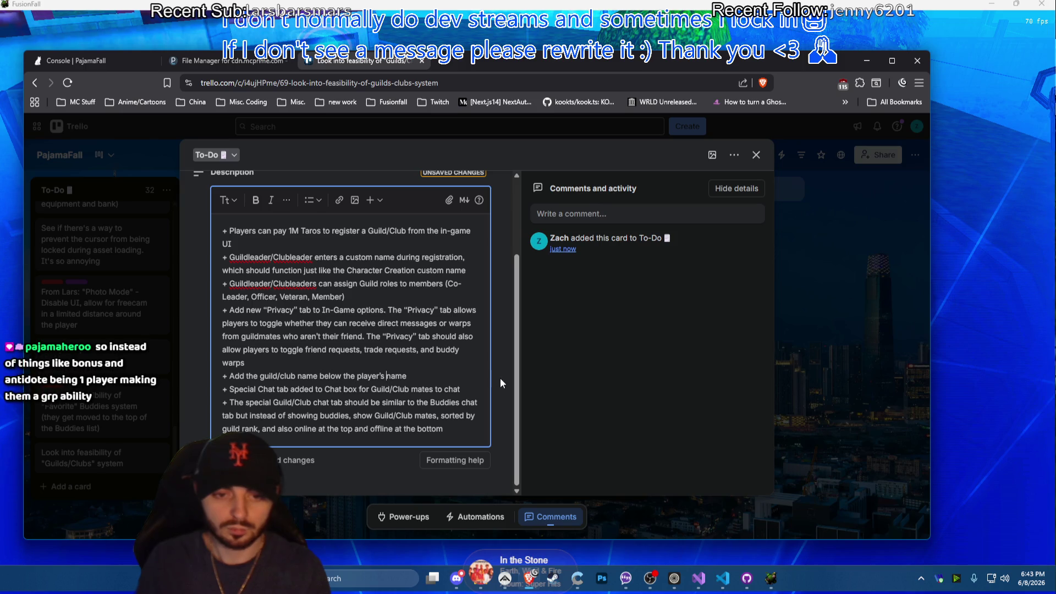
text(floating)
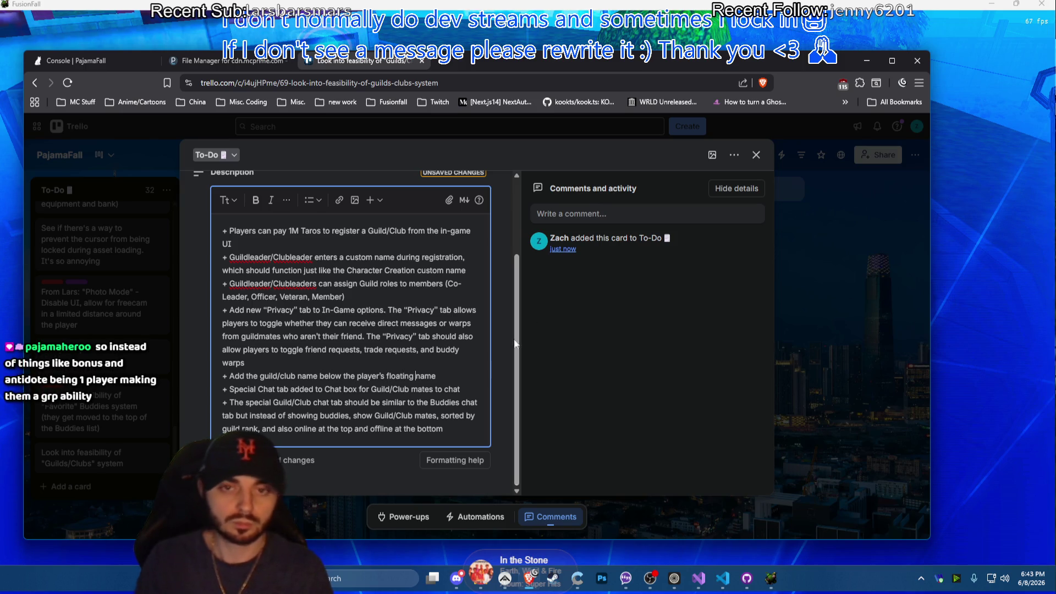
Reword the bullet to 'floating display name' with '(would a simple newline append work?)' and change 'Special' Chat tab to 'New'
drag(548, 60, 593, 79)
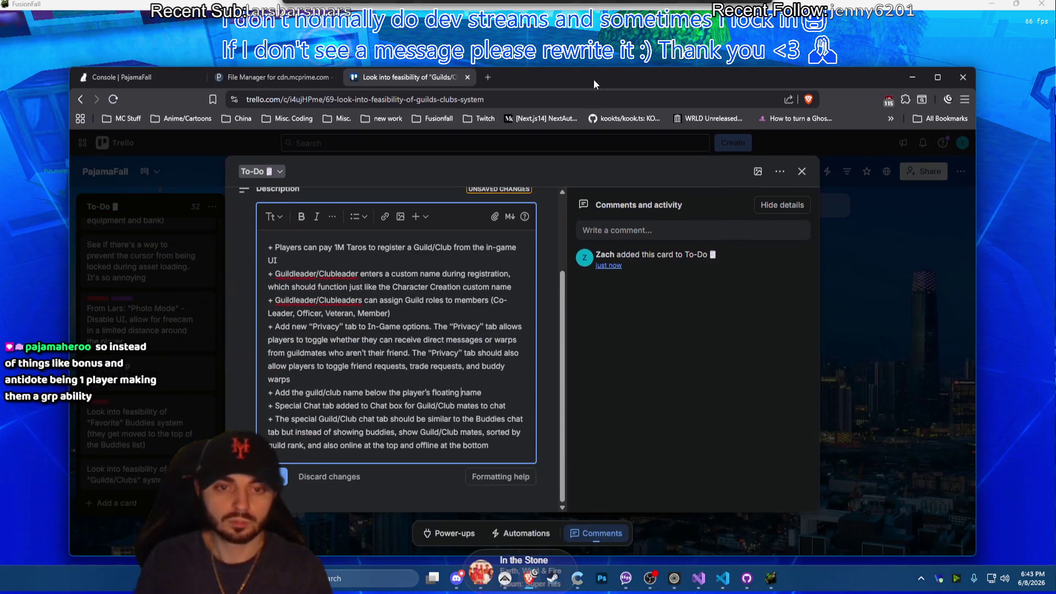
text(display)
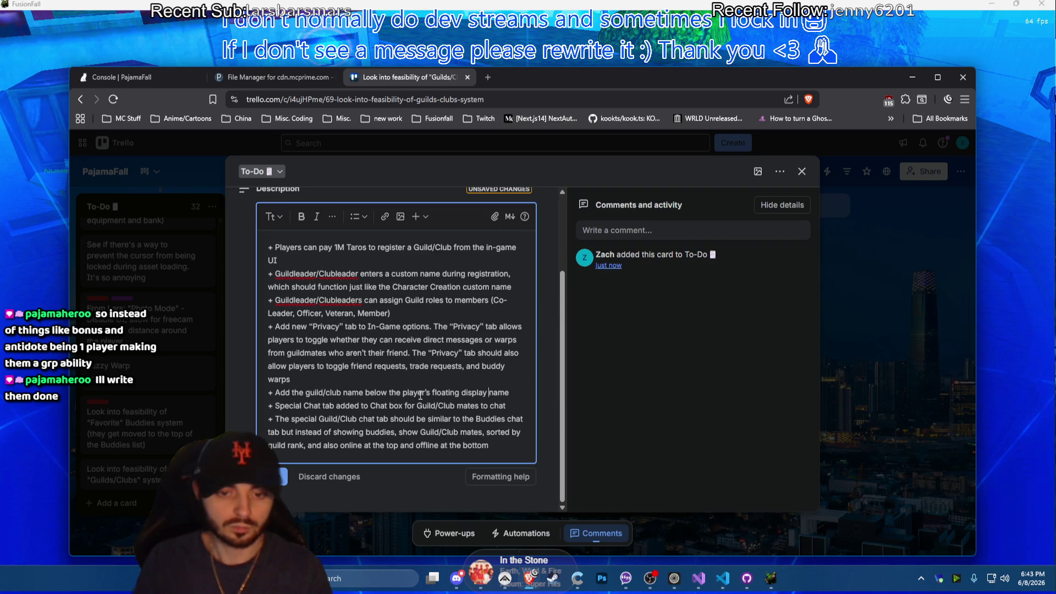
mouse_move(511, 78)
mouse_down()
mouse_move(559, 386)
mouse_move(562, 60)
mouse_move(573, 59)
mouse_up()
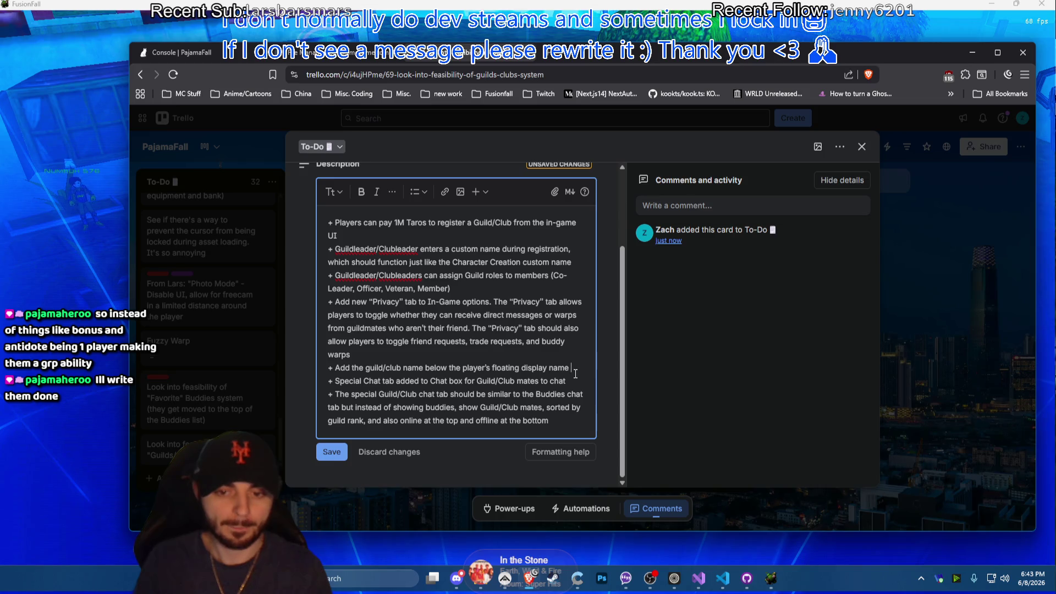
text((woulkd)
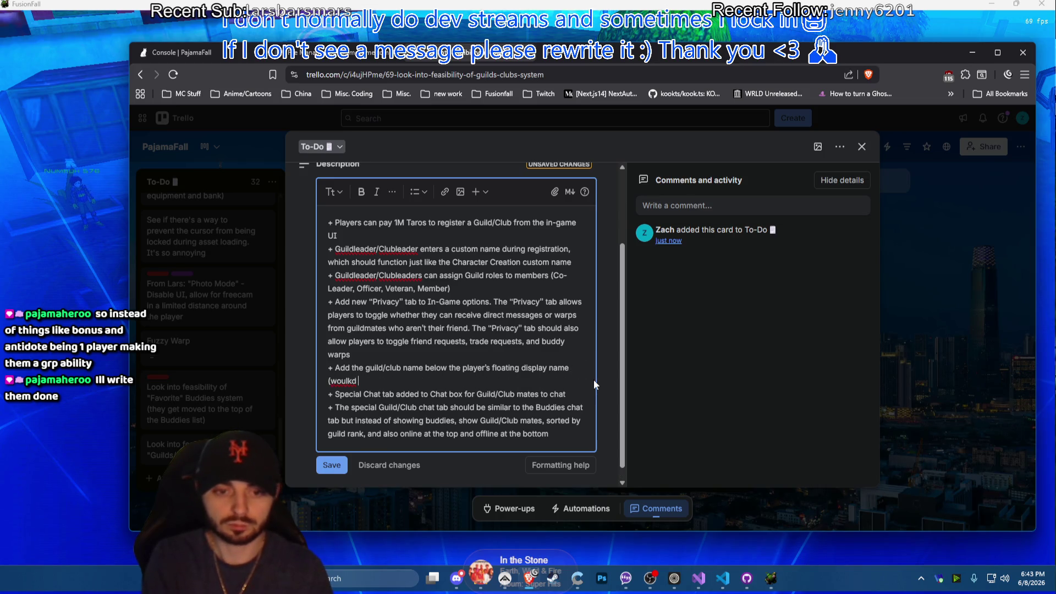
key(BackSpace)
text(d a simple)
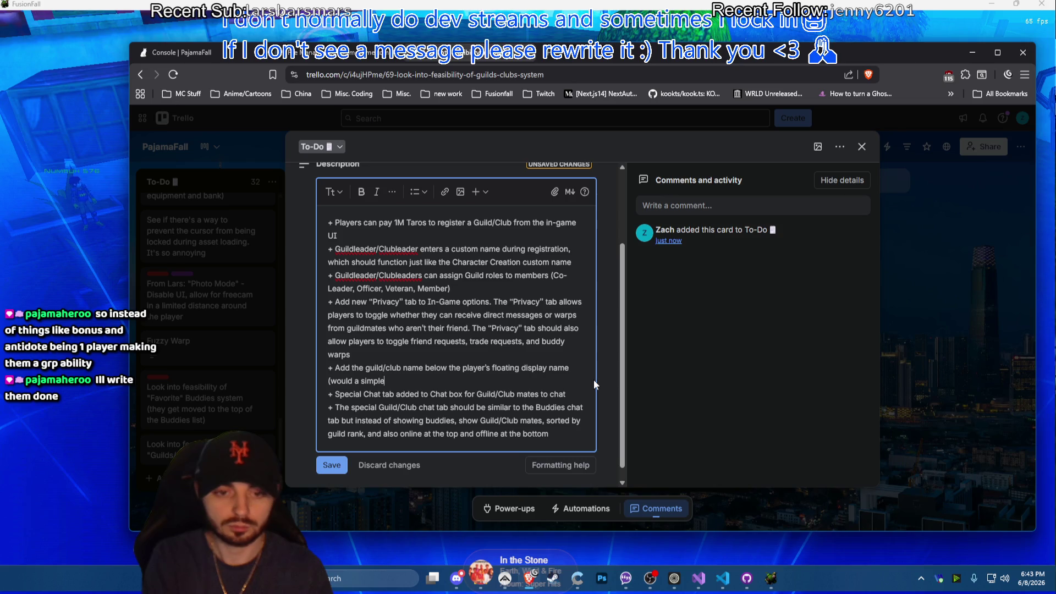
text( newline ap)
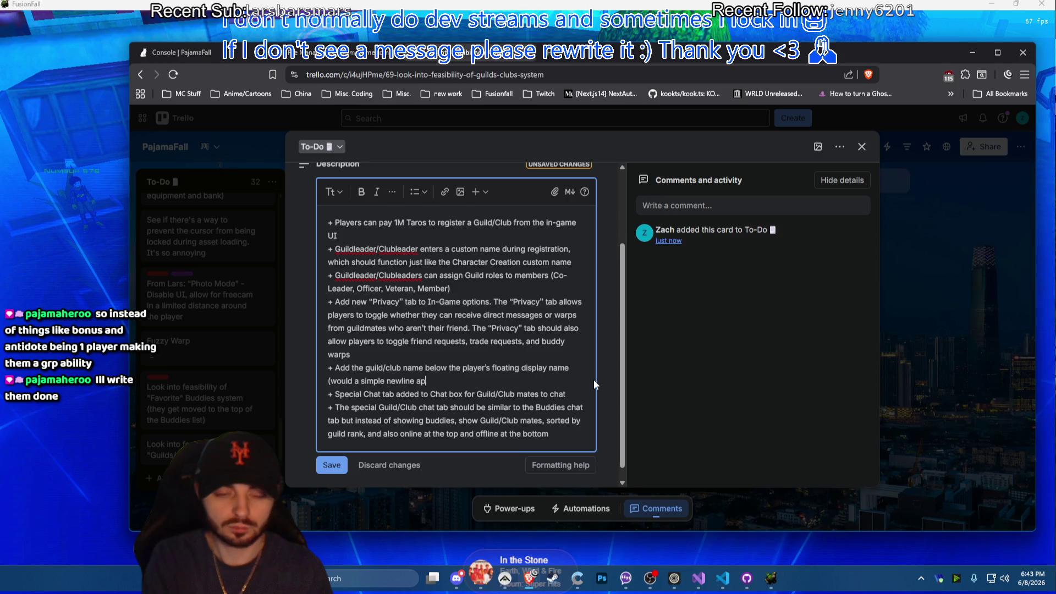
text(pend work?))
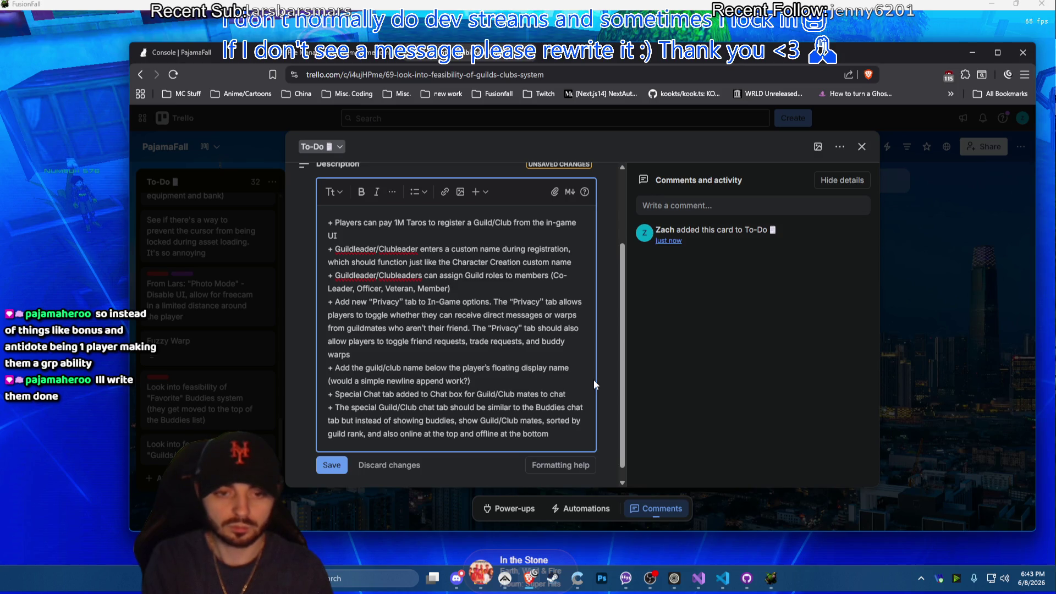
scroll(463, 354, down, 1)
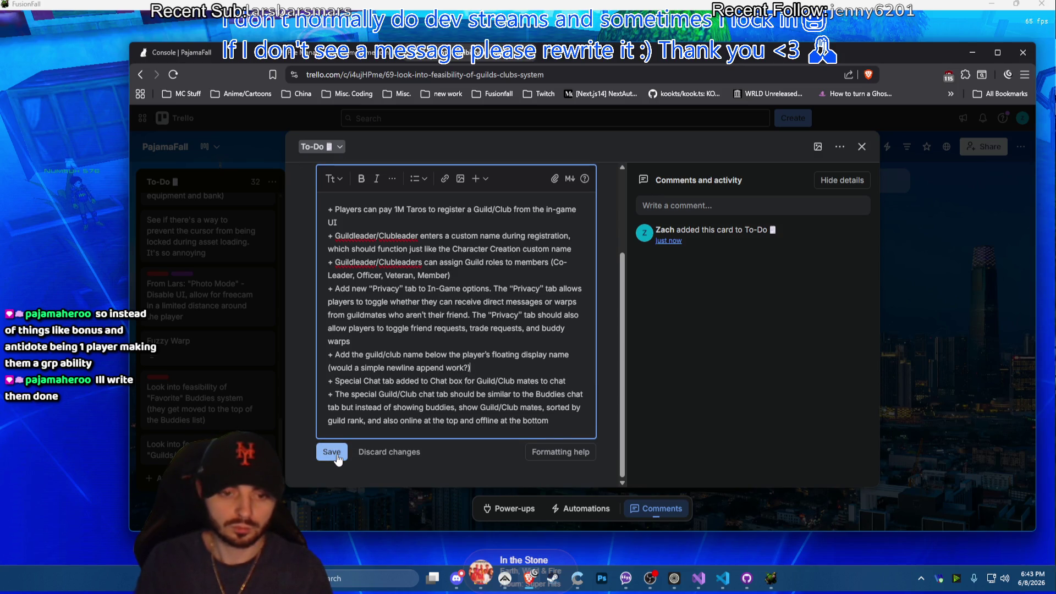
double_click(349, 380)
text(New )
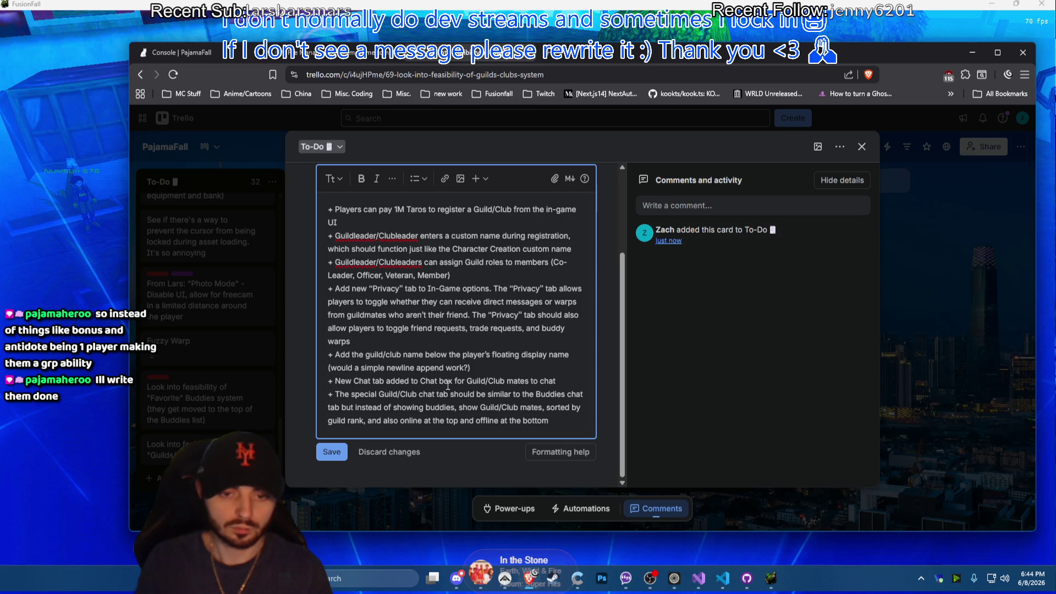
text( the)
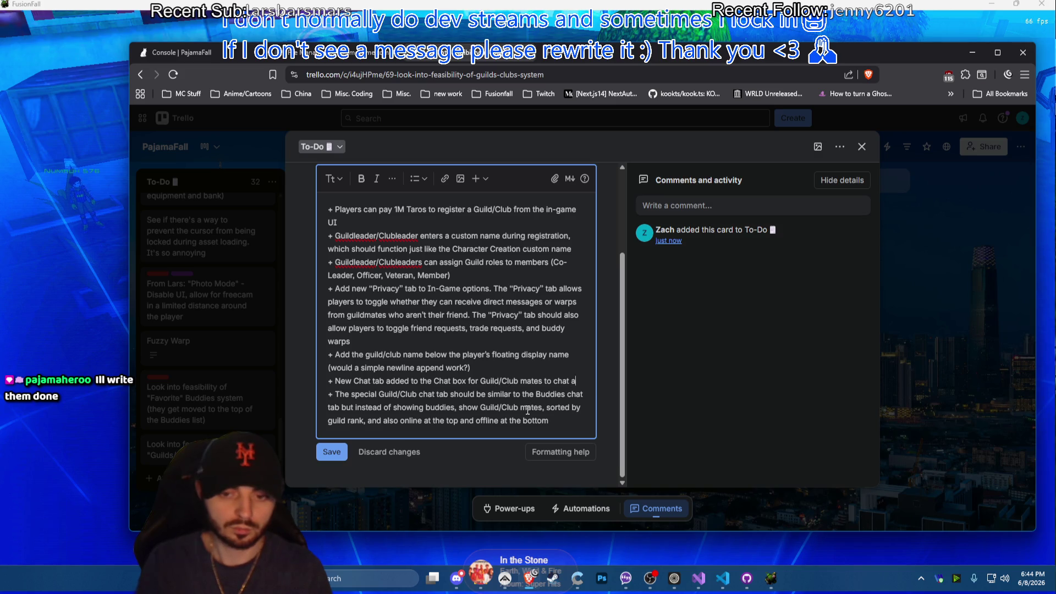
text(s a)
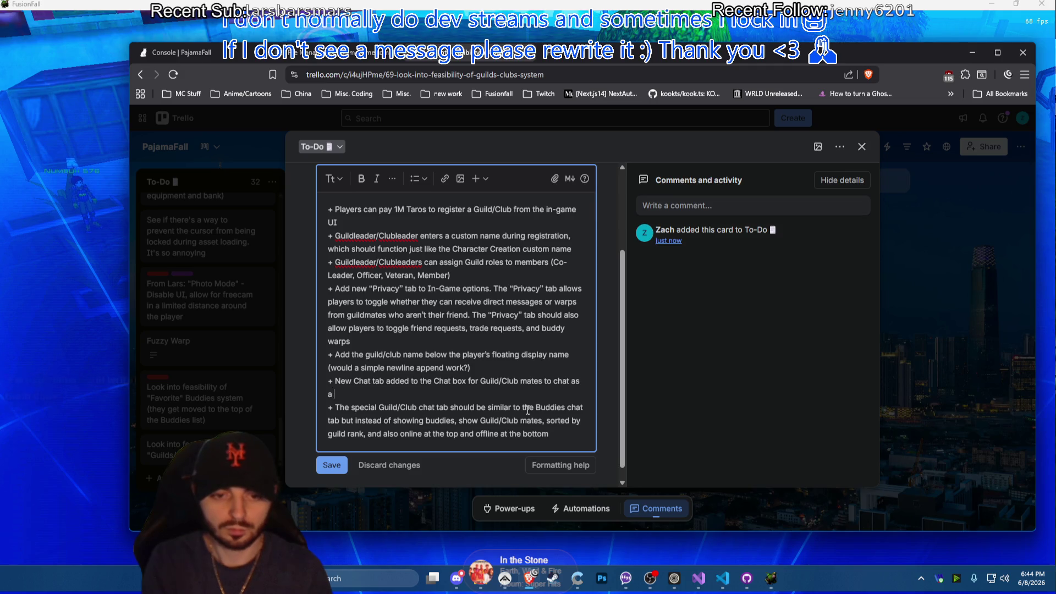
text( guild/club)
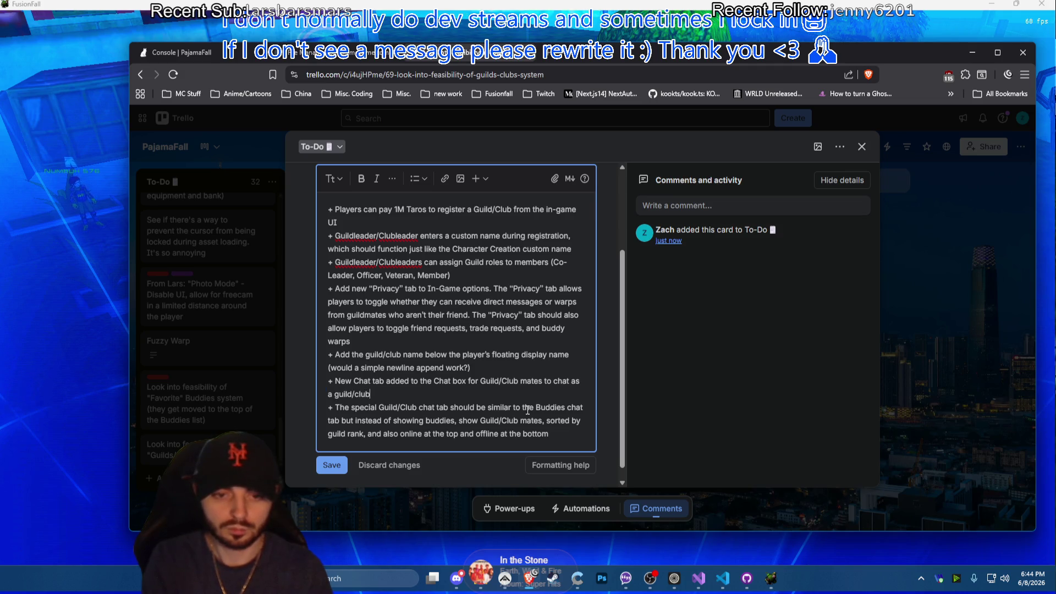
Add the bullet '+ The guild/club chat should keep track of all messages since player login'
key(Return)
text(+ T)
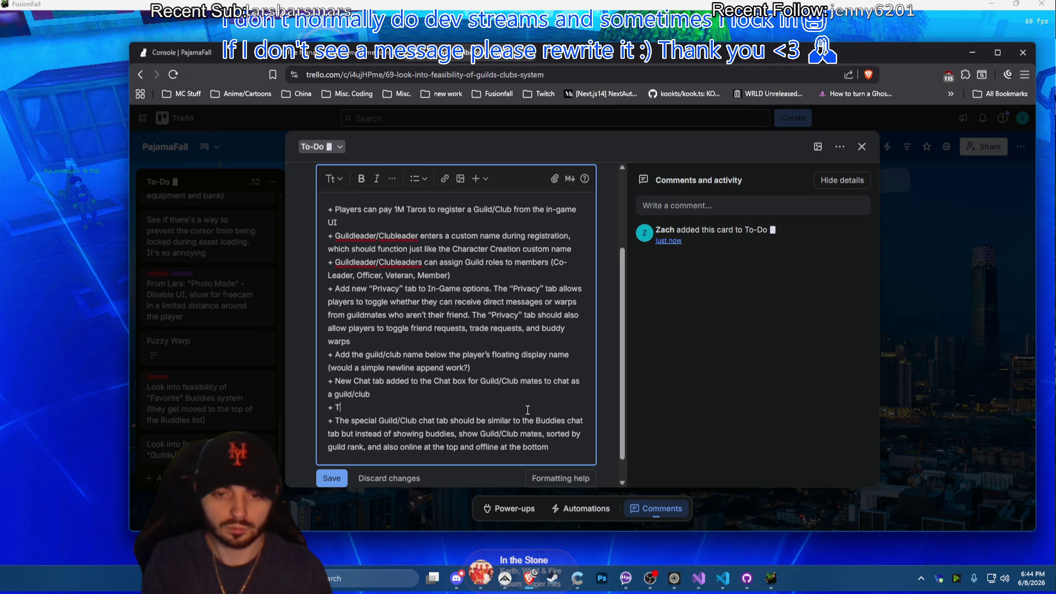
text(he guild/club c)
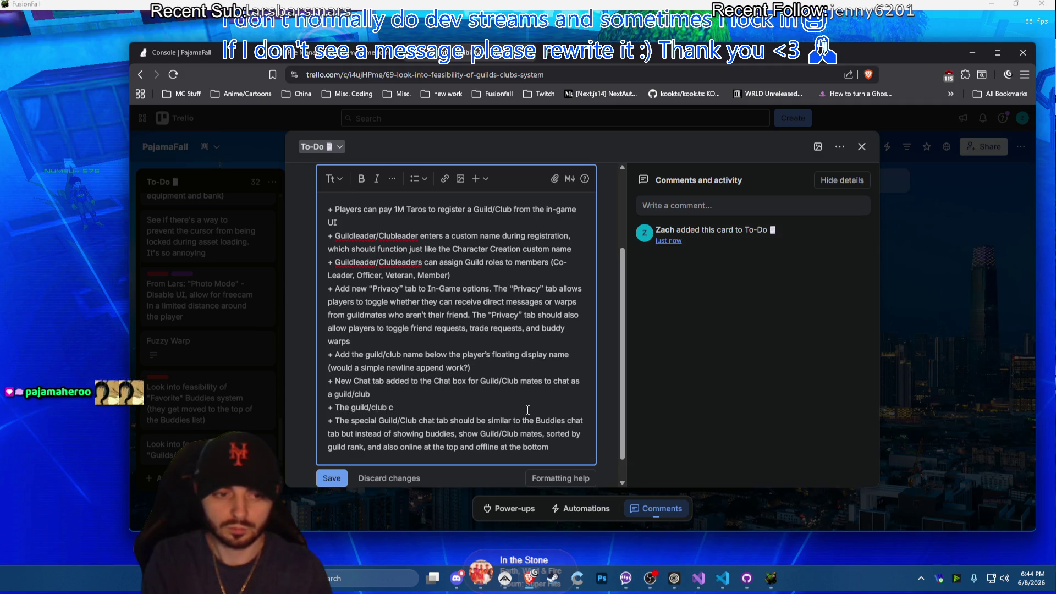
text(hat should)
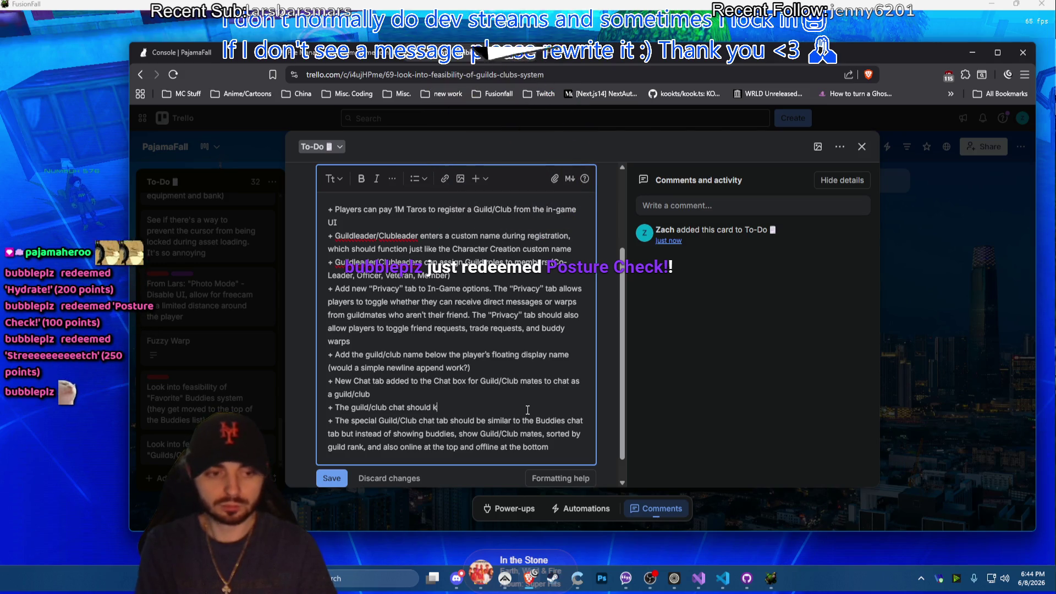
text(keep track a)
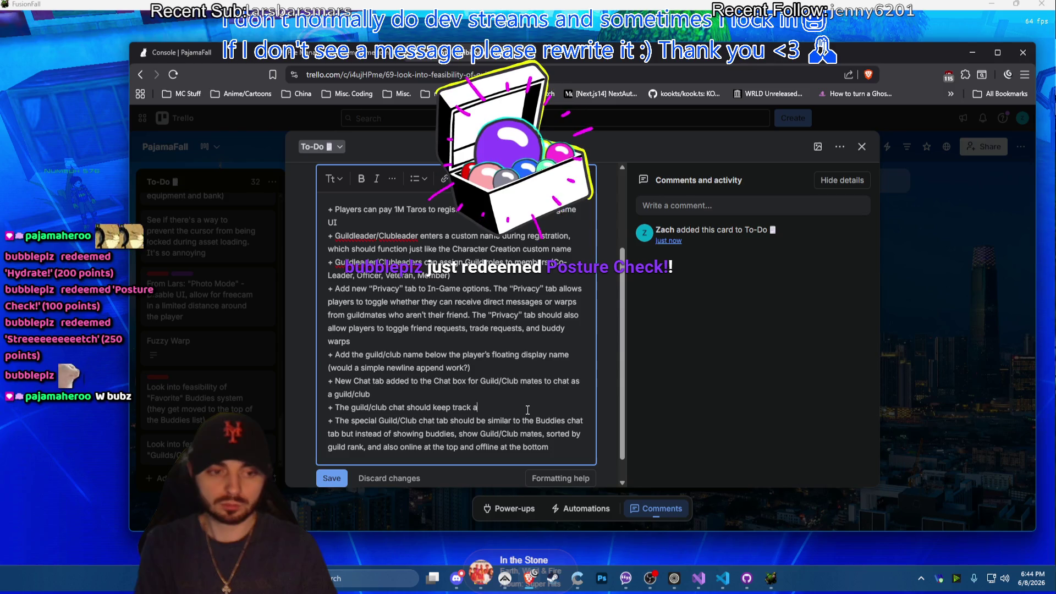
key(BackSpace)
text(of all messages)
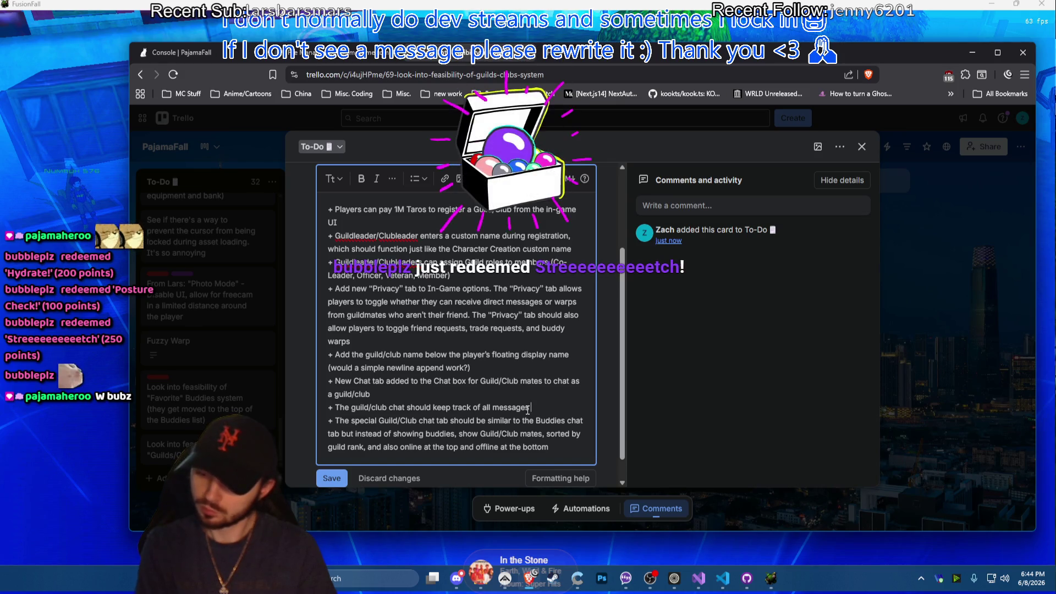
text( since)
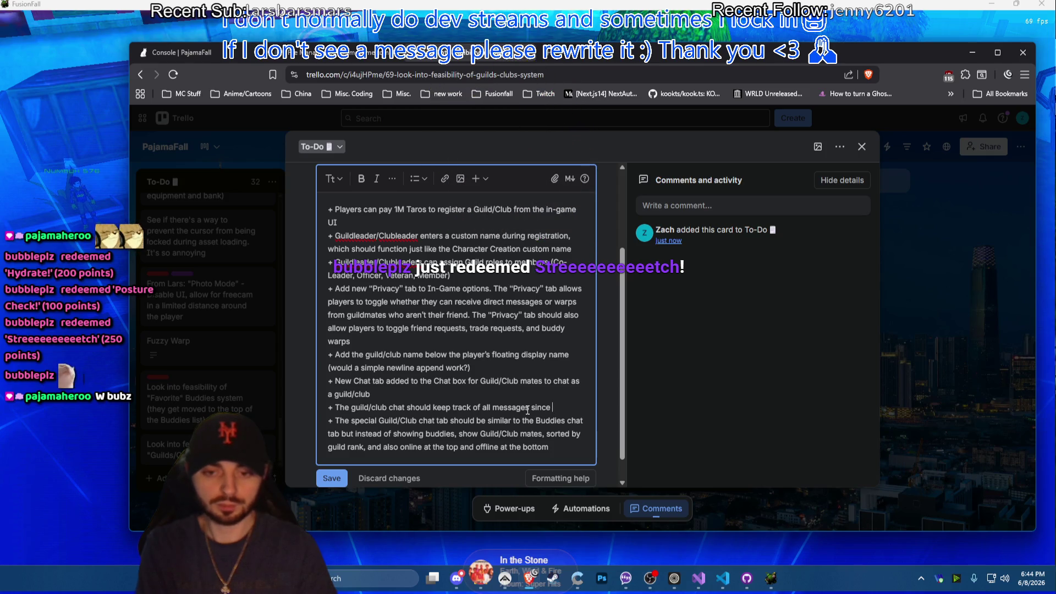
text( palyer)
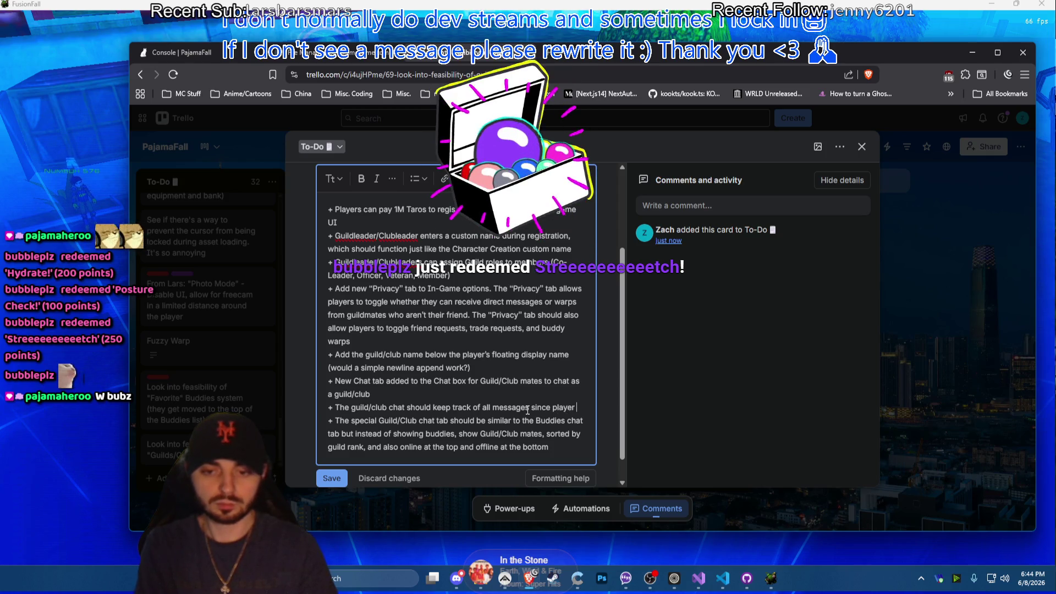
text( login)
scroll(527, 410, down, 2)
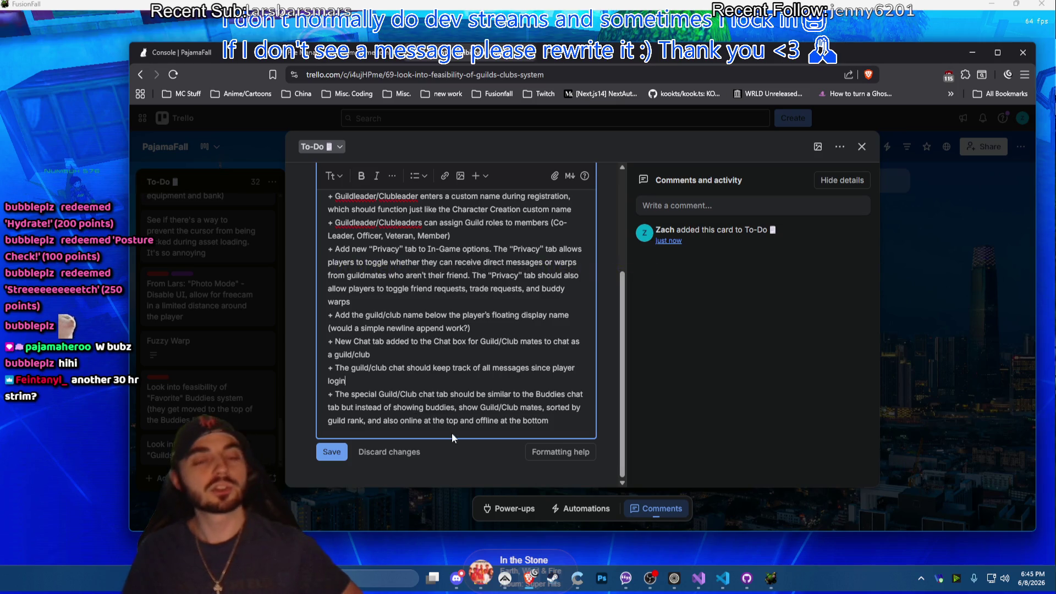
click(656, 589)
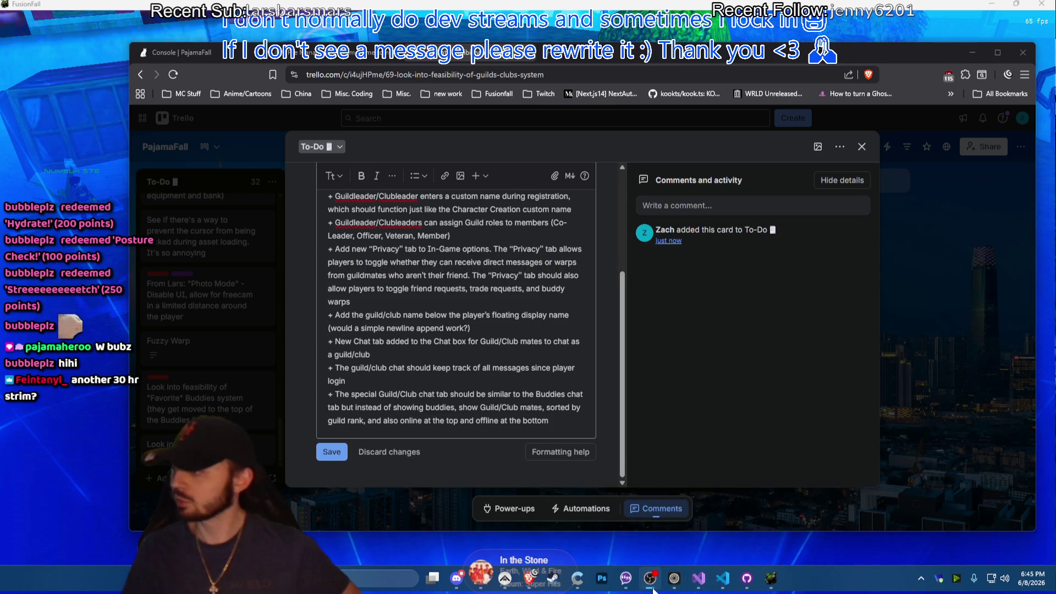
click(575, 408)
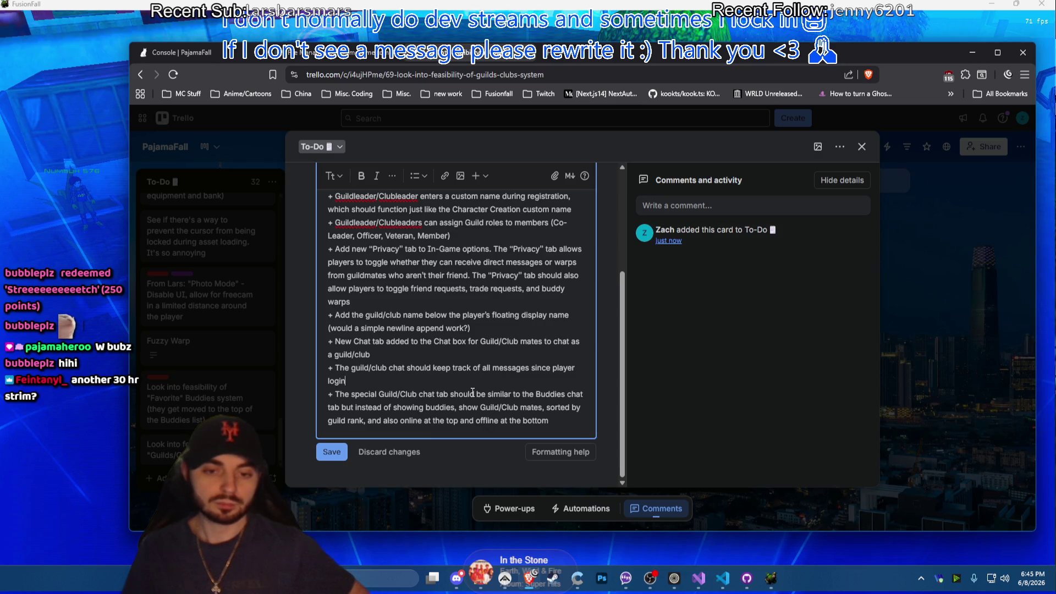
scroll(477, 395, up, 5)
scroll(425, 256, down, 4)
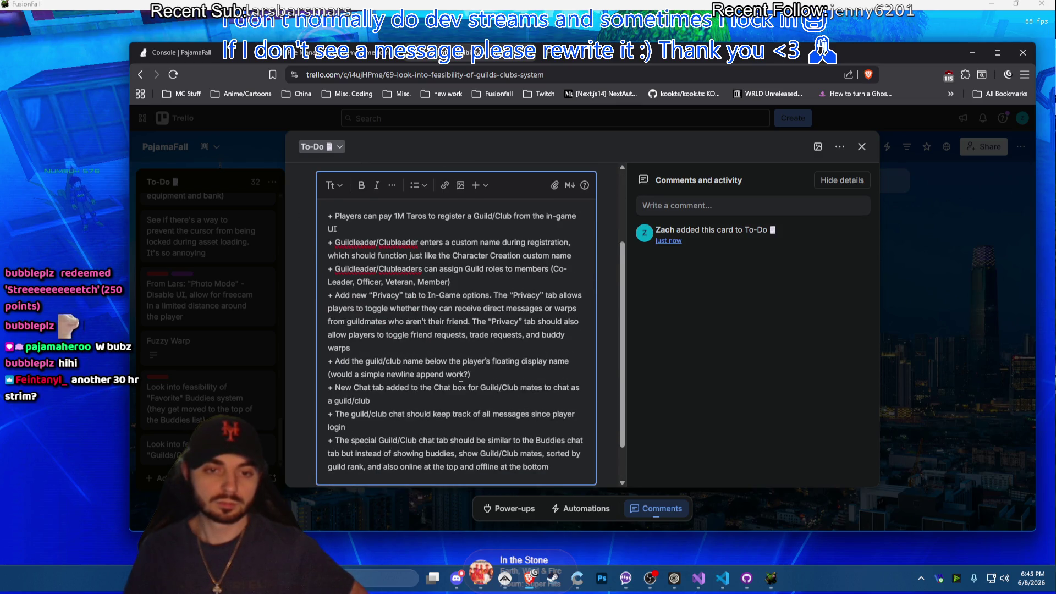
scroll(627, 272, down, 1)
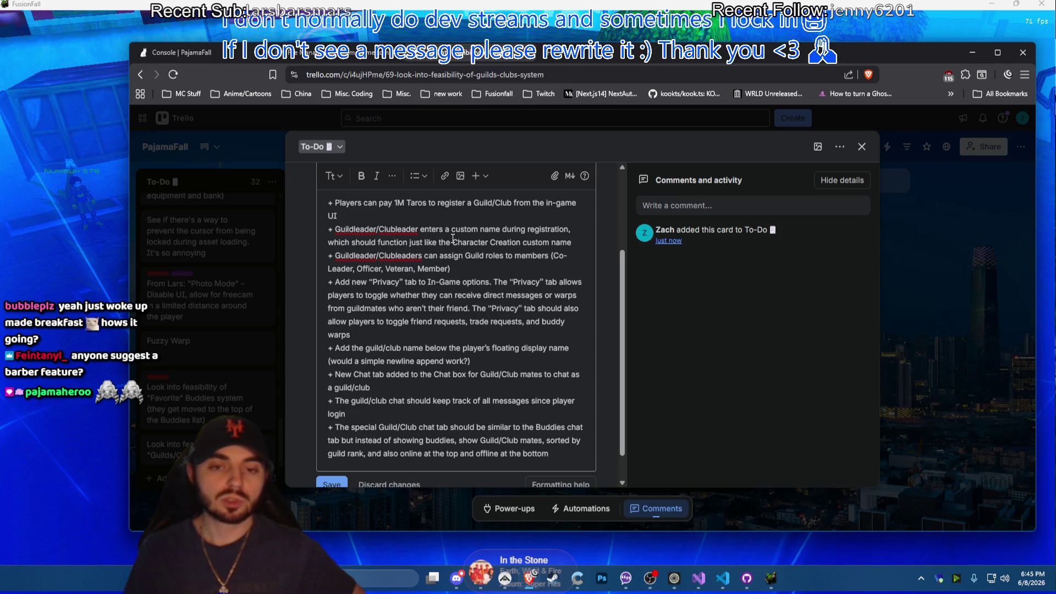
drag(578, 244, 322, 244)
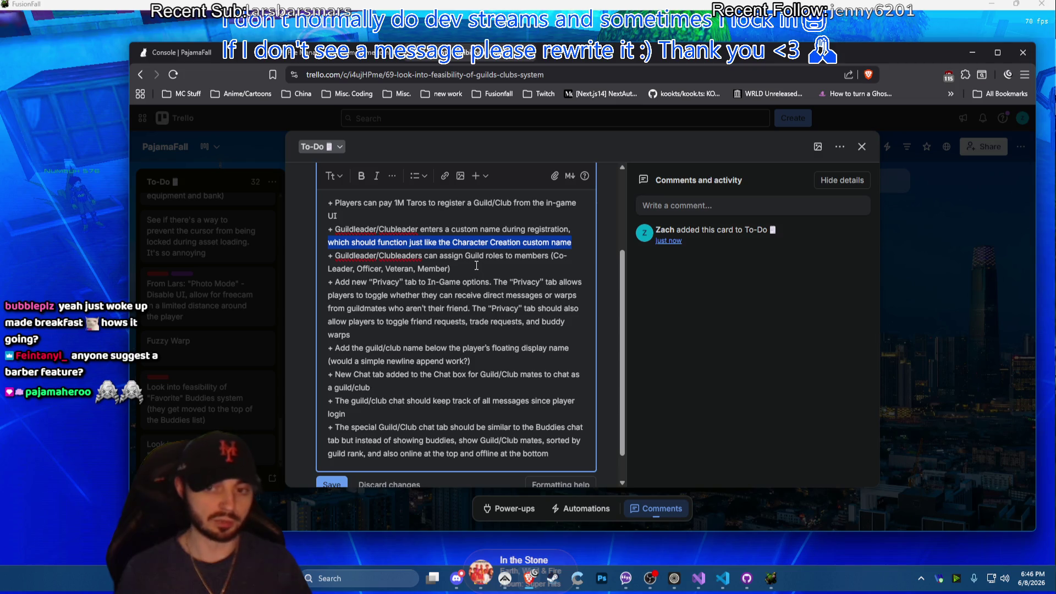
click(476, 265)
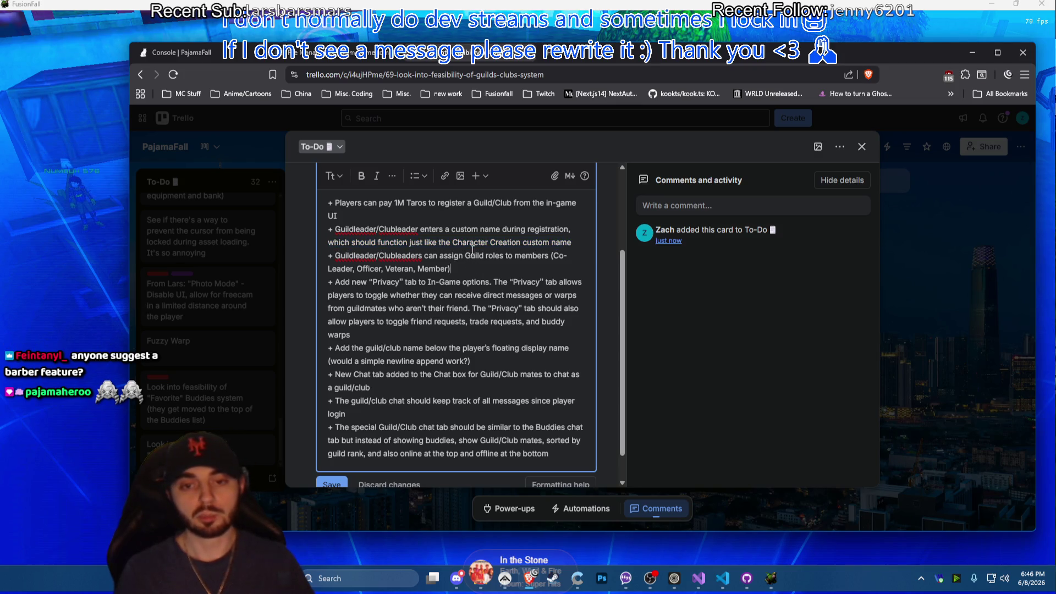
triple_click(570, 242)
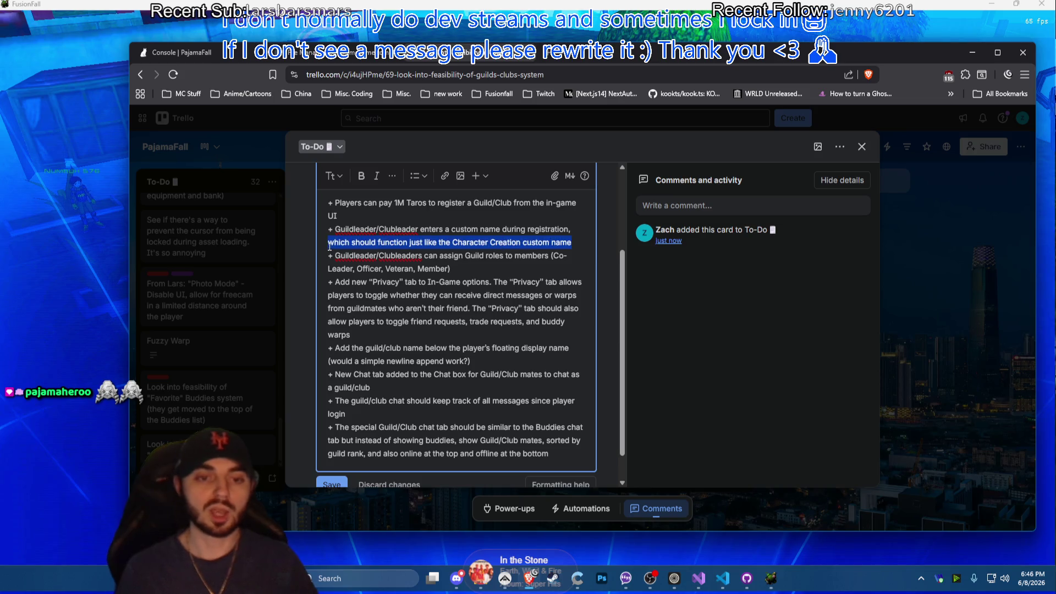
click(407, 227)
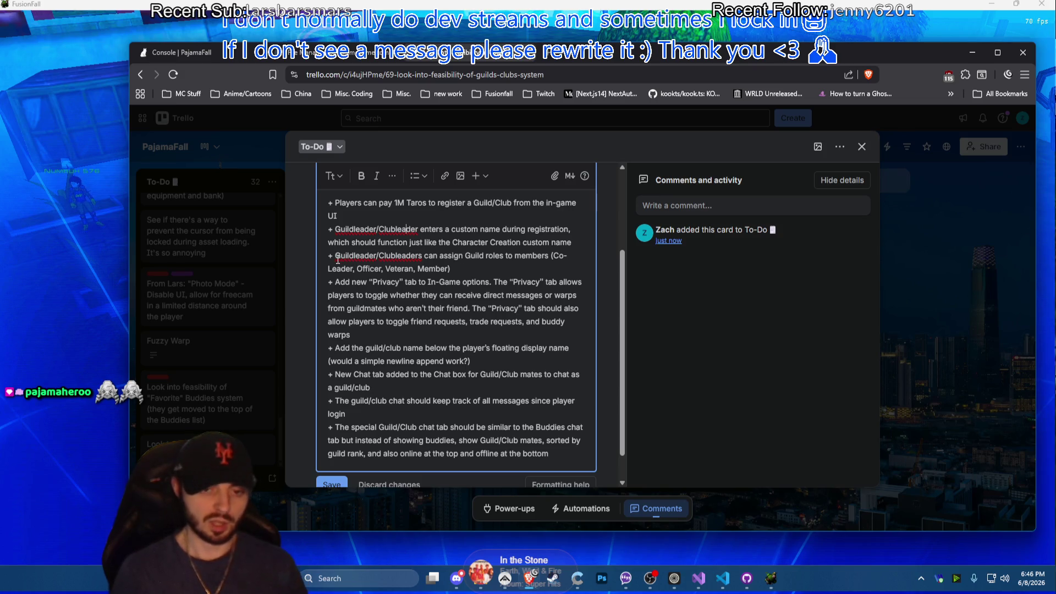
triple_click(331, 256)
click(429, 256)
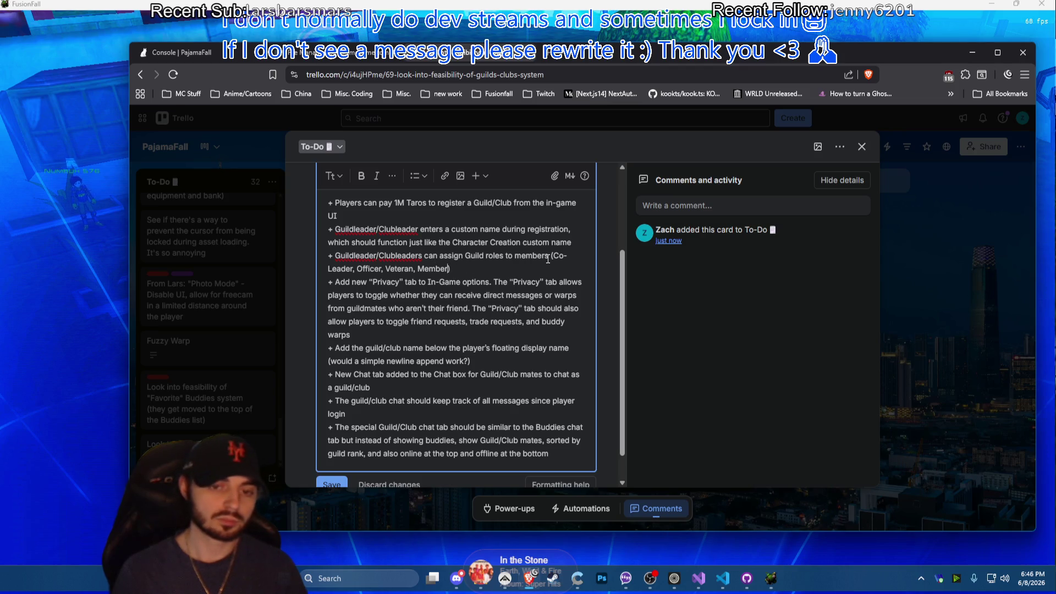
text(de)
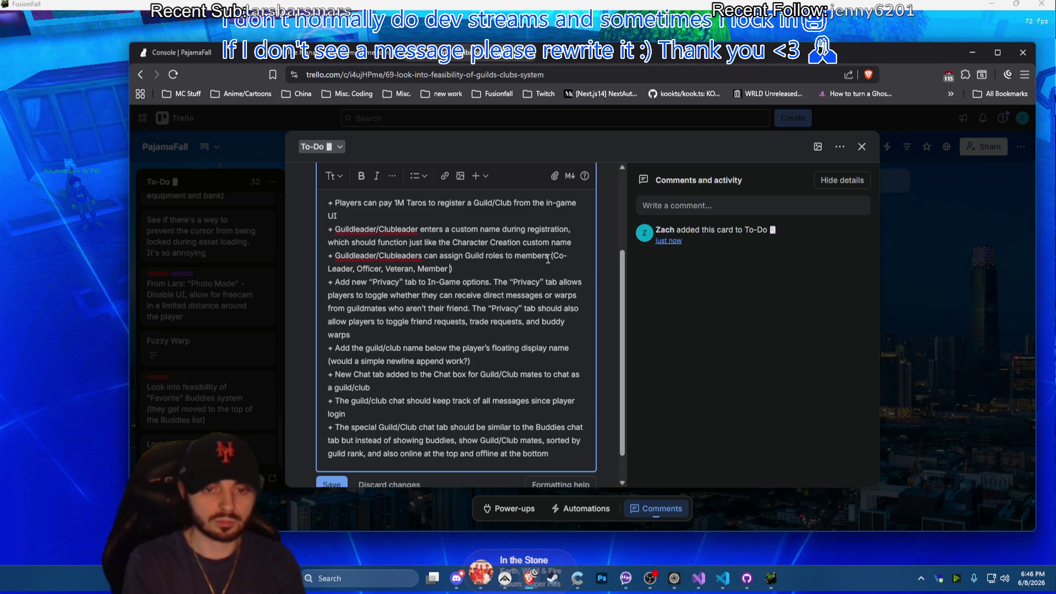
text(fualt)
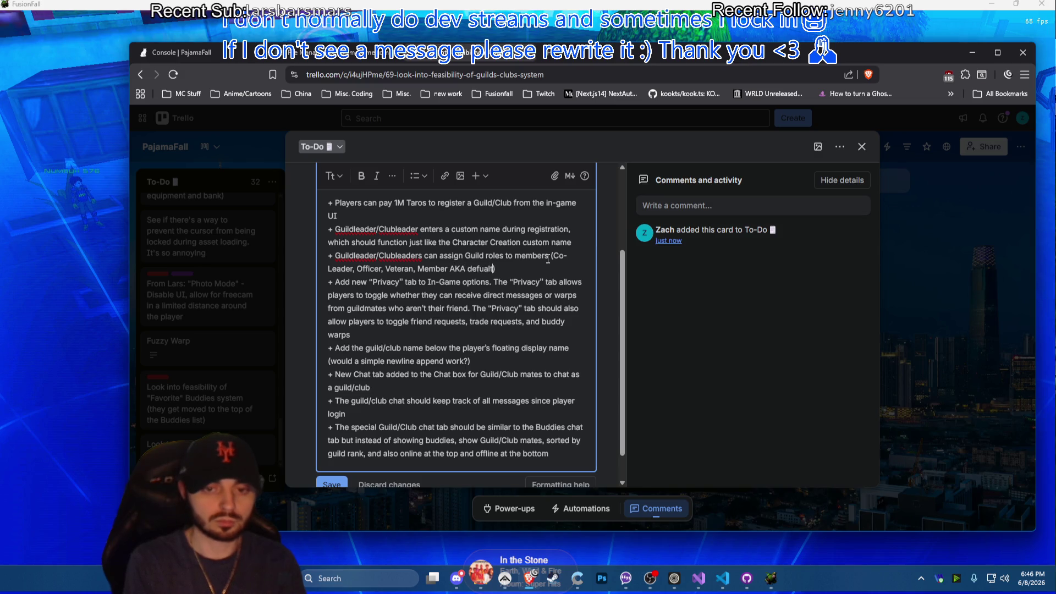
text(a)
Replace the AKA wording after 'Member' with ' - the default' in the roles bullet
key(BackSpace)
key(BackSpace)
key(BackSpace)
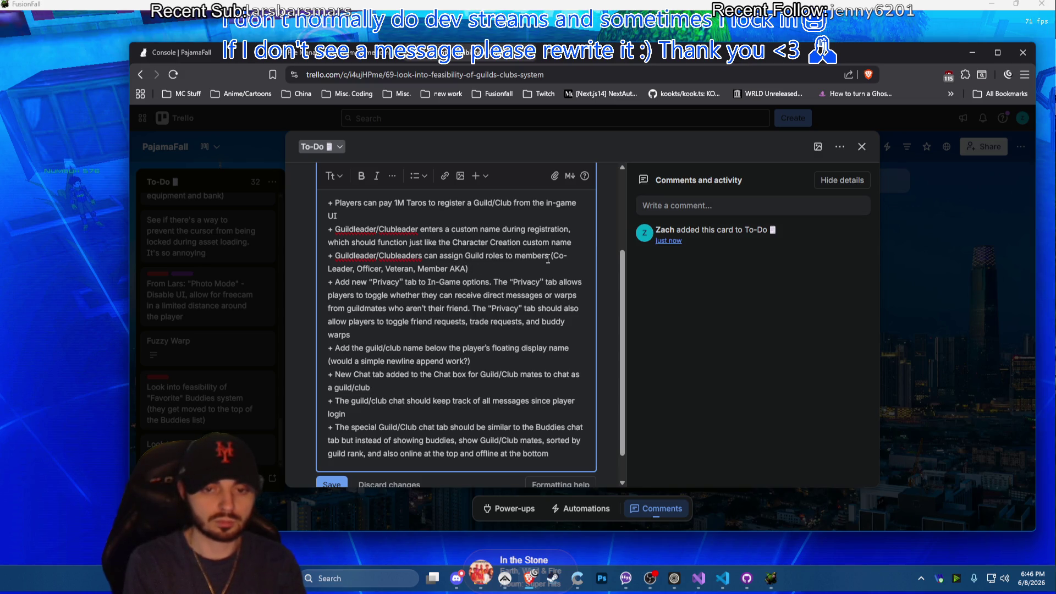
key(BackSpace)
key(BackSpace)
key(BackSpace)
key(BackSpace)
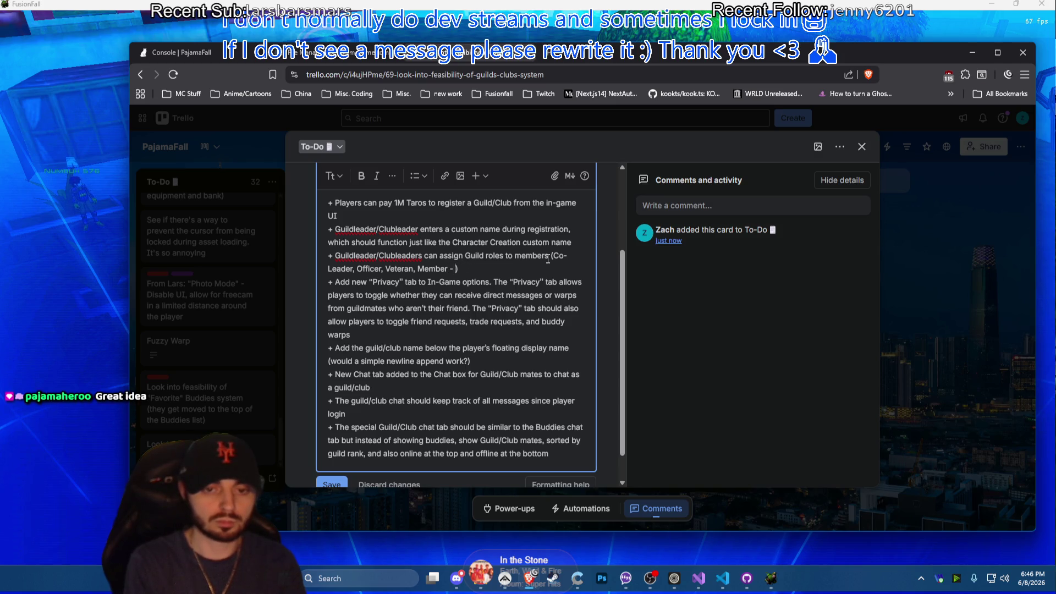
text(the default)
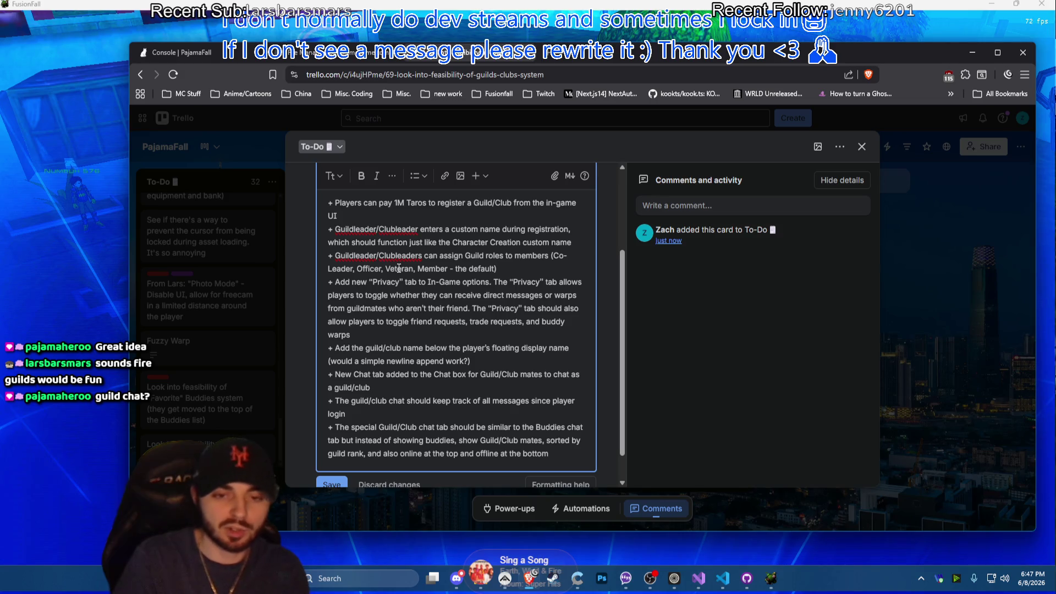
Add a Guildleader permissions bullet listing Inviting, Kicking, Promotion/Demotion, Announcements
key(Return)
text(+ Gu)
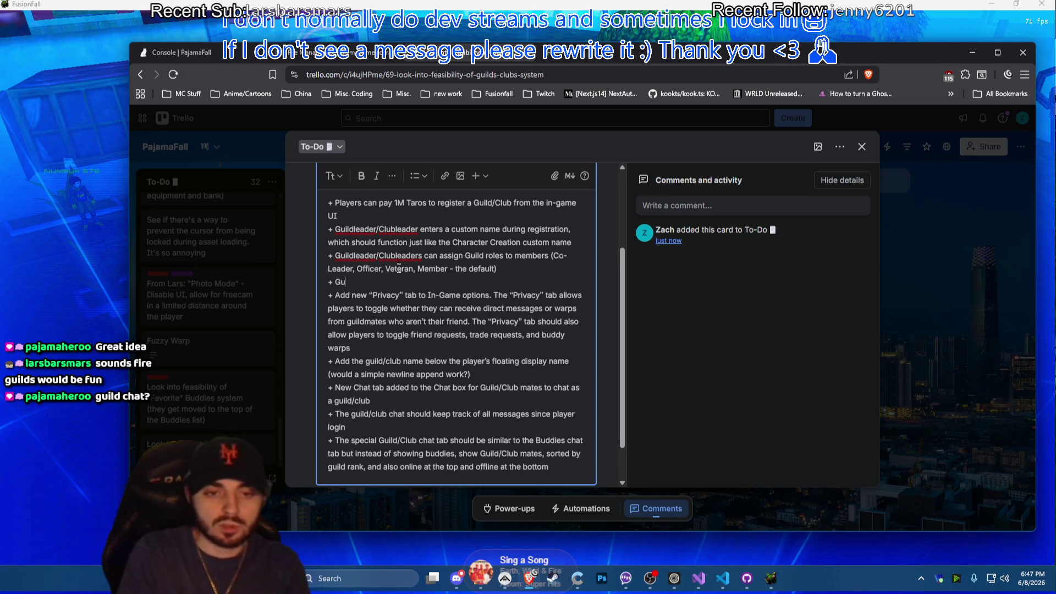
text(ildleadre)
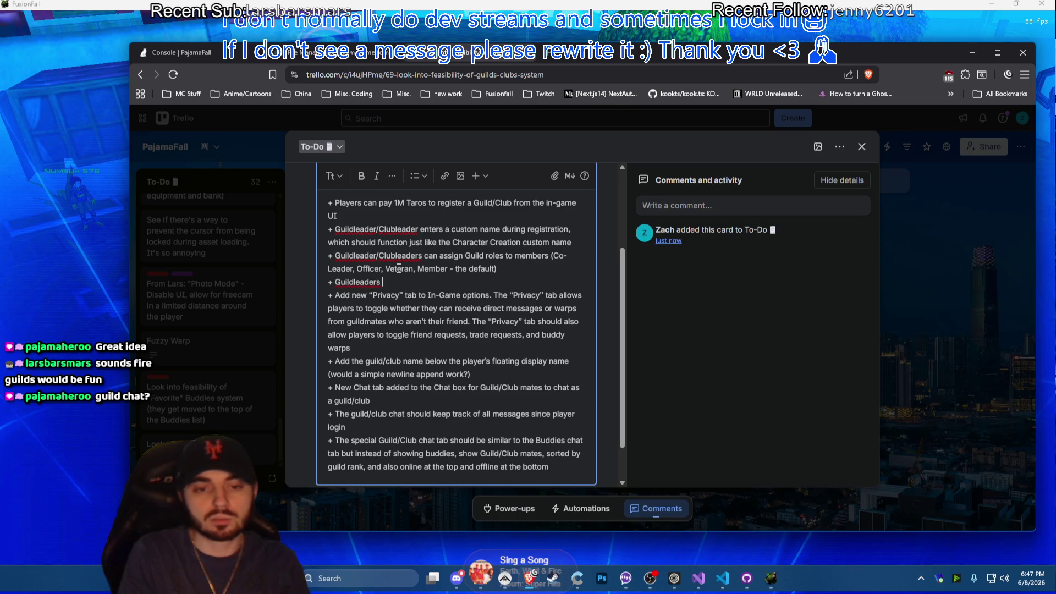
text(manage)
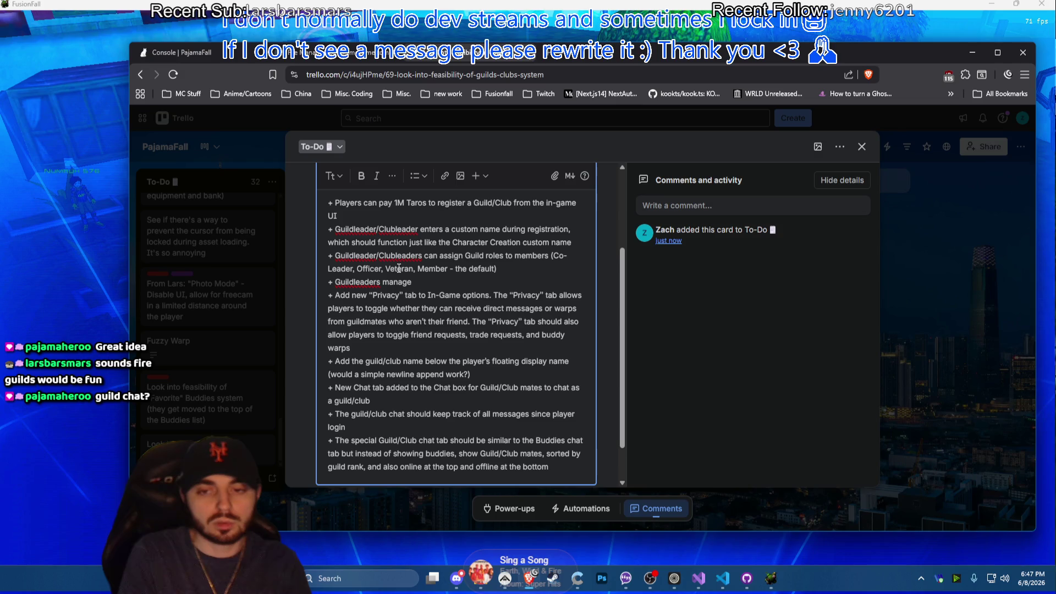
text( the permissions )
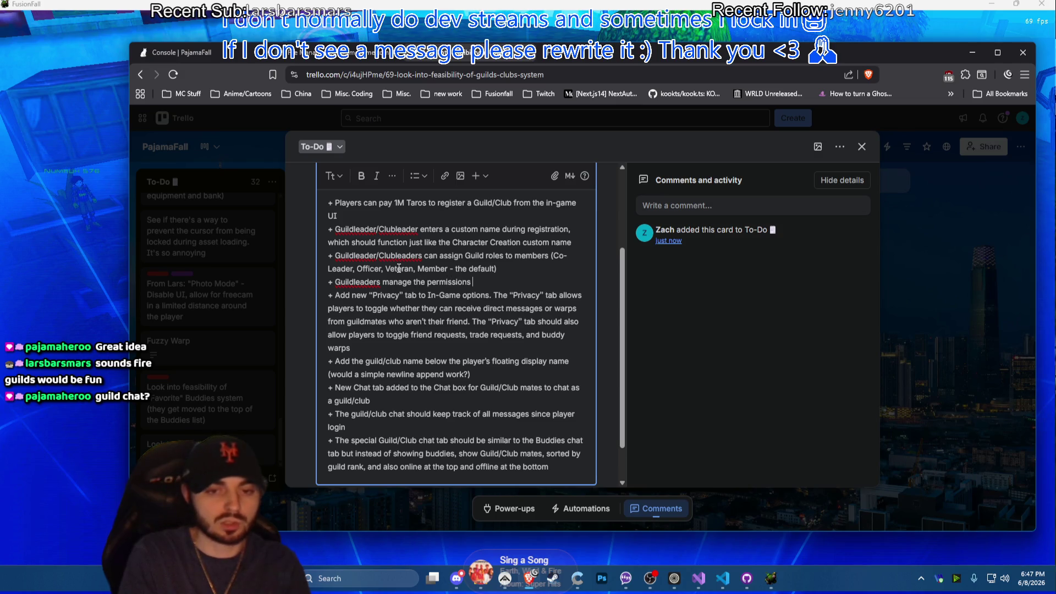
text(of the Guild roles. P)
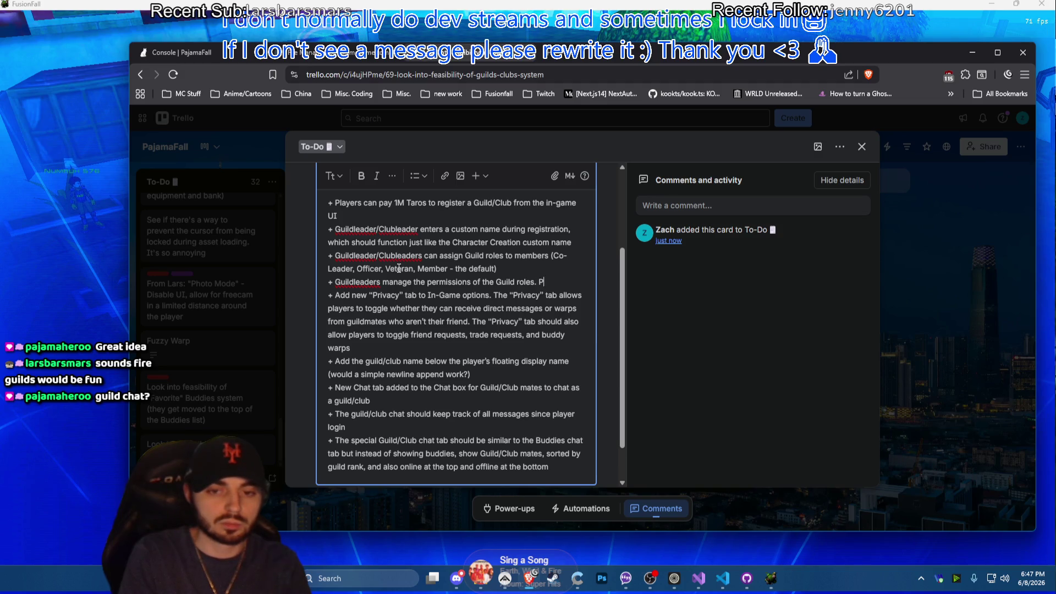
text(ermis)
text(sions include:)
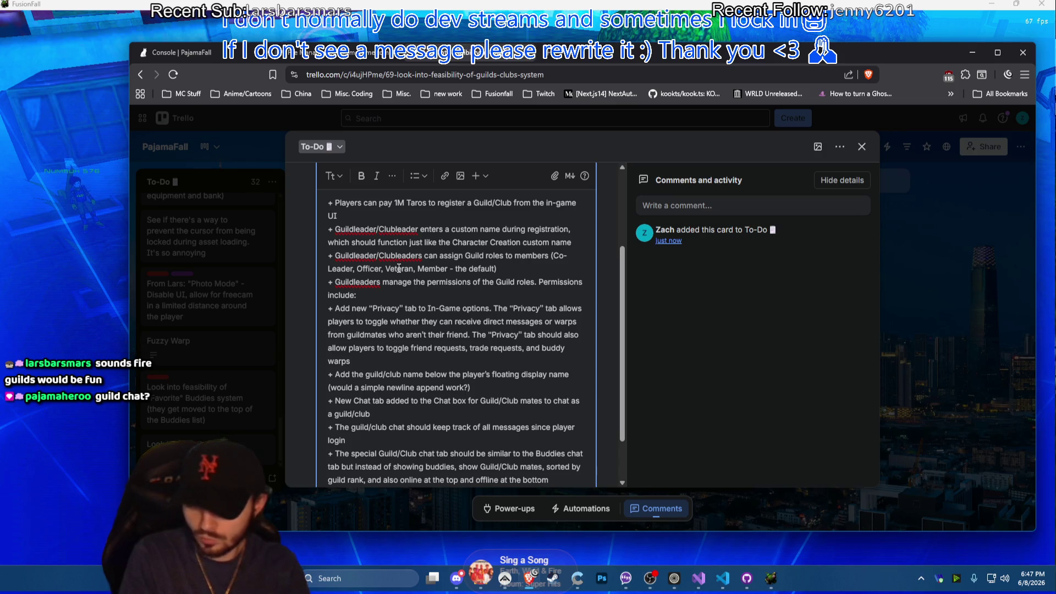
text( Inviting )
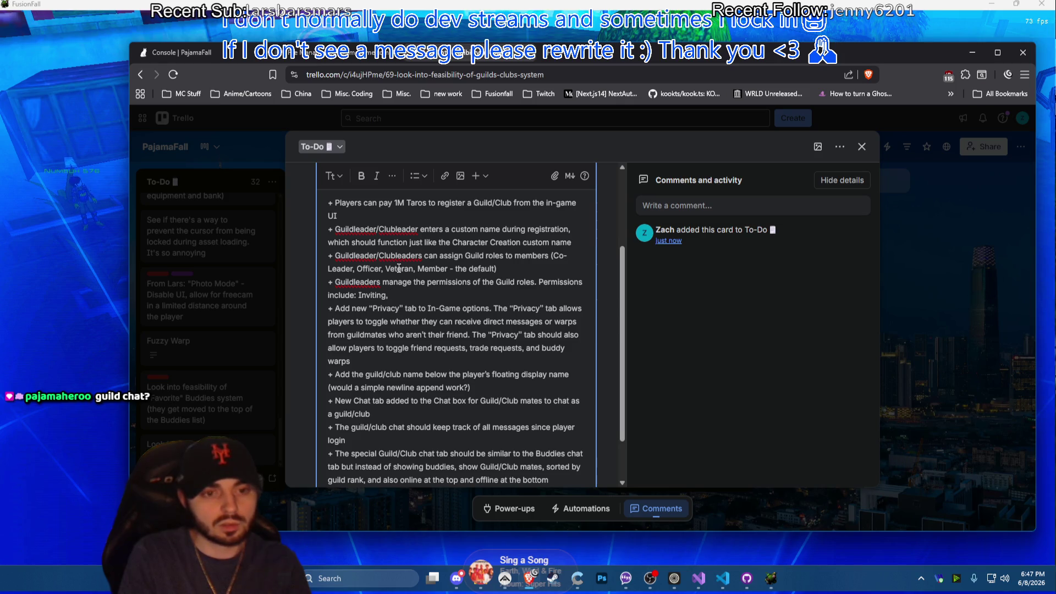
text( Kicking,)
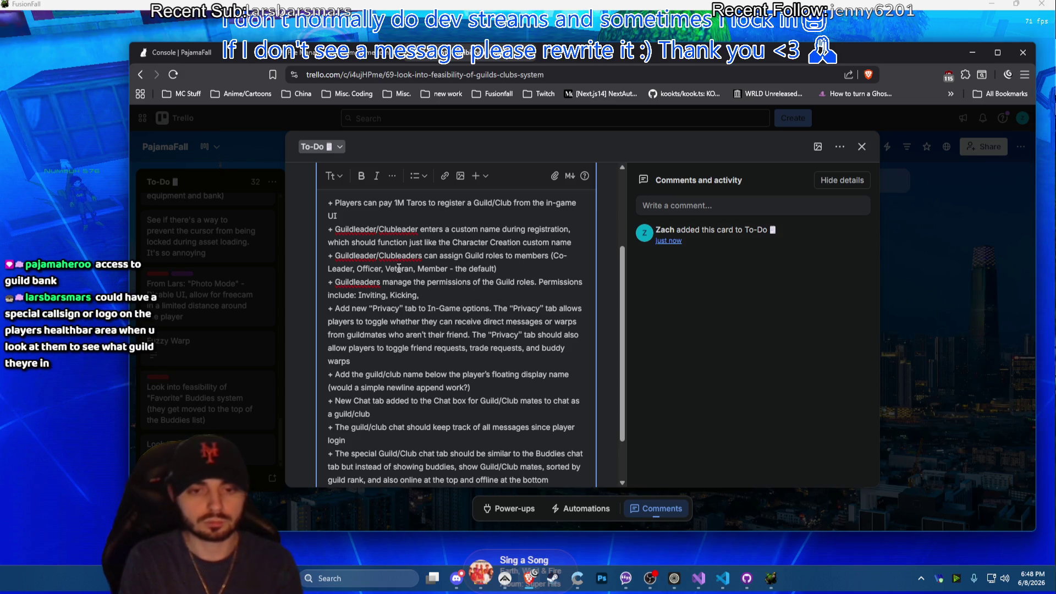
text( Rank)
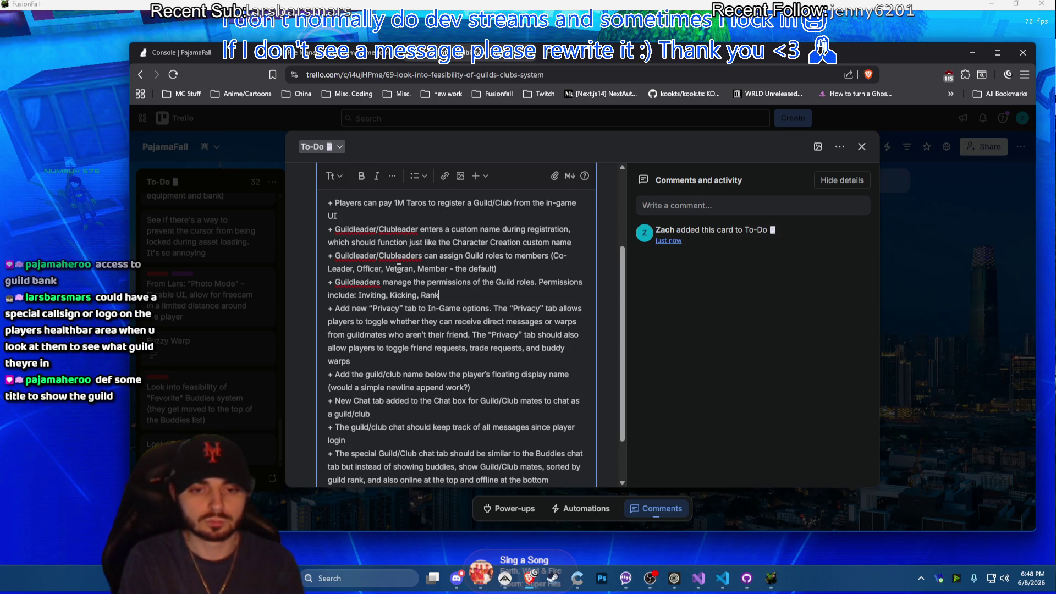
key(BackSpace)
key(BackSpace)
key(BackSpace)
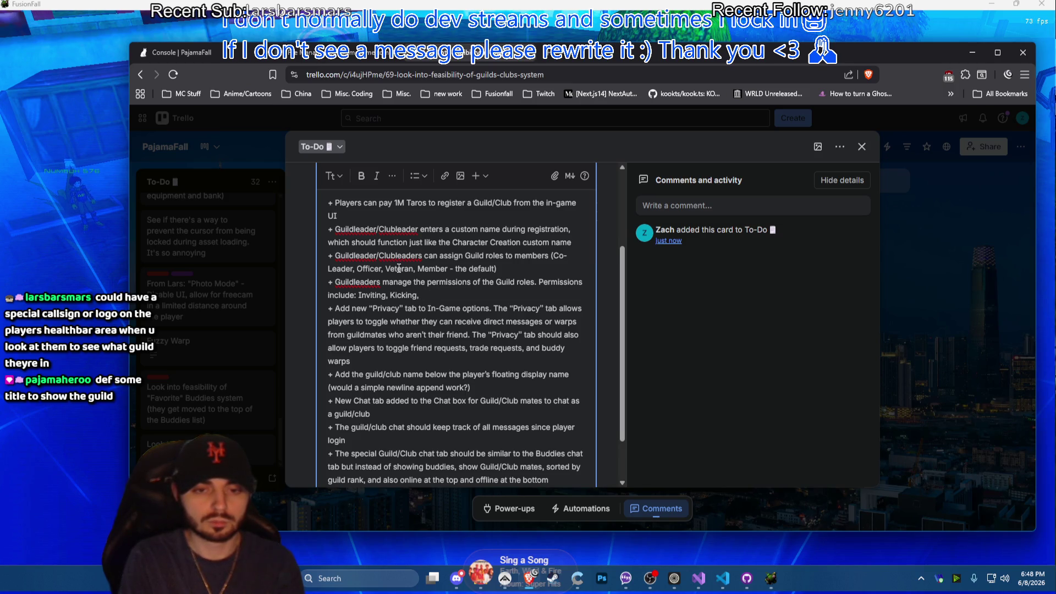
text( Promo)
text(tion/De)
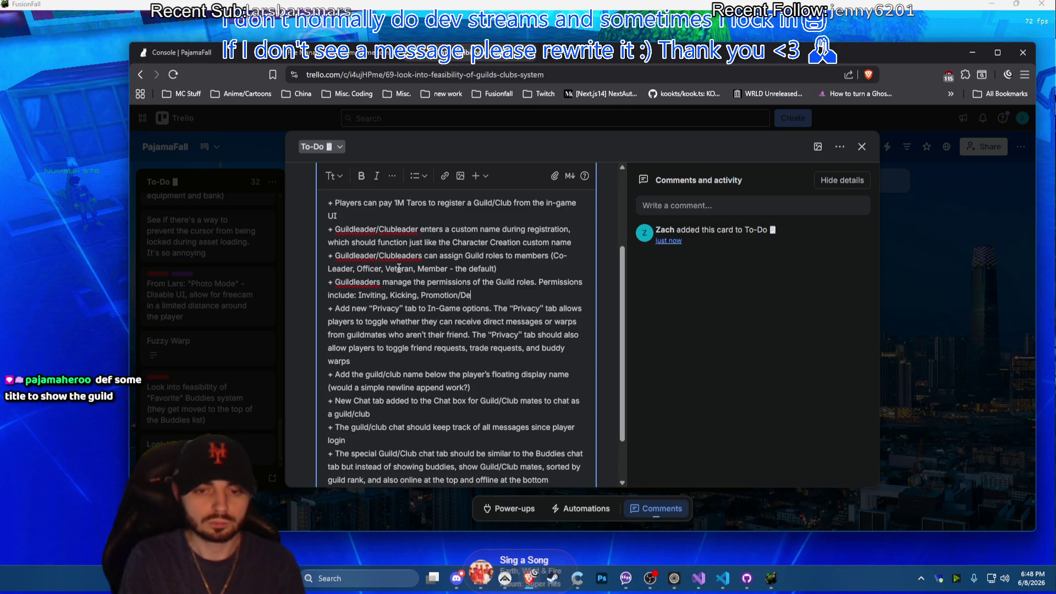
text(motion)
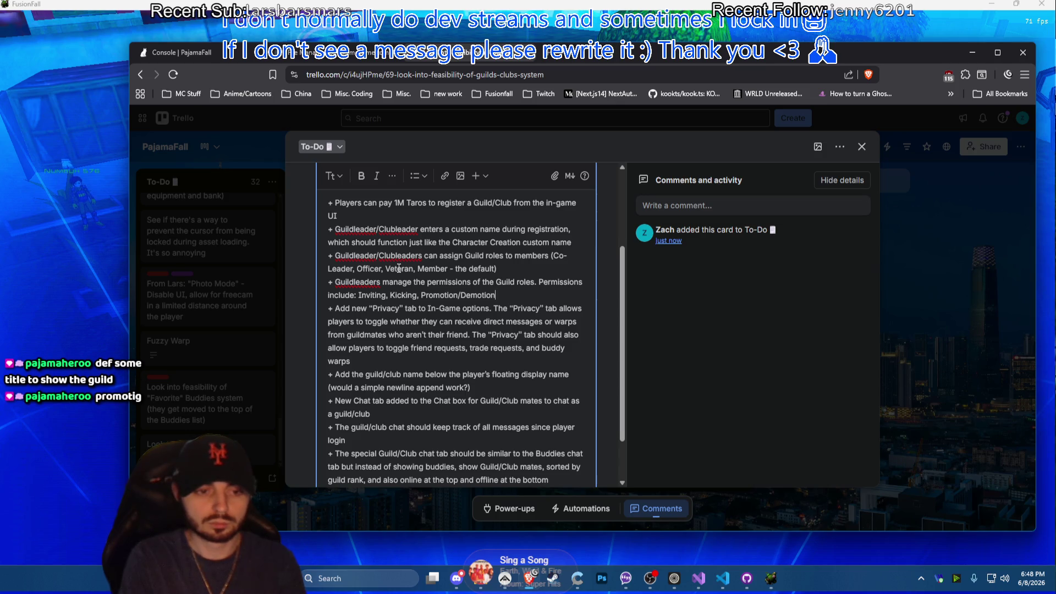
text(,)
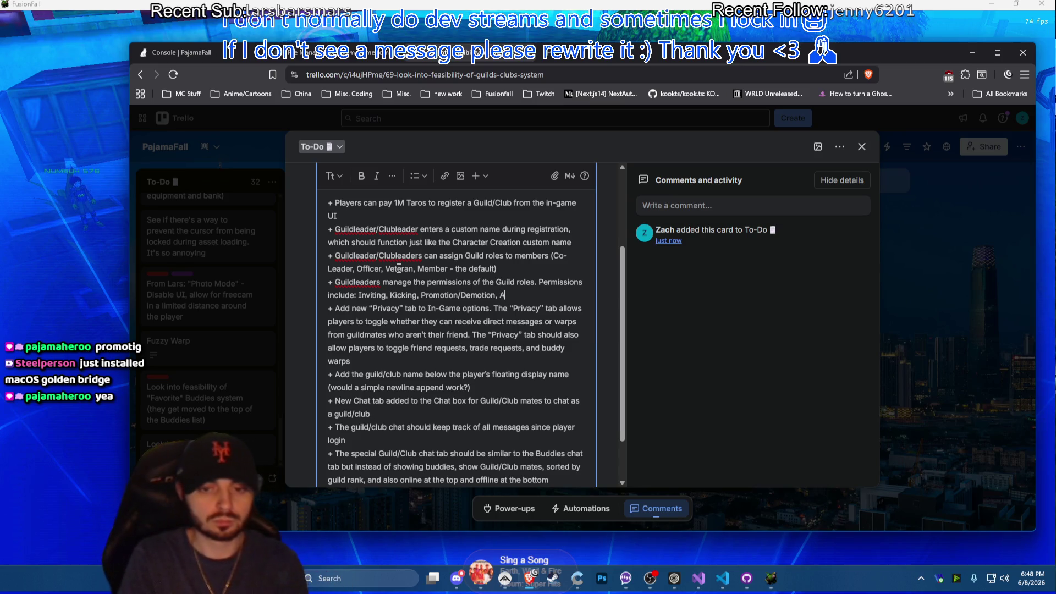
text(Announcements)
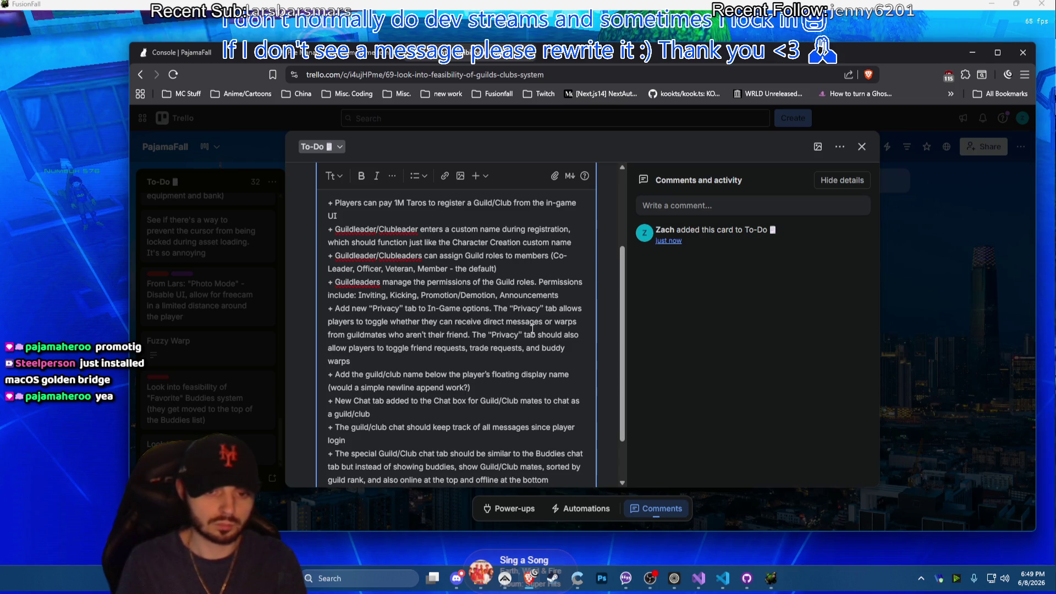
click(524, 388)
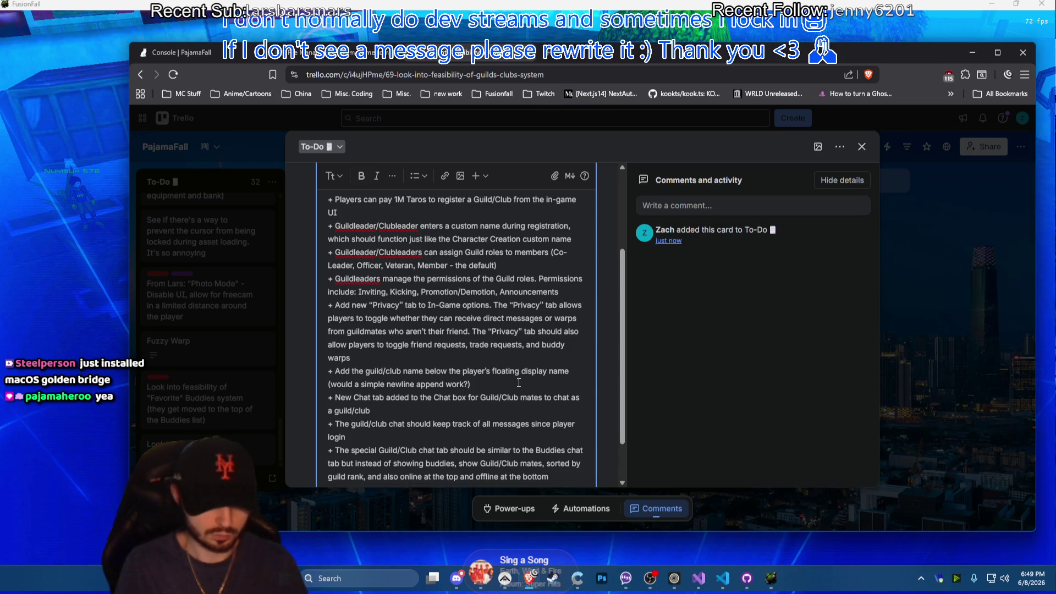
scroll(513, 379, down, 2)
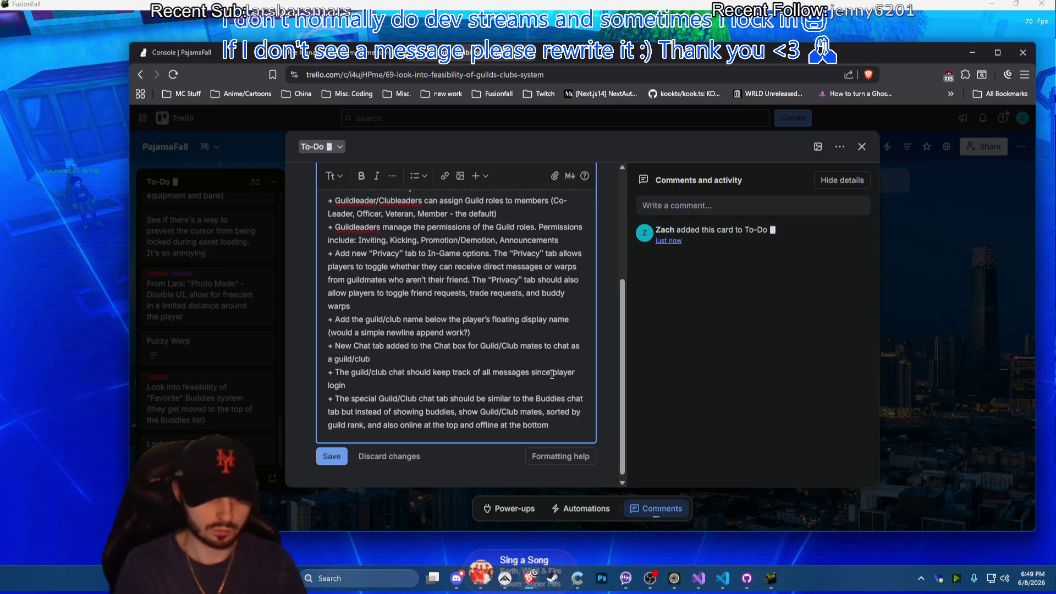
Append the login announcement sentence to the chat bullet, make 'Announcement' singular and fix 'allways'
drag(552, 372, 575, 373)
click(575, 386)
text(but als)
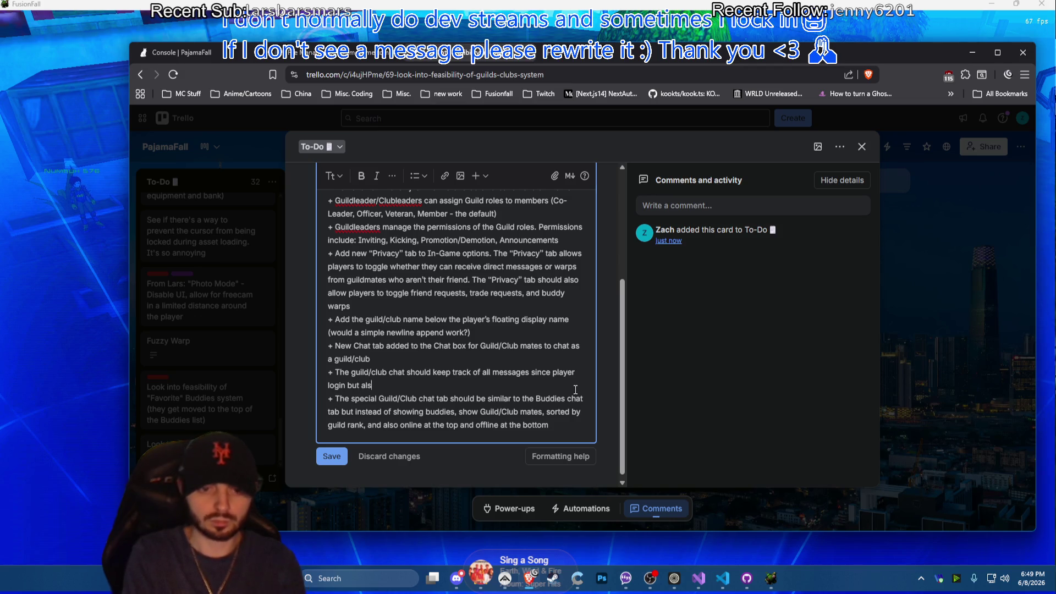
text(o announcement mes)
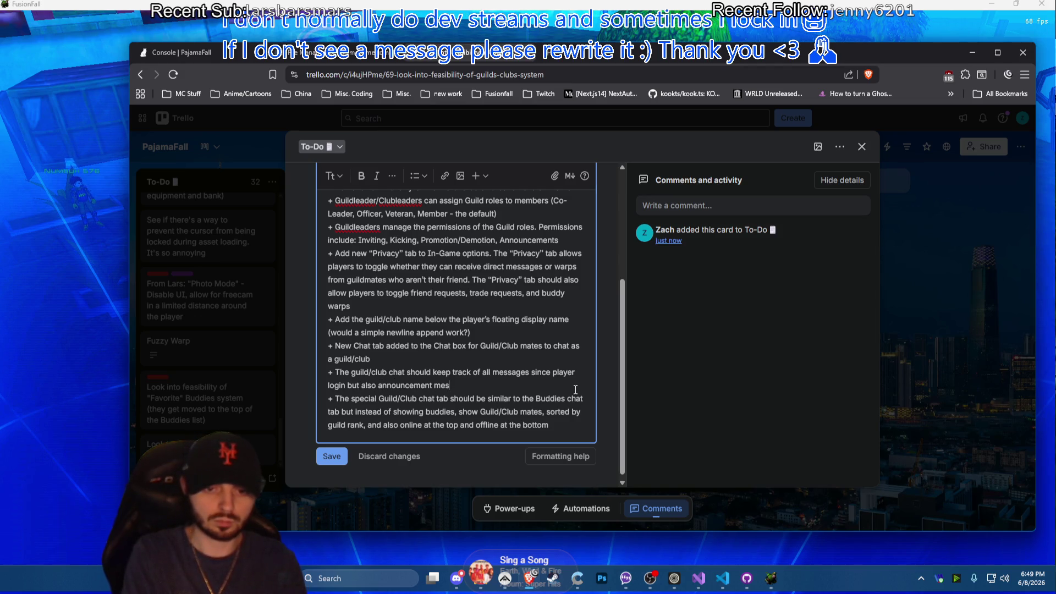
text(sages should)
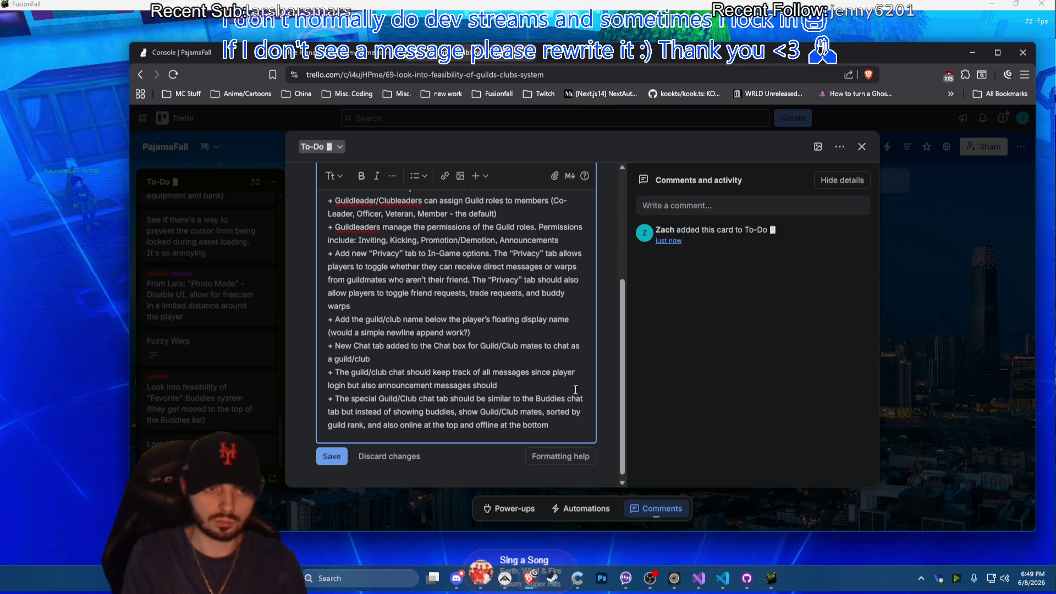
text( be shown at the top al)
text(lways)
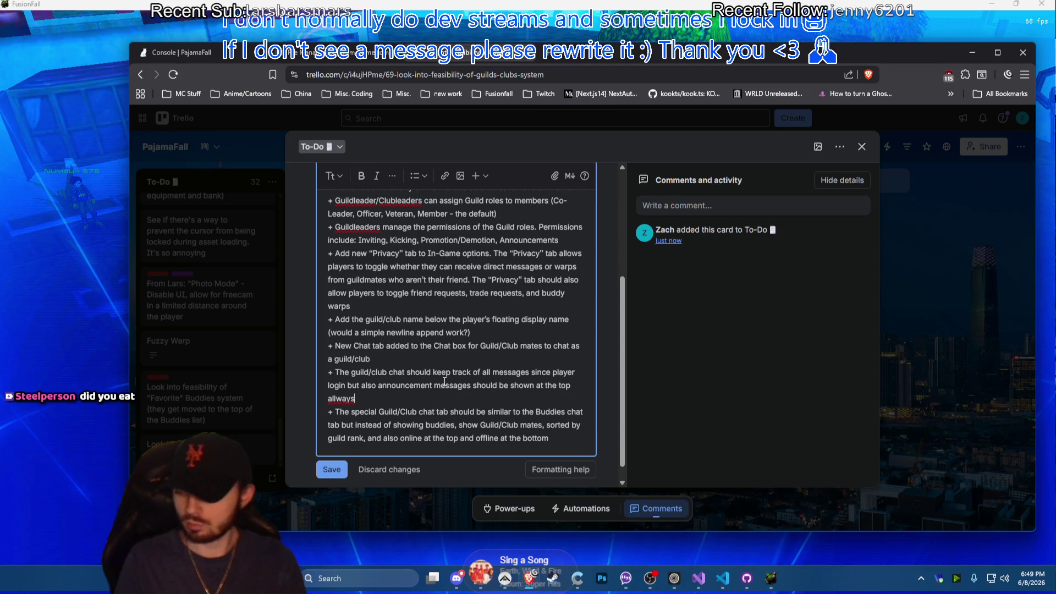
scroll(445, 382, up, 1)
scroll(445, 381, up, 3)
scroll(445, 381, down, 2)
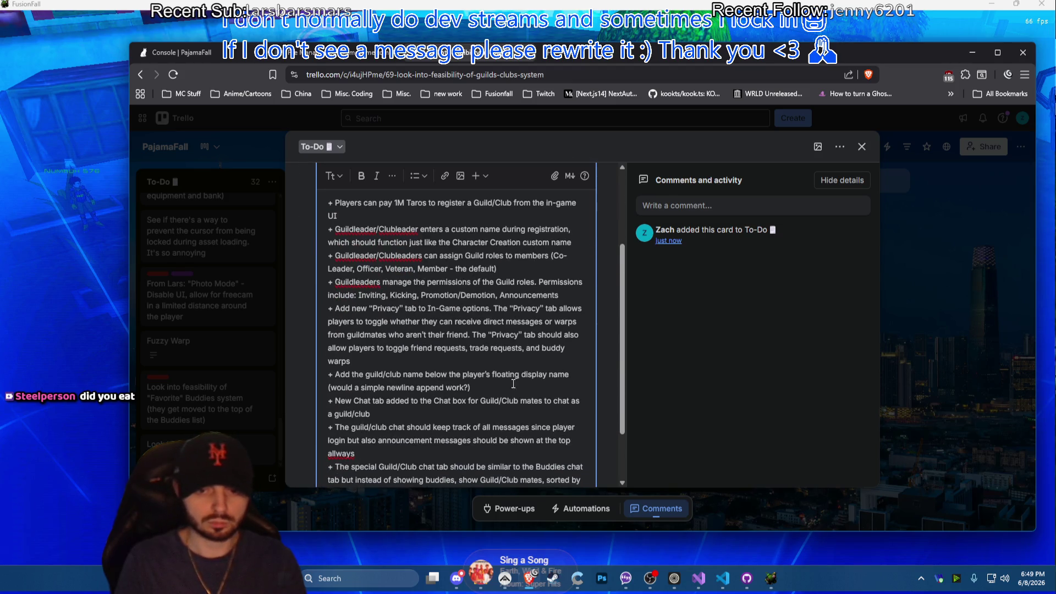
double_click(519, 295)
text(Ann)
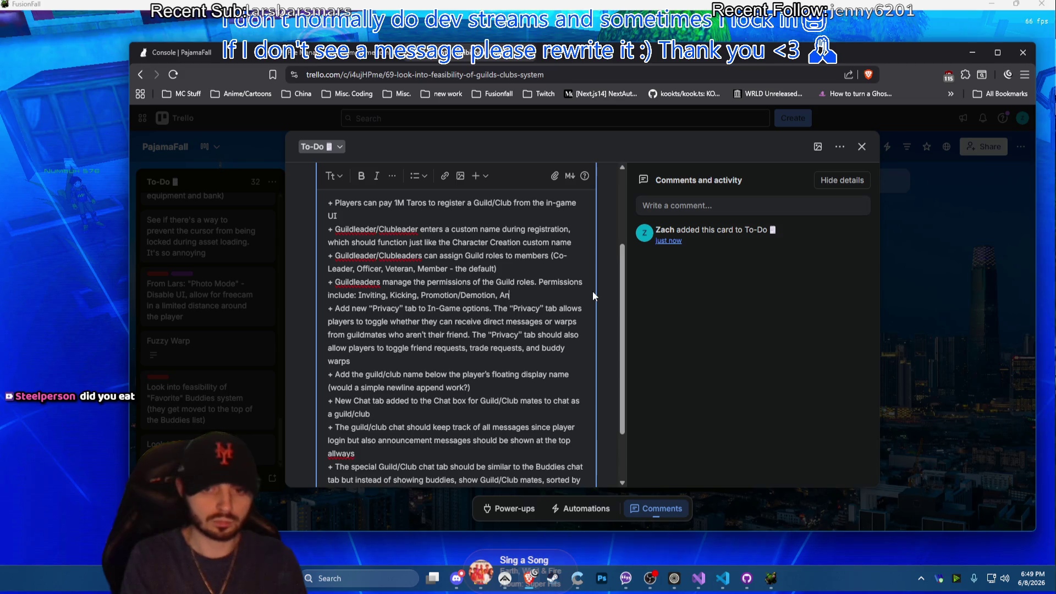
text(ouncement)
scroll(439, 371, down, 2)
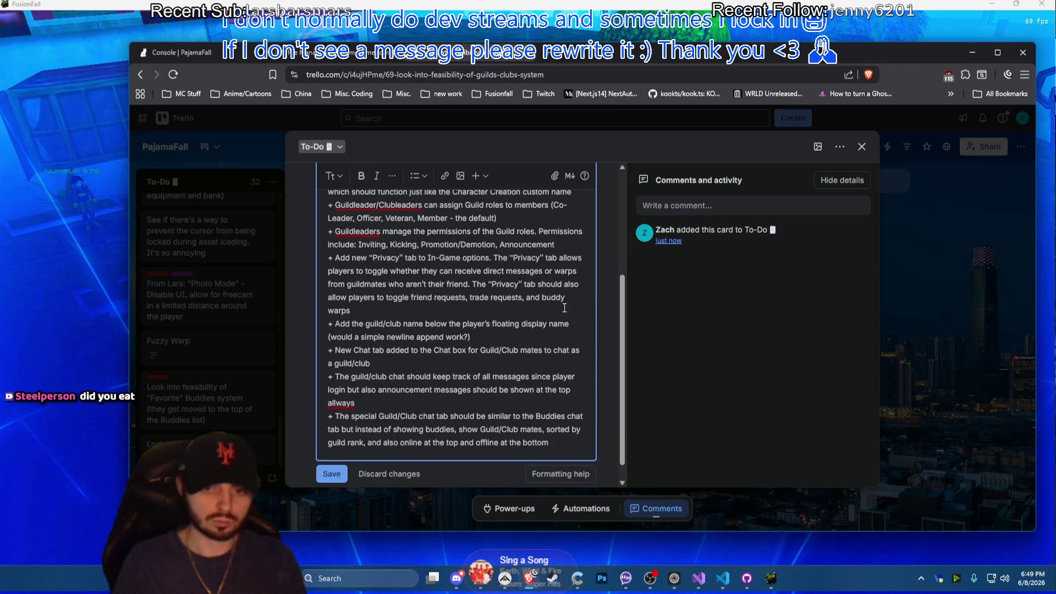
scroll(439, 371, down, 1)
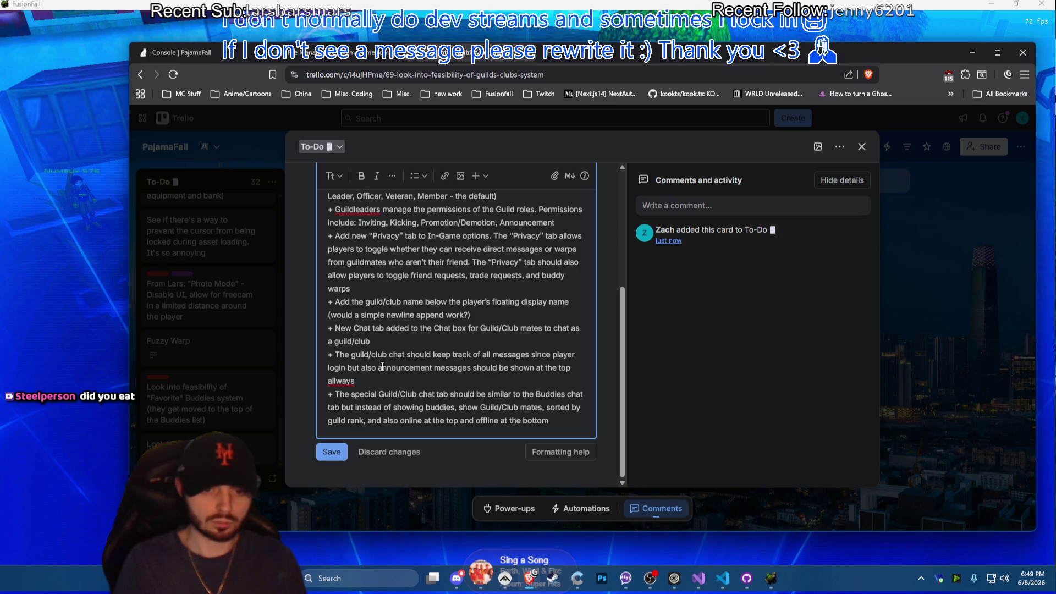
text(the)
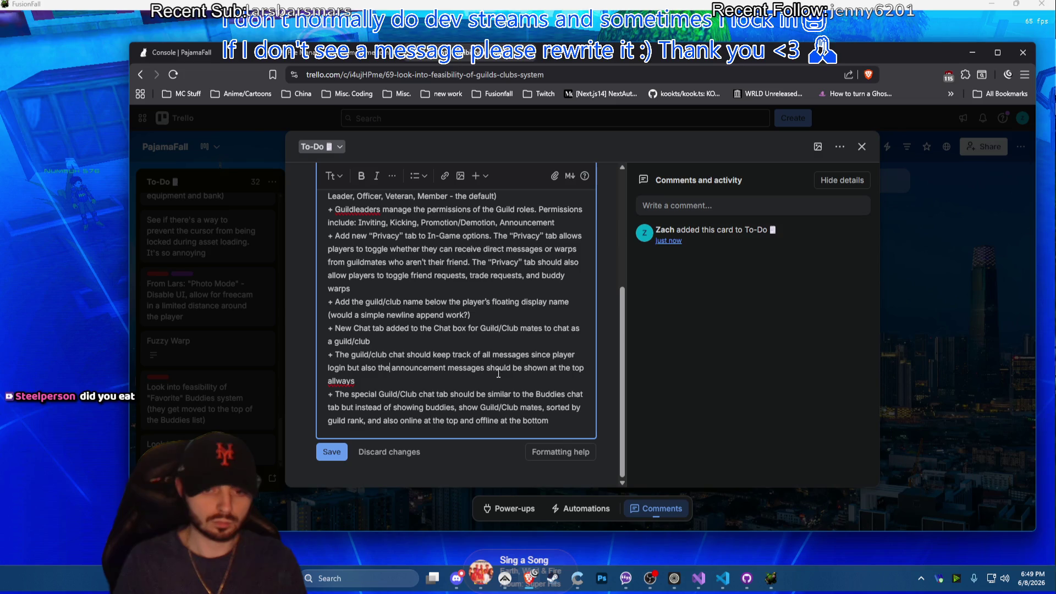
click(355, 382)
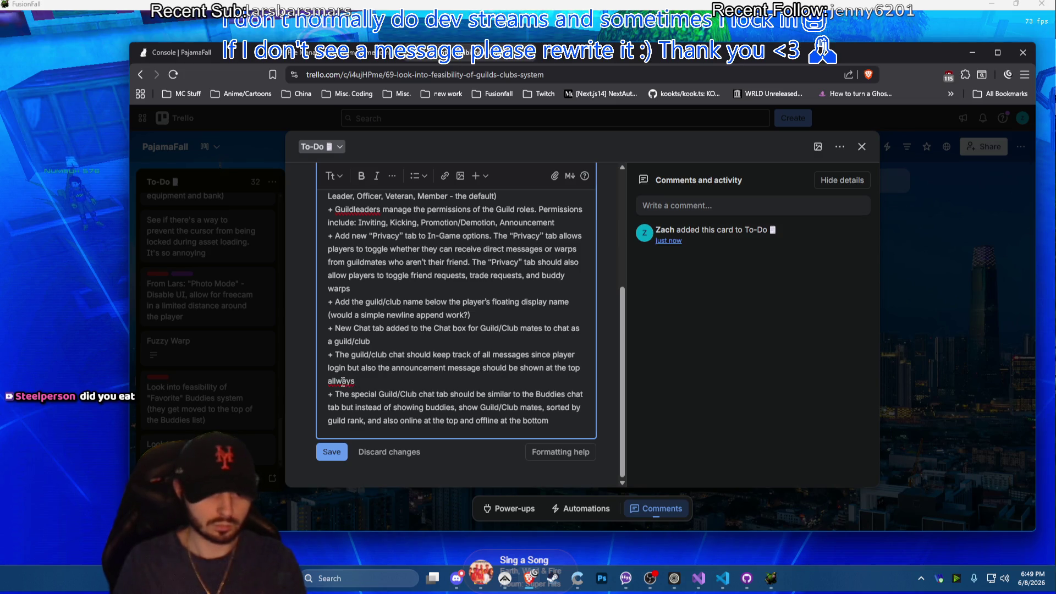
click(395, 381)
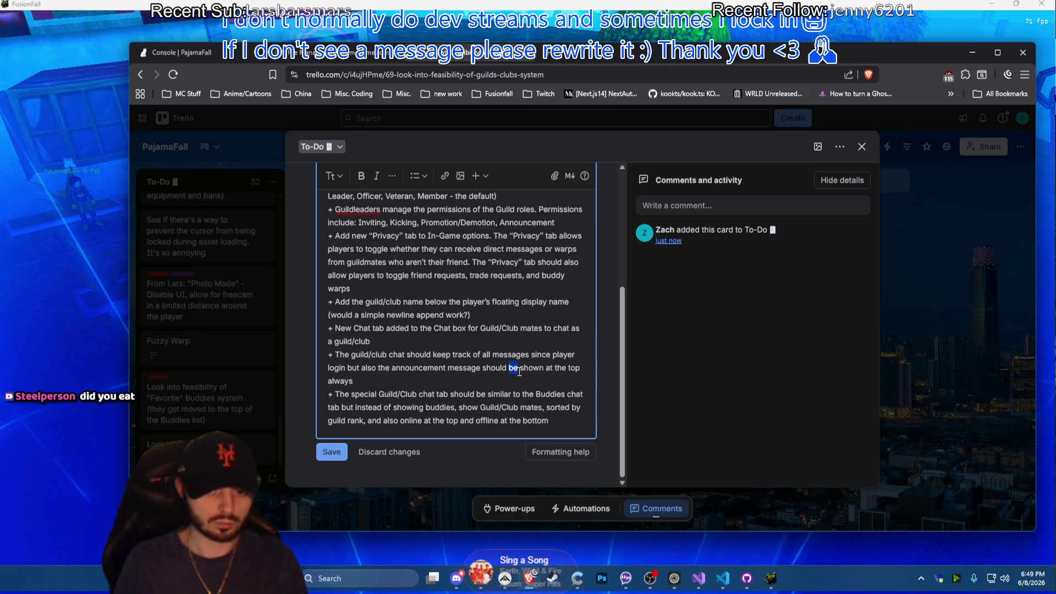
Tidy the phrase 'be shown at the top always' in the chat bullet and select '/Club' in the first bullet
key(shift+Down)
text(always be sh)
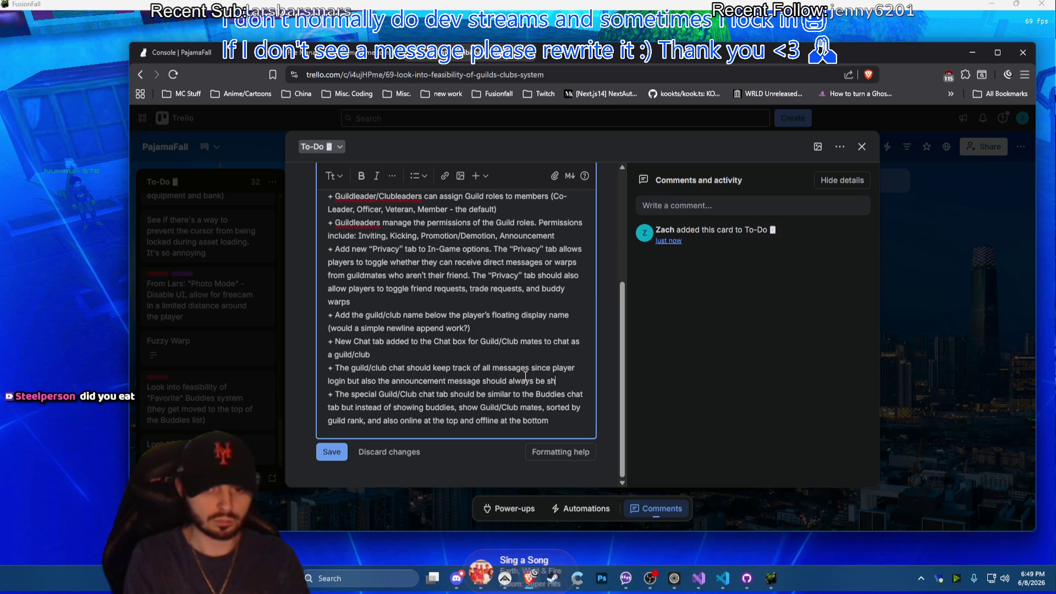
text(own on login)
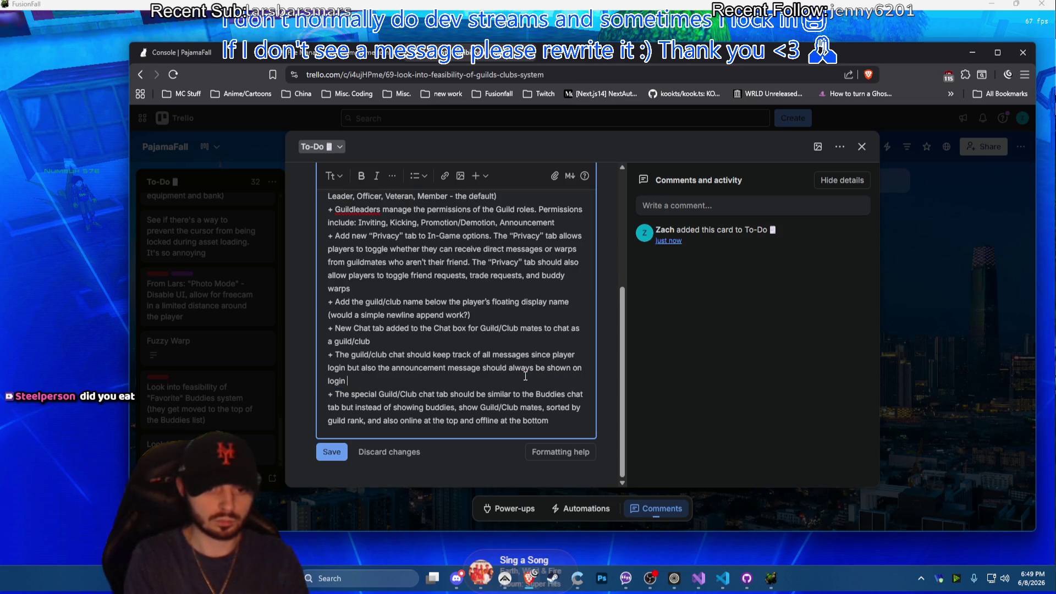
key(Up)
key(ctrl+Right)
key(ctrl+Right)
key(ctrl+Right)
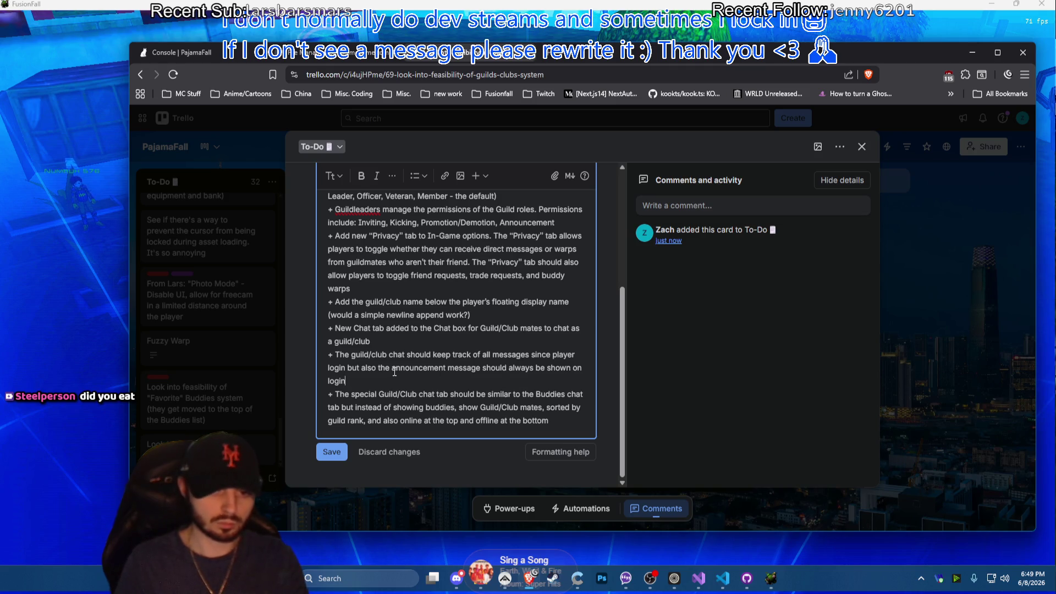
text(guild)
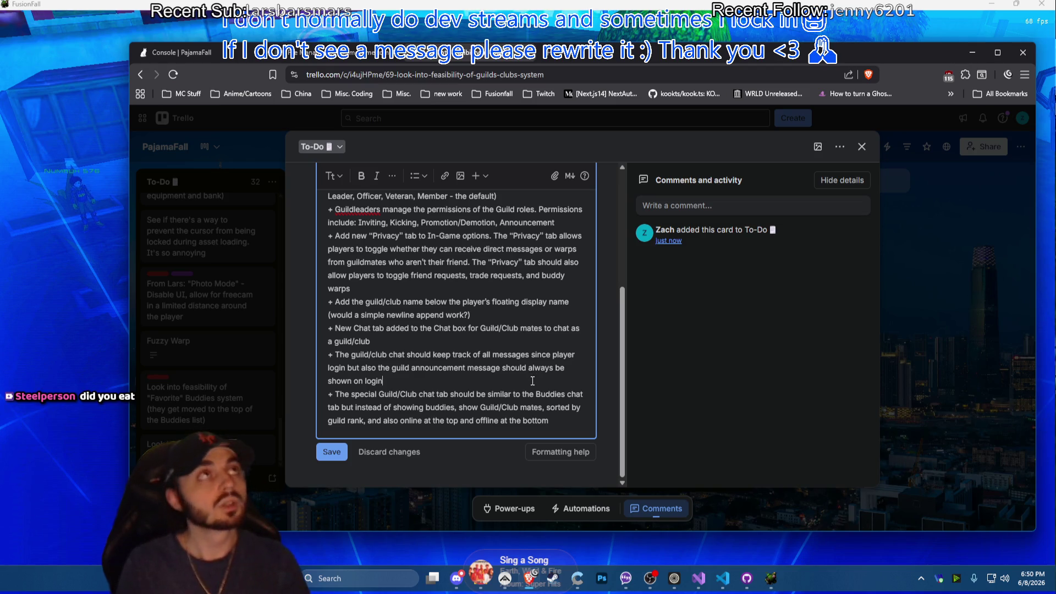
key(Down)
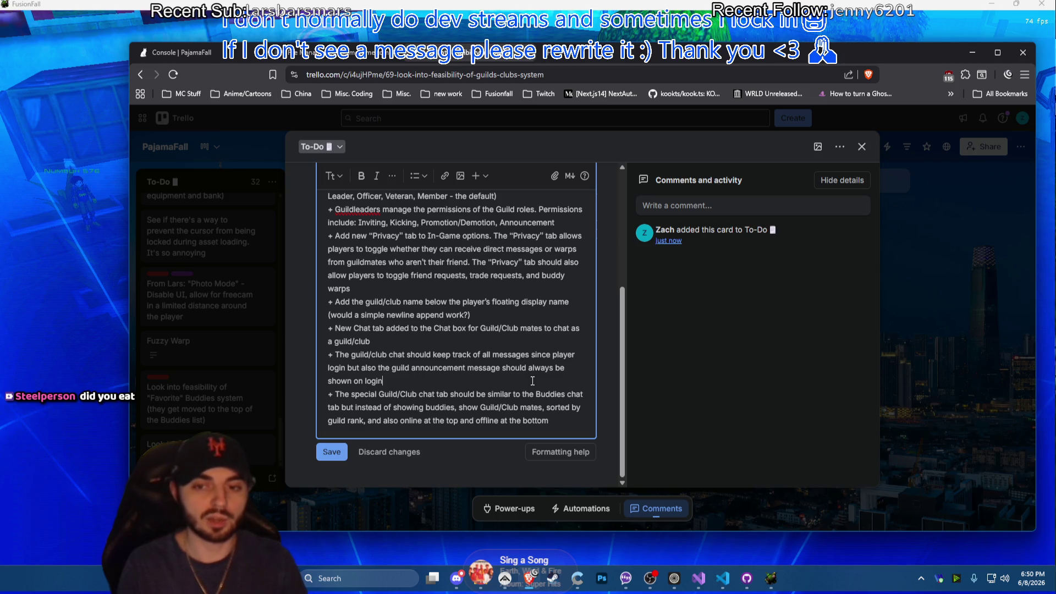
scroll(533, 380, up, 3)
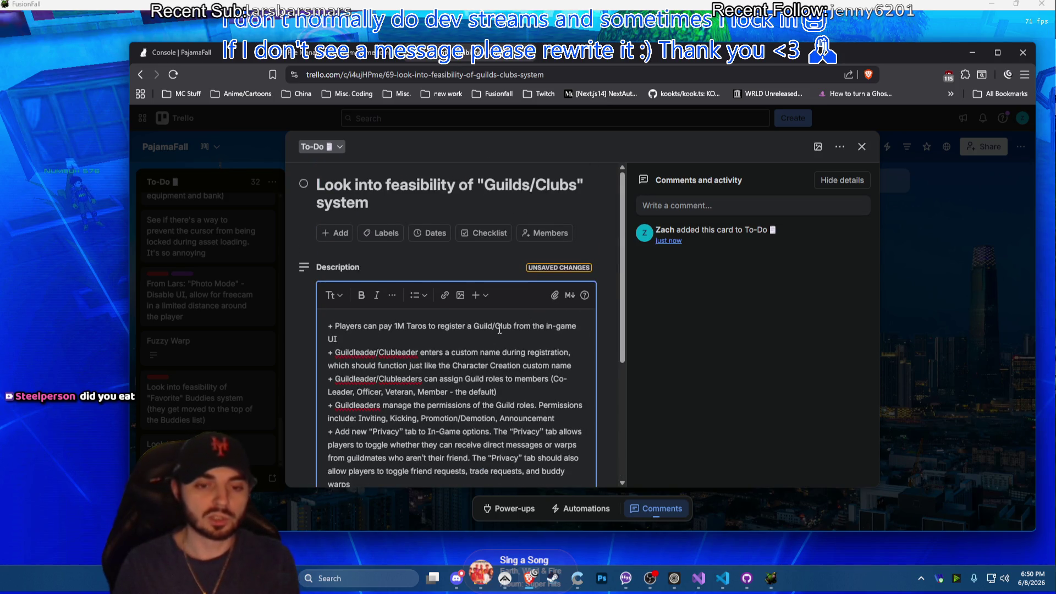
scroll(505, 304, down, 1)
drag(495, 271, 511, 274)
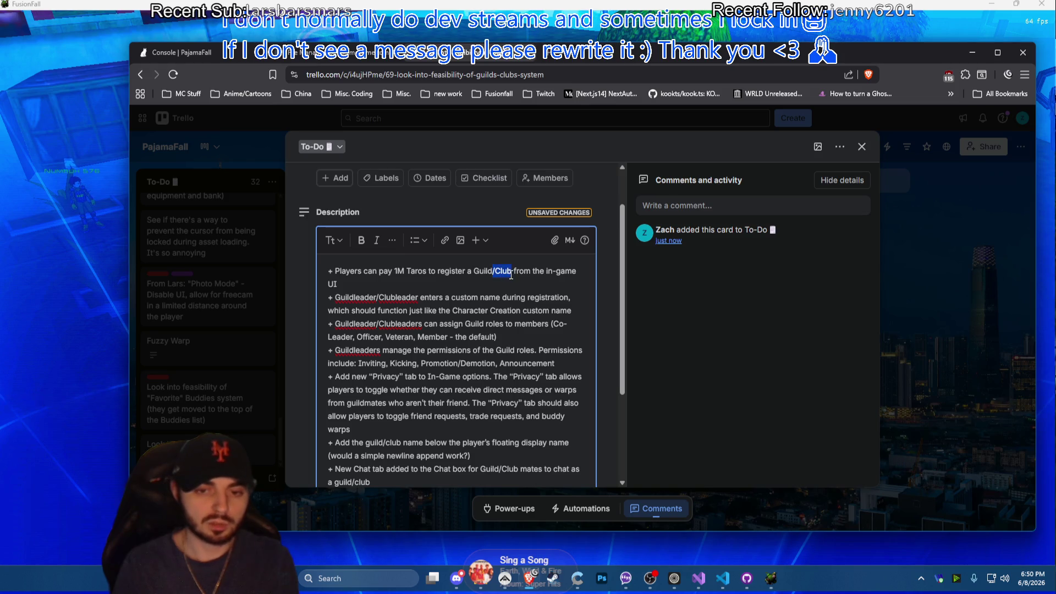
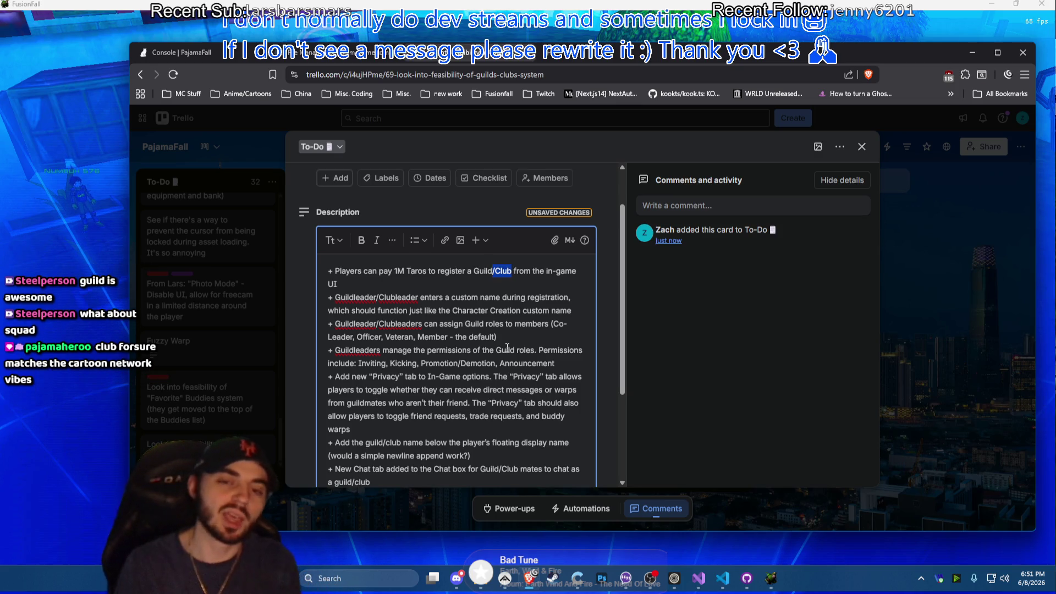
Drop the Guild/ and Guildleader/ alternatives from the first three lines and make Guild roles read Club ranks
key(Right)
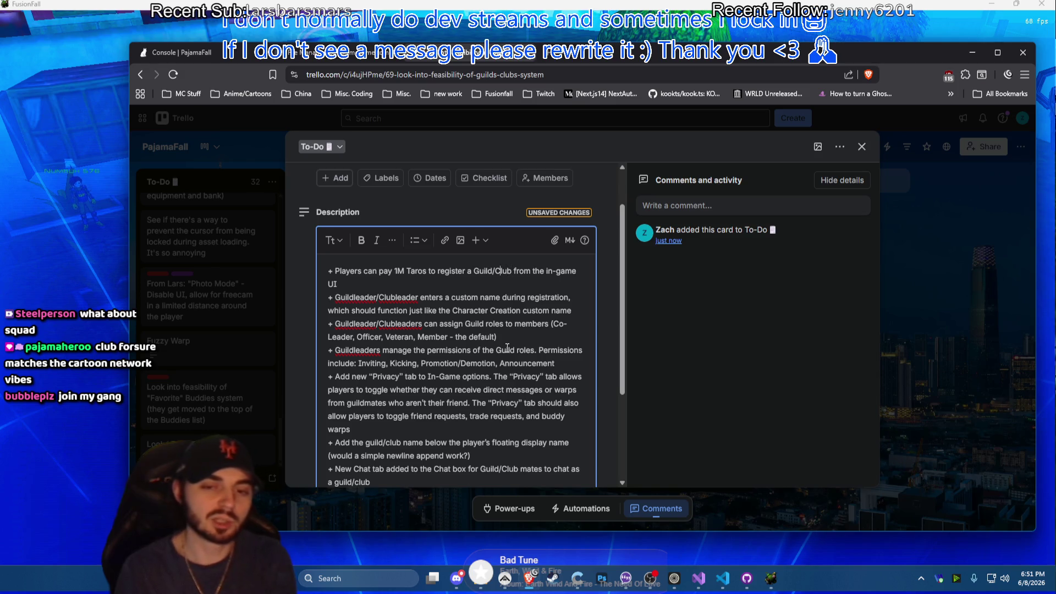
key(Left)
key(Left)
key(Left)
key(BackSpace)
key(BackSpace)
key(BackSpace)
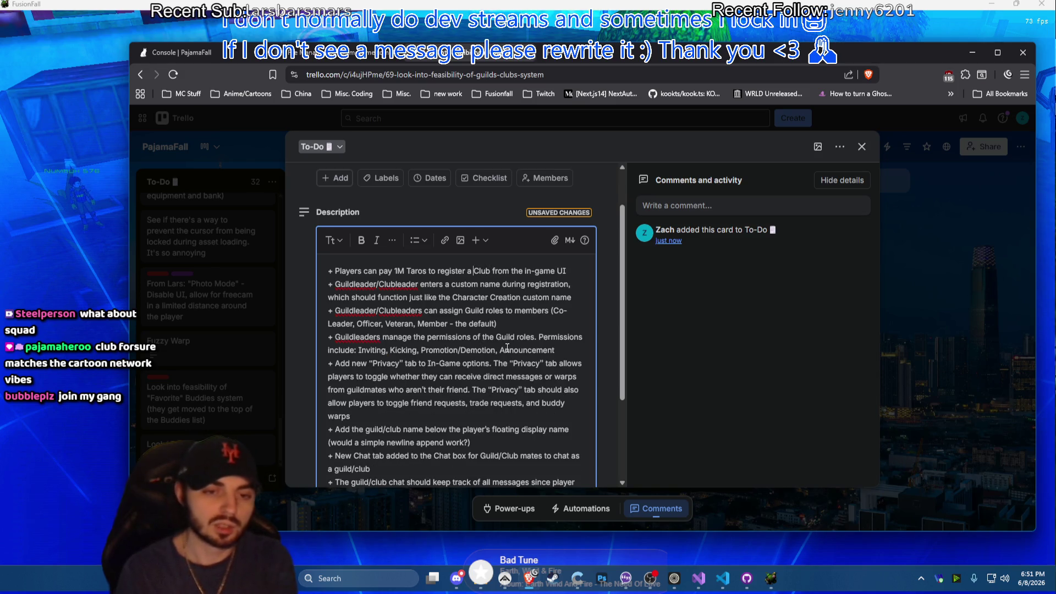
click(380, 284)
key(BackSpace)
key(BackSpace)
key(BackSpace)
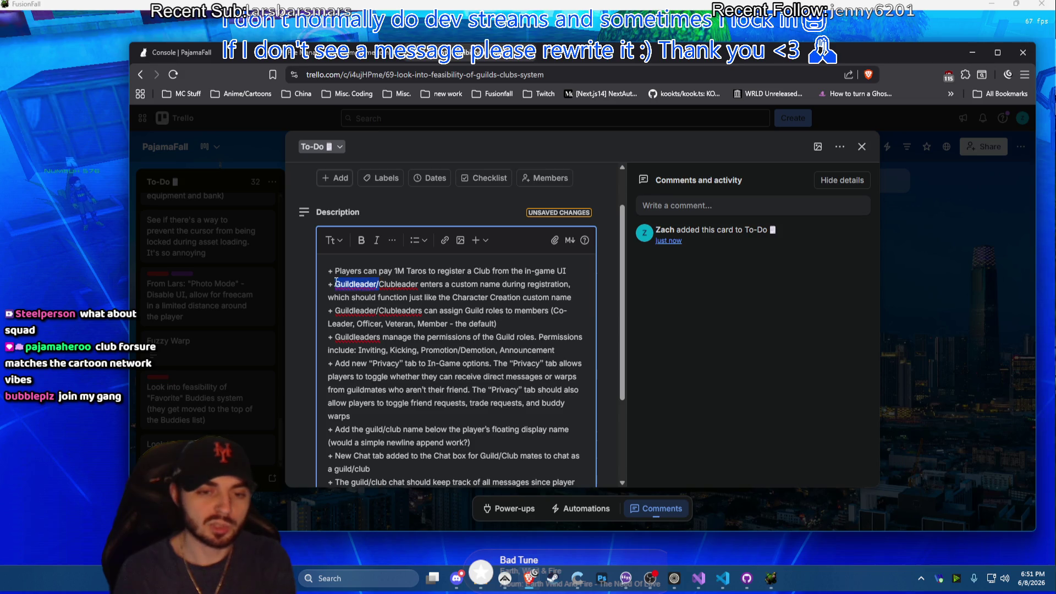
mouse_move(336, 310)
mouse_down()
mouse_move(382, 311)
mouse_move(335, 338)
mouse_up()
key(BackSpace)
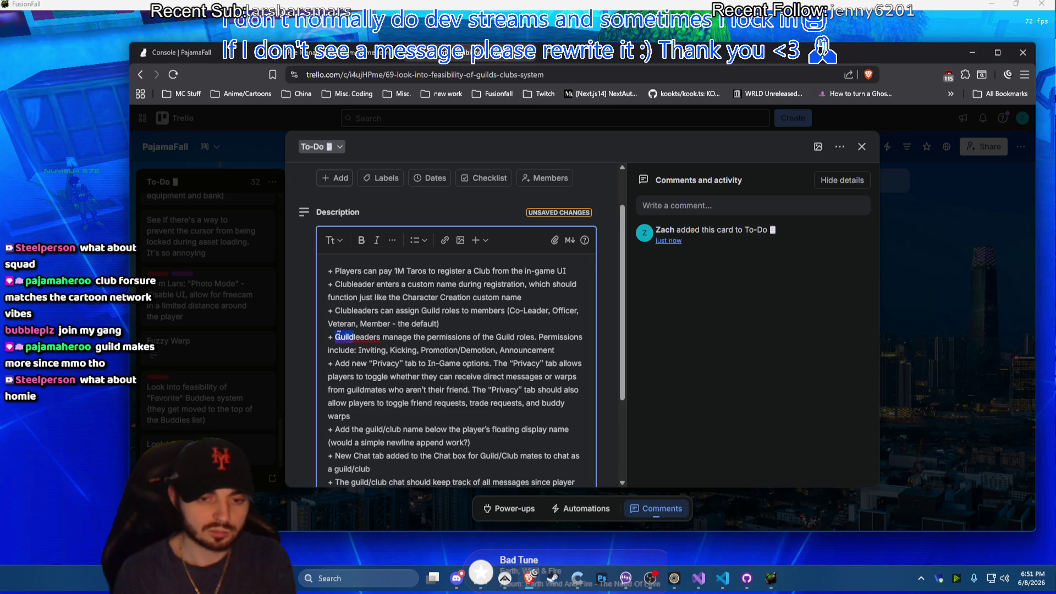
text(Cub)
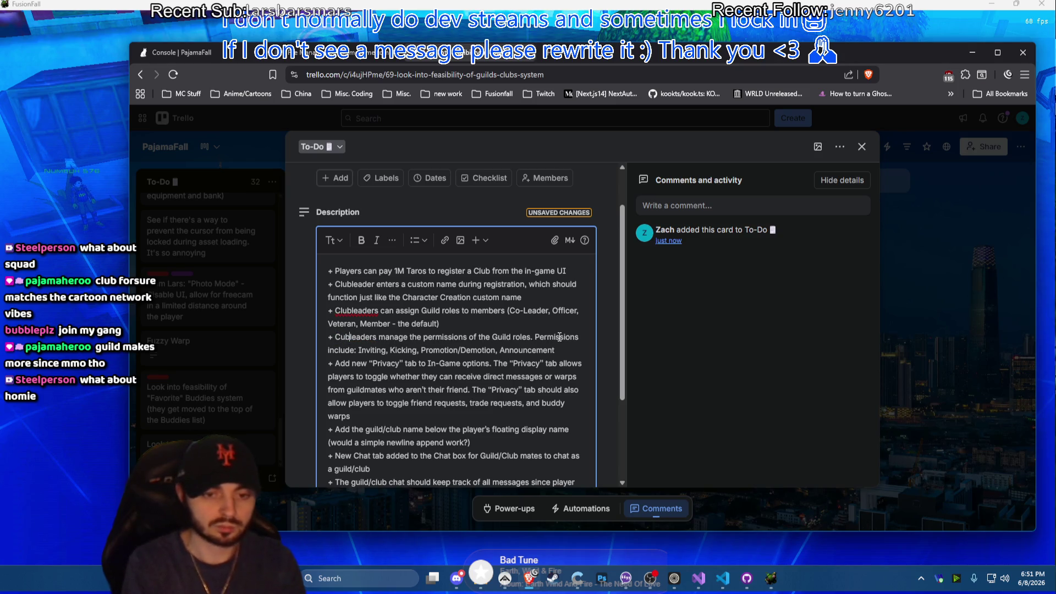
double_click(429, 311)
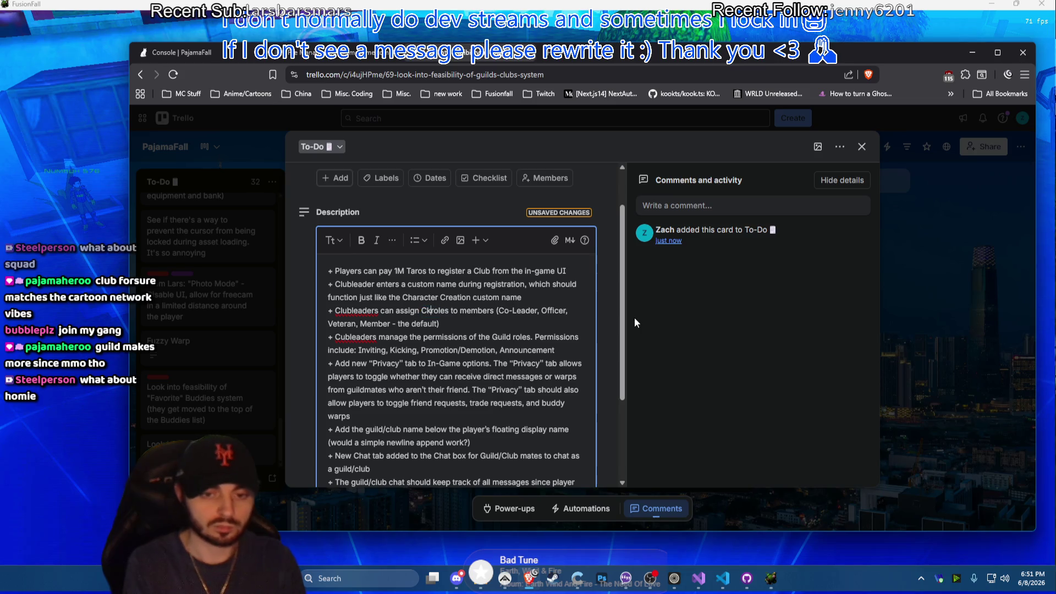
text(Club)
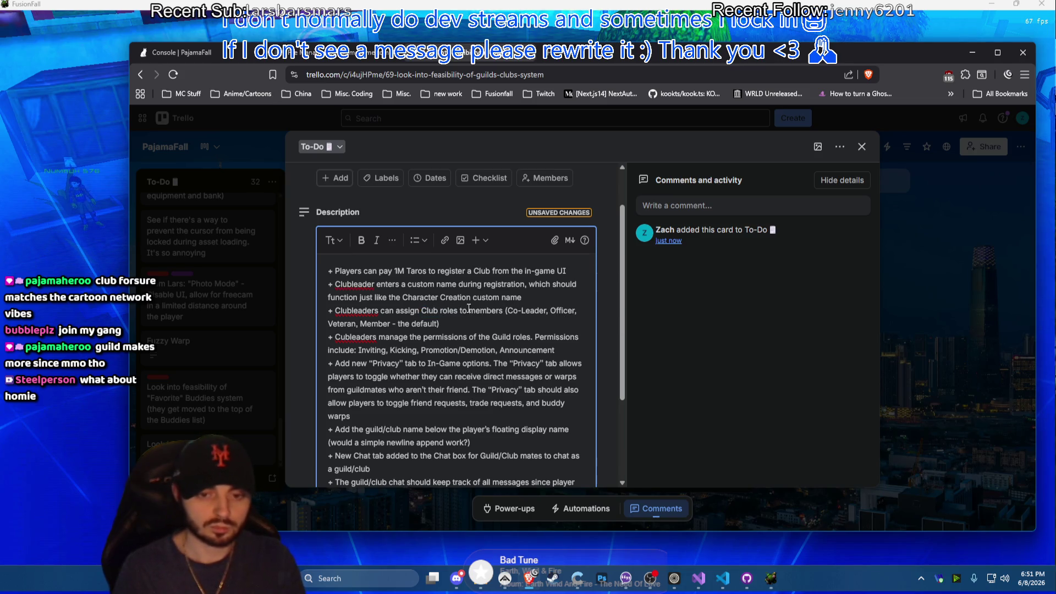
double_click(451, 311)
text(ranks)
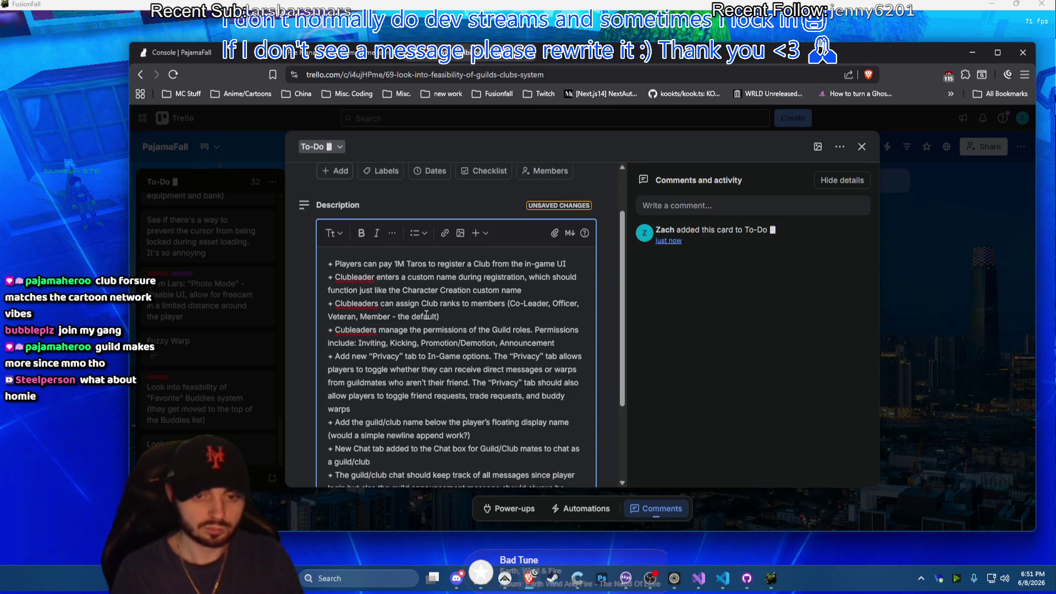
scroll(397, 382, down, 3)
Reword the special chat line to Club wording with Clubmates sorted by club rank
click(405, 398)
key(BackSpace)
key(BackSpace)
key(BackSpace)
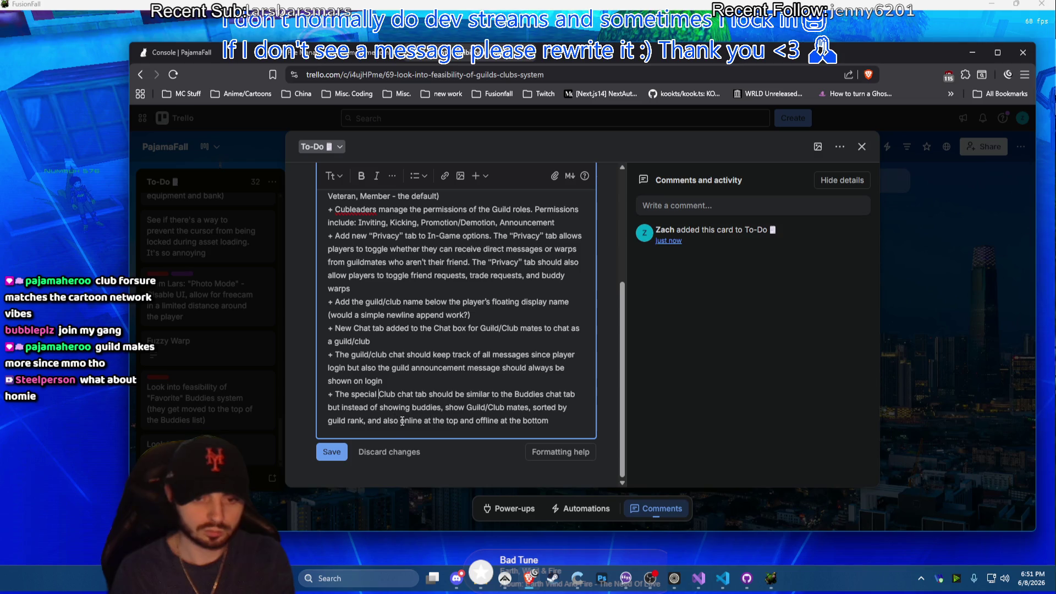
drag(481, 413, 472, 412)
key(BackSpace)
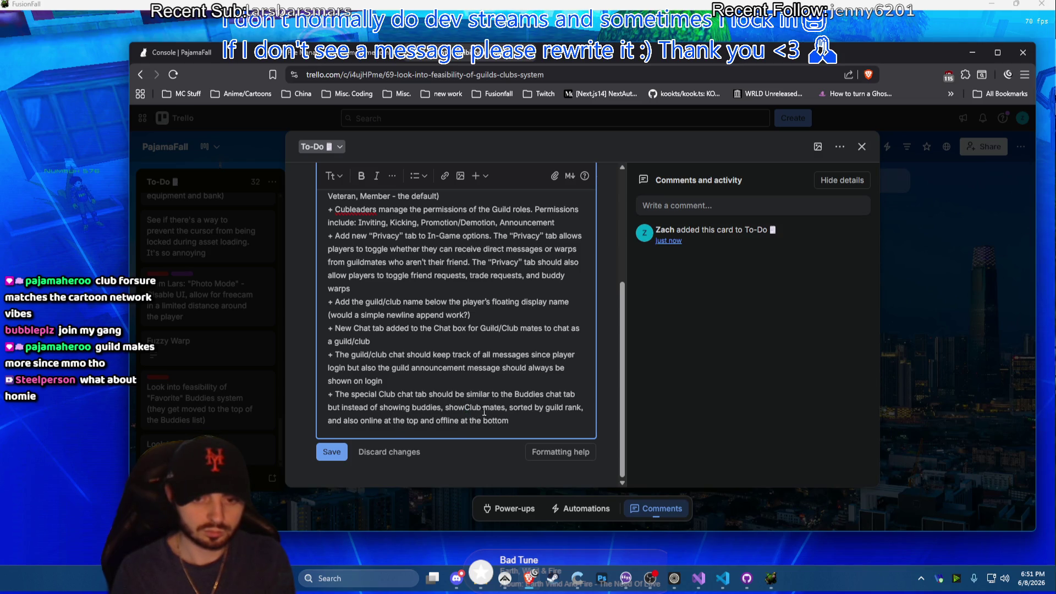
key(BackSpace)
double_click(556, 408)
text(club)
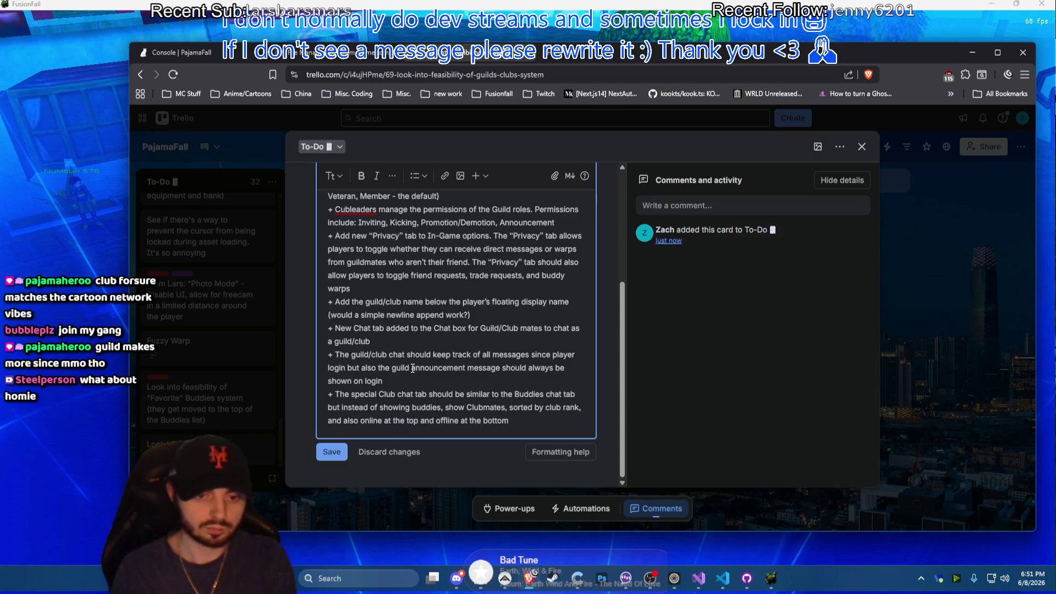
Make the club chat line say the announcement always shows at the top of club chat on login
double_click(369, 355)
key(BackSpace)
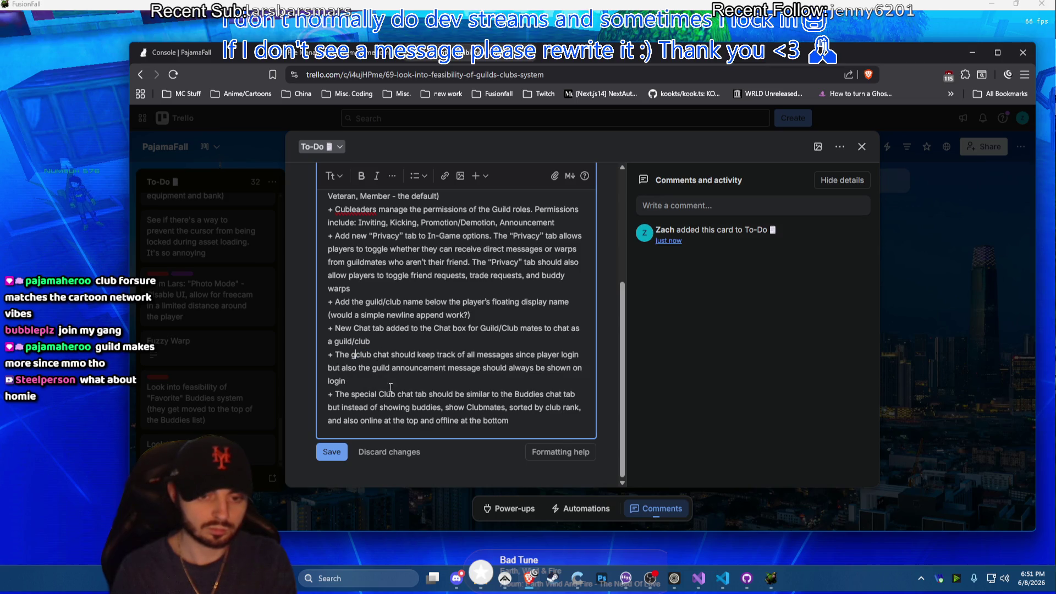
double_click(381, 368)
text(club)
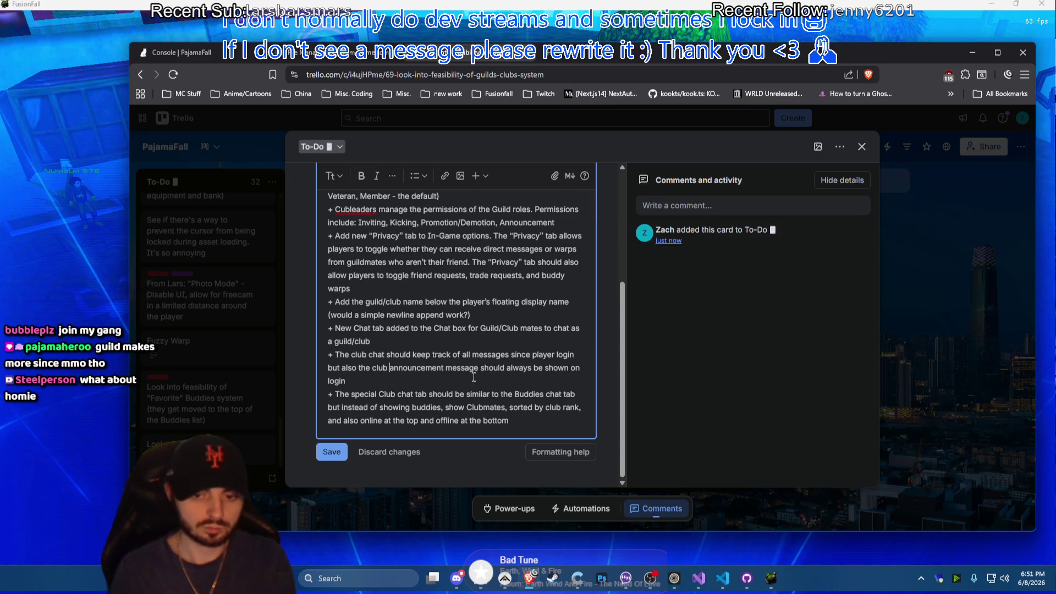
click(572, 368)
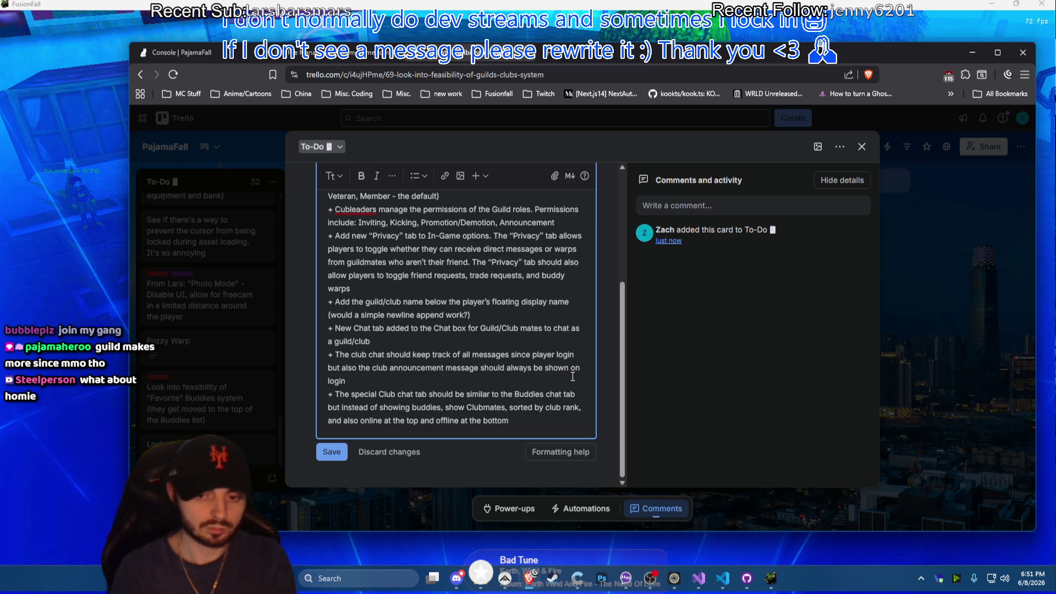
text(at the )
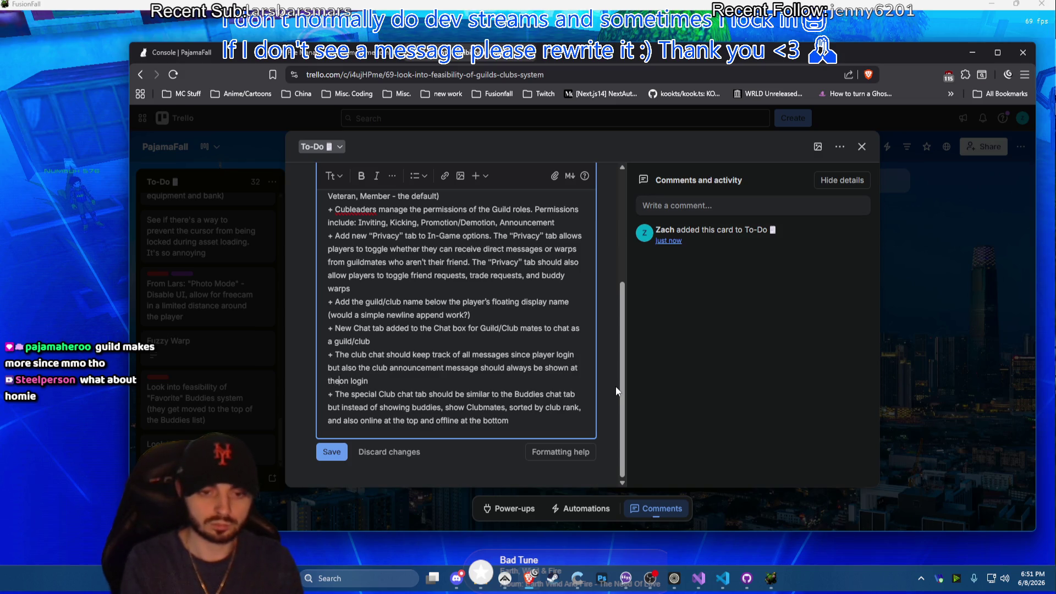
text(top of the b)
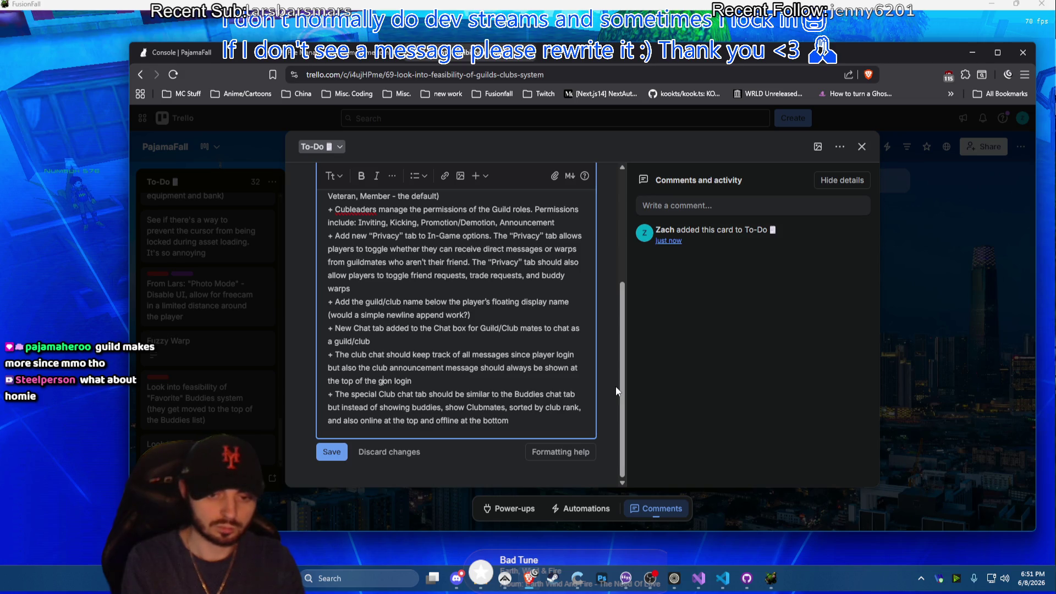
text(uild chat)
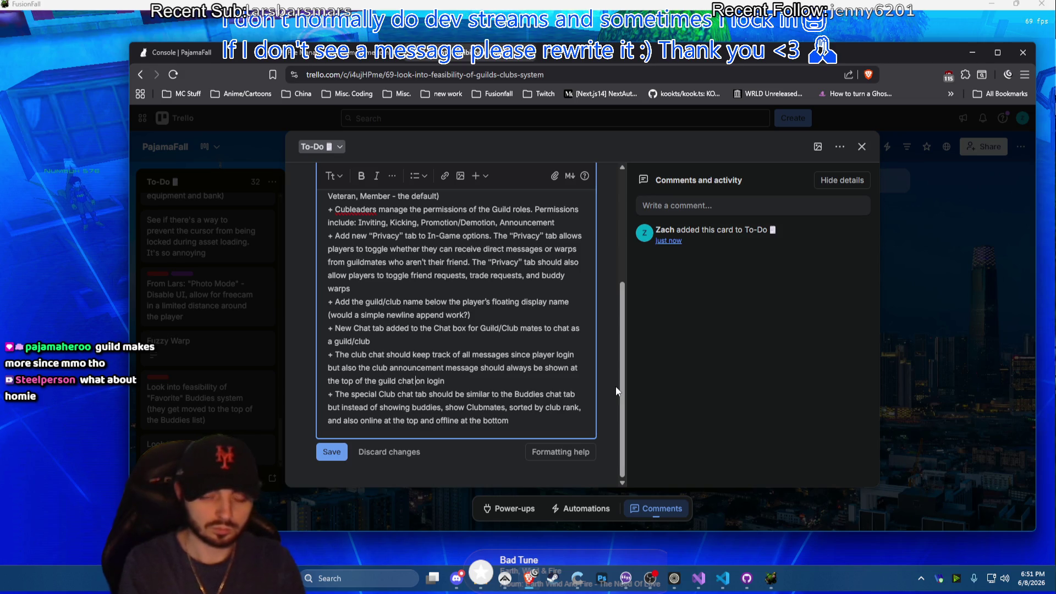
scroll(496, 372, up, 1)
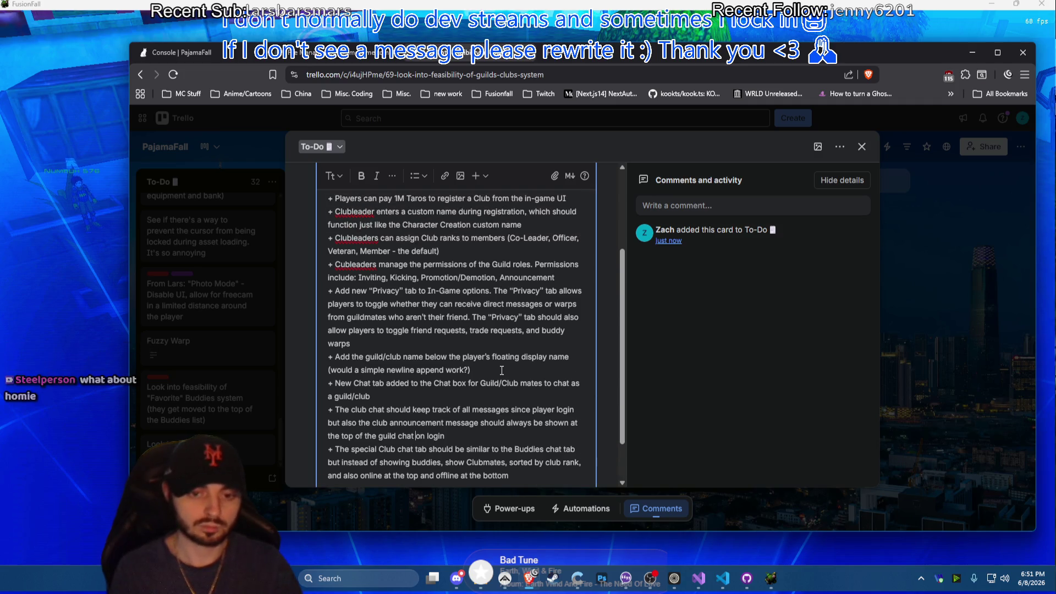
scroll(495, 372, up, 1)
scroll(486, 377, up, 1)
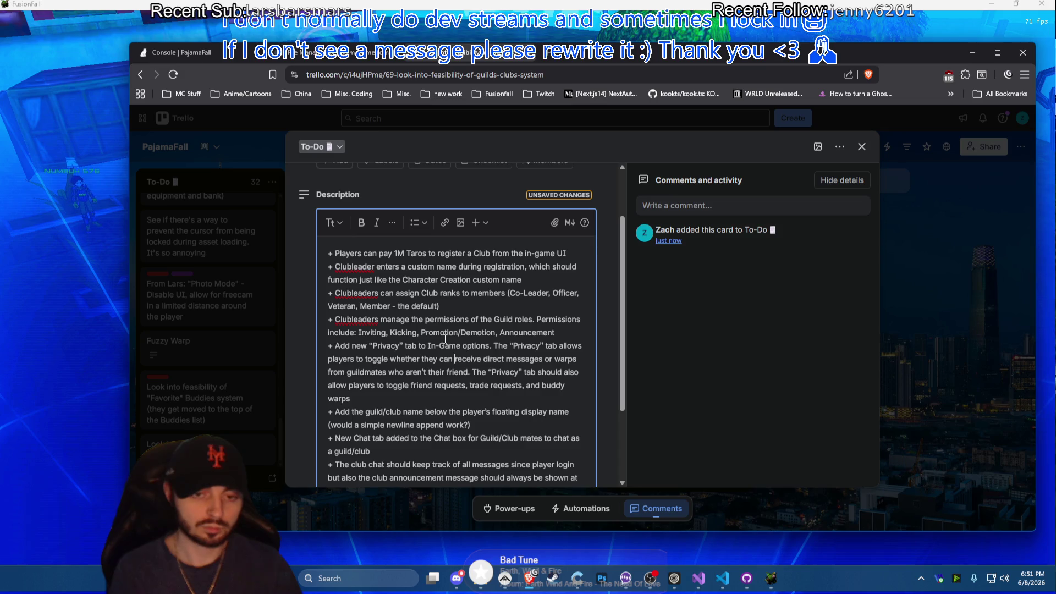
Replace Clubleader in the registration point with 'Player (clubleader)' entering the custom name
double_click(337, 267)
text(Player (c)
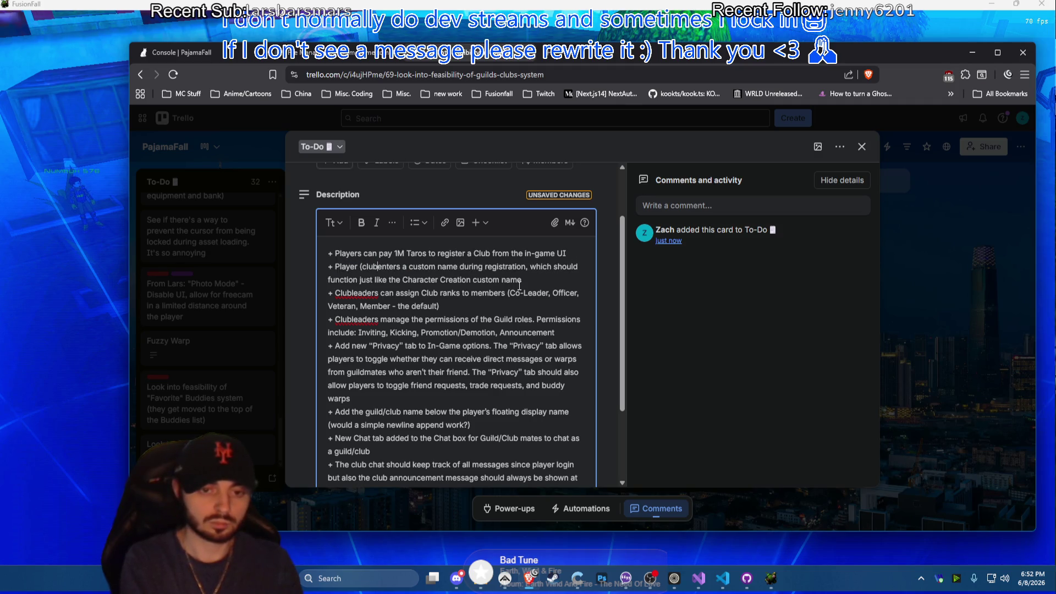
text(lubleader))
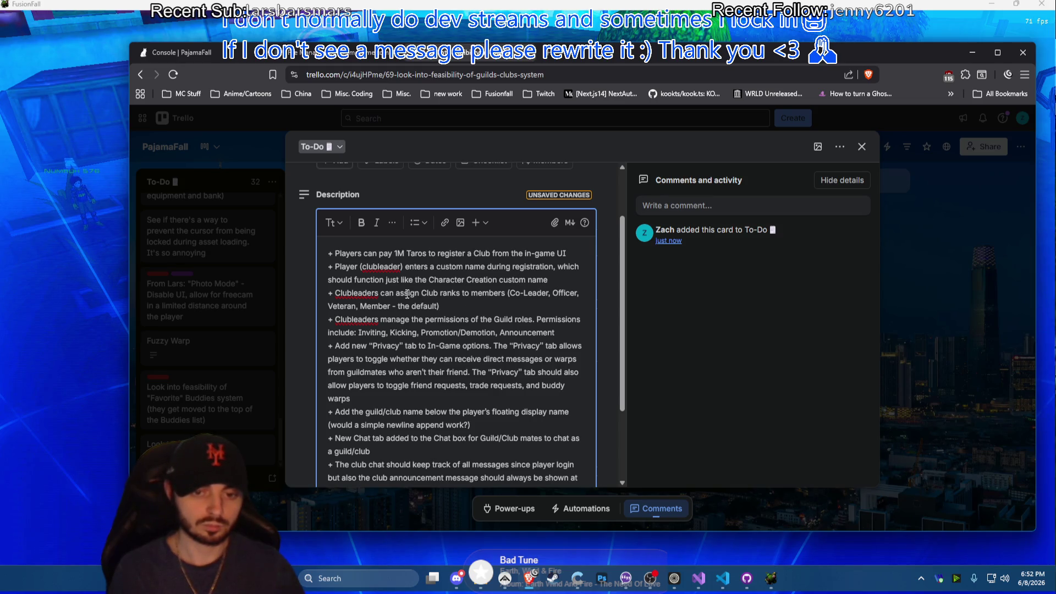
click(441, 306)
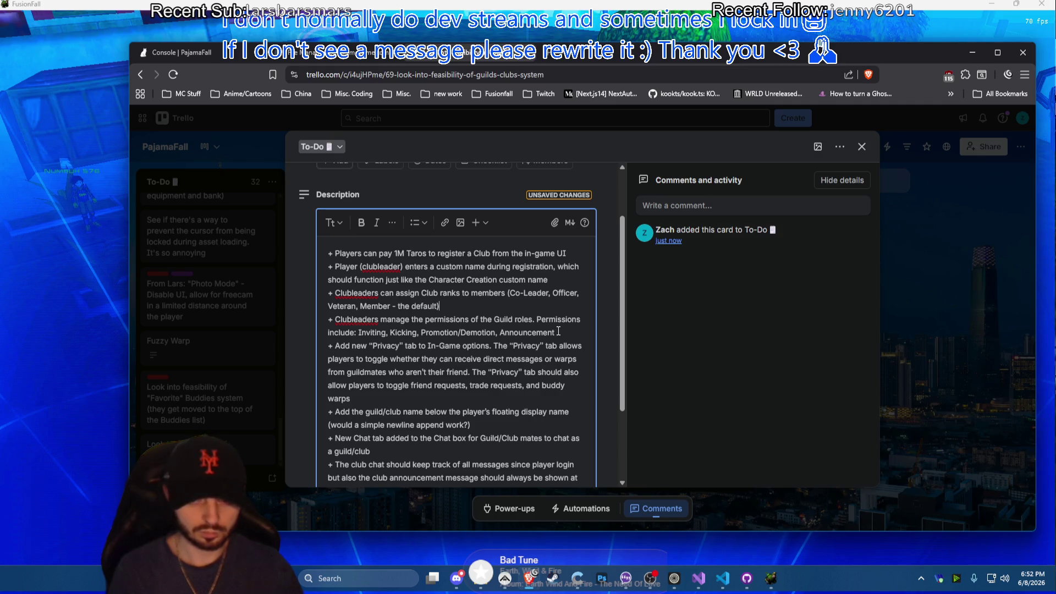
Remove the half-written '(ex:' example after 'bad moves' in the Promotion/Demotion point
key(Return)
text(- Pl)
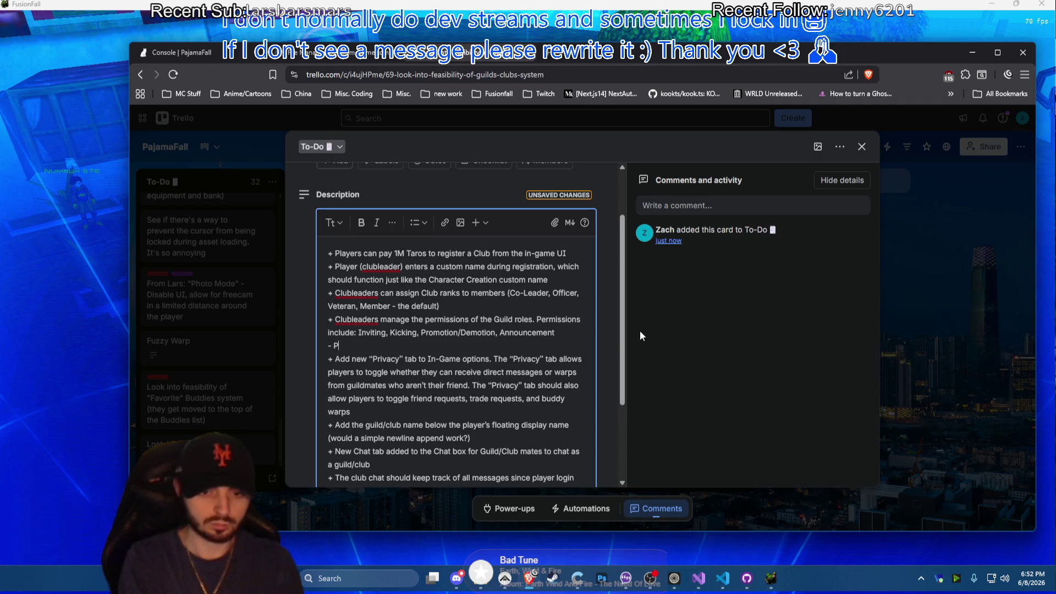
key(BackSpace)
text(+ Promoti)
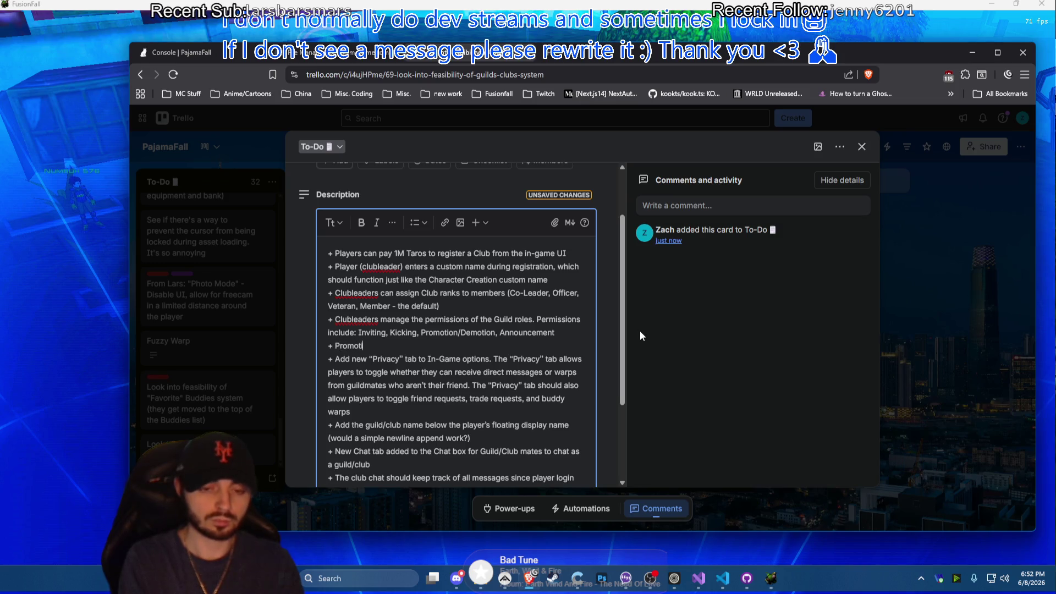
text(on/Demotion sho)
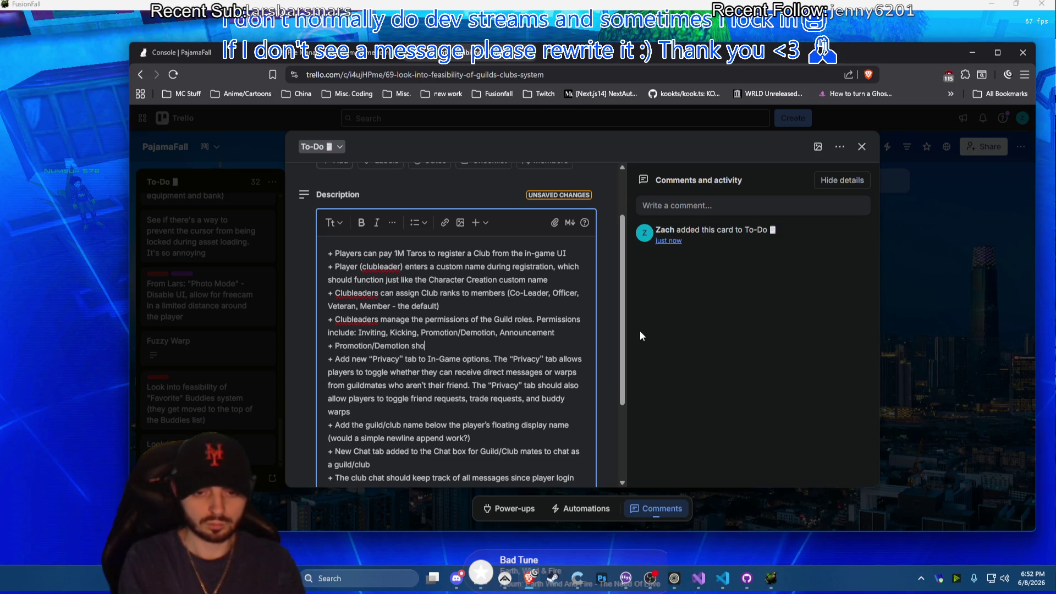
text(uld never allow)
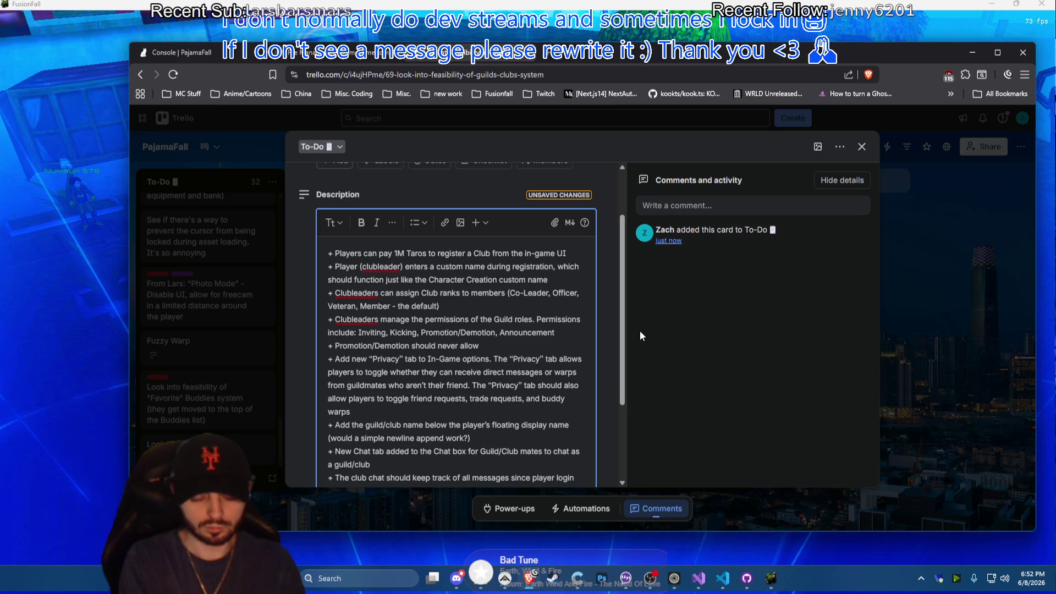
text( bad)
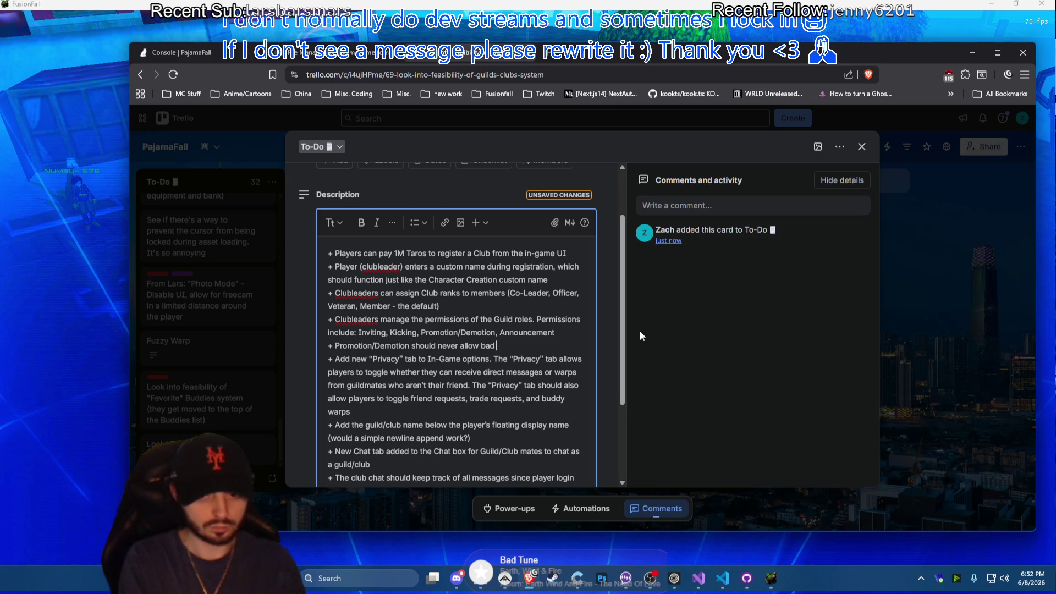
text( moves ()
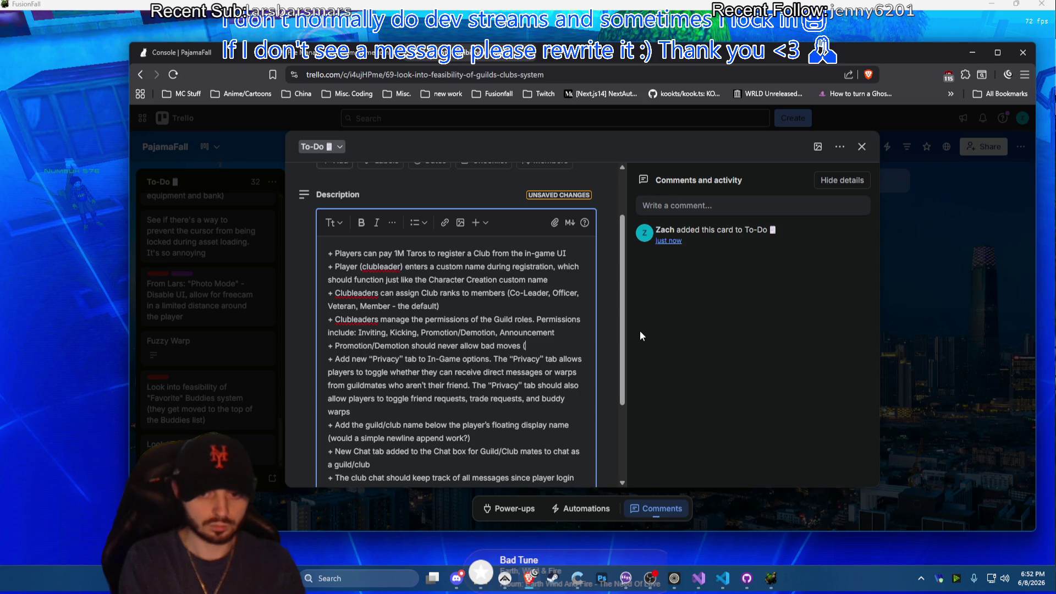
text(ex: V)
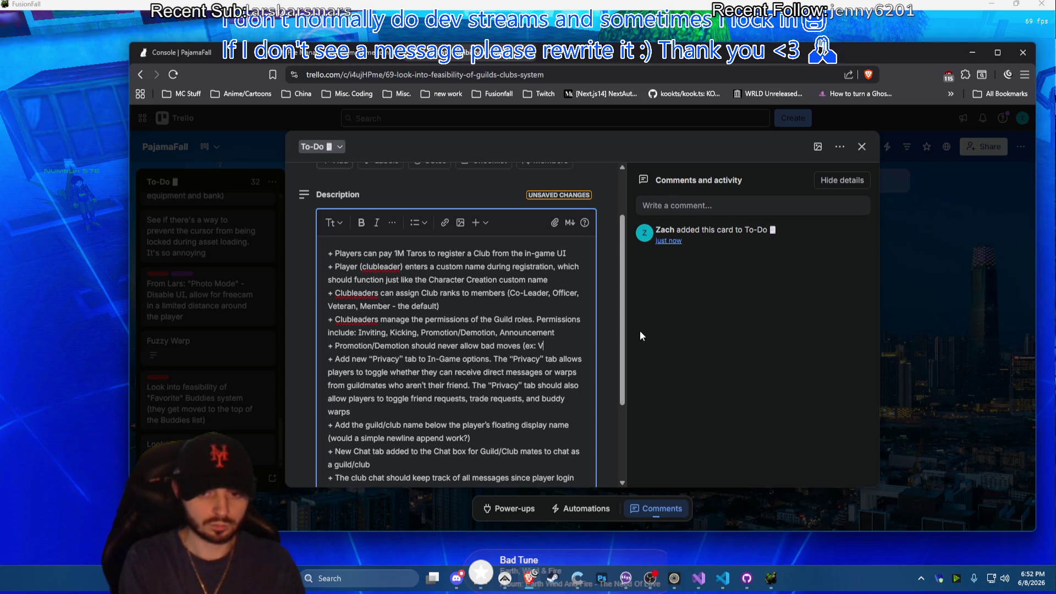
text(eteran can't adjust anyone)
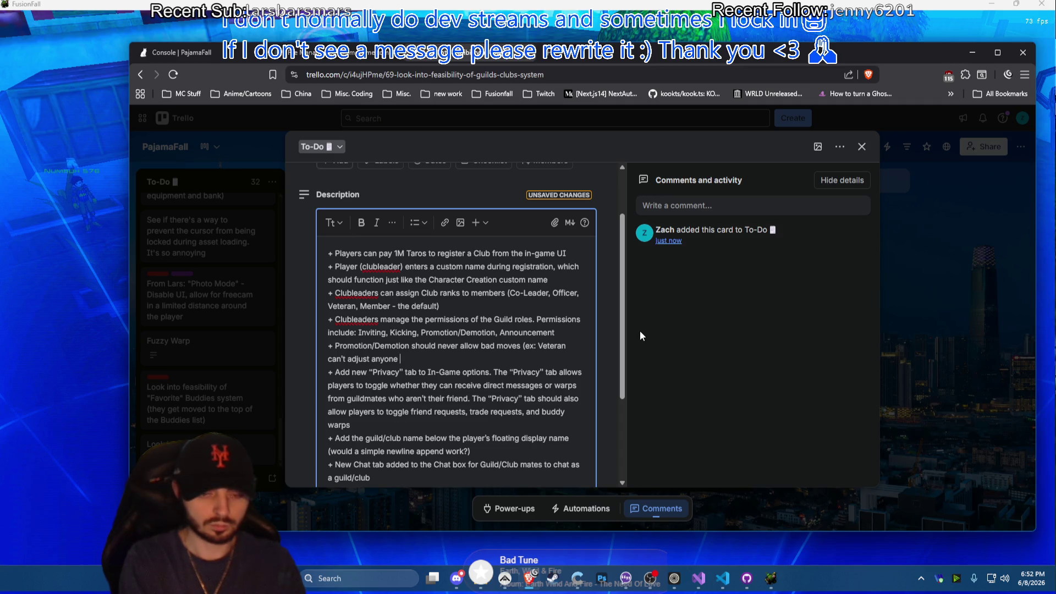
key(BackSpace)
key(BackSpace)
key(BackSpace)
key(BackSpace)
key(BackSpace)
key(BackSpace)
key(BackSpace)
key(BackSpace)
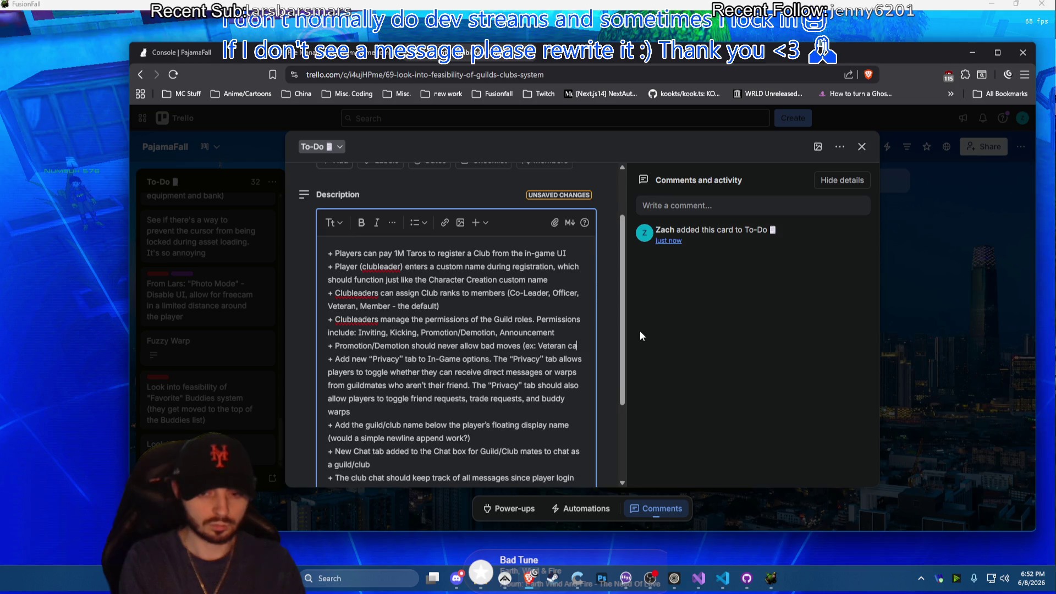
key(BackSpace)
key(BackSpace)
text(Promoti)
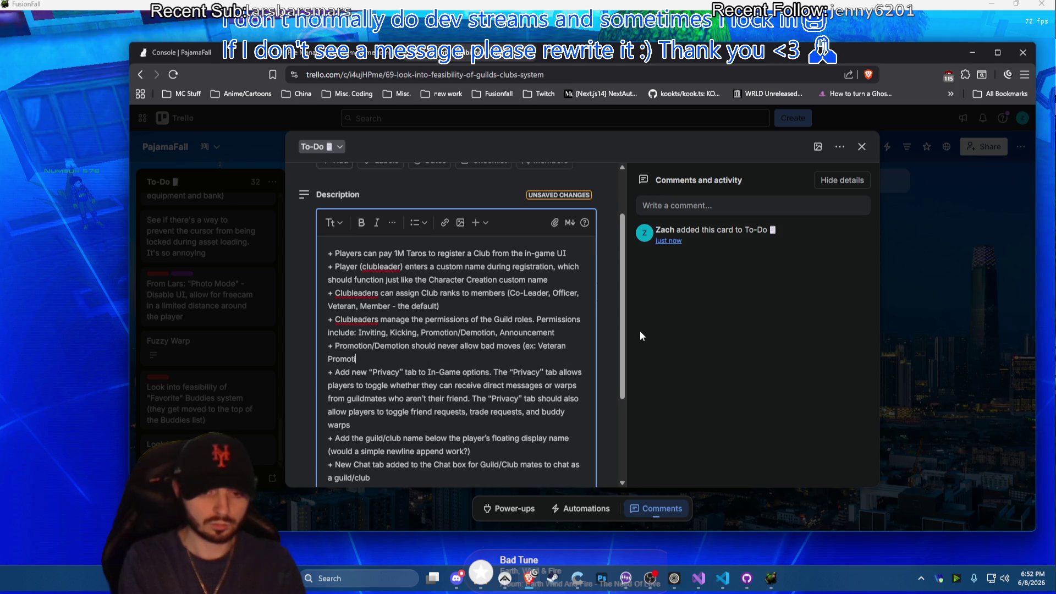
text(on/DDe)
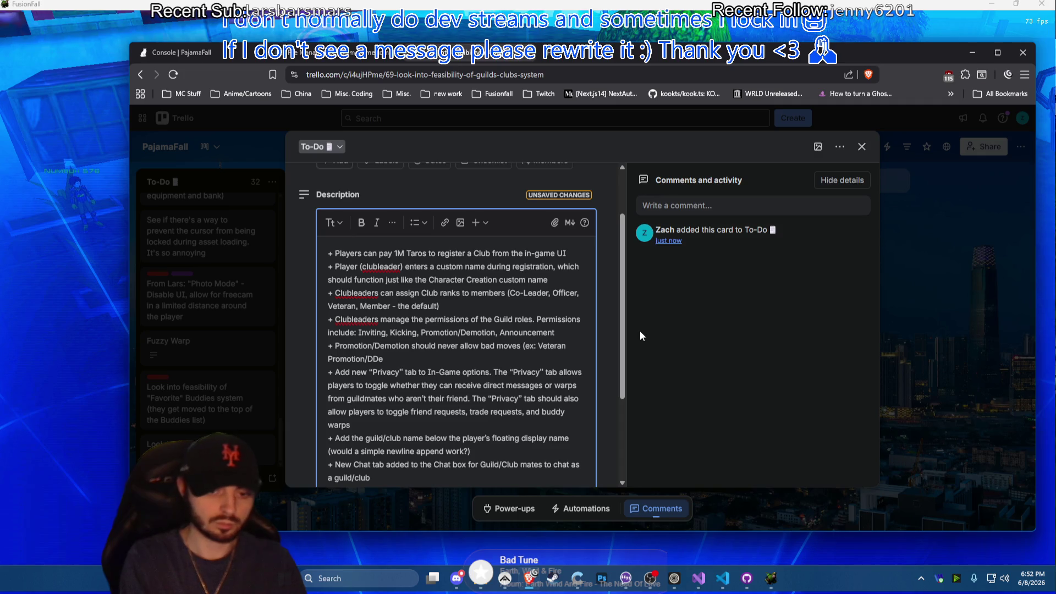
key(BackSpace)
key(BackSpace)
text(emotion )
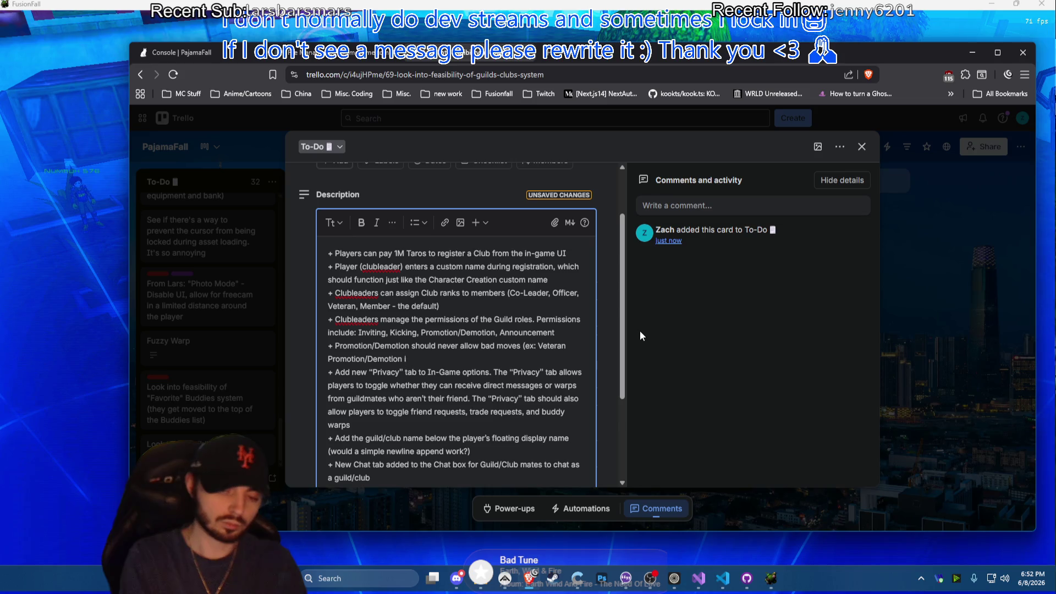
text(permission is poi)
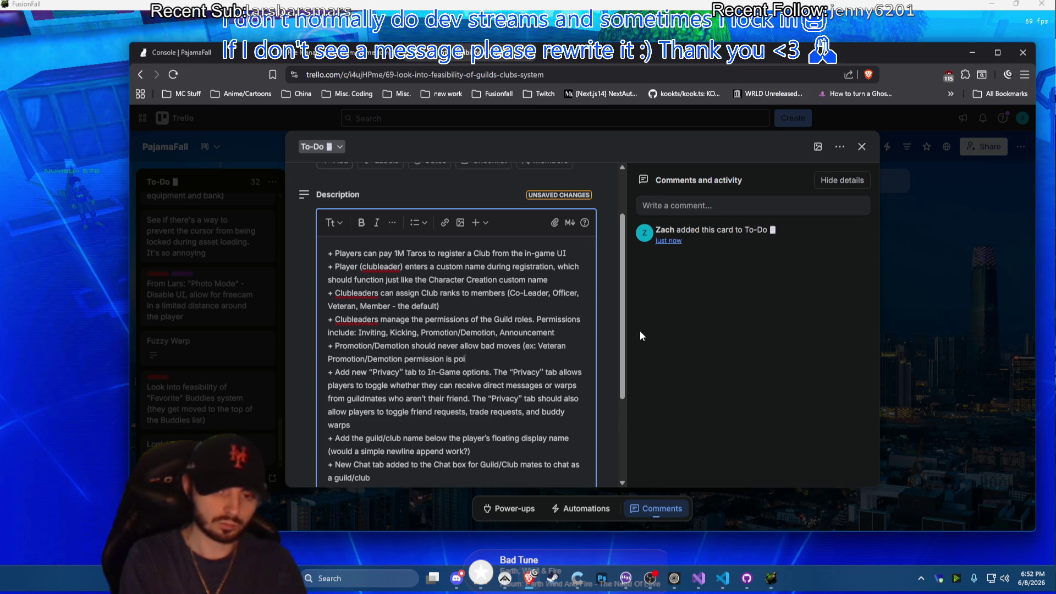
text(ntless,)
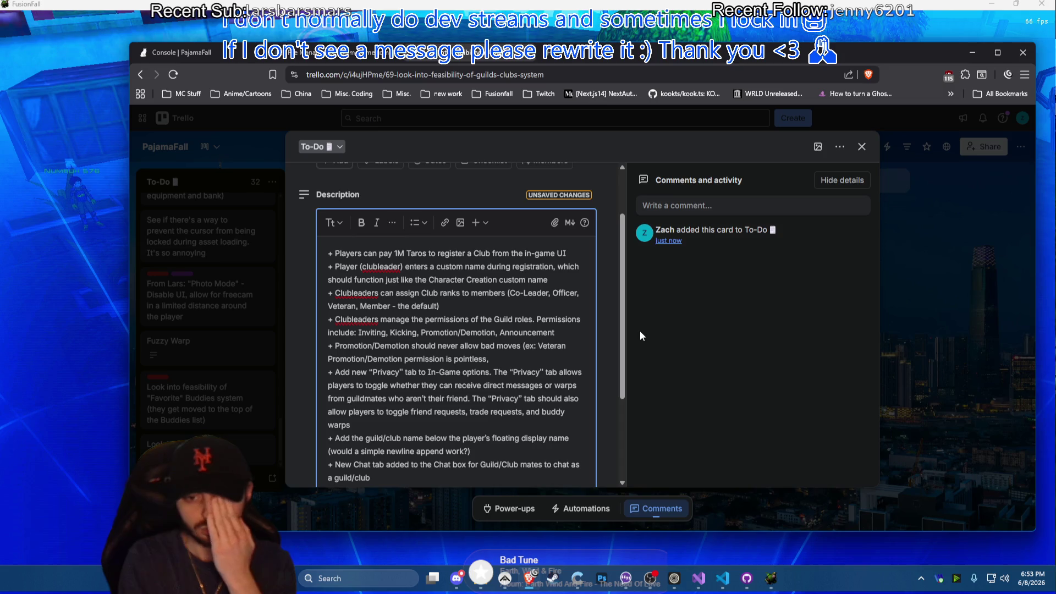
click(537, 346)
key(BackSpace)
key(BackSpace)
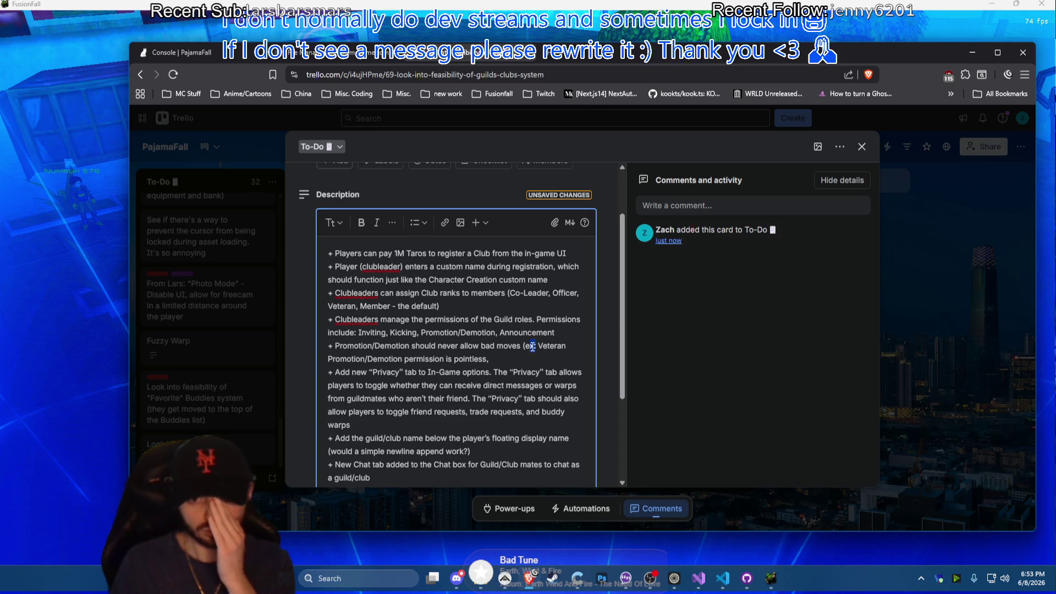
key(BackSpace)
key(BackSpace)
key(BackSpace)
text(.)
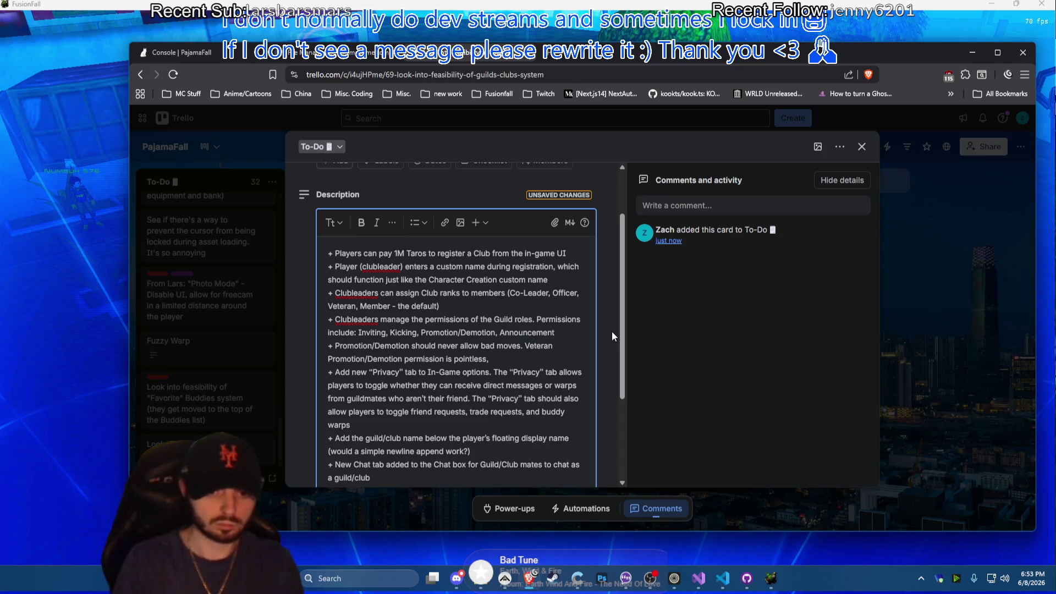
text(sho)
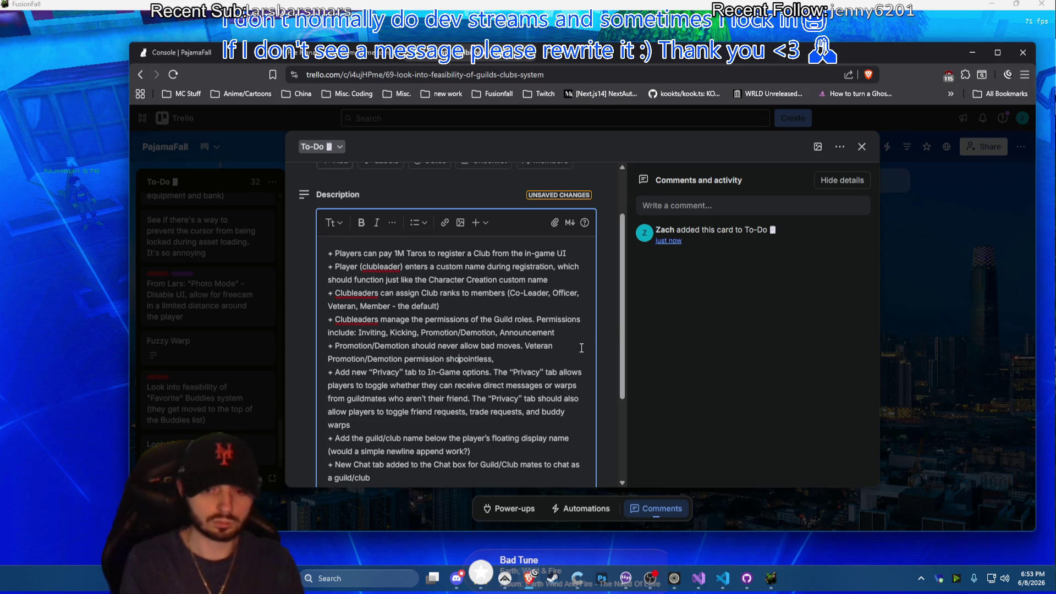
text(uld be)
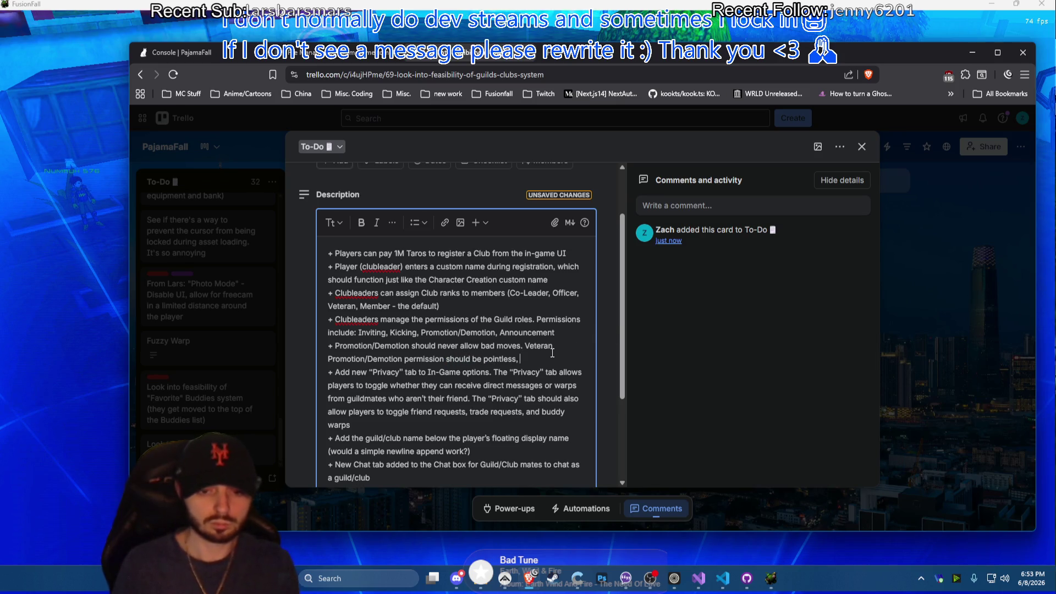
Write that giving Veteran/Member rank Promotion/Demotion permission is pointless and Officers only affect lower ranks
click(525, 346)
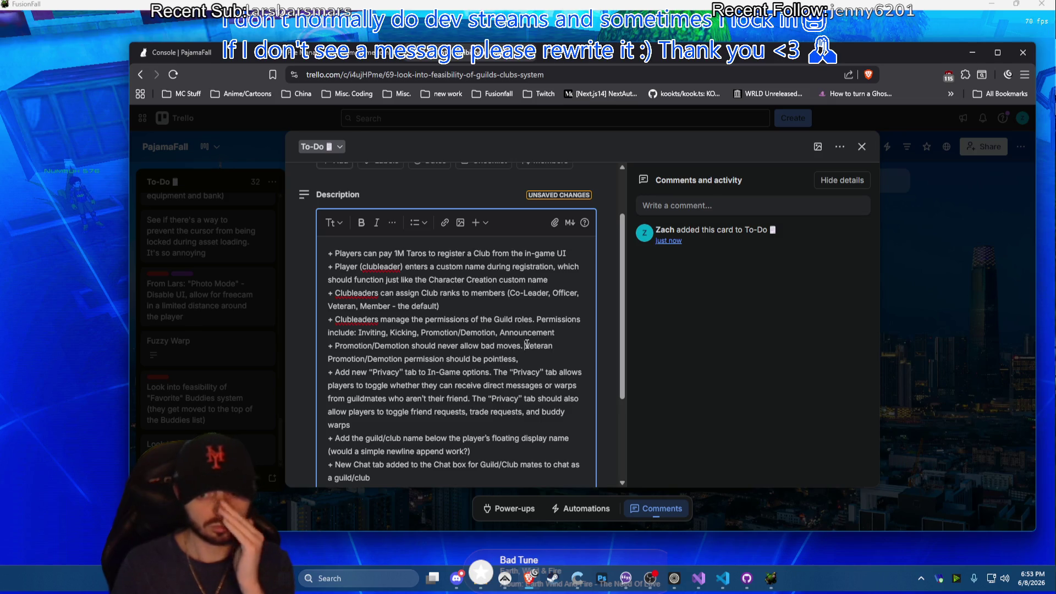
text(Givin)
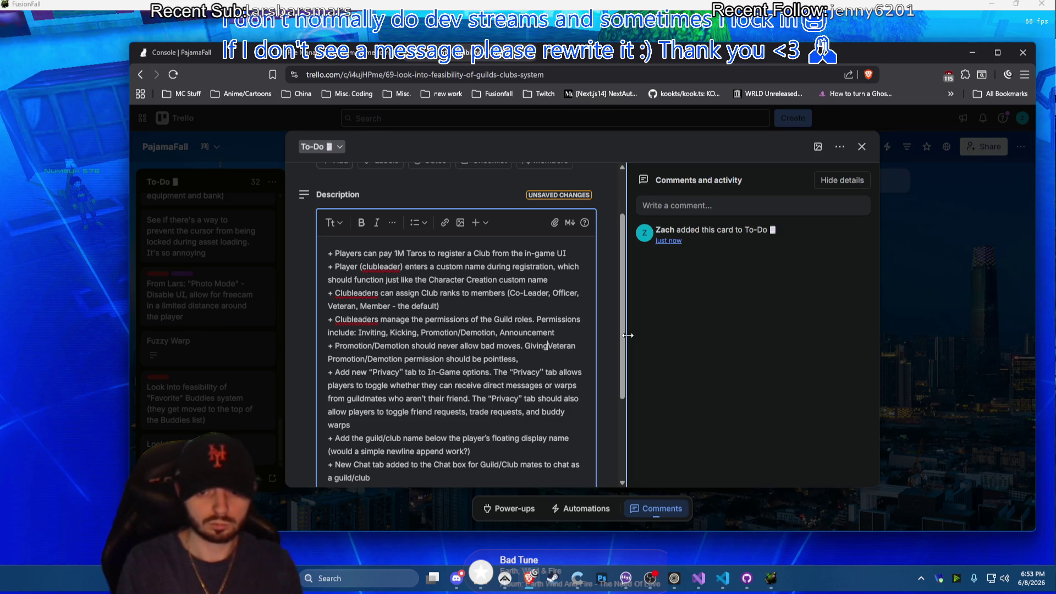
text(g)
key(End)
text(rank)
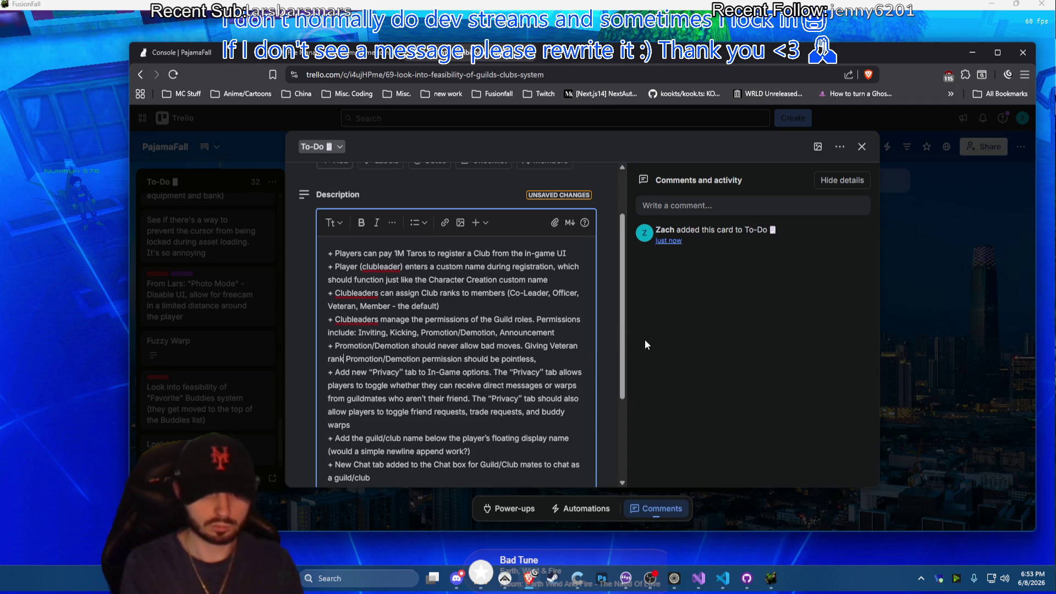
click(563, 358)
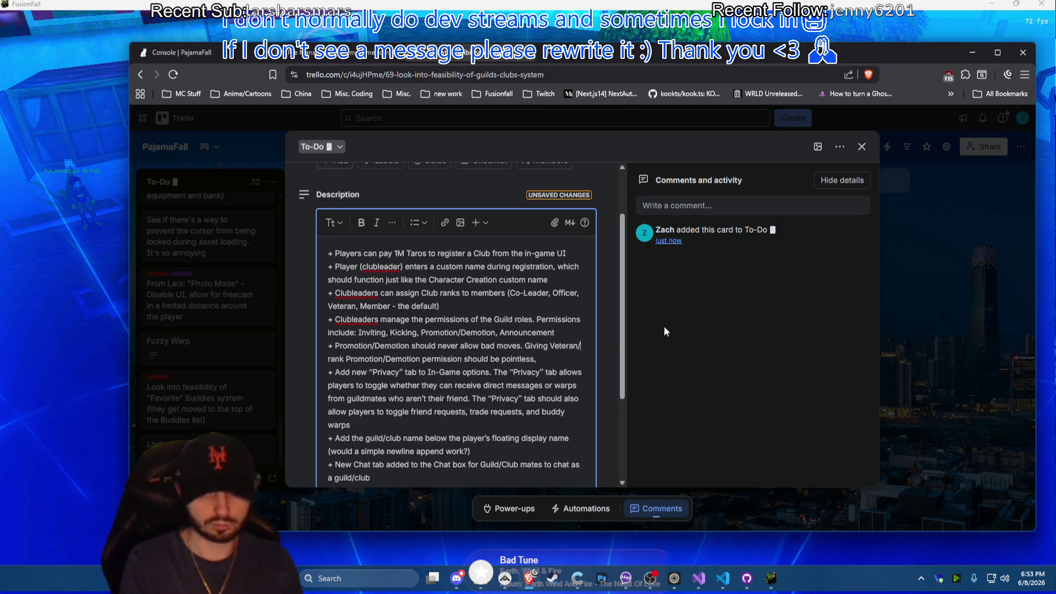
text(/Member)
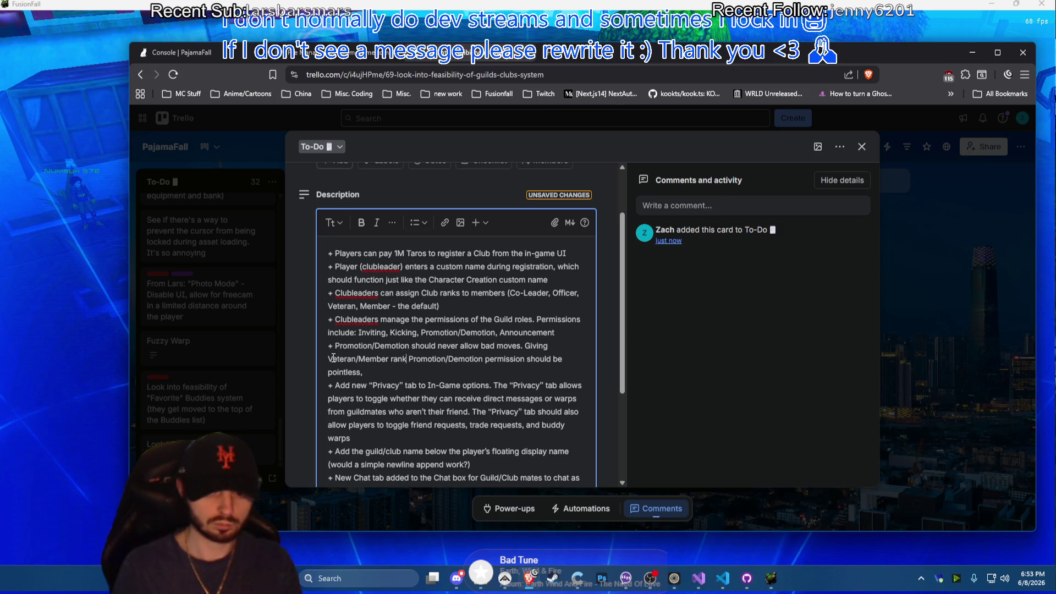
click(394, 374)
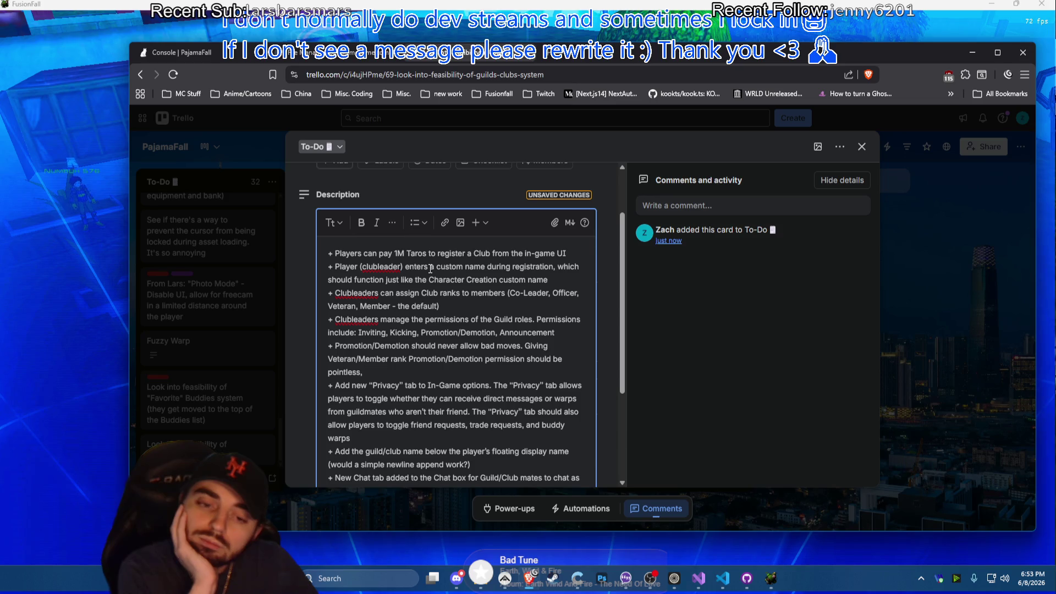
text(Off)
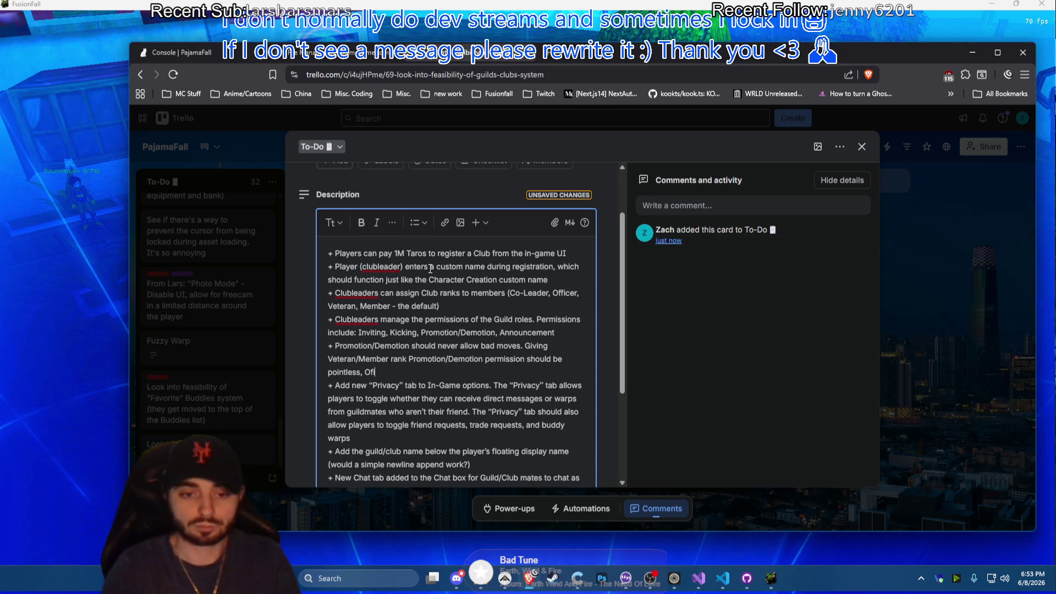
text(icer can onyl a)
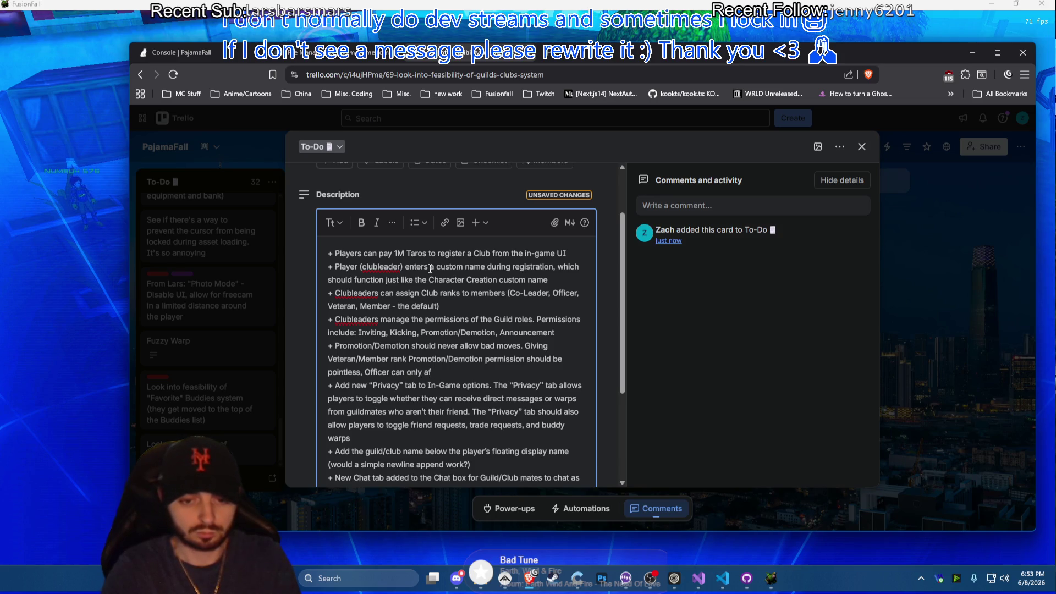
text(fect lower than them, etc.)
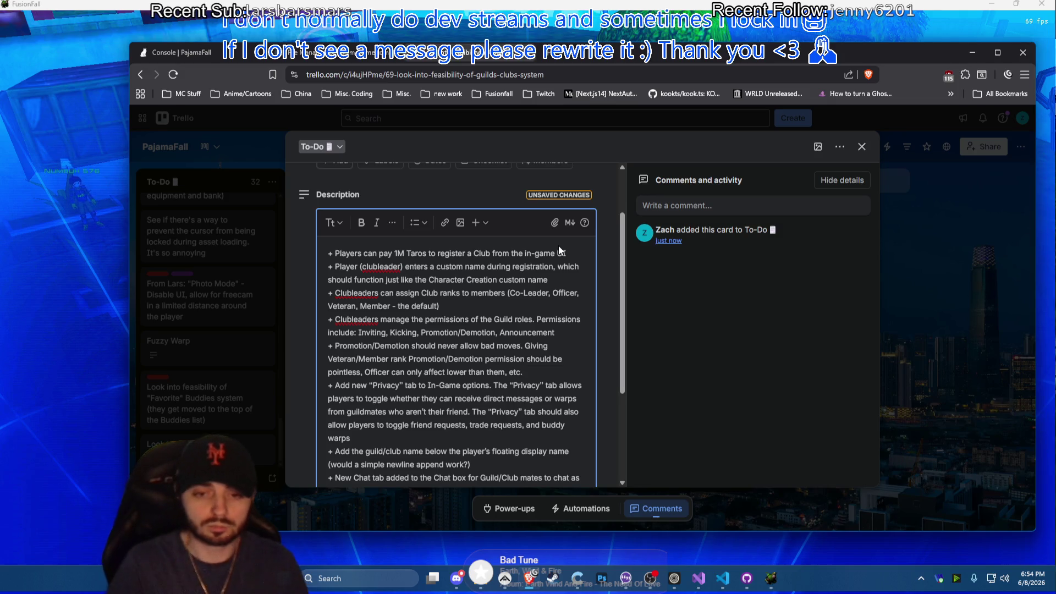
click(571, 330)
Add a new bullet below the Announcement line about the Club, correcting typos as typed
key(Return)
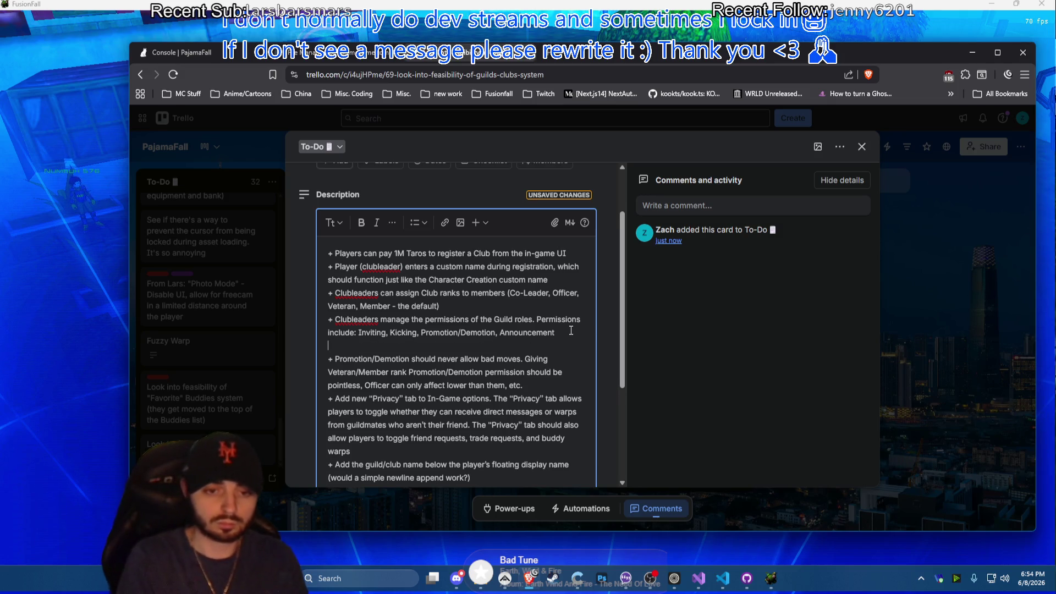
text(+ Allow Cl)
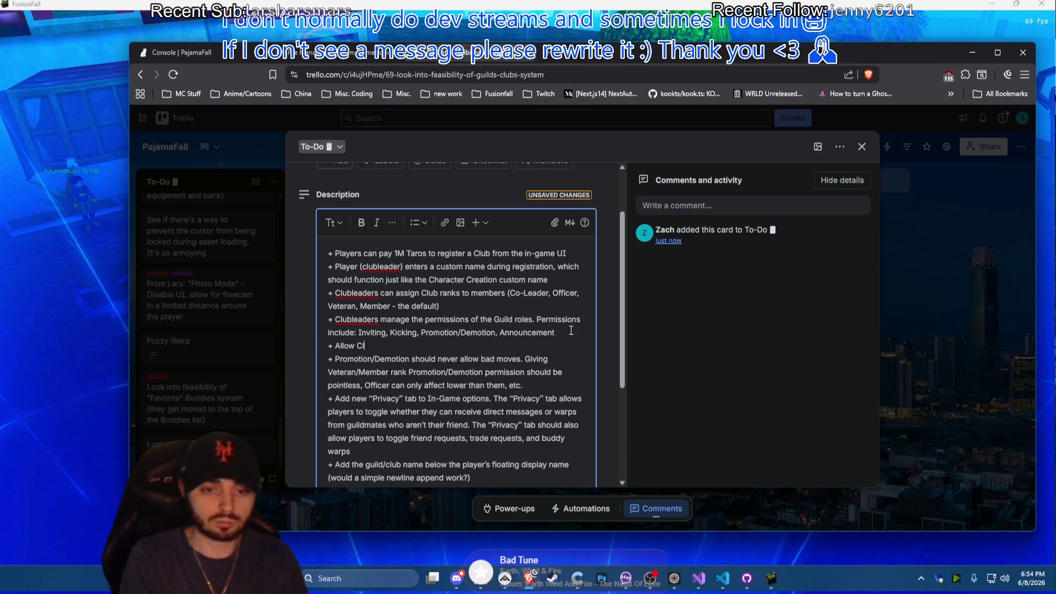
text(ubleader to )
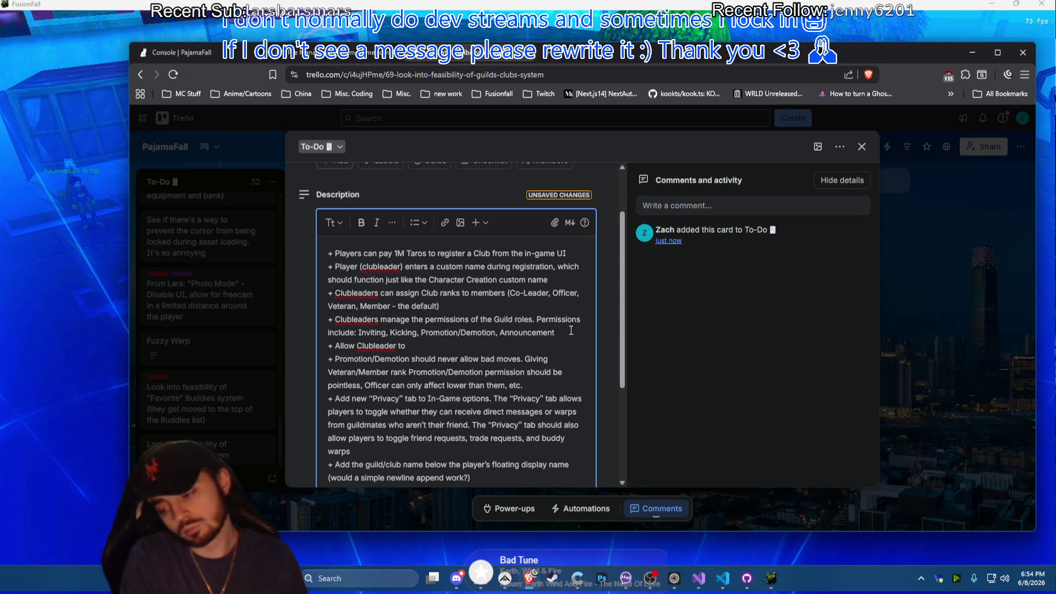
text(give)
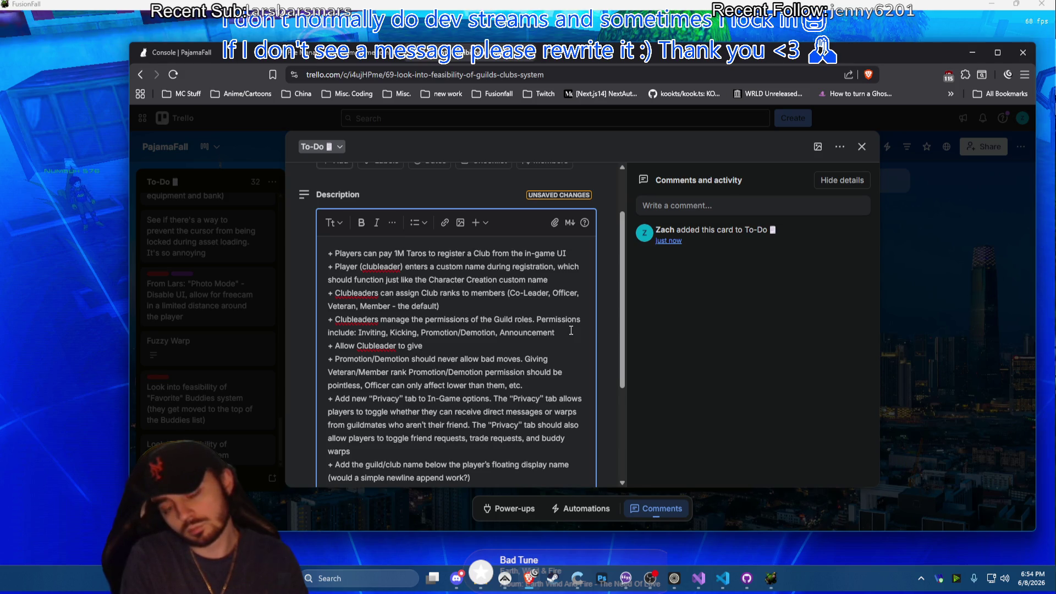
text( another )
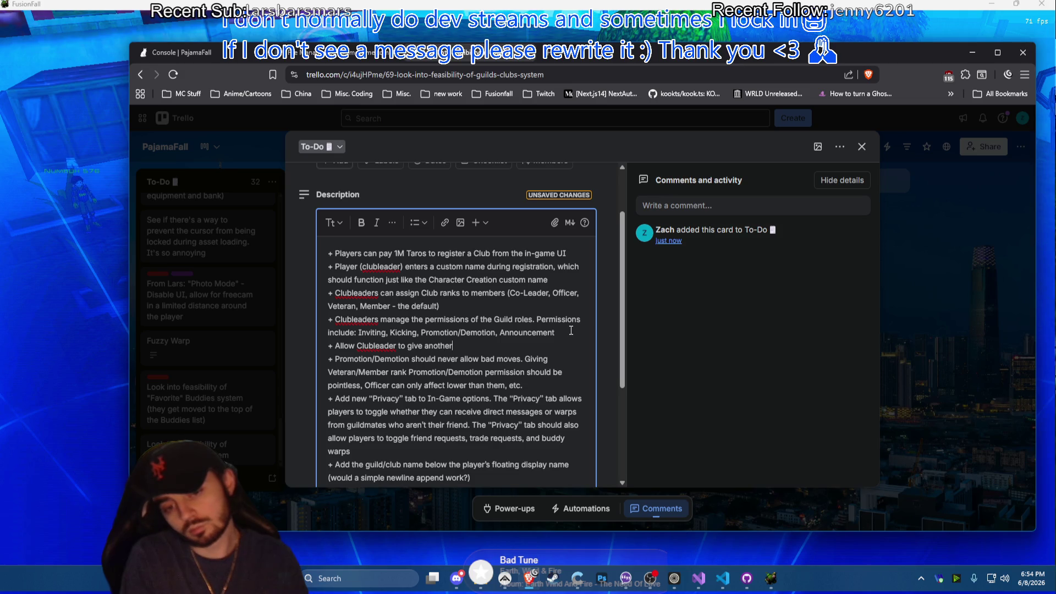
text(member )
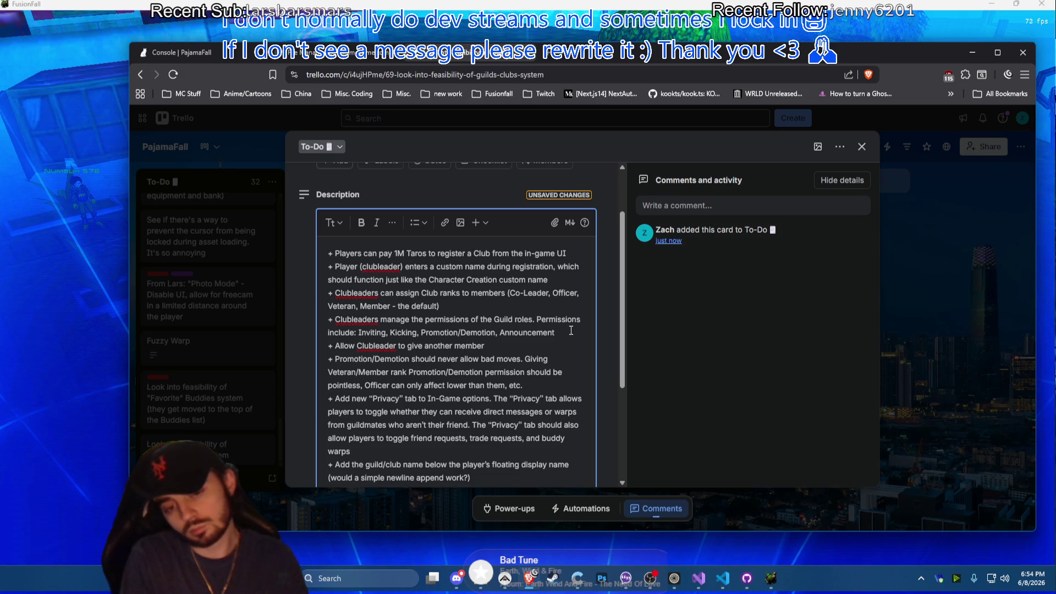
text(the CLublea)
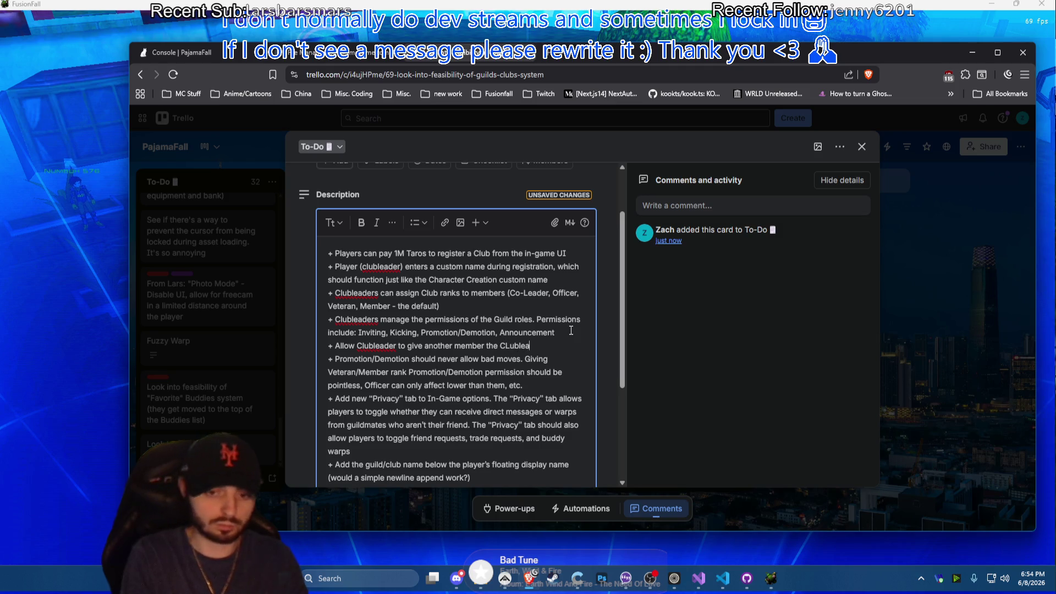
key(BackSpace)
key(BackSpace)
key(BackSpace)
text(lublea)
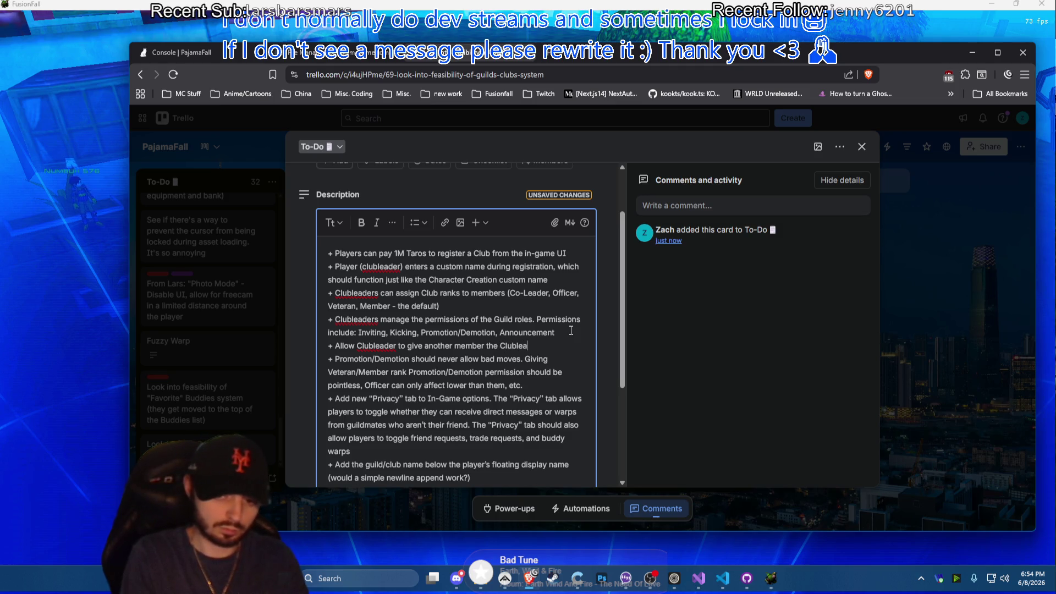
text(der rank (b)
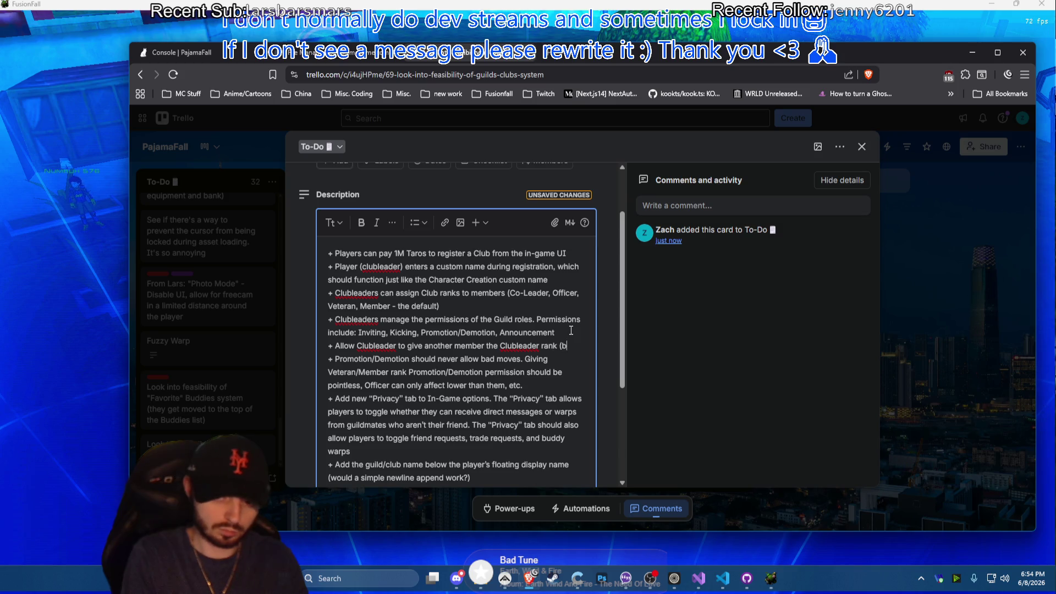
text(ut ther can)
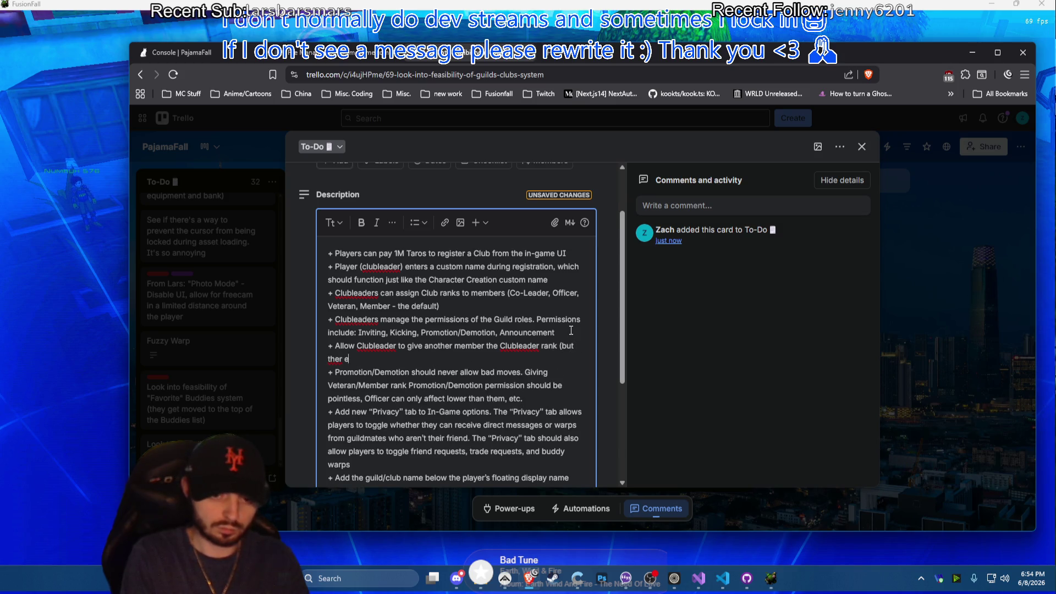
key(BackSpace)
key(BackSpace)
text(e can only be one)
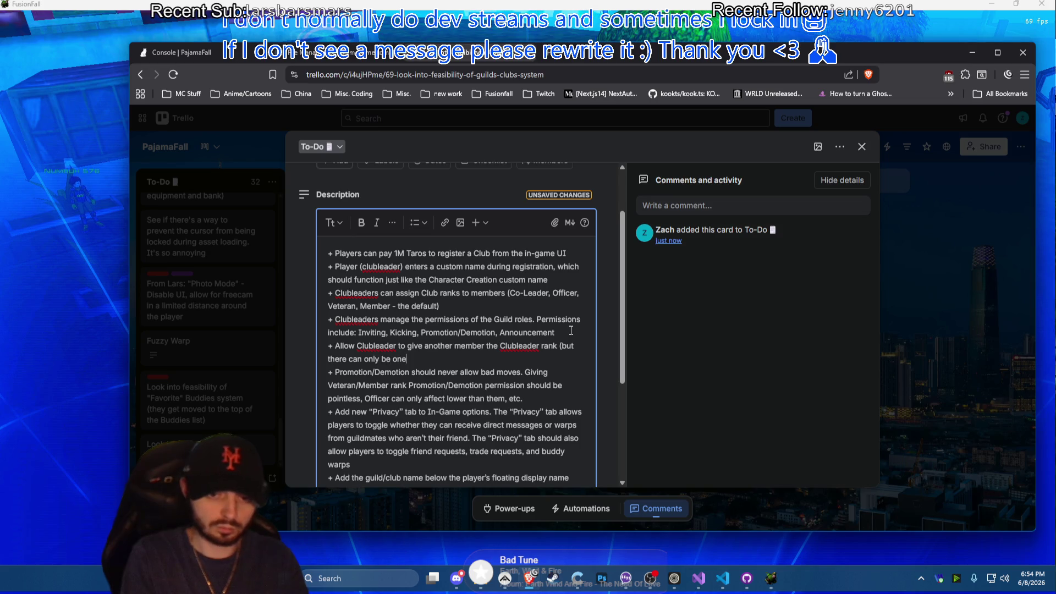
text())
key(Return)
text(+ If)
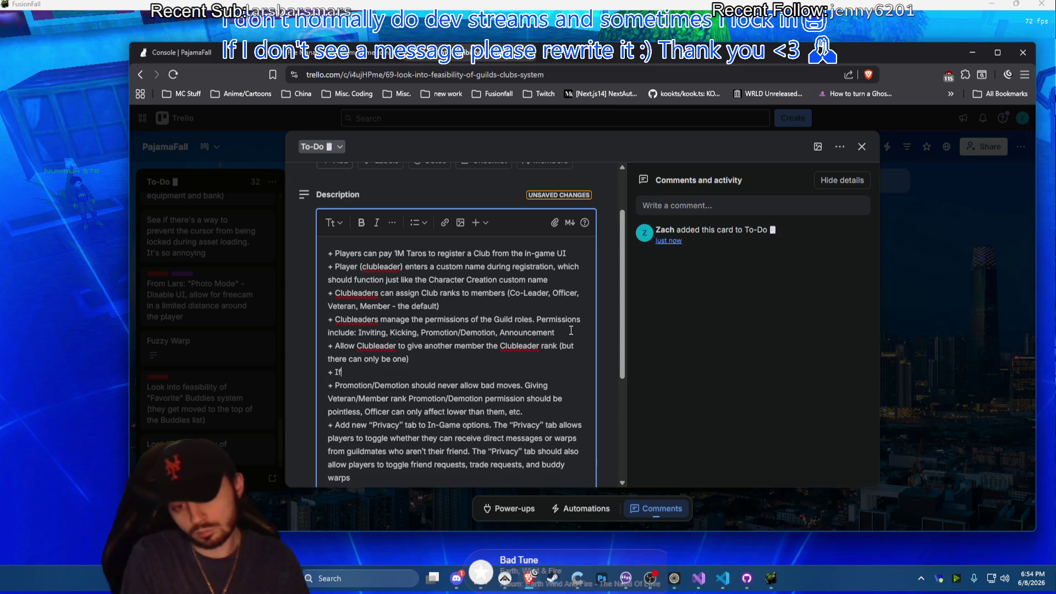
text( the CLu)
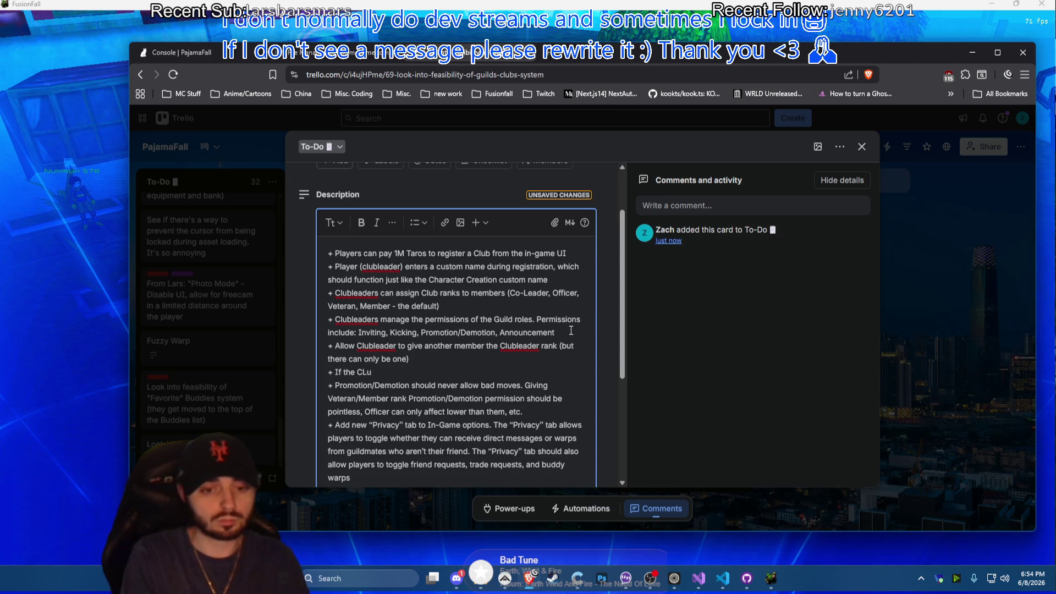
Start the 'If the Clubleader tries to' line and add the bullet '+ Allow players to leave the guild, obviously'
key(BackSpace)
key(BackSpace)
text(lubleader tries)
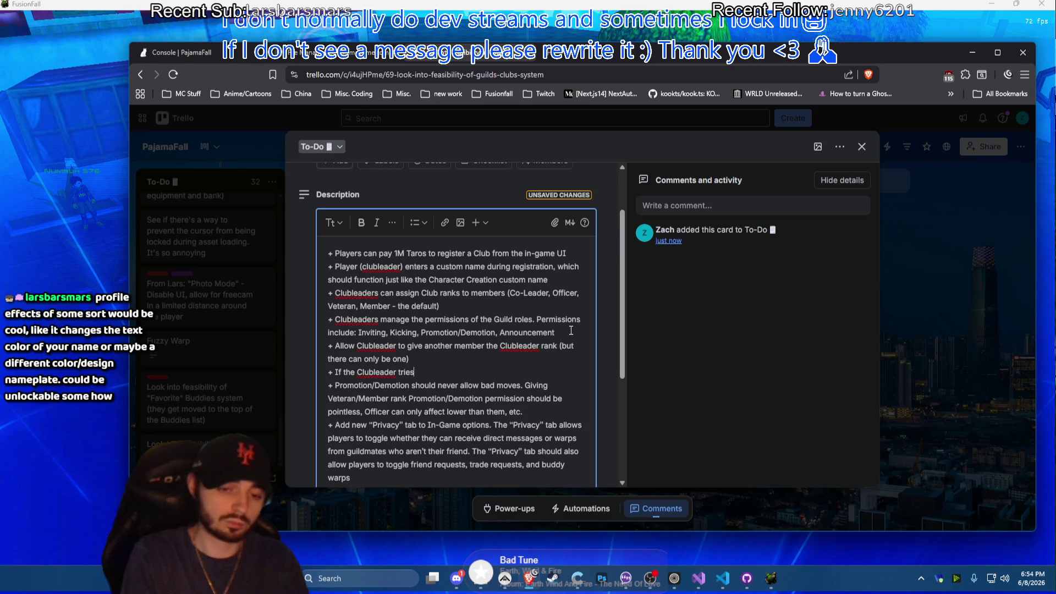
text( to)
key(Return)
text(+ )
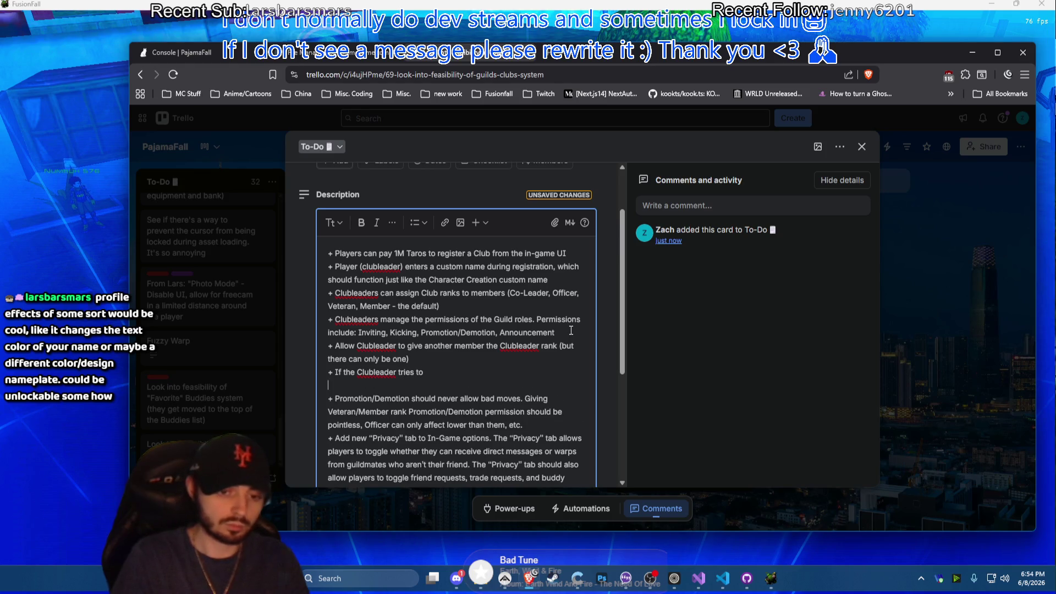
text(Allow )
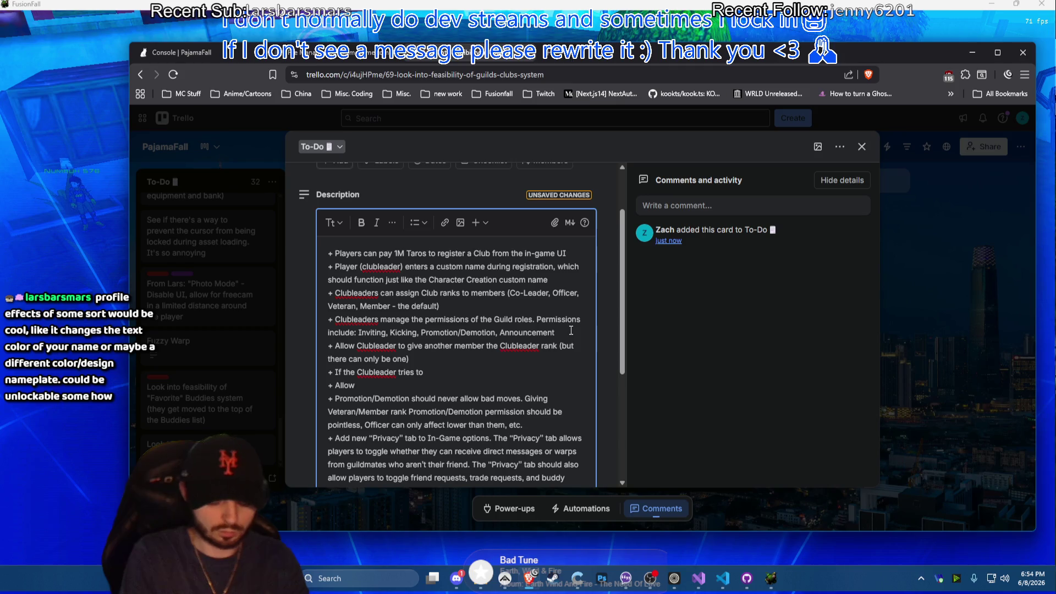
text(pl)
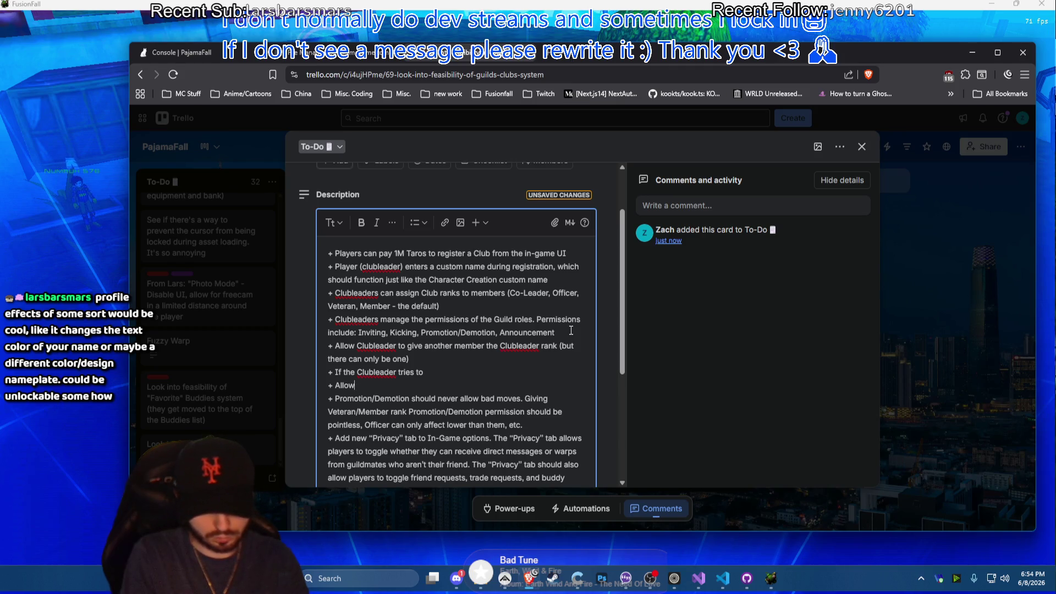
text( players to leave the guild, obviously)
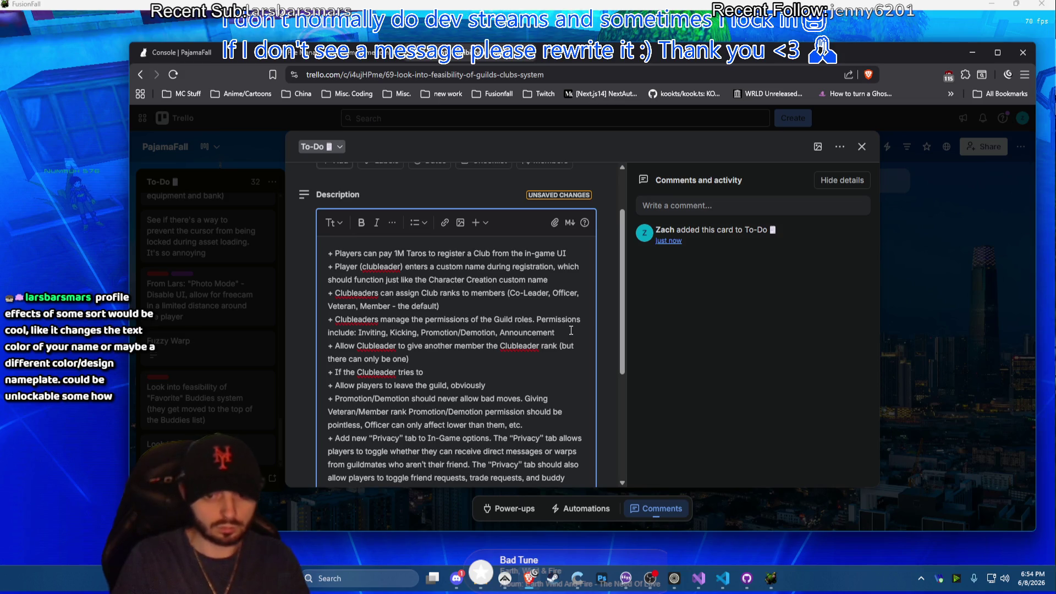
click(497, 389)
Add the bullet 'Anyone in a guild with permission to invite to that guild should' get an Invite to Guild option
key(Return)
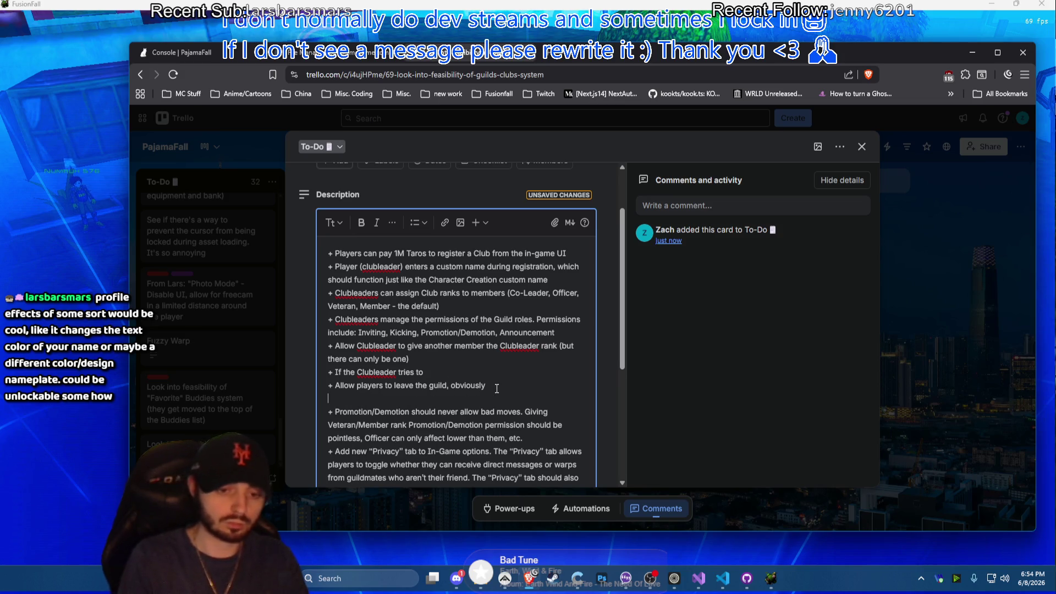
text(+ Anyon)
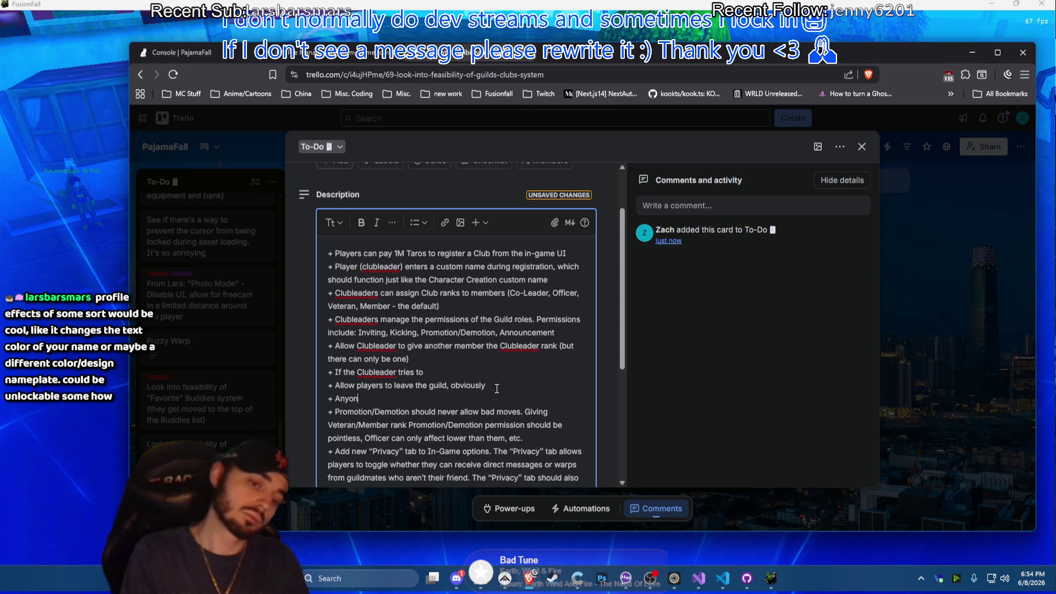
text(e in a guild with)
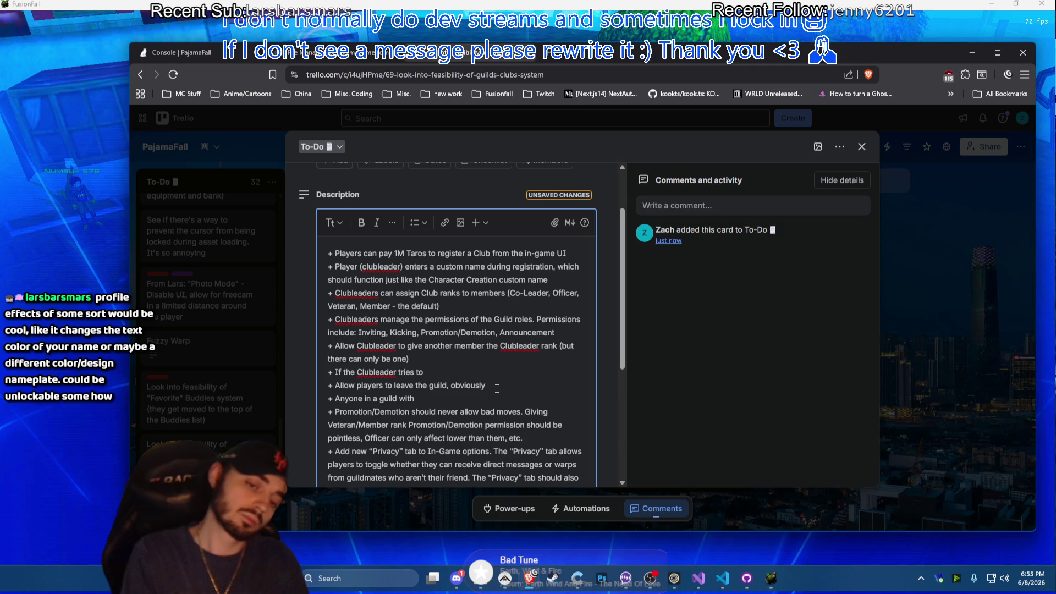
text( permission to invi)
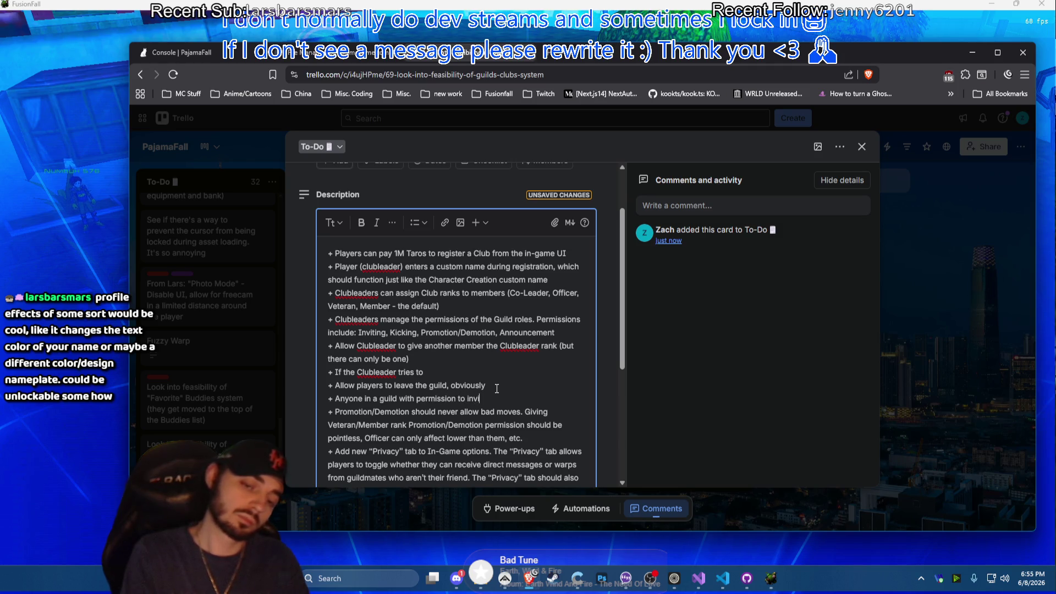
text(te to that guild s)
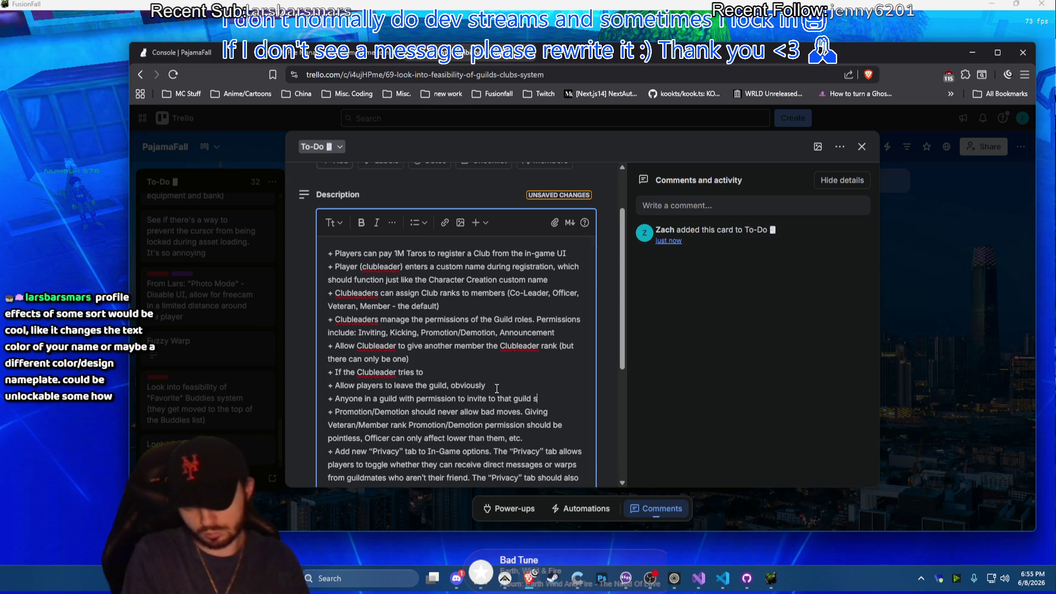
text(houldf)
key(BackSpace)
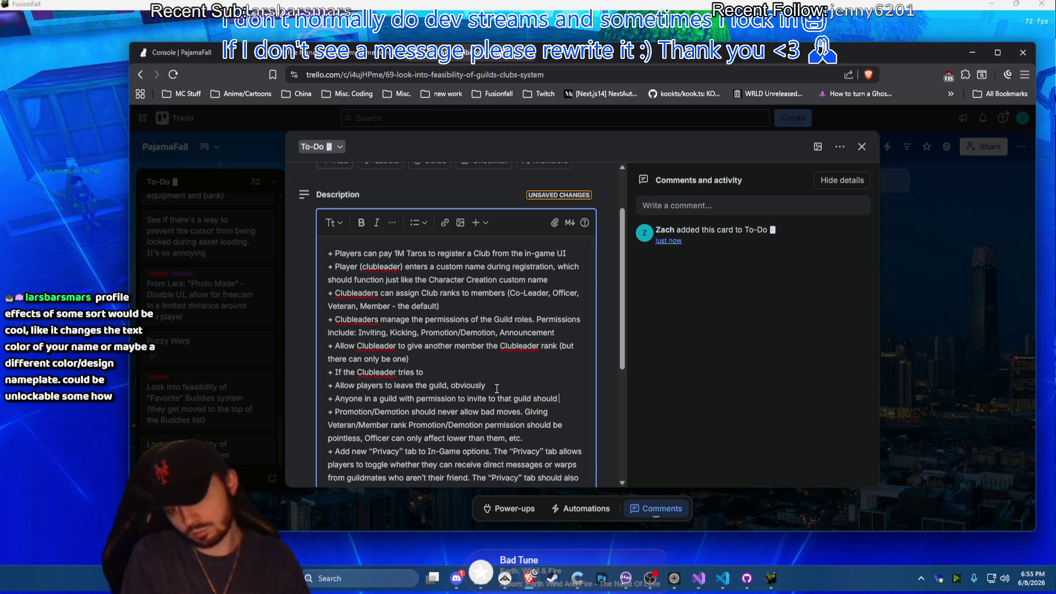
text(be)
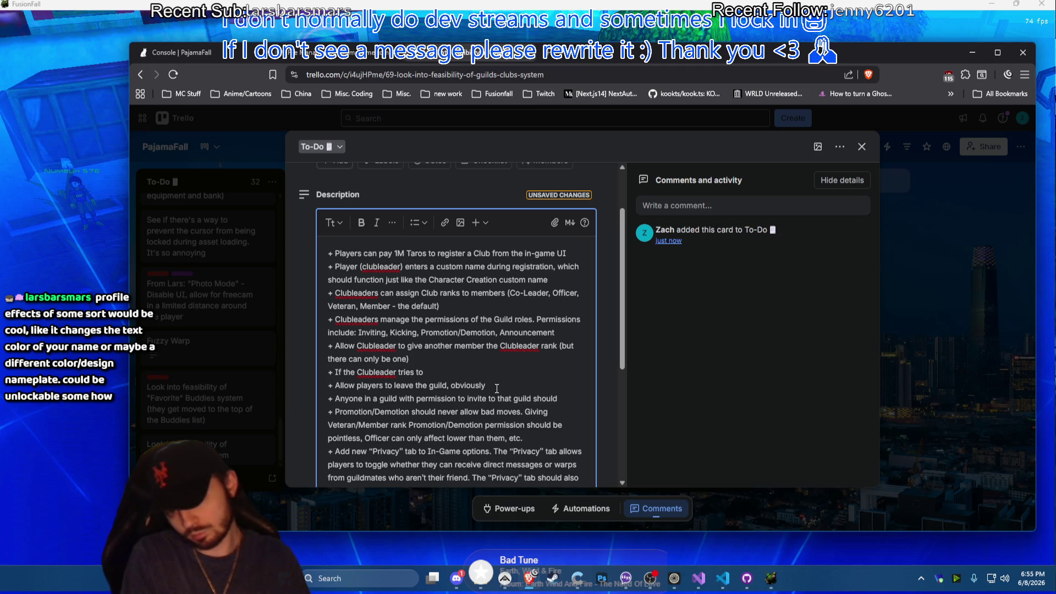
text( able to )
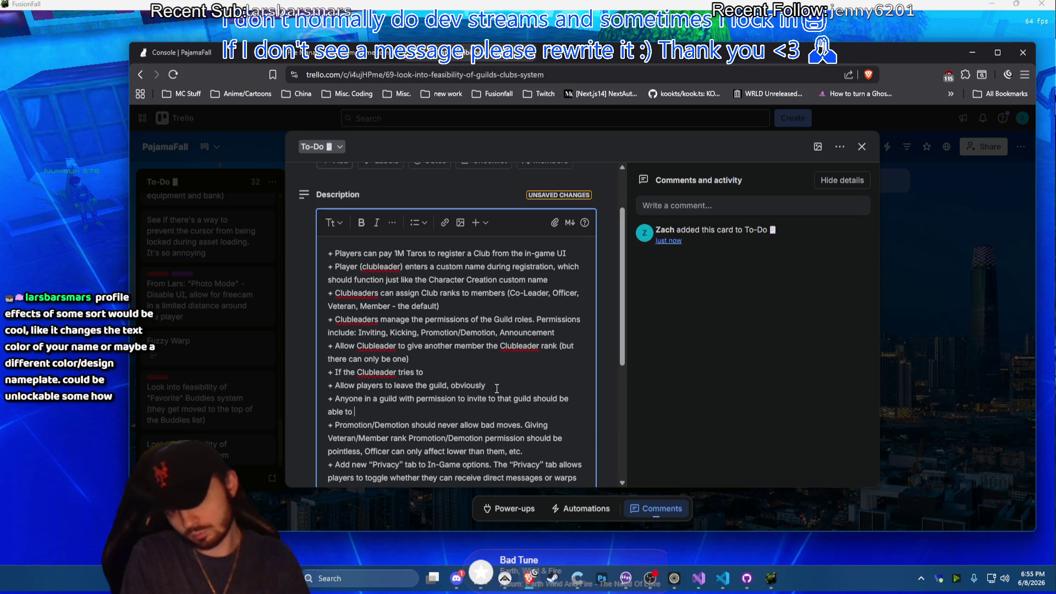
text(see a new option di)
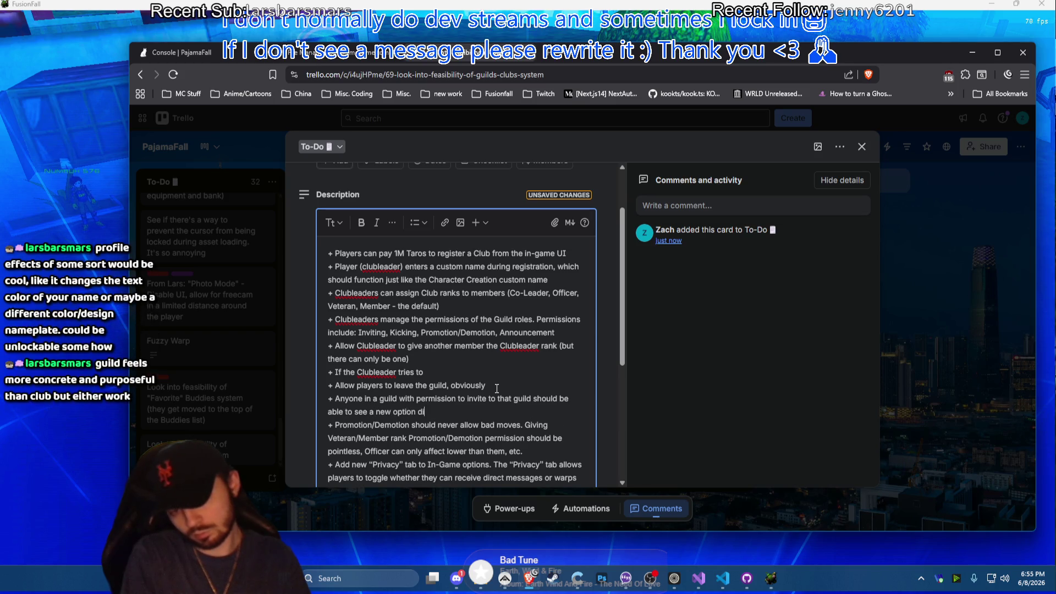
text(splayed when clicking)
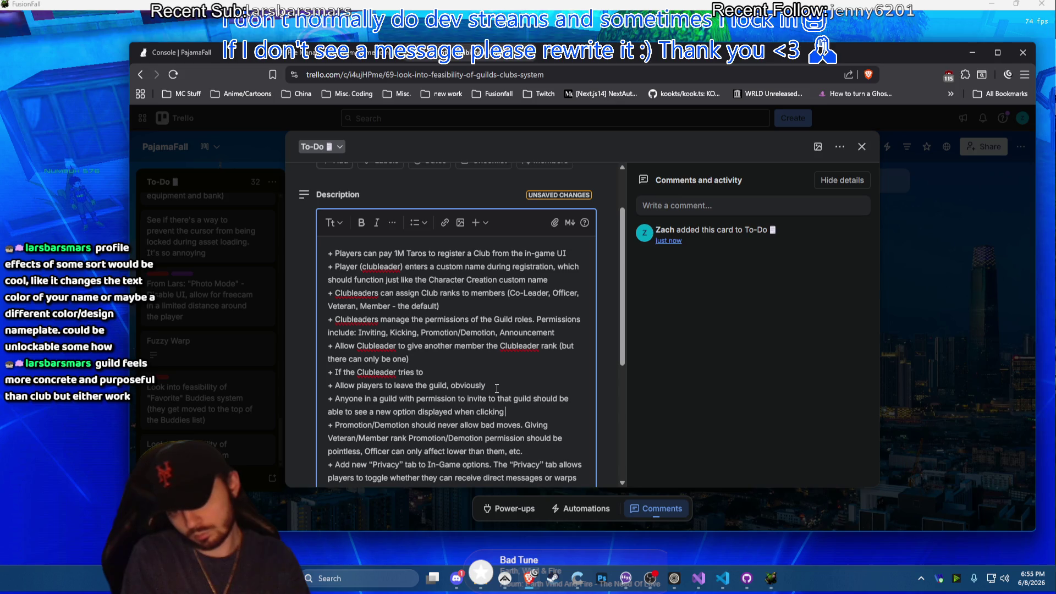
text( a player that)
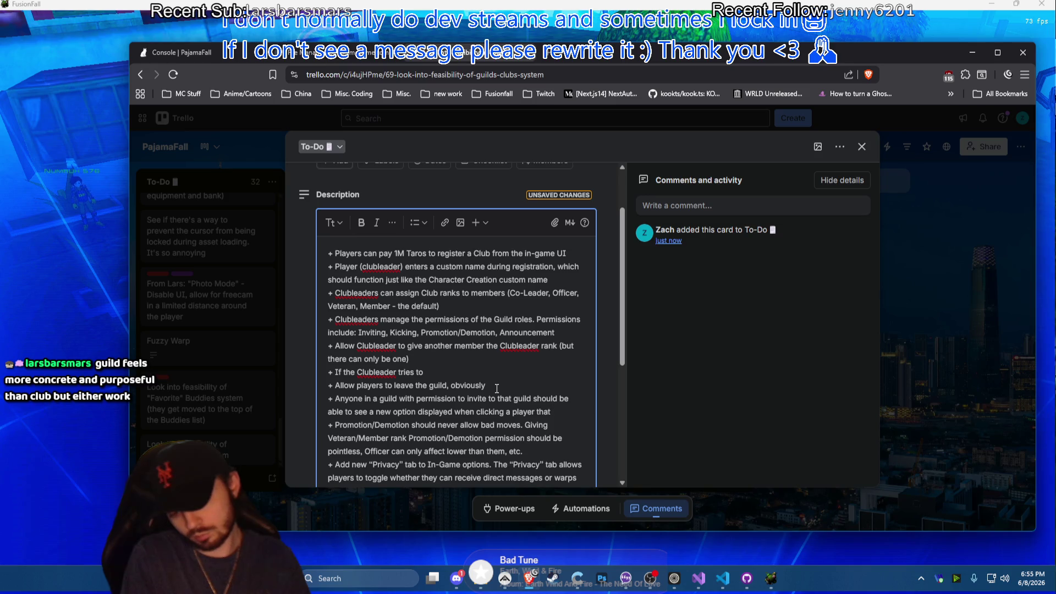
text( says Inv)
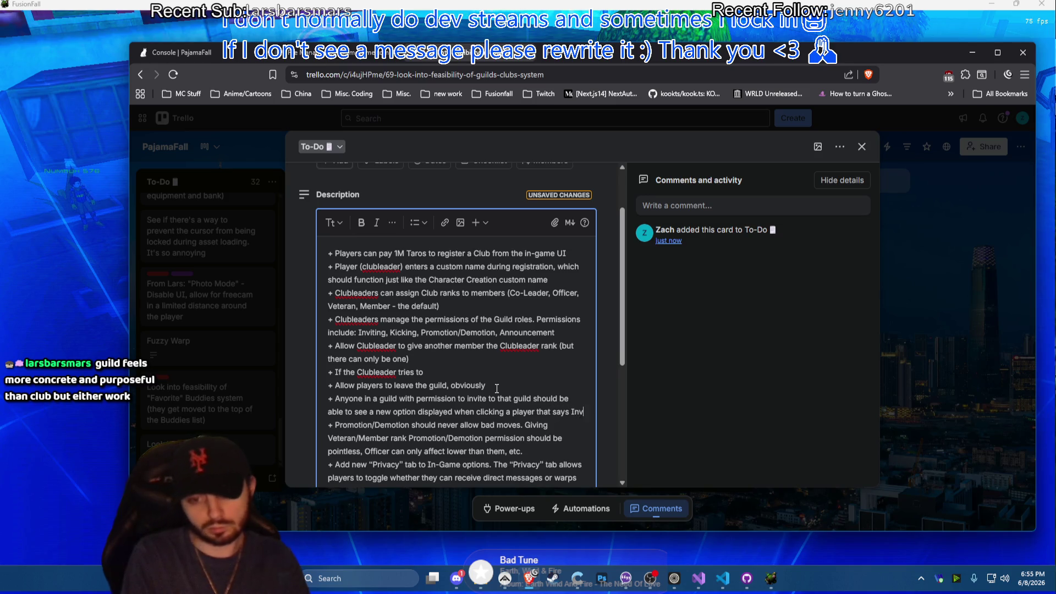
text(ite to Guild ()
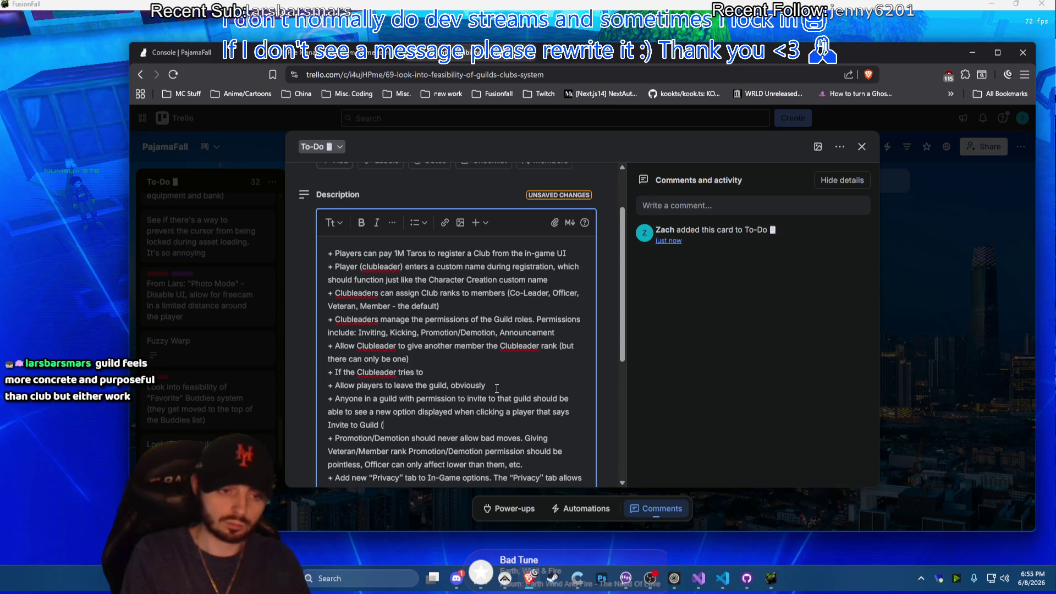
text(sort oflike I)
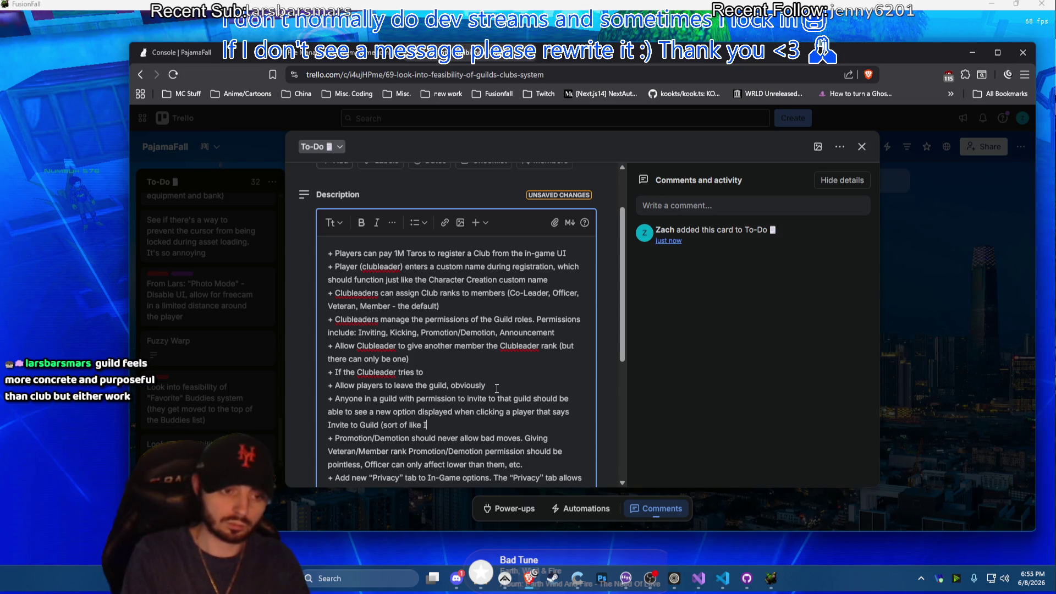
text(nvite to)
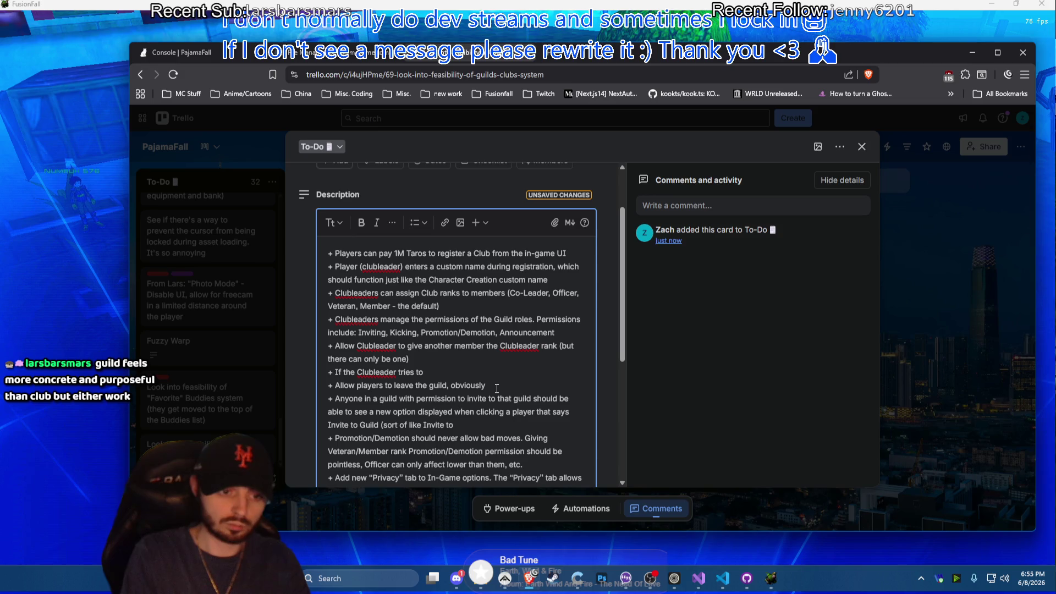
text(CLu)
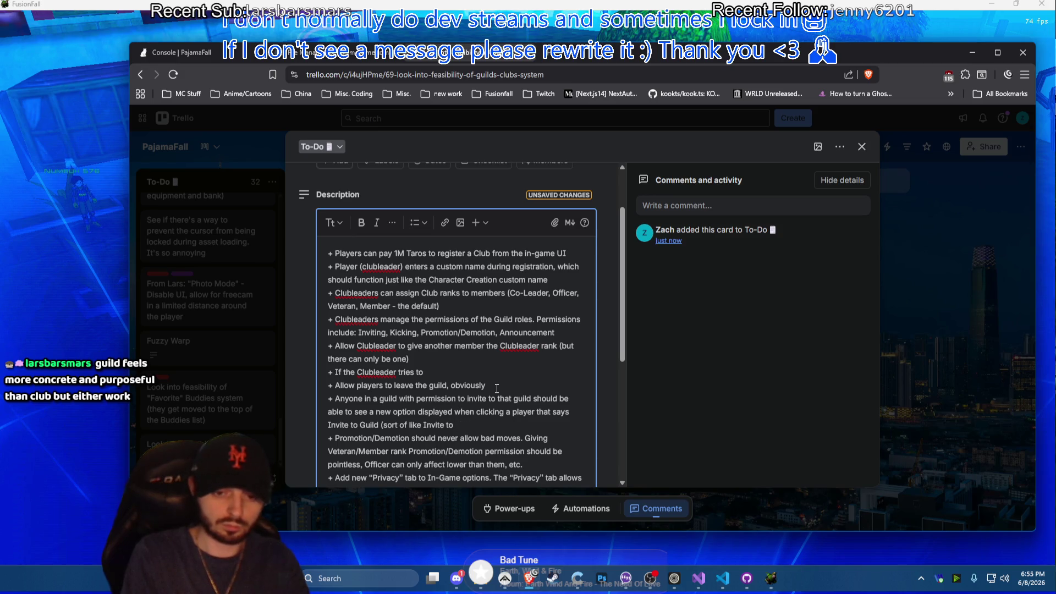
text(oup))
Change the invite bullet's guild words to club, ending 'Invite to Club (sort of like Invite to Group)'
double_click(387, 399)
text(club)
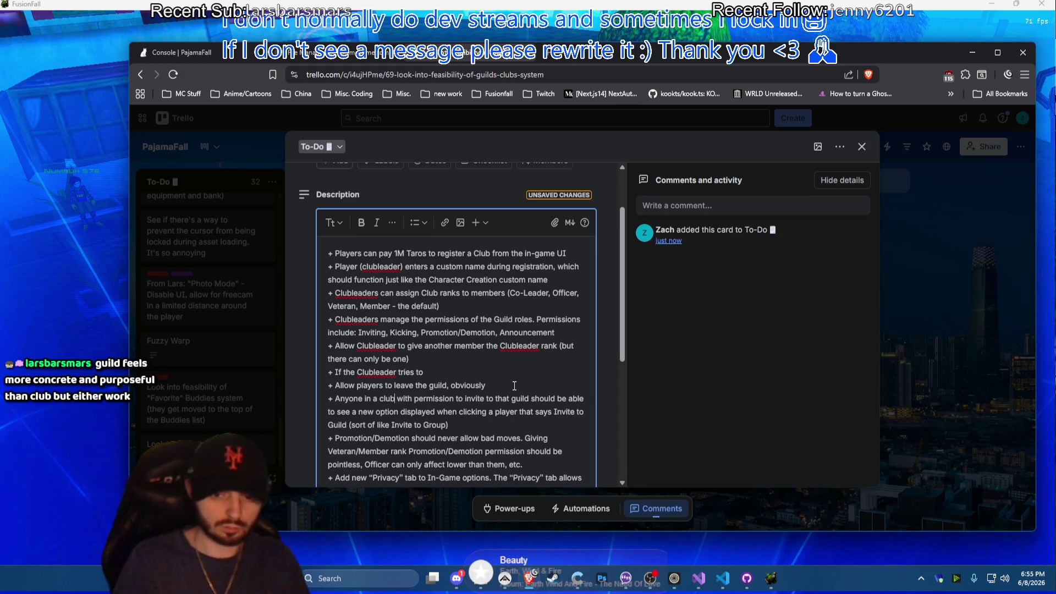
text(c)
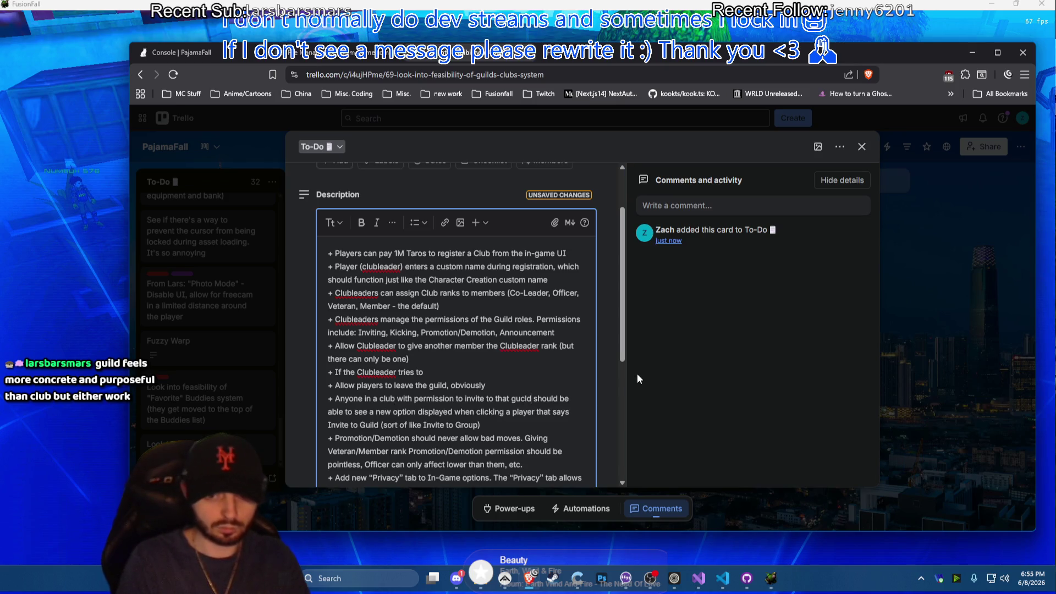
key(Right)
key(Right)
key(shift+Left)
key(shift+Left)
key(shift+Left)
key(BackSpace)
key(BackSpace)
key(BackSpace)
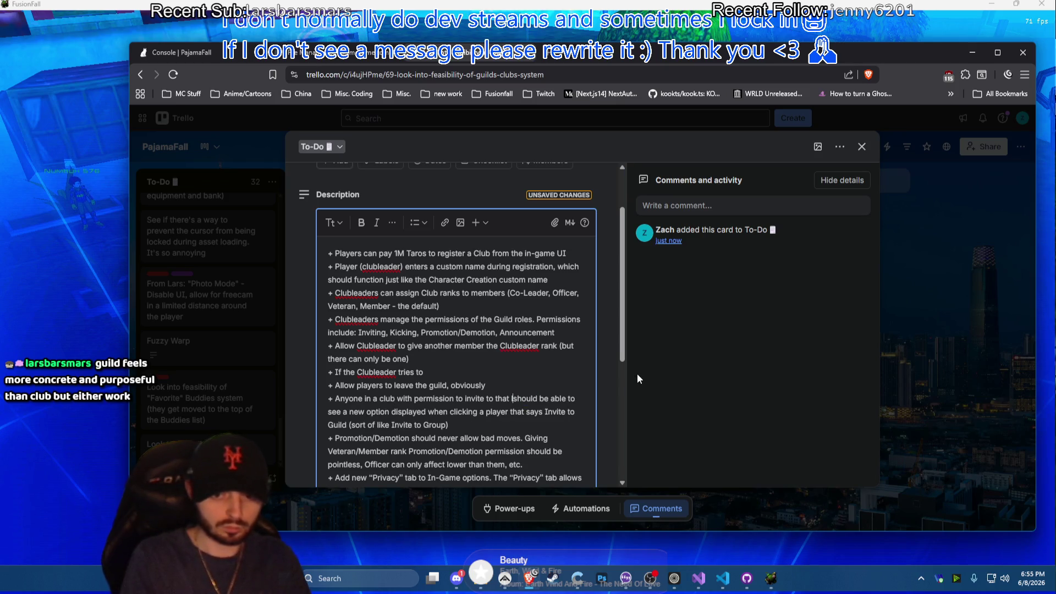
text(club)
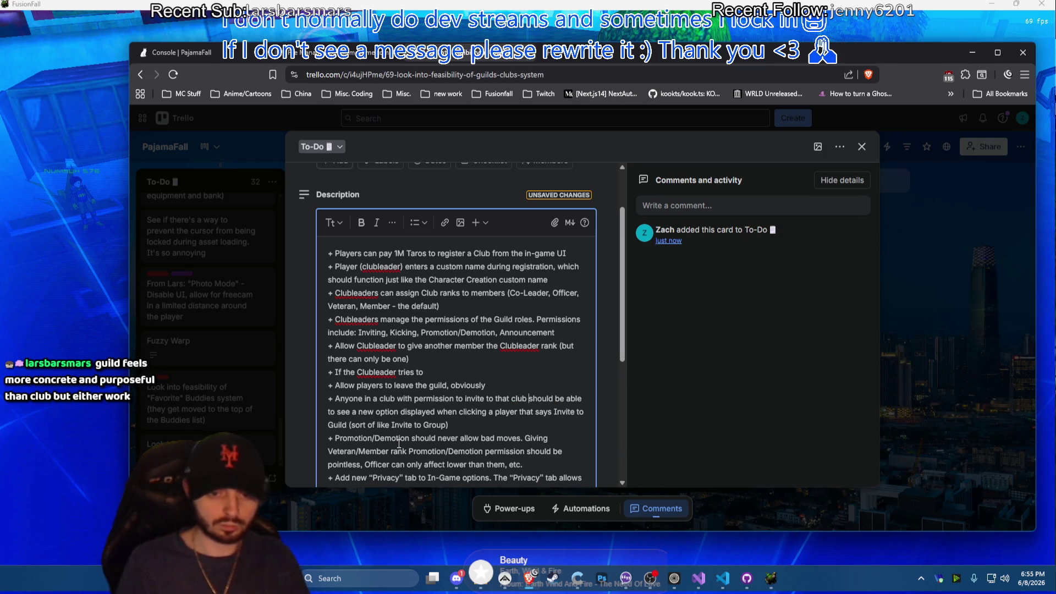
double_click(342, 424)
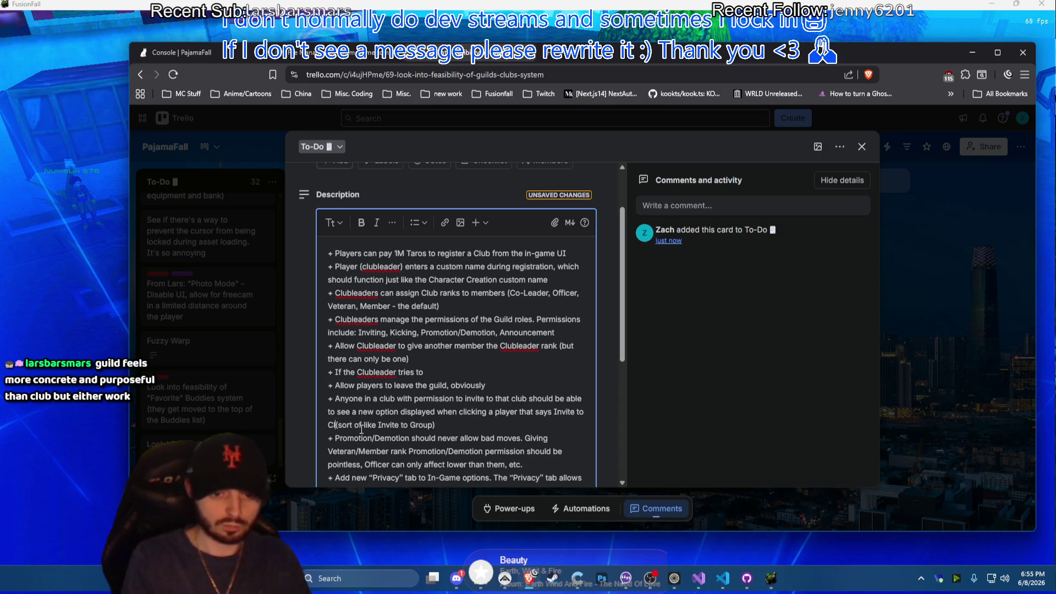
text(Club)
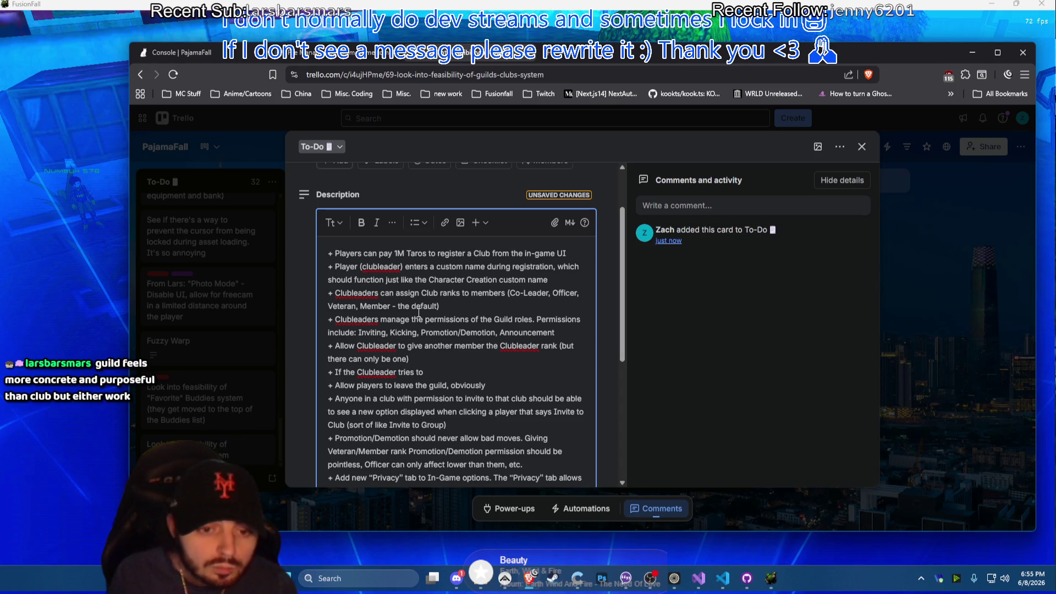
scroll(448, 311, down, 2)
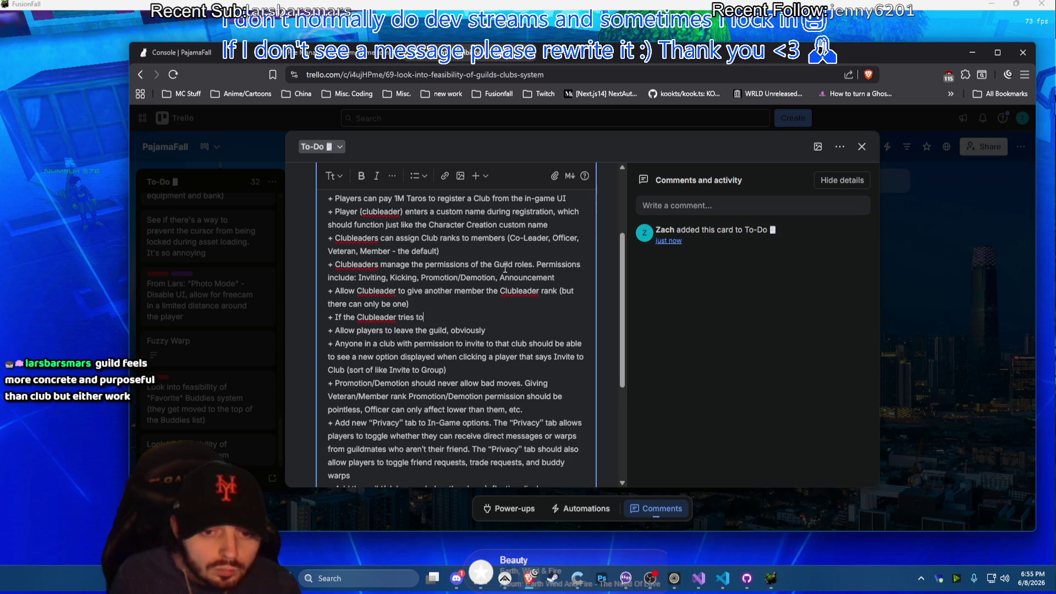
text( leave the gui)
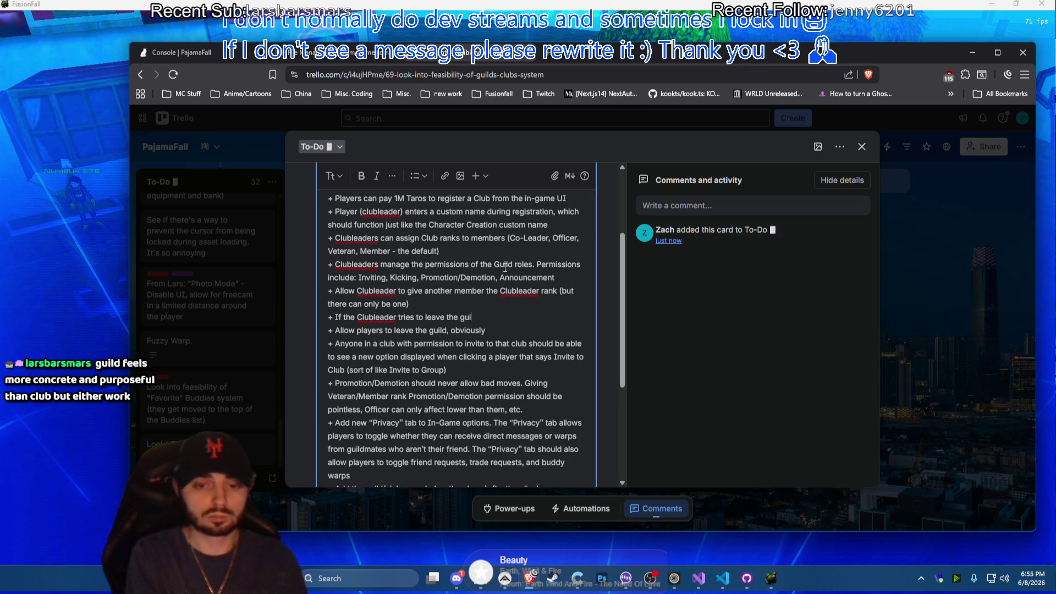
text(ld, tell them t)
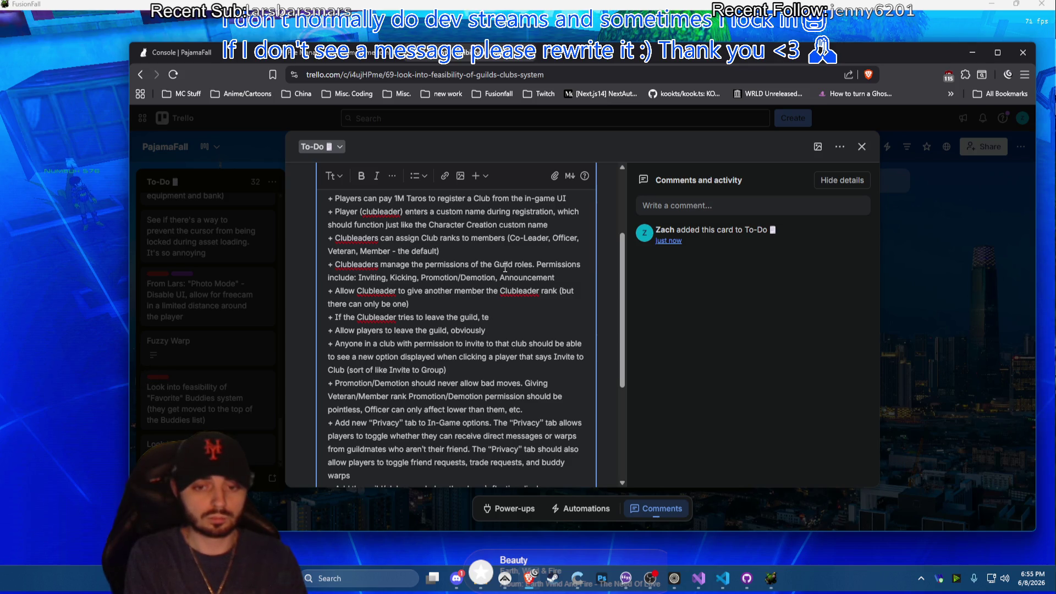
text(o)
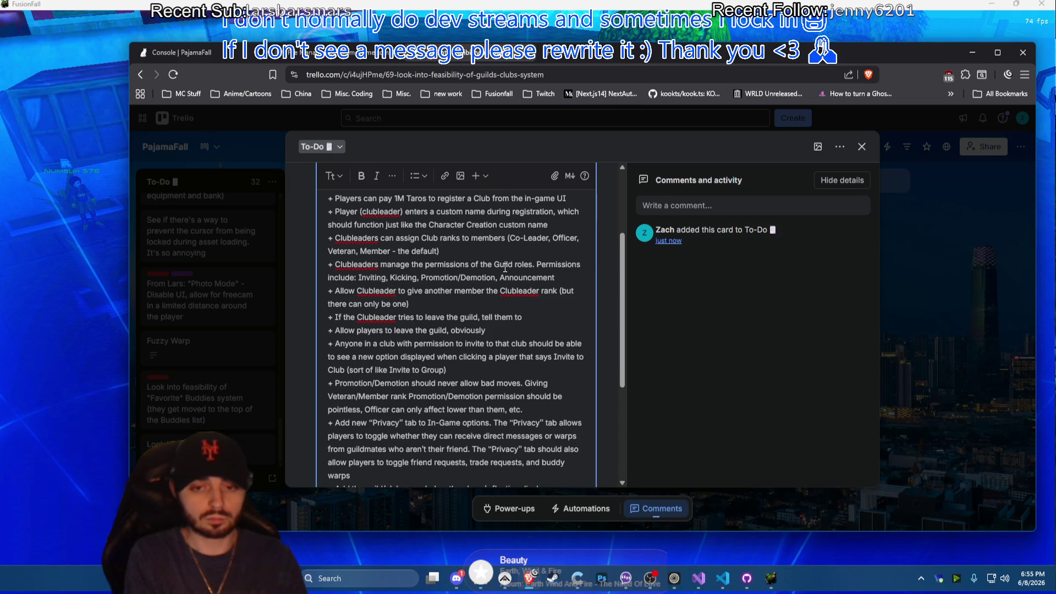
text( give someone C)
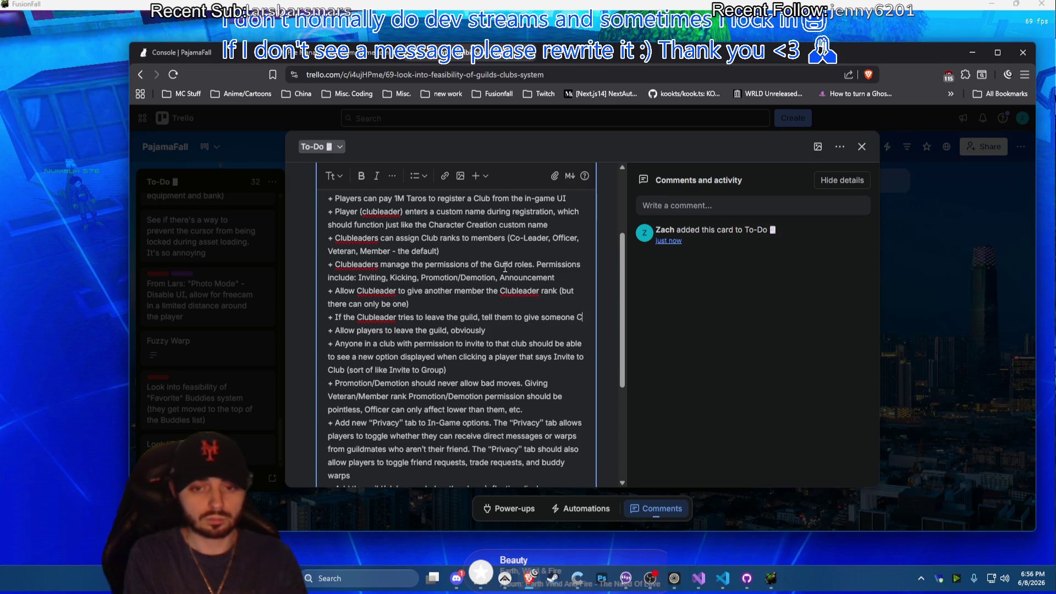
text(Lub)
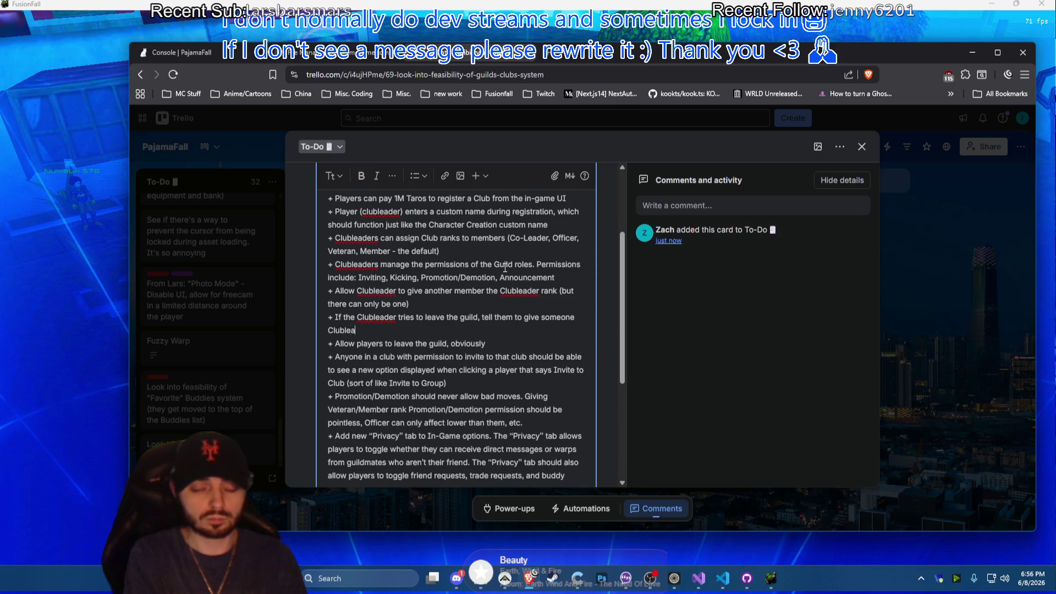
End the leave rule with 'give someone Clubleader first' and start a new bullet, erasing the 'Clubleaders can apply' draft
key(BackSpace)
text(lubleader first.)
key(Return)
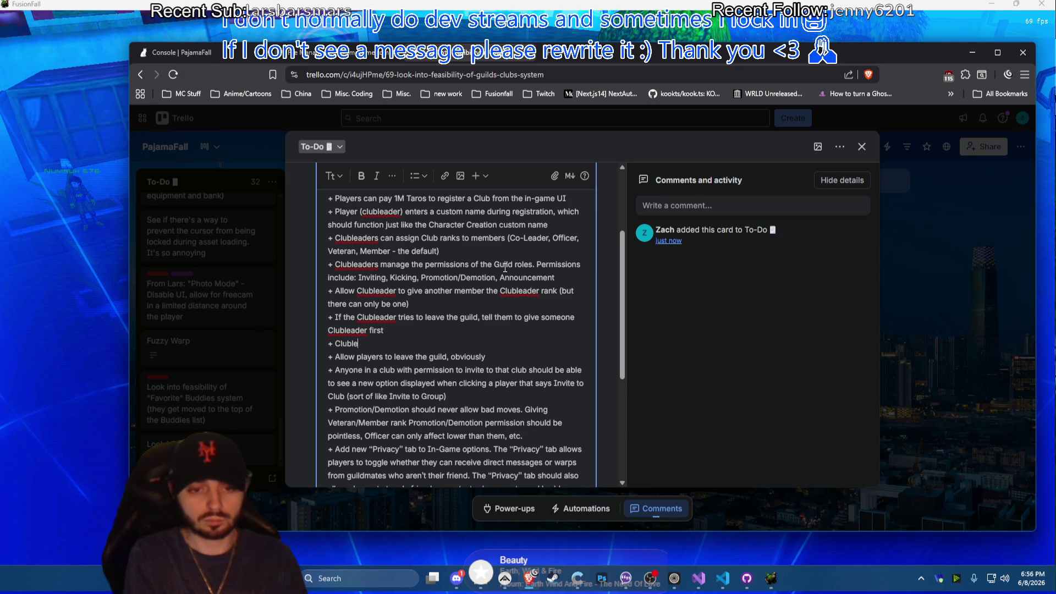
text(aders can apply)
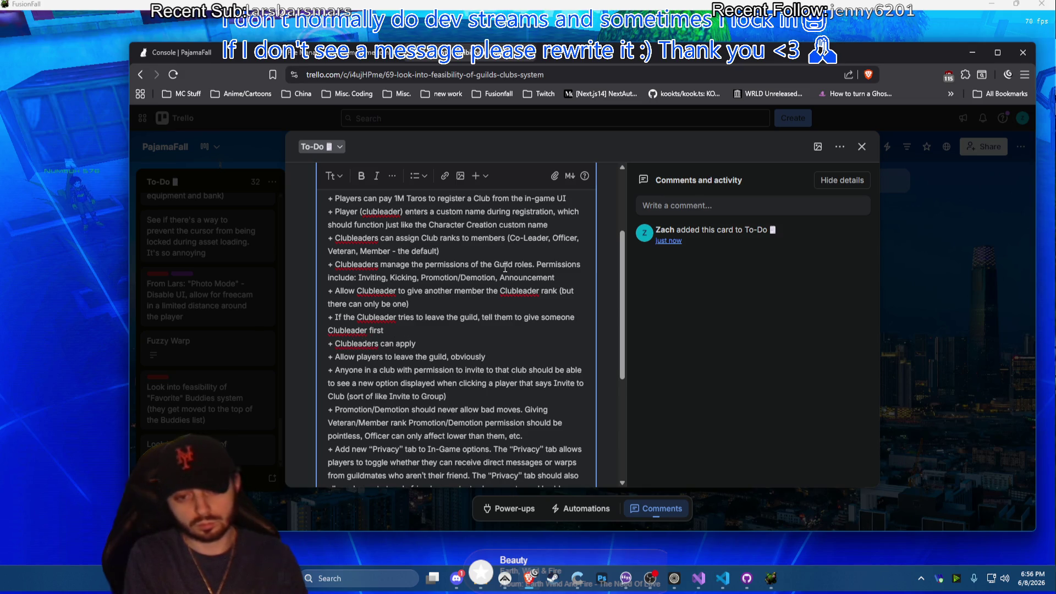
text( fo)
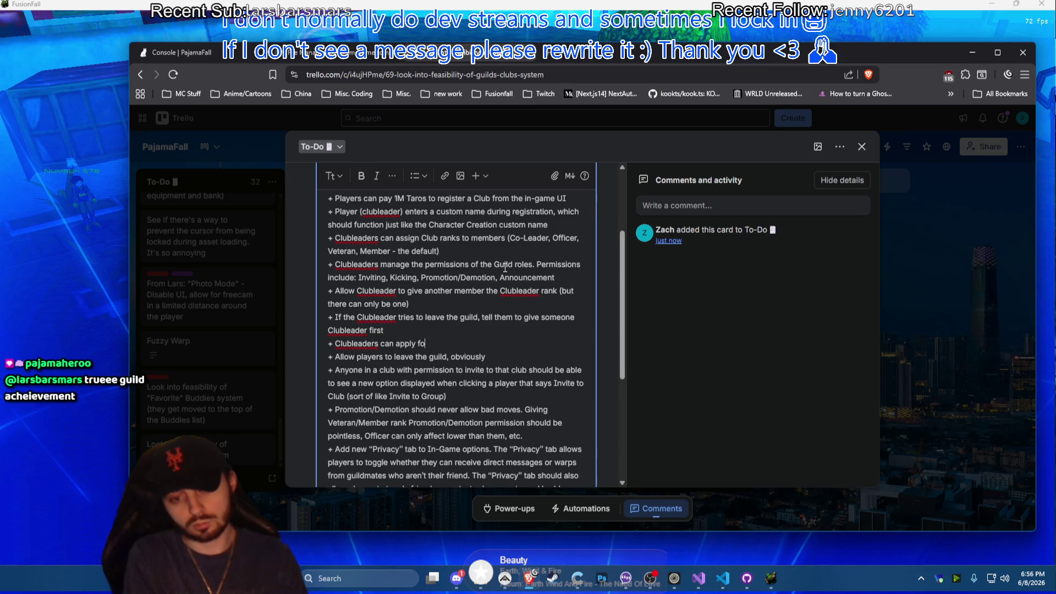
text(r a gui)
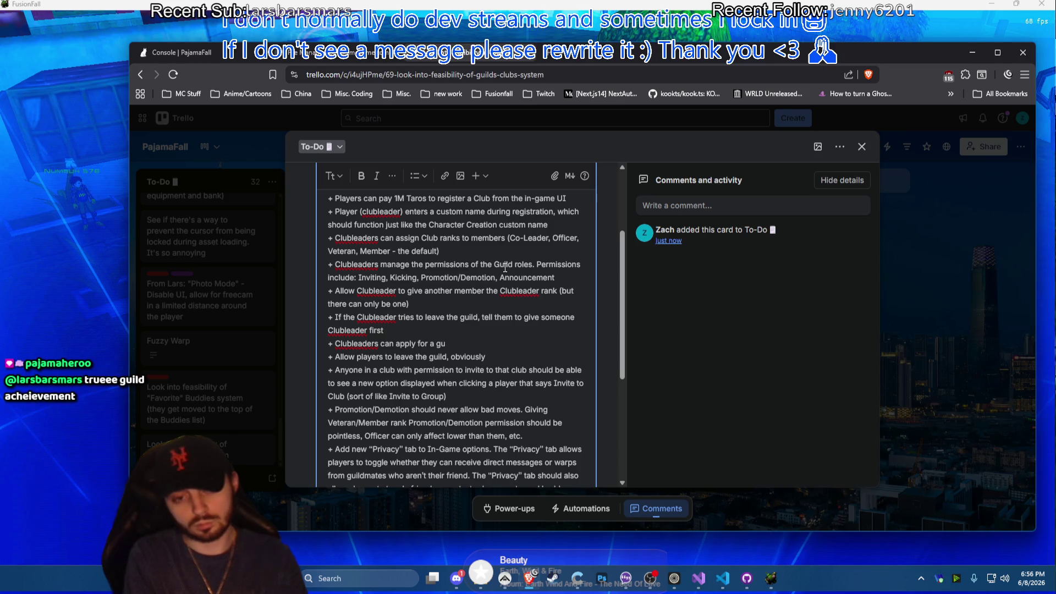
key(BackSpace)
key(BackSpace)
key(BackSpace)
key(BackSpace)
key(BackSpace)
key(BackSpace)
key(BackSpace)
key(BackSpace)
key(BackSpace)
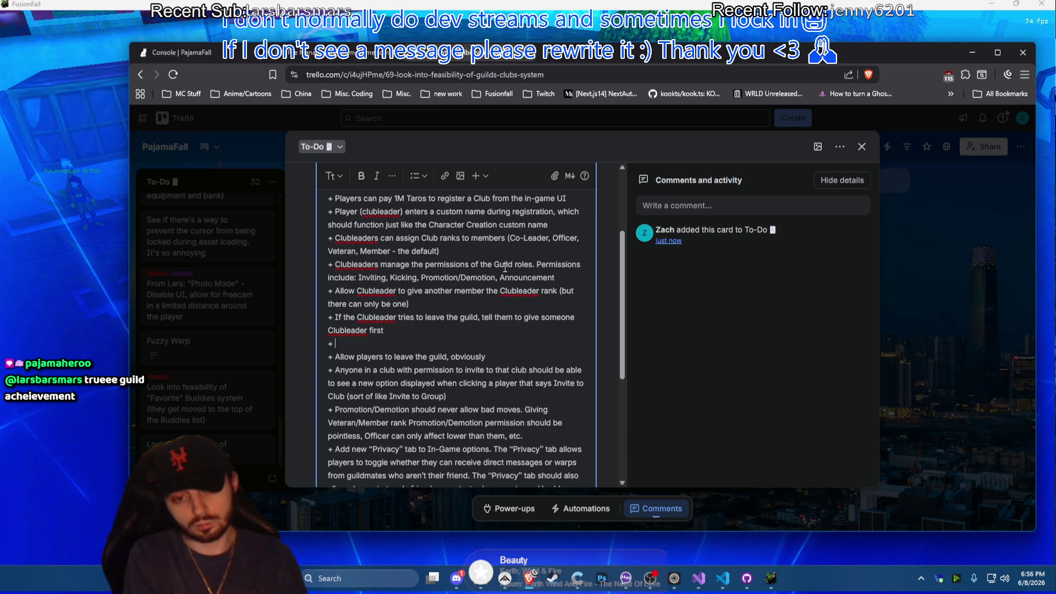
text(Oncea club)
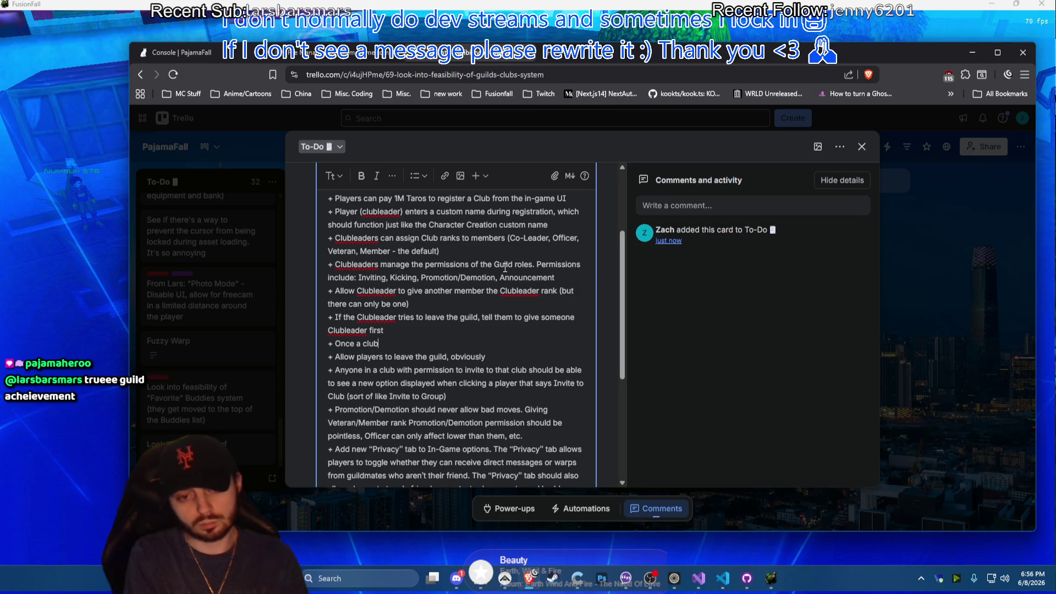
text(leader has an app)
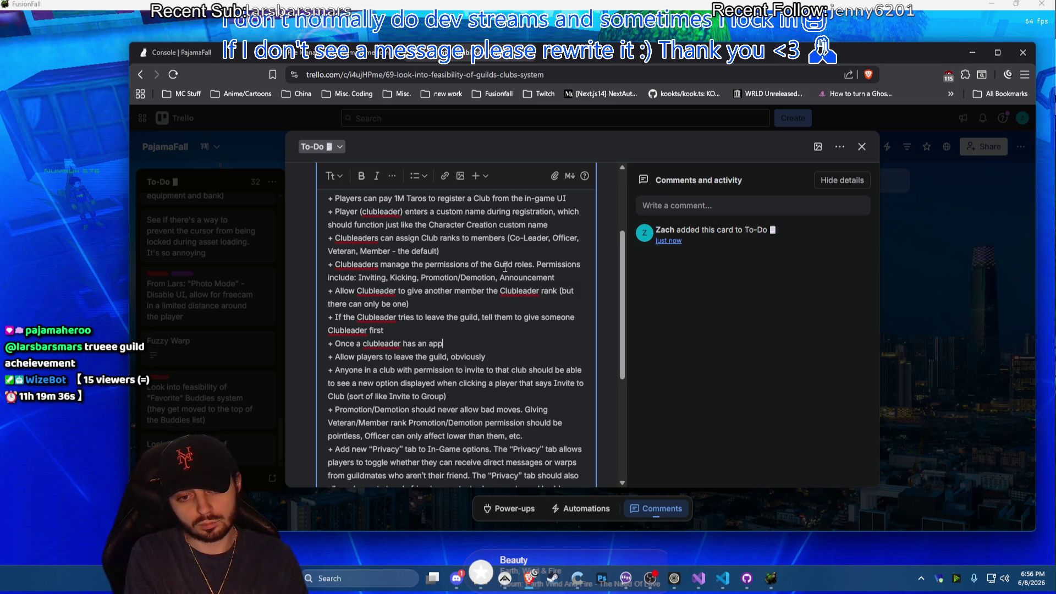
Write the rule: approved club names wait 90 days between rename requests, each costing 500000
key(BackSpace)
key(BackSpace)
key(BackSpace)
text(h)
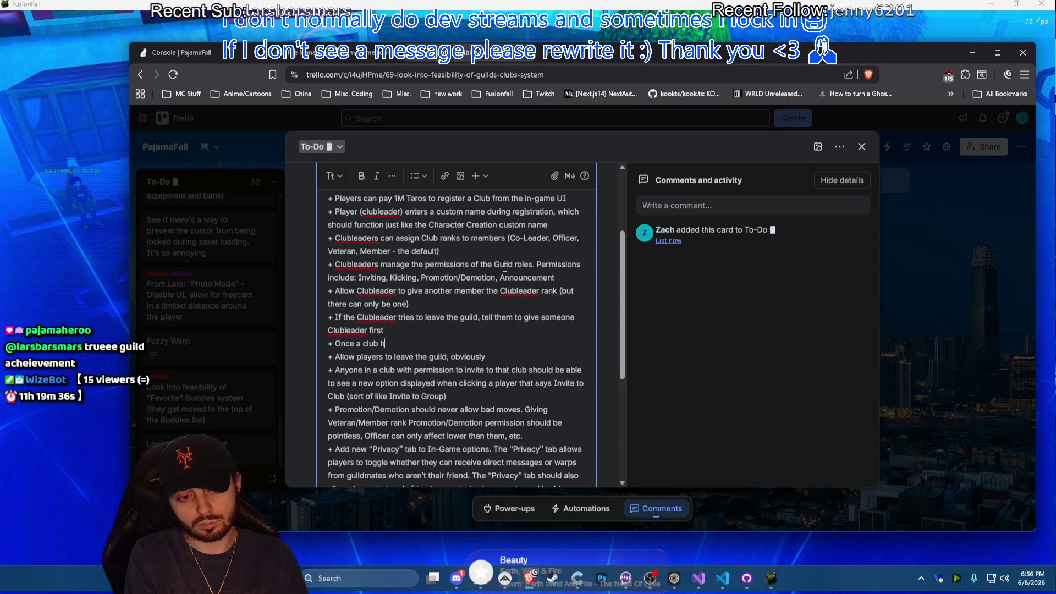
text(as an approved)
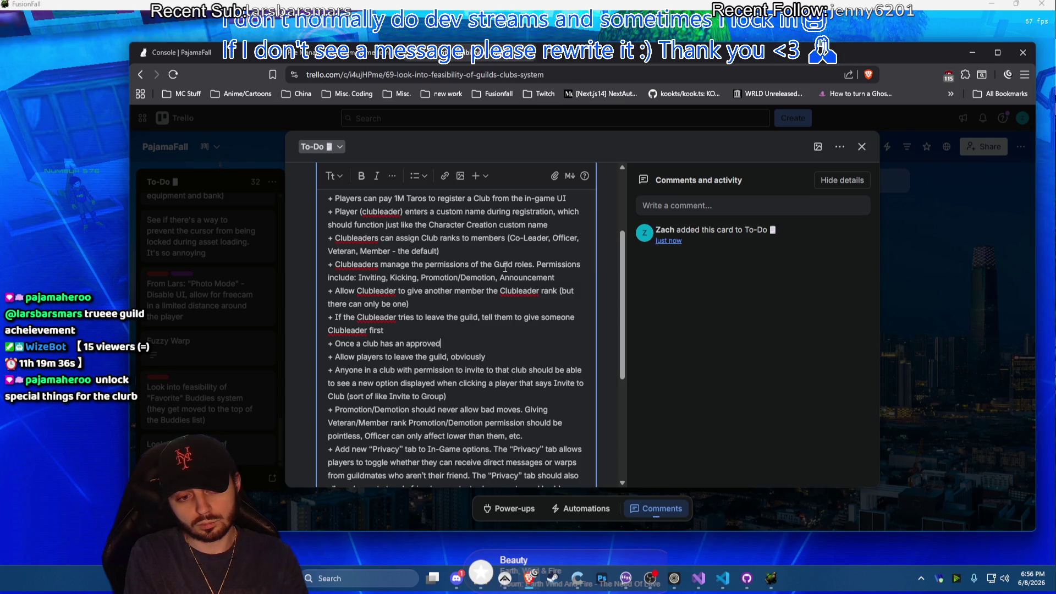
text( name, )
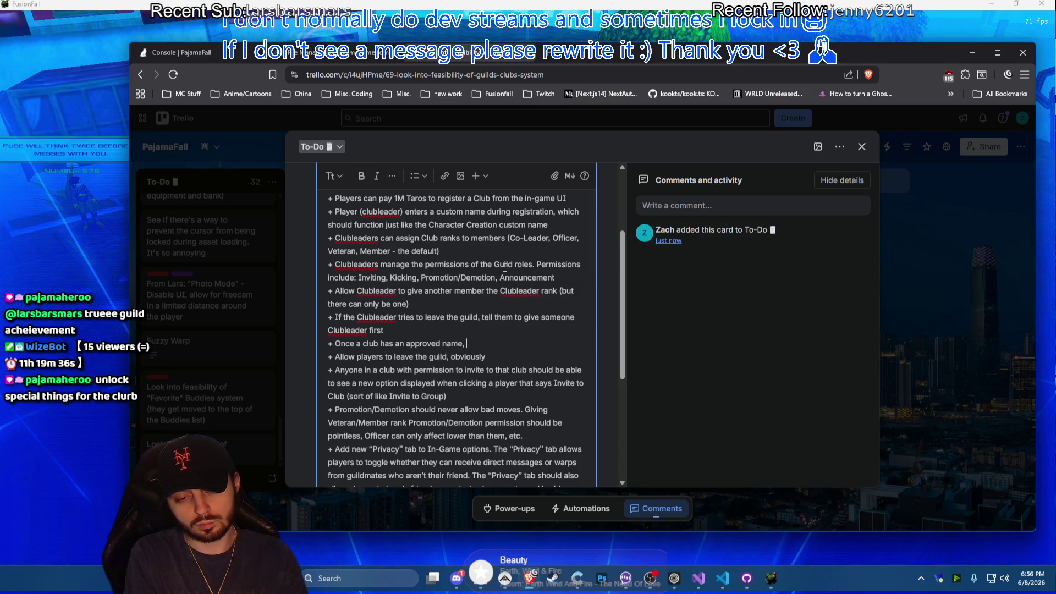
text(they must wa)
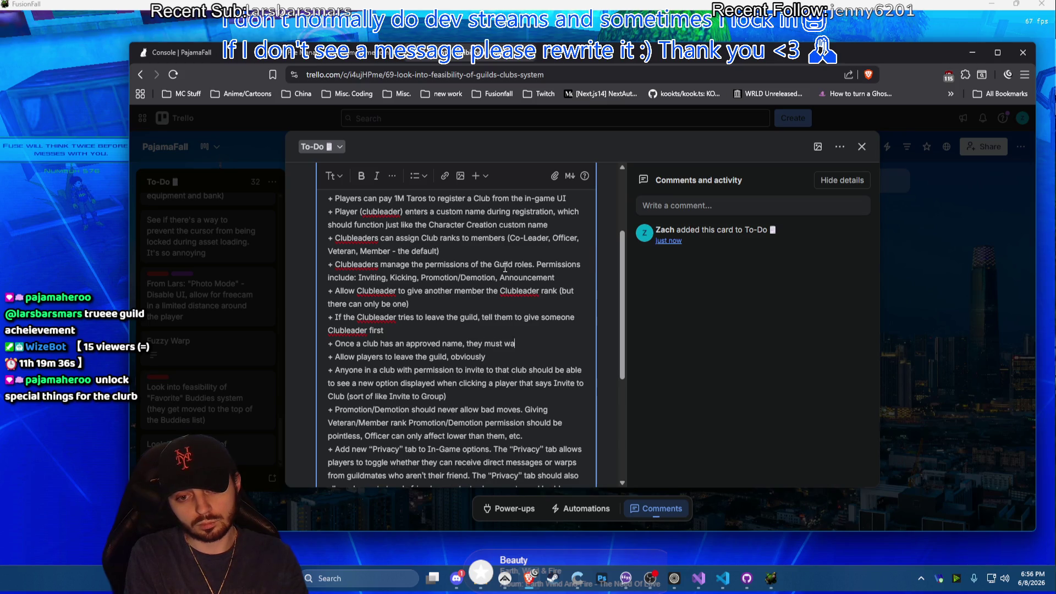
text(it 90 days)
text( between another e)
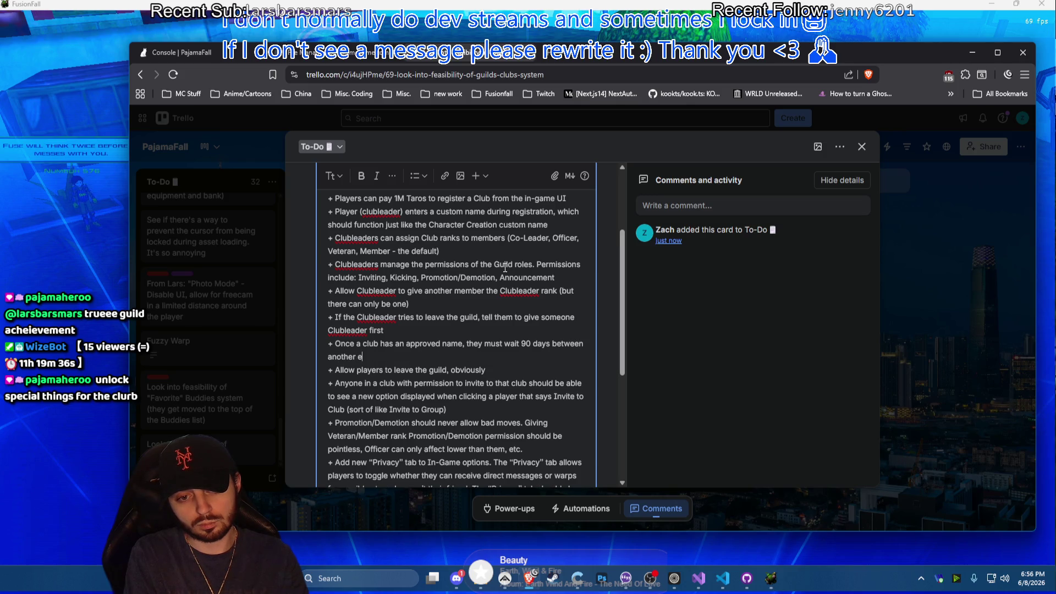
key(BackSpace)
text(rename request. E)
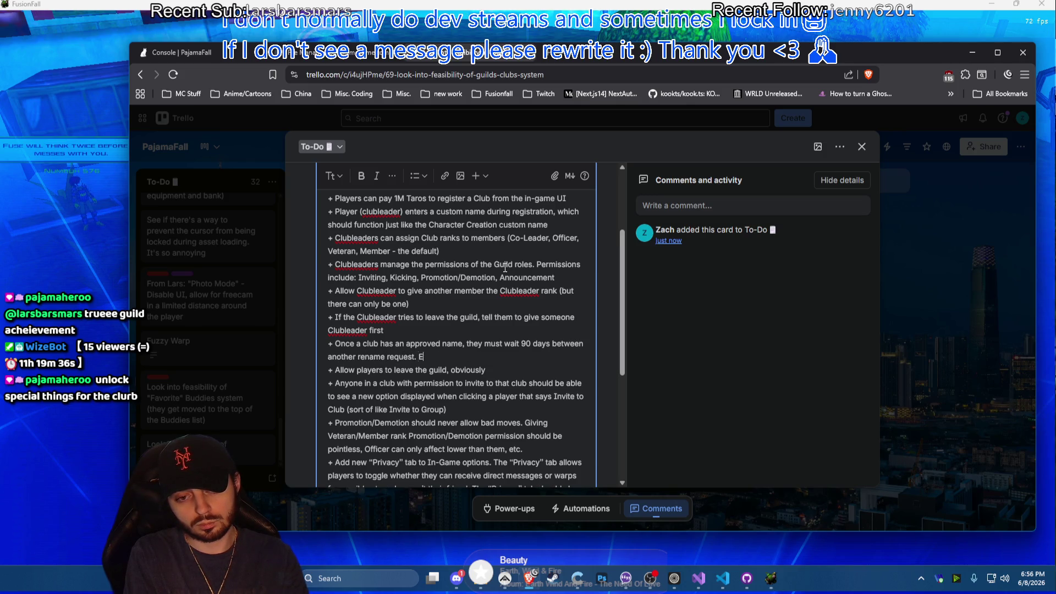
text(very rename er)
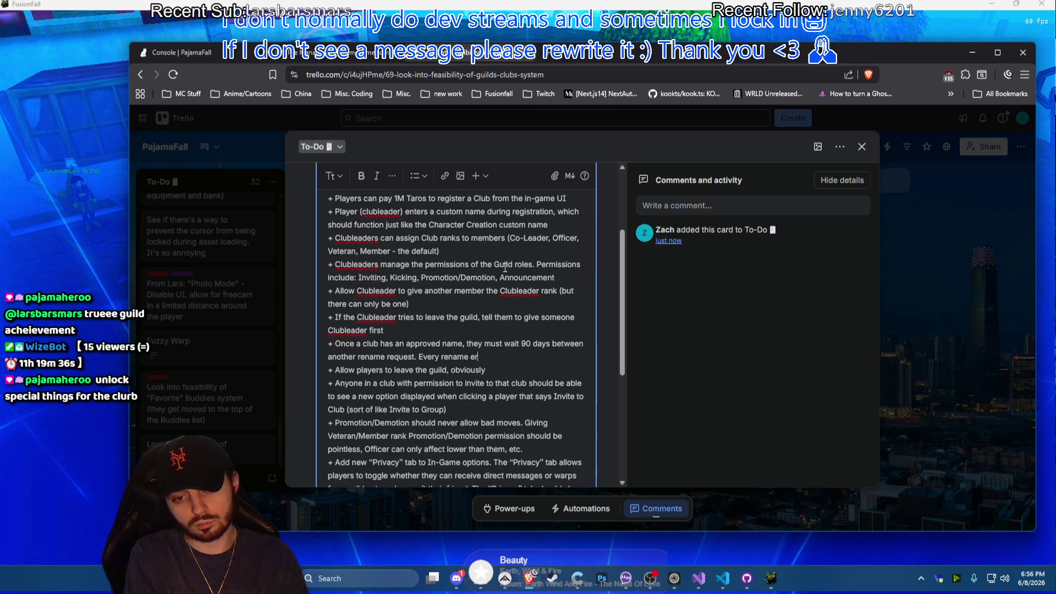
key(BackSpace)
key(BackSpace)
text(reques)
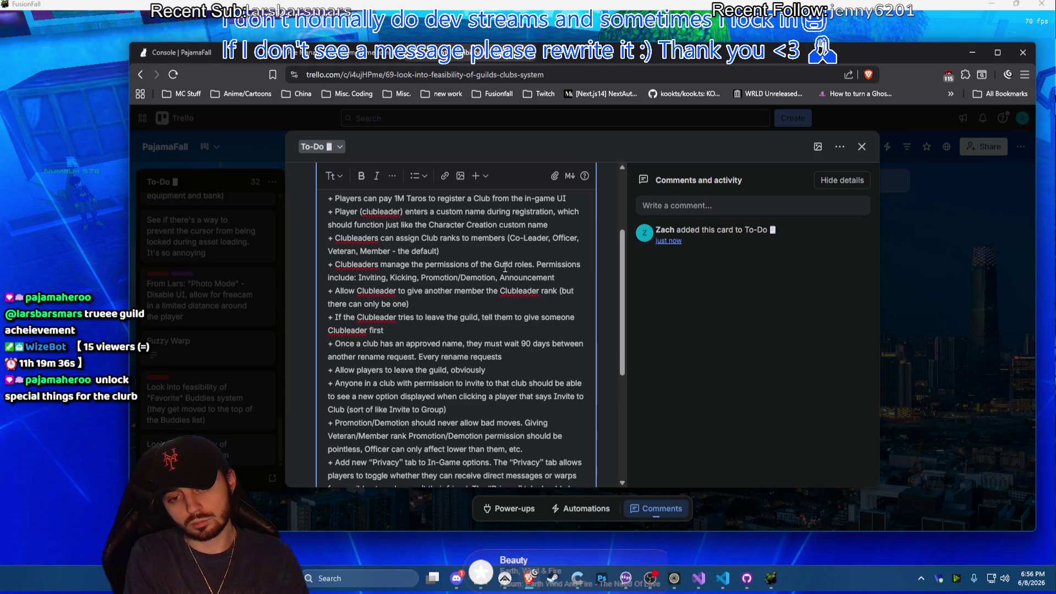
text(t costs )
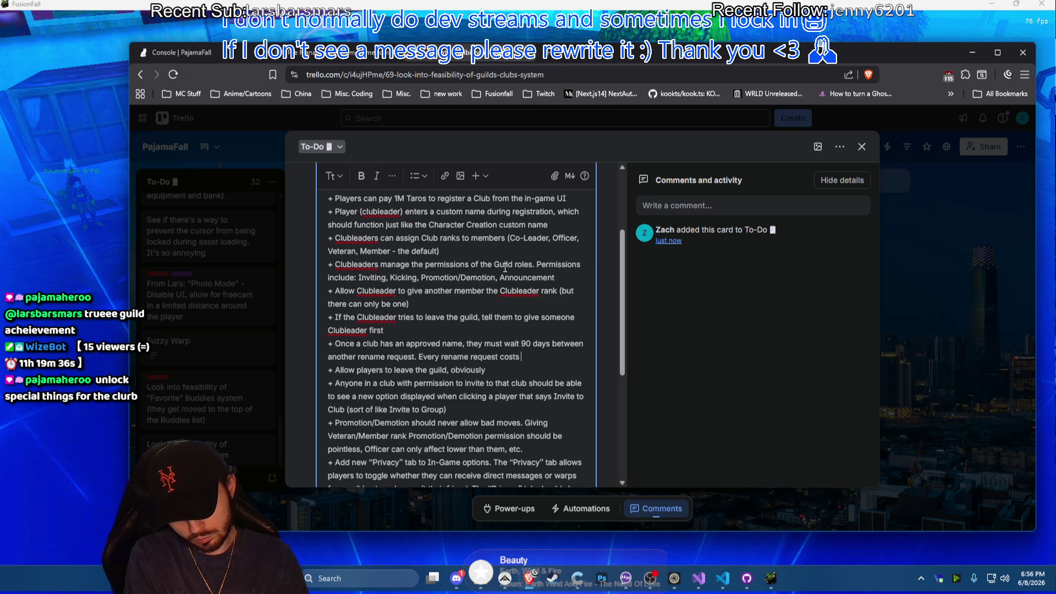
text(5000)
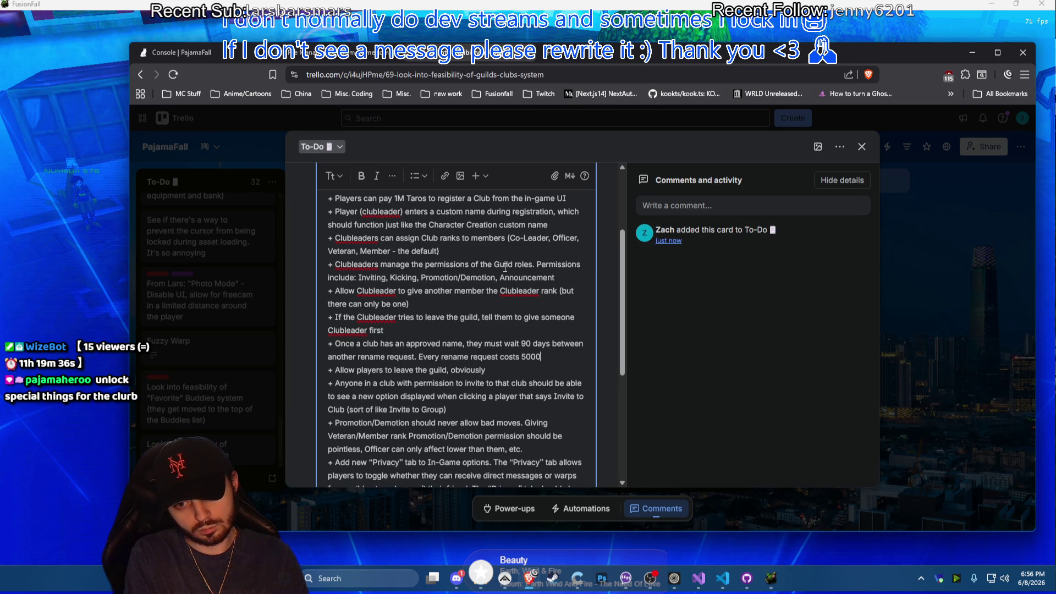
text(00)
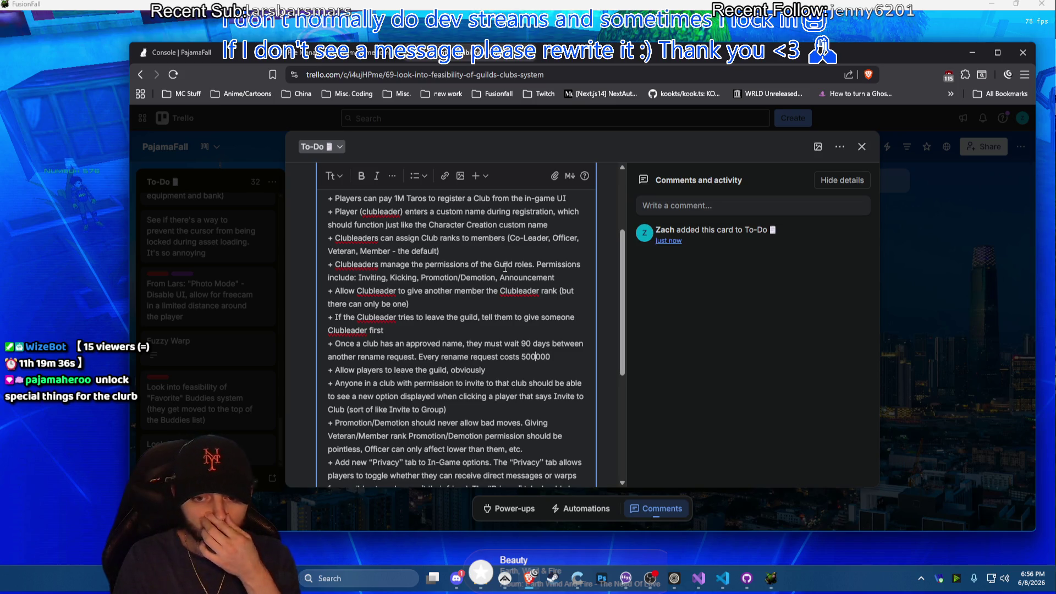
scroll(464, 304, down, 2)
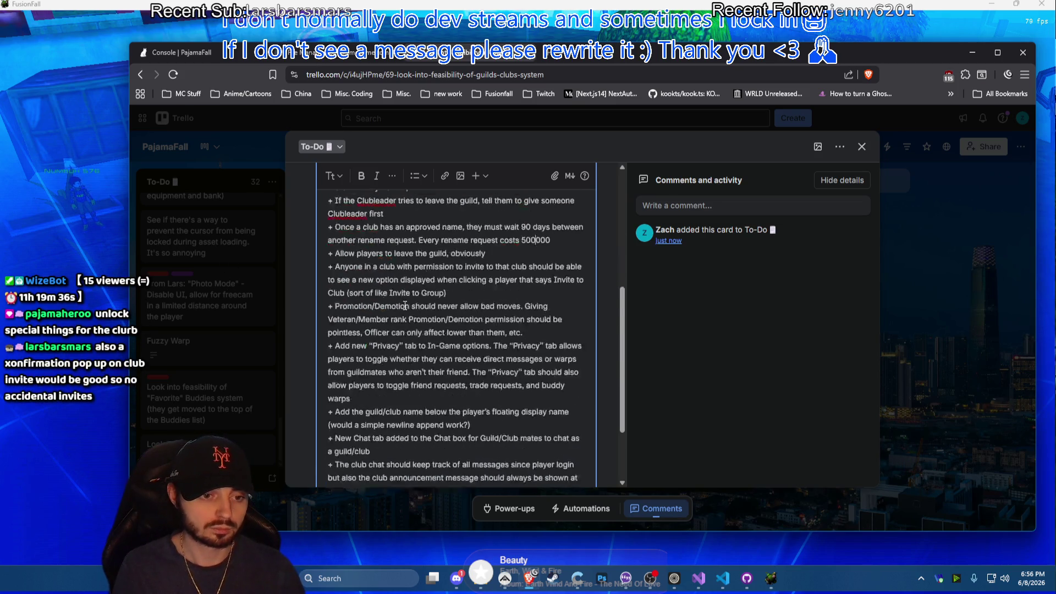
scroll(465, 305, down, 1)
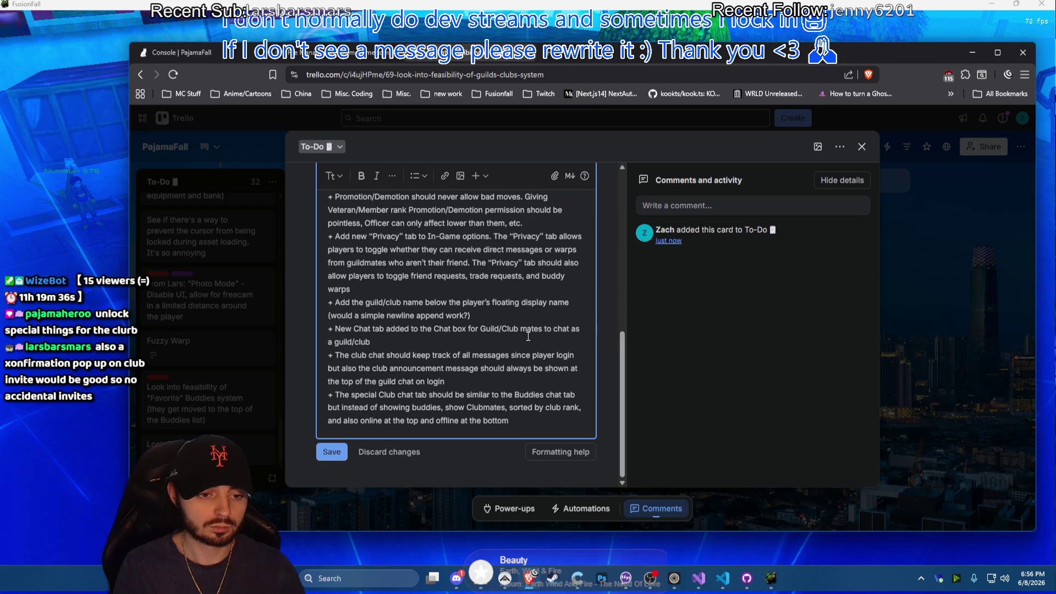
scroll(528, 336, up, 5)
scroll(528, 338, down, 3)
scroll(528, 342, down, 2)
scroll(529, 352, down, 1)
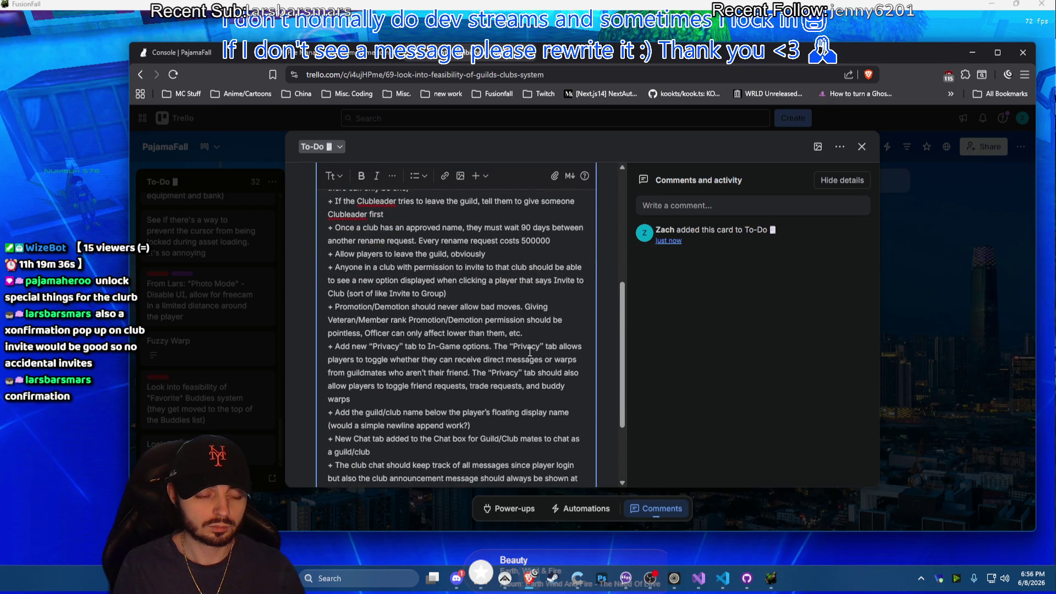
scroll(530, 353, up, 1)
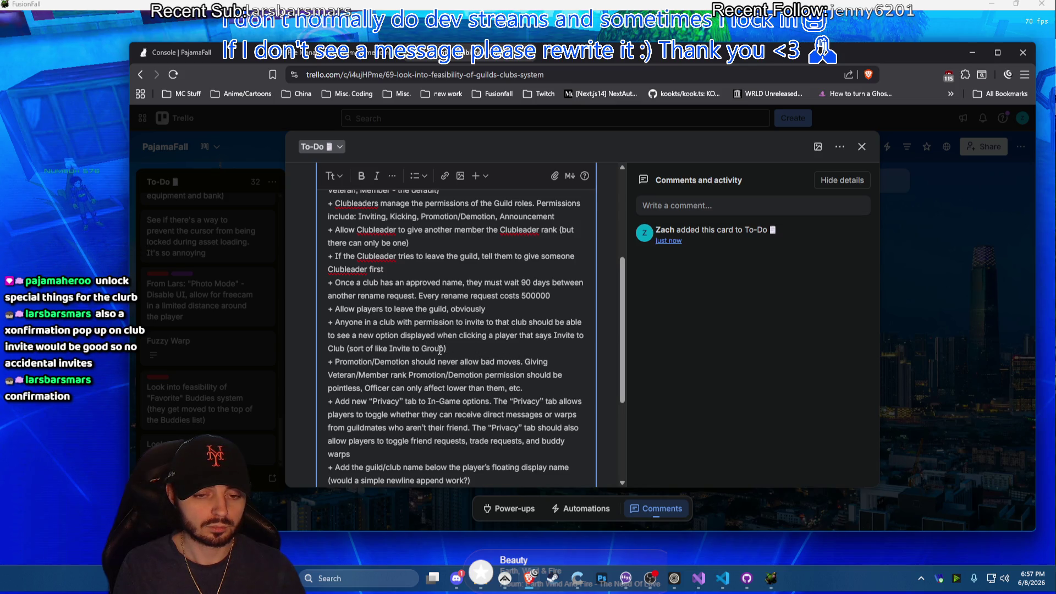
scroll(444, 355, down, 1)
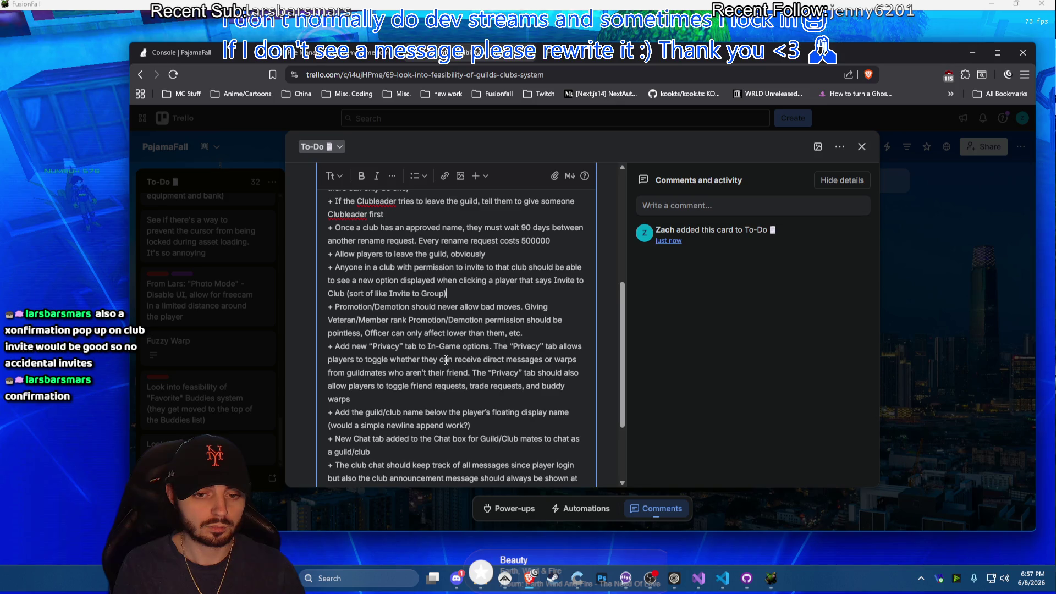
scroll(446, 359, down, 1)
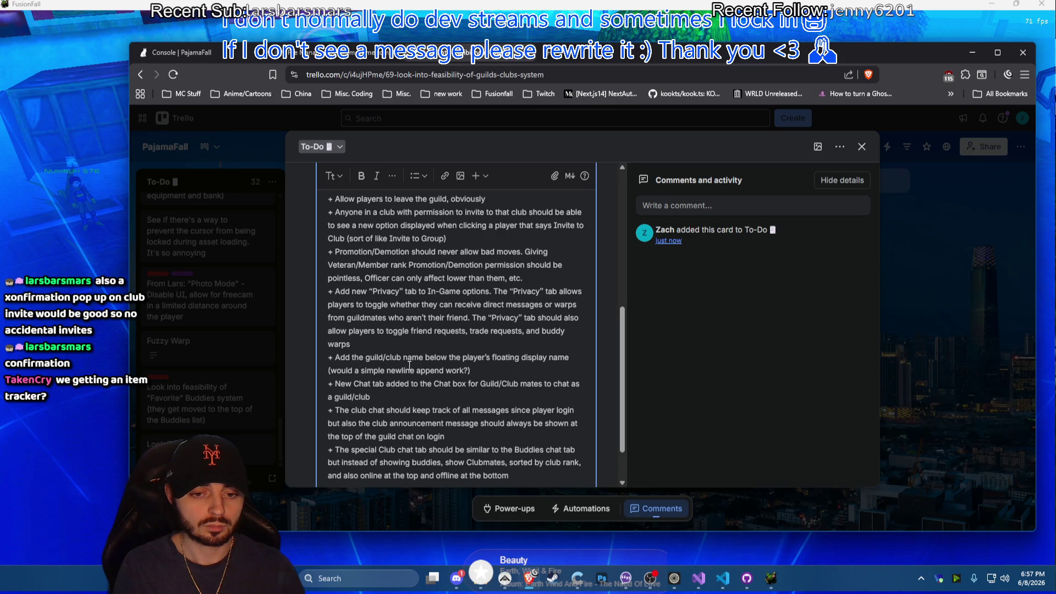
scroll(416, 369, down, 1)
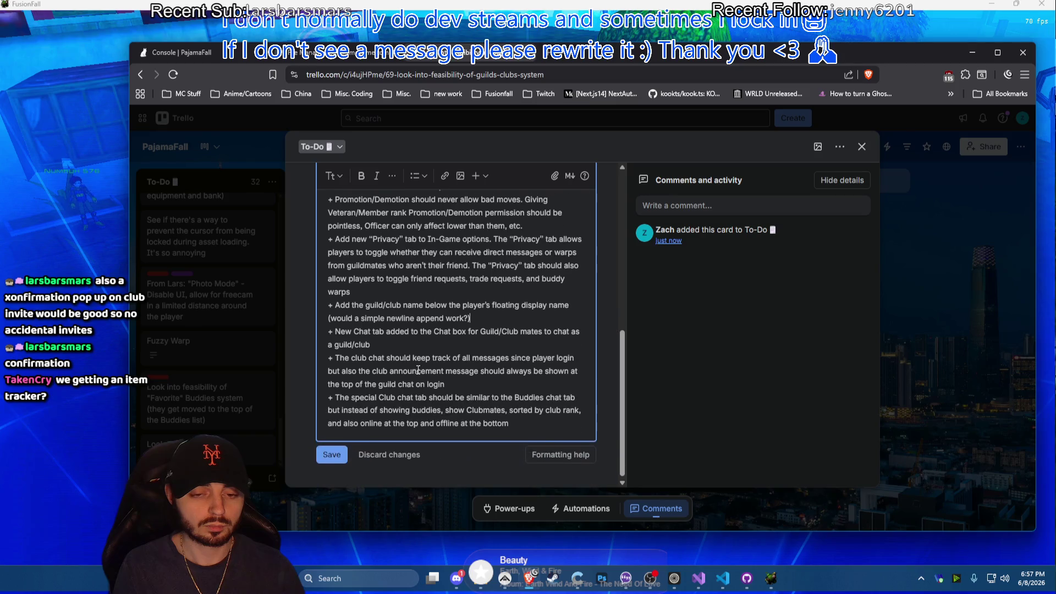
Make the floating display-name bullet say 'Add the Club name', dropping guild/
double_click(376, 302)
key(BackSpace)
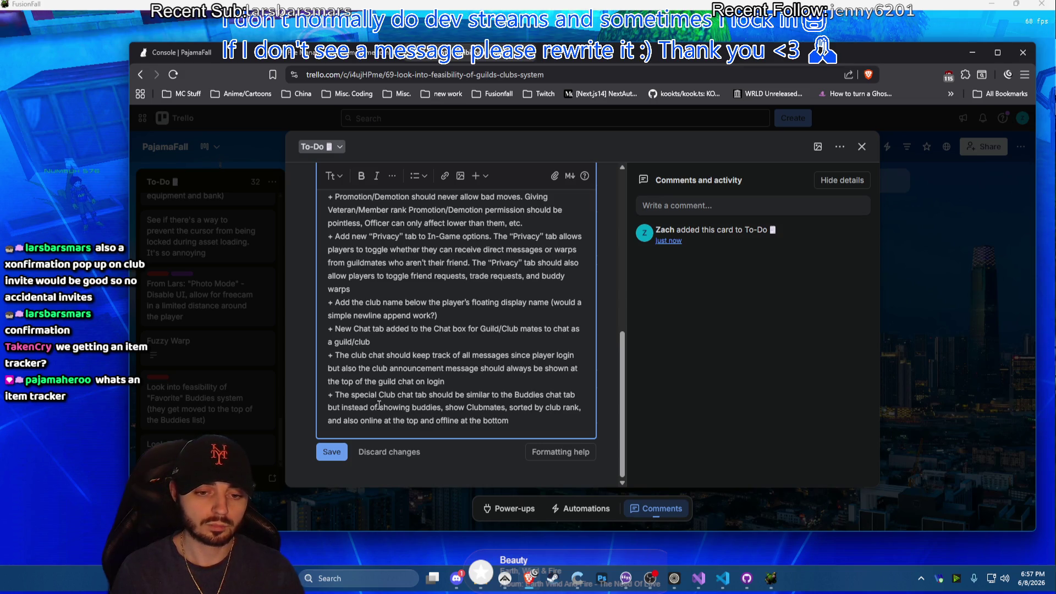
key(shift+Right)
text(C)
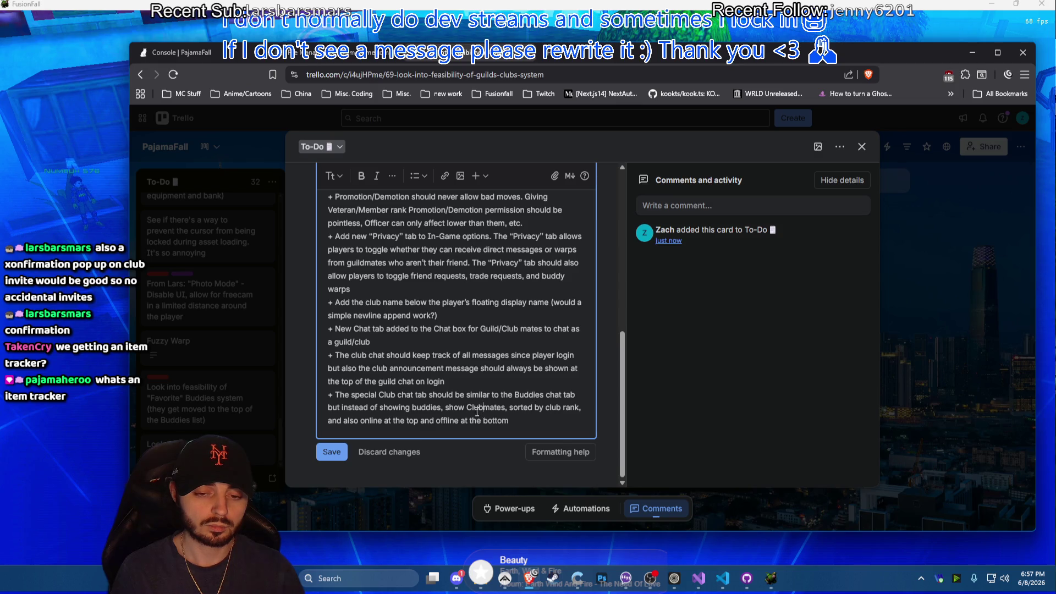
scroll(463, 398, up, 3)
scroll(452, 382, up, 3)
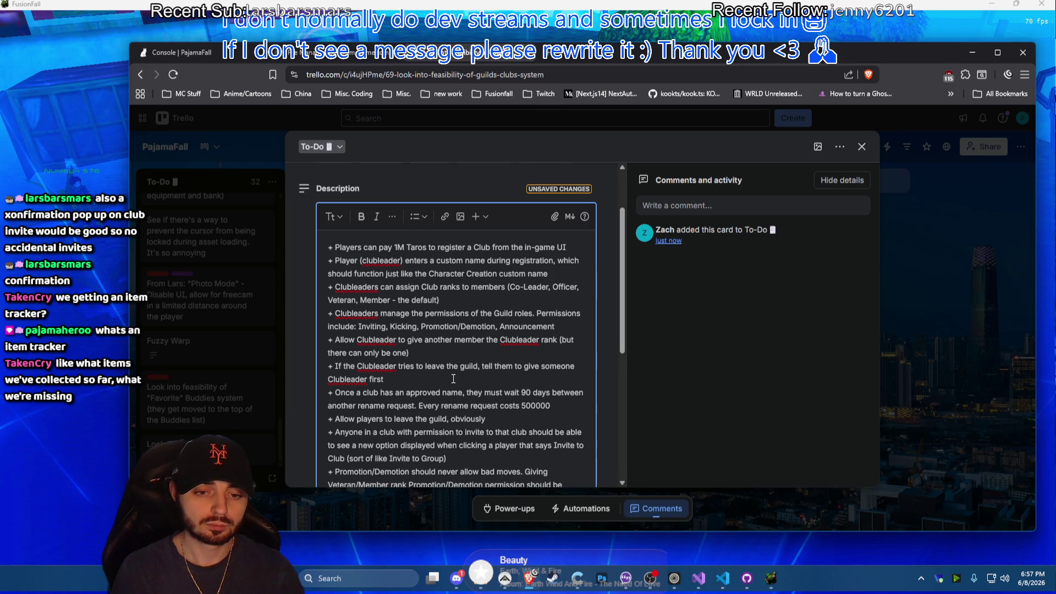
Insert 'Leaving club as clubleader should be impossible.' before the give-someone-Clubleader sentence
click(453, 379)
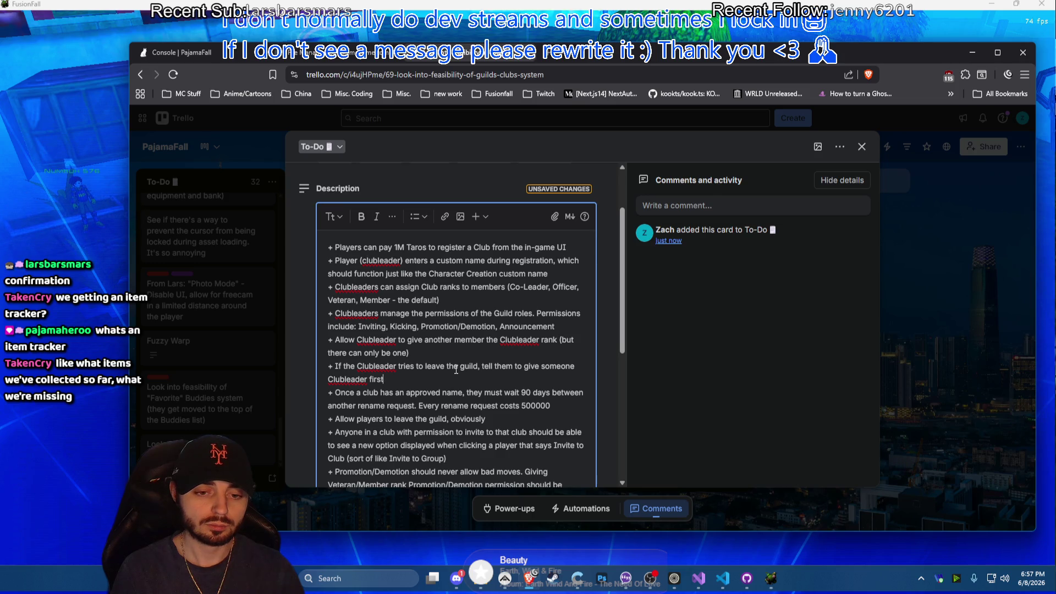
click(337, 367)
text(L)
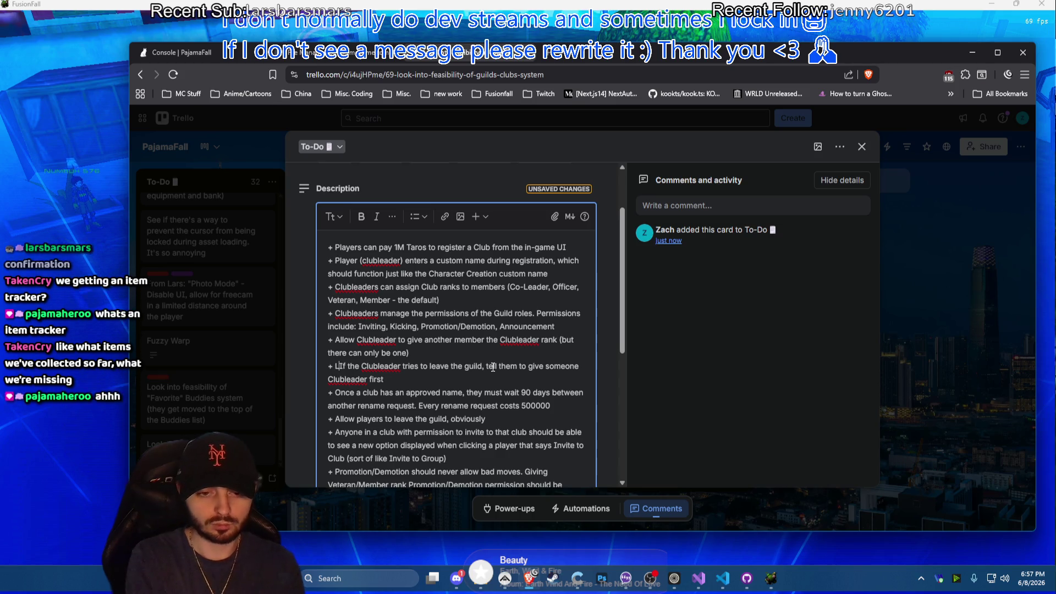
text(eaving club as clu)
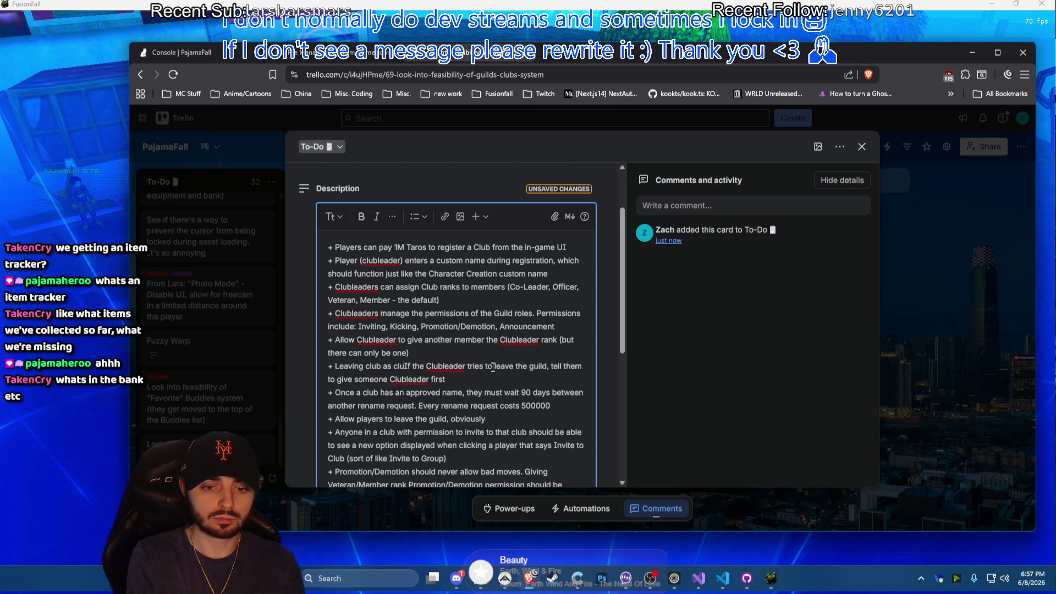
text(b )
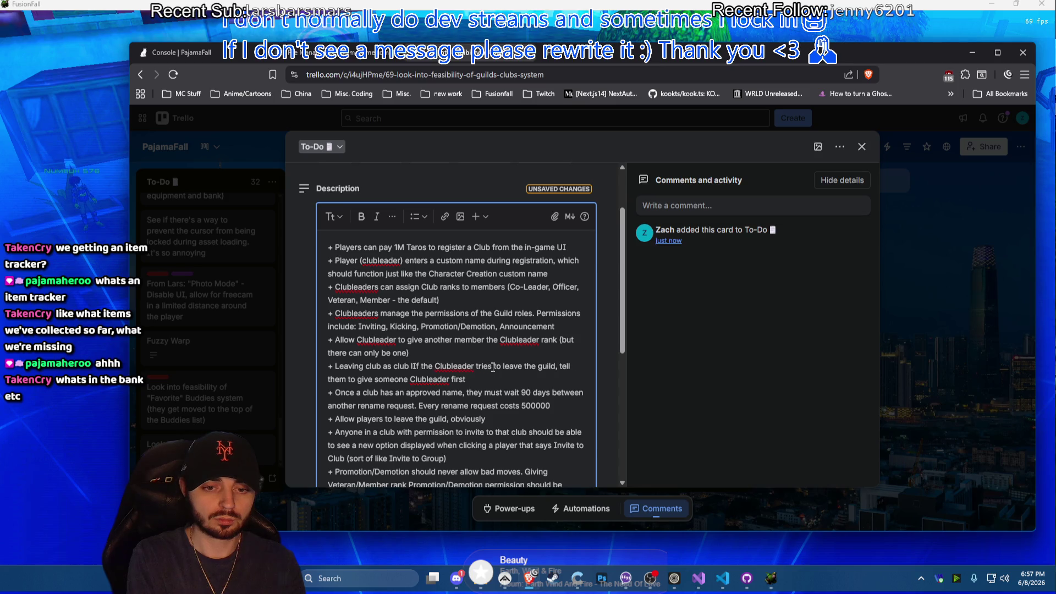
text(leader ho)
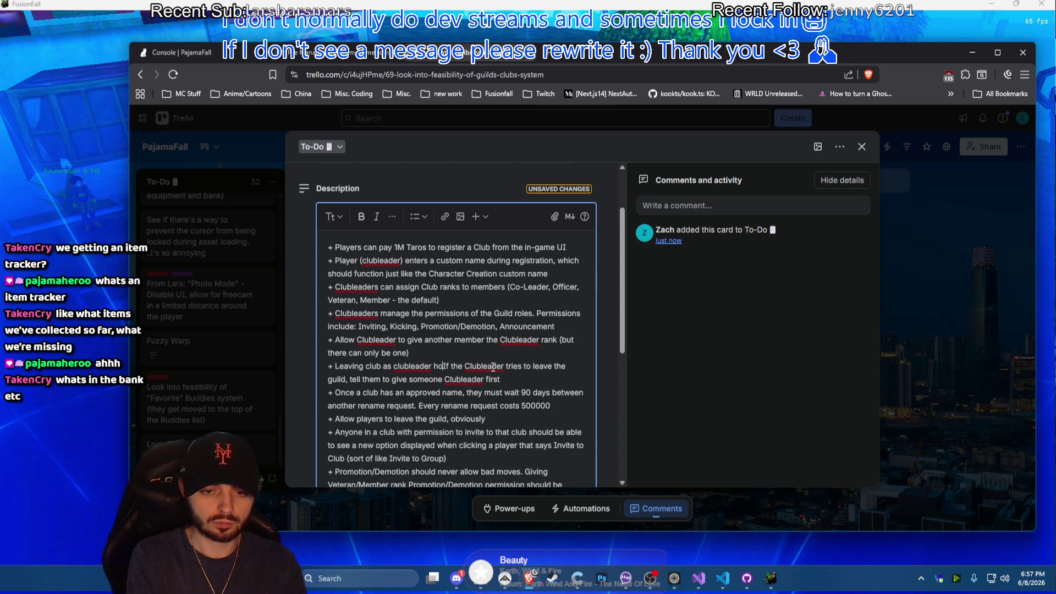
text(u)
key(BackSpace)
key(BackSpace)
key(BackSpace)
text(should be)
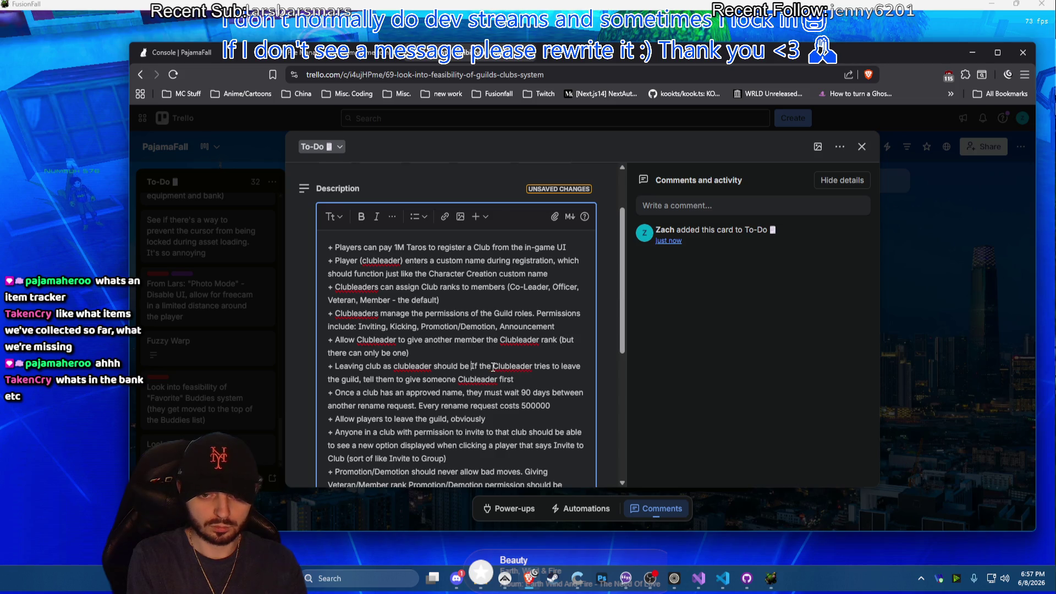
text( impossible.)
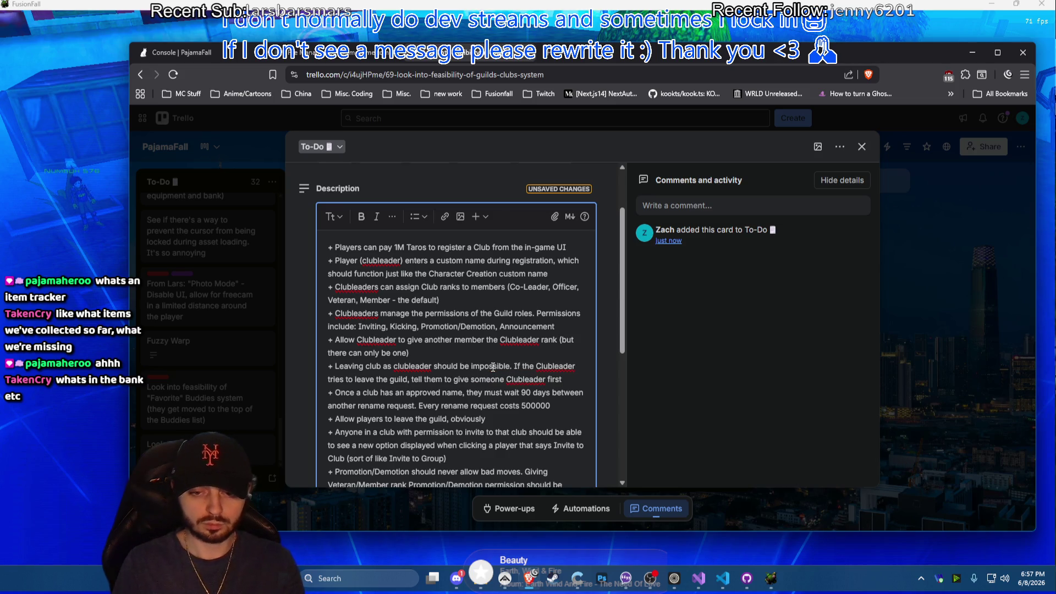
scroll(545, 329, down, 1)
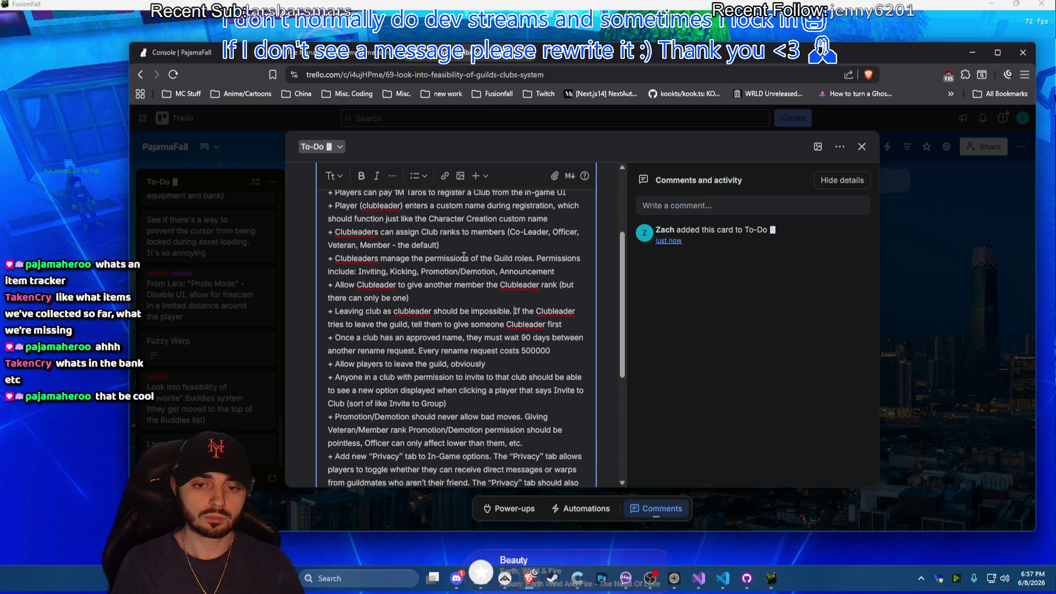
scroll(464, 258, up, 1)
text(,)
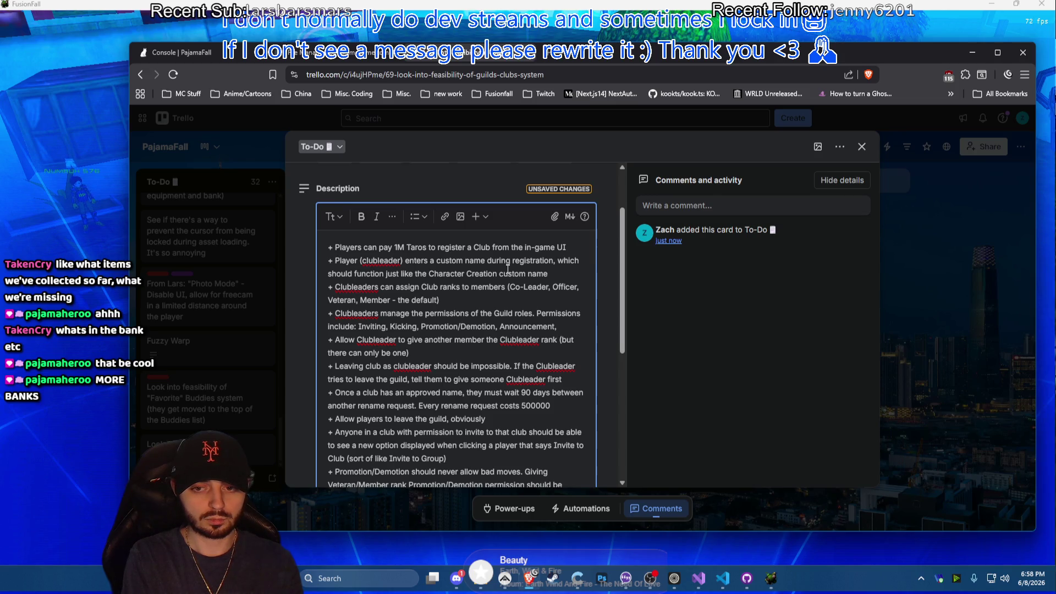
text(Access )
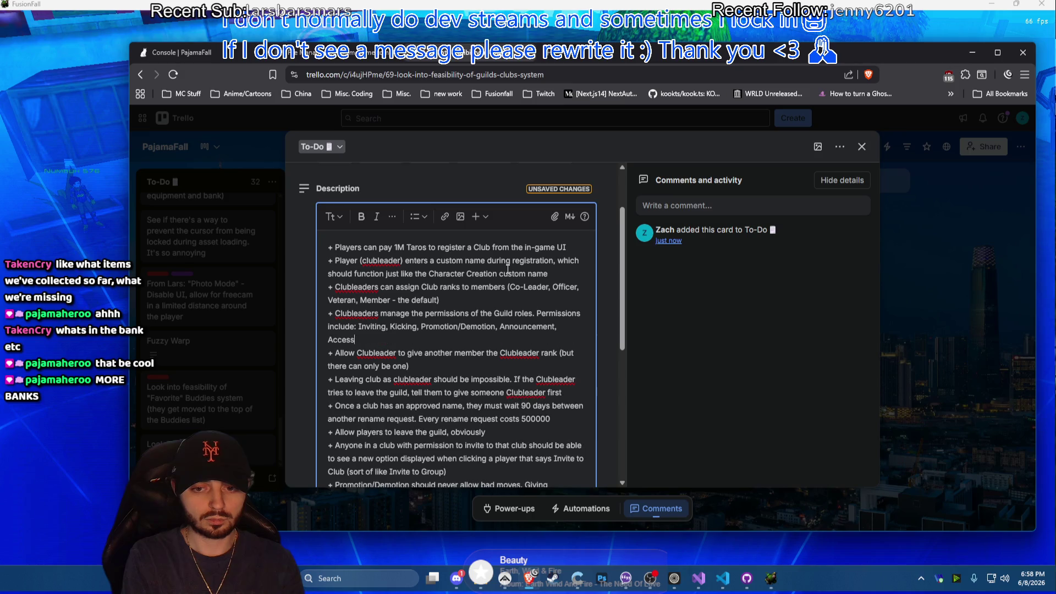
text(Club Bank)
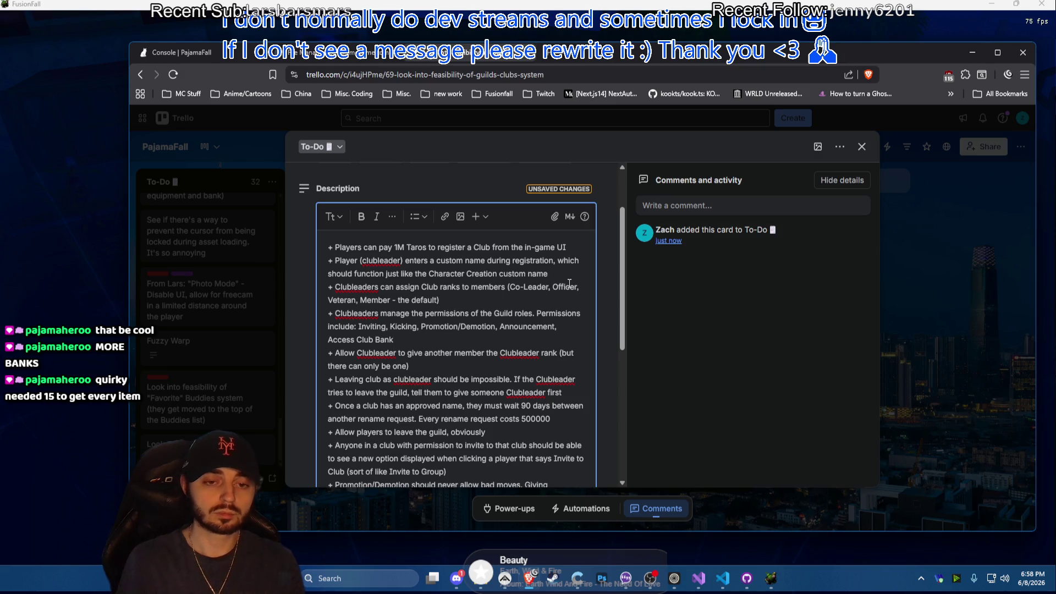
Add the rule: clubs get a shared club bank (same 360 size), access granted by the Clubleader
key(Return)
text(+ Clubs are given)
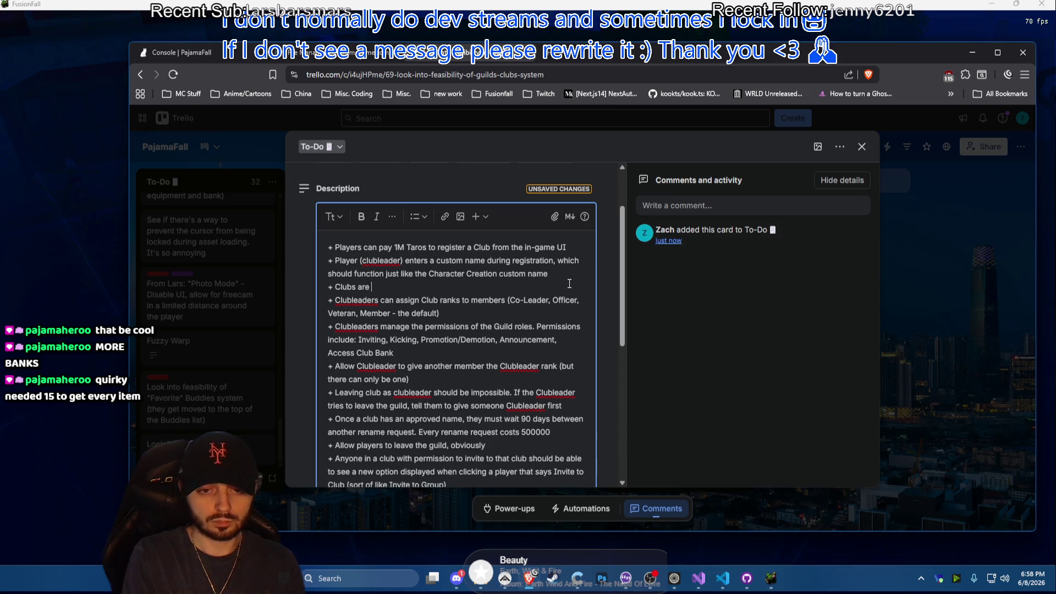
text( a)
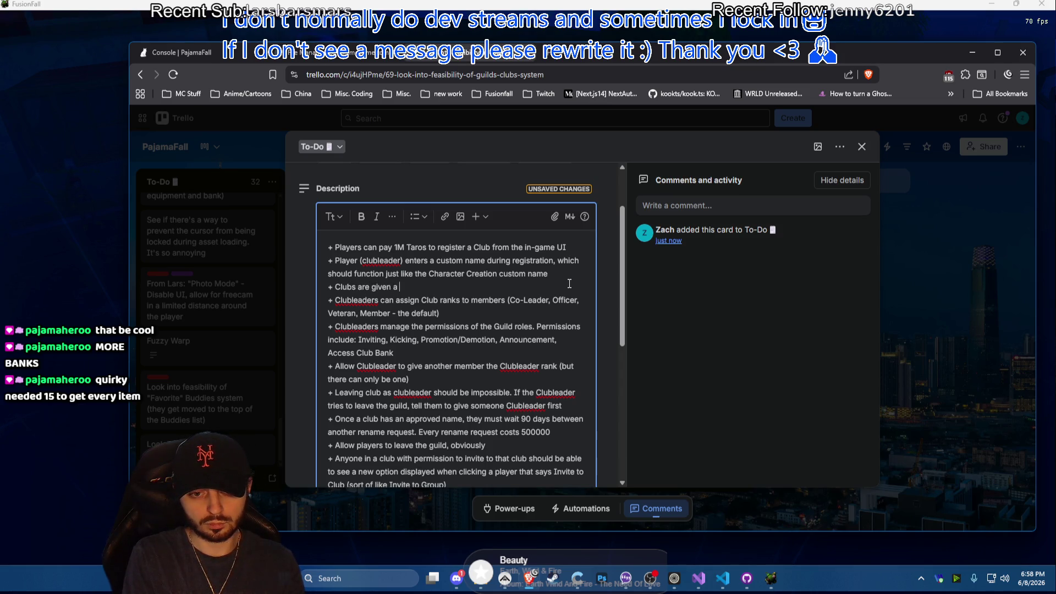
text(shared c)
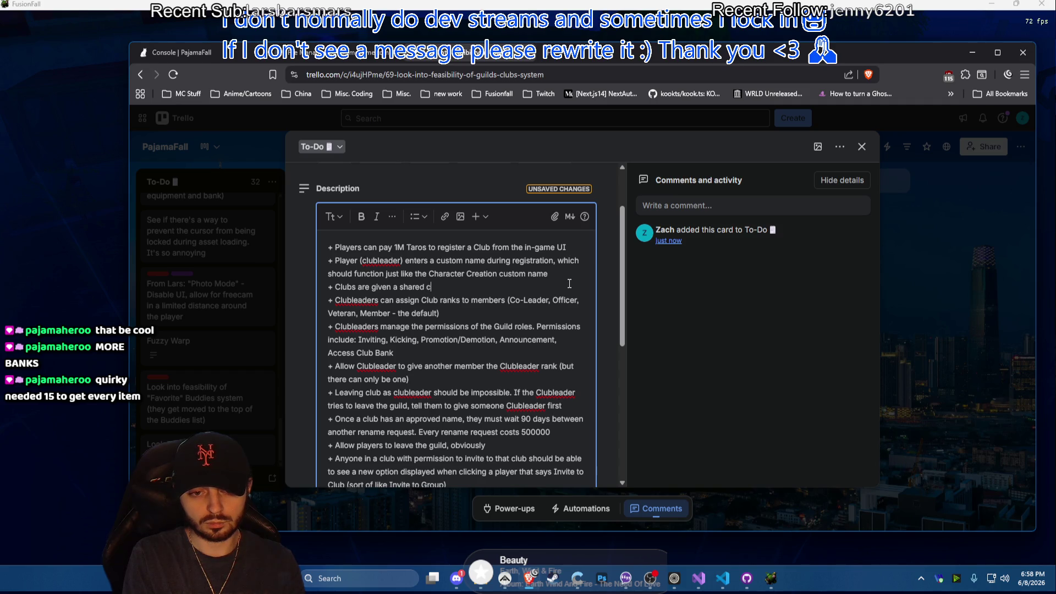
text(lub bank (s)
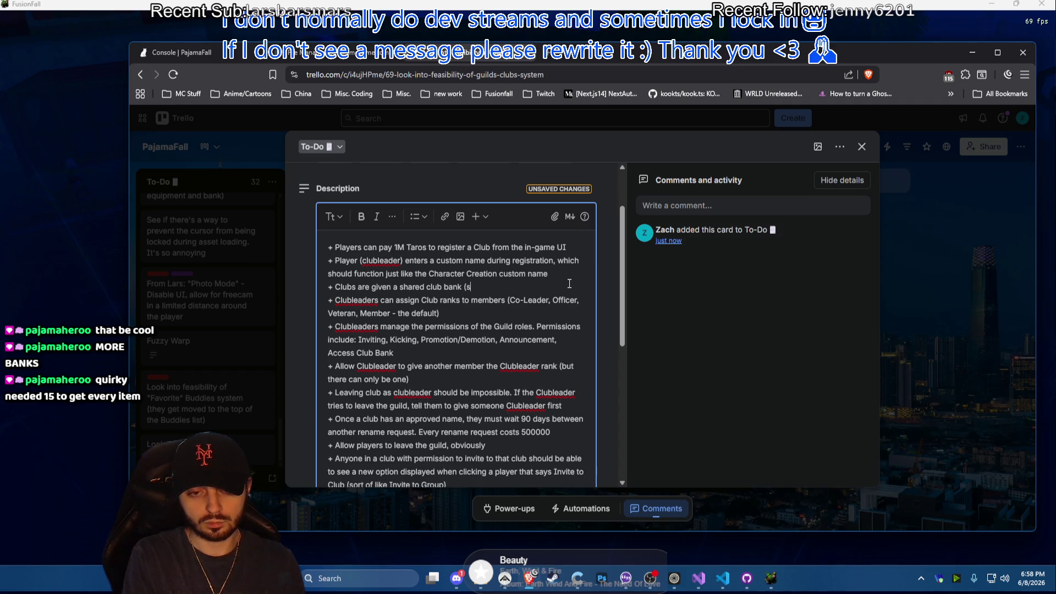
text(ame)
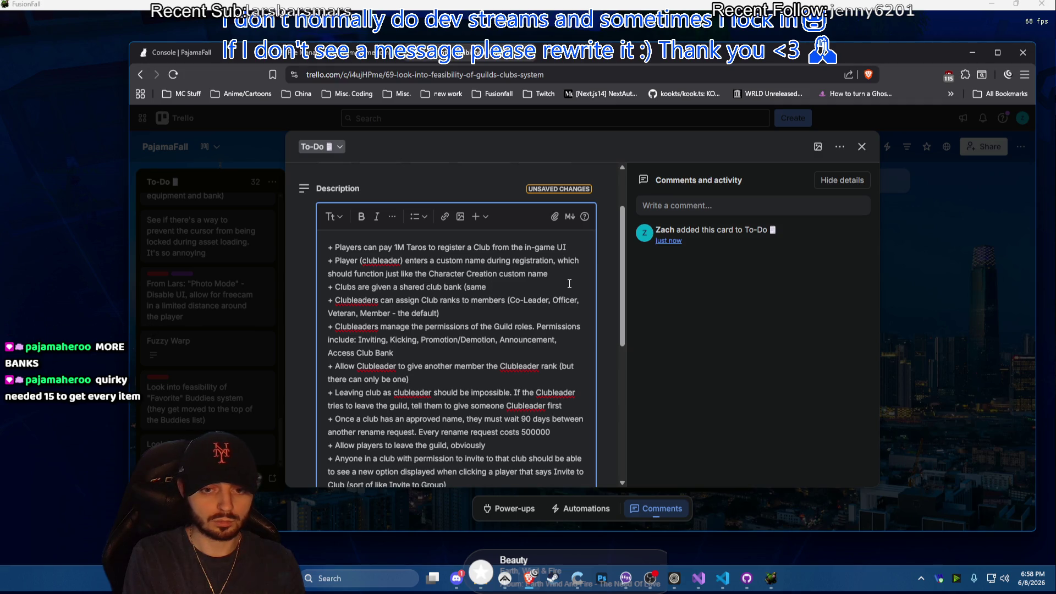
text( 360 size)
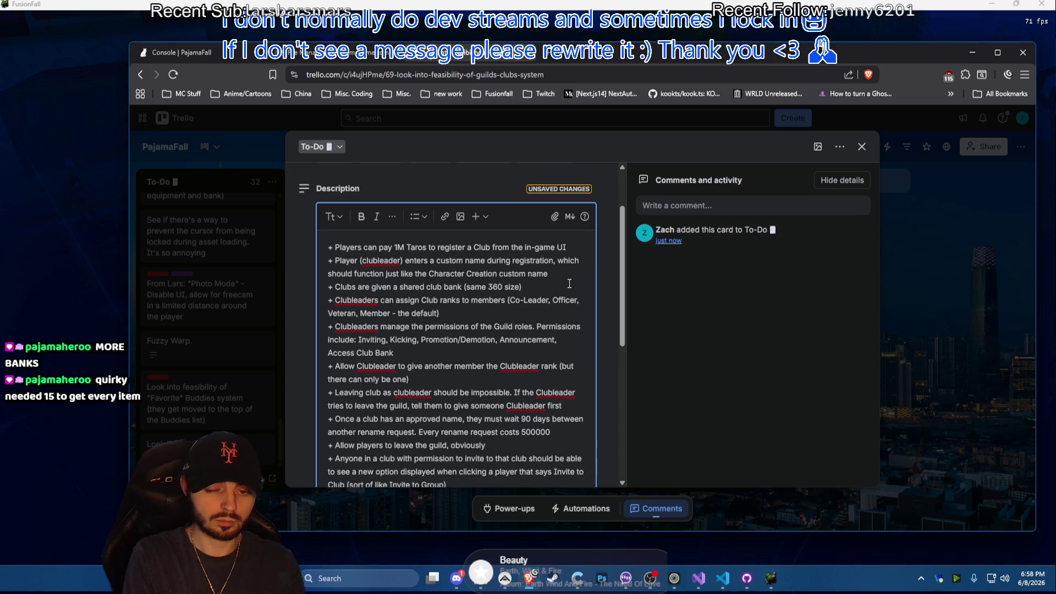
text(and)
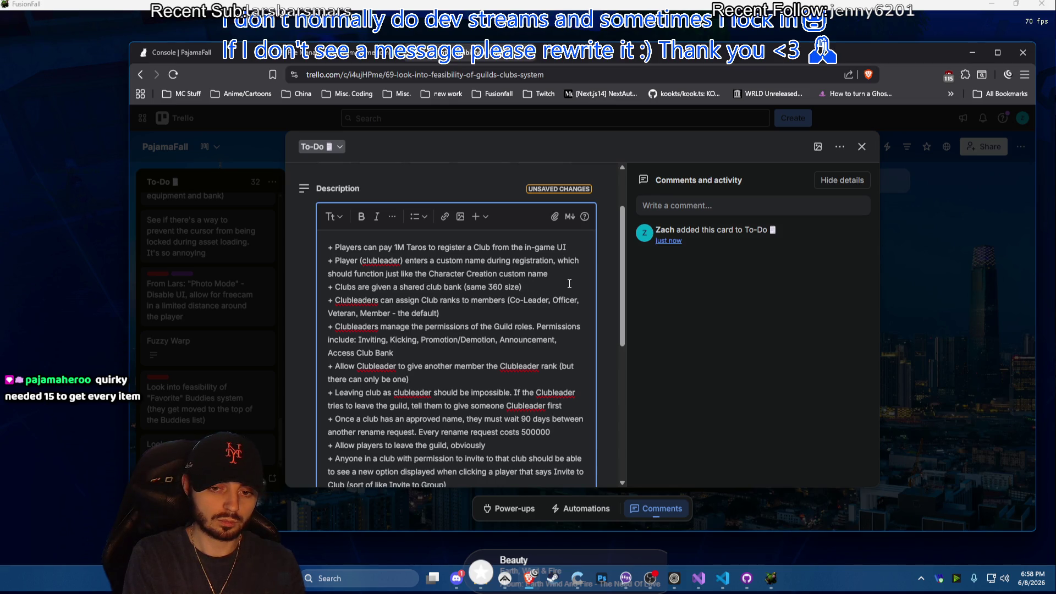
text( and)
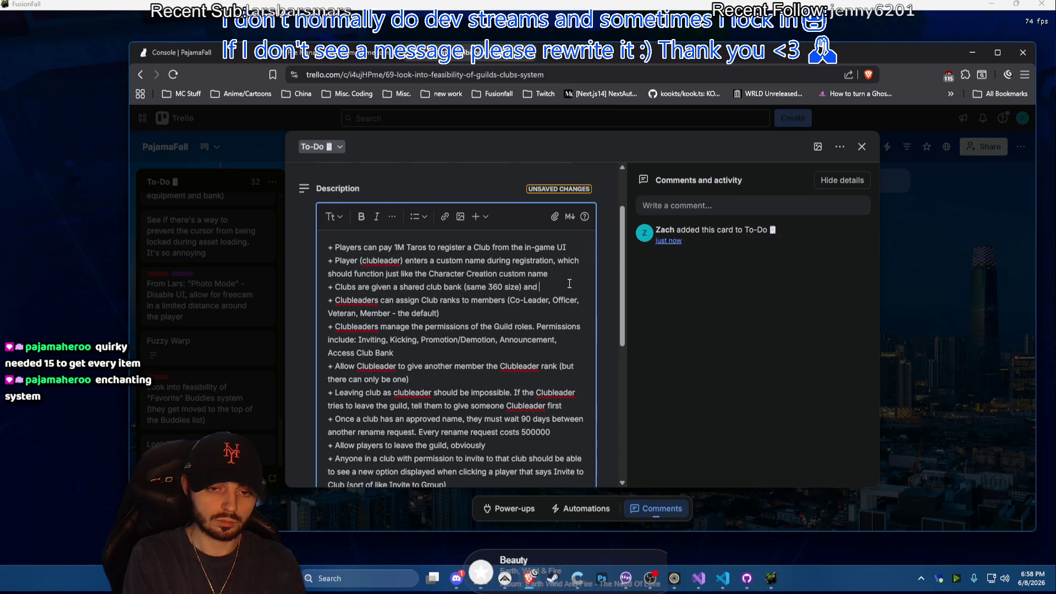
text(access is granted)
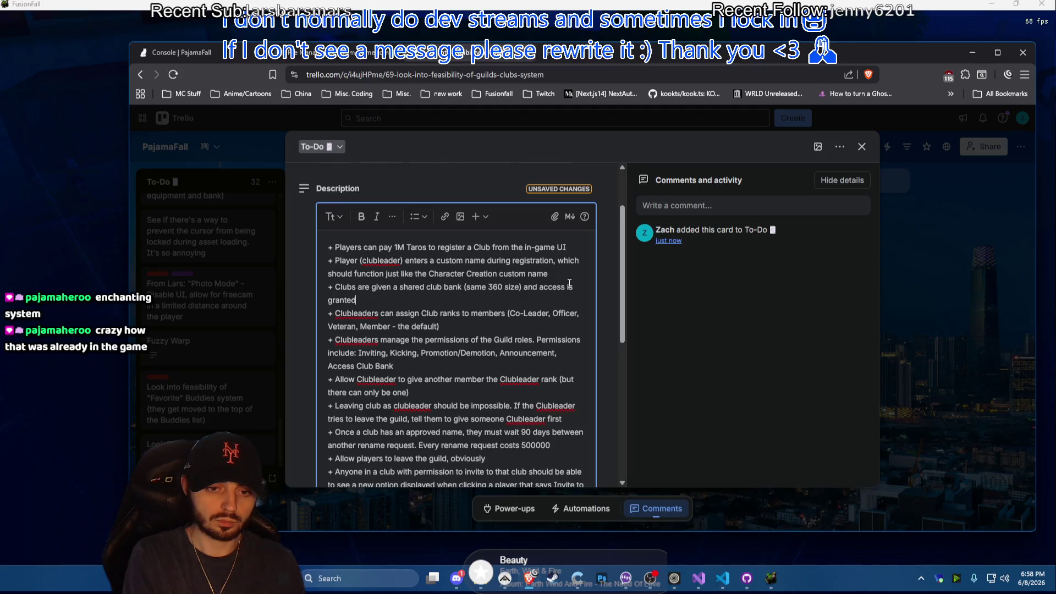
text( by the)
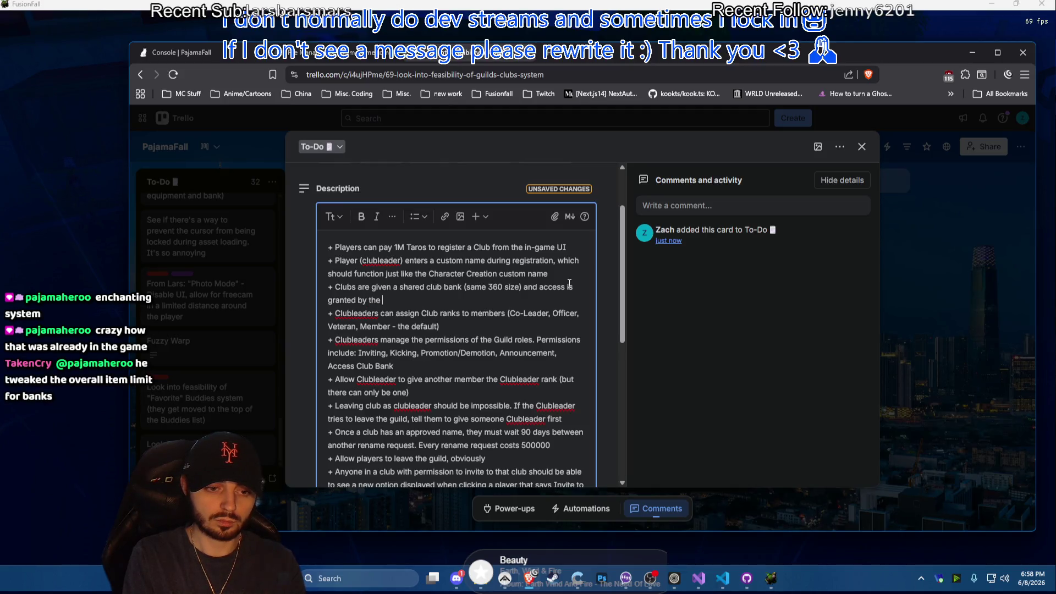
text( Clubleader)
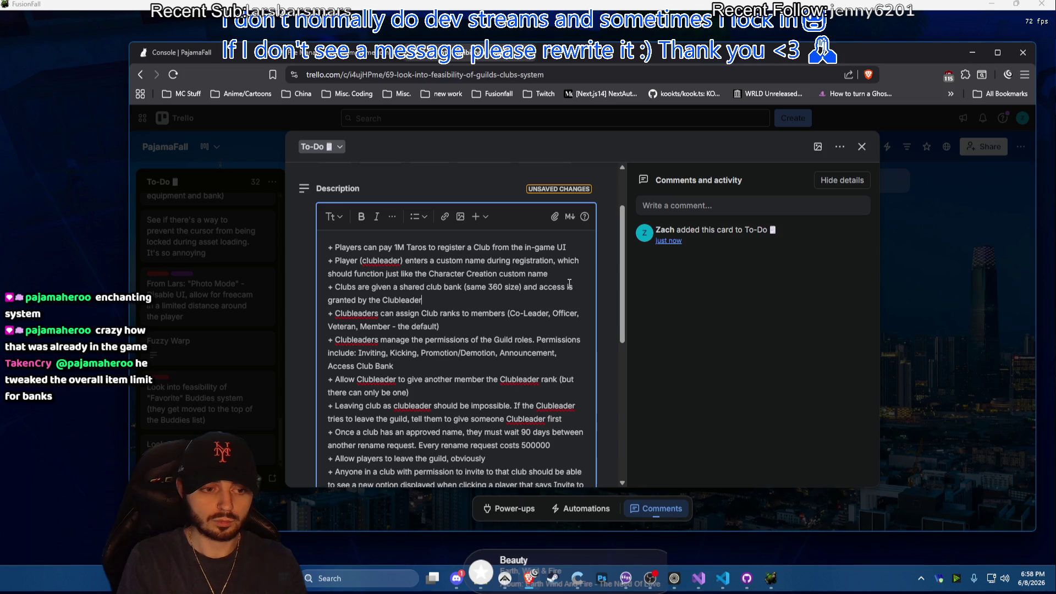
scroll(506, 315, down, 3)
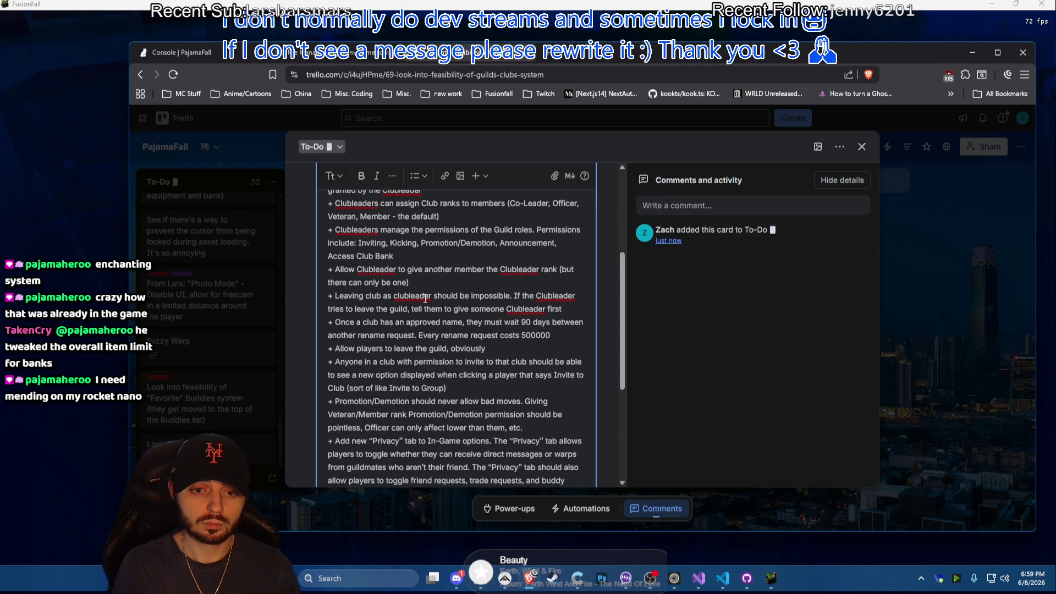
scroll(426, 299, up, 4)
scroll(425, 299, up, 1)
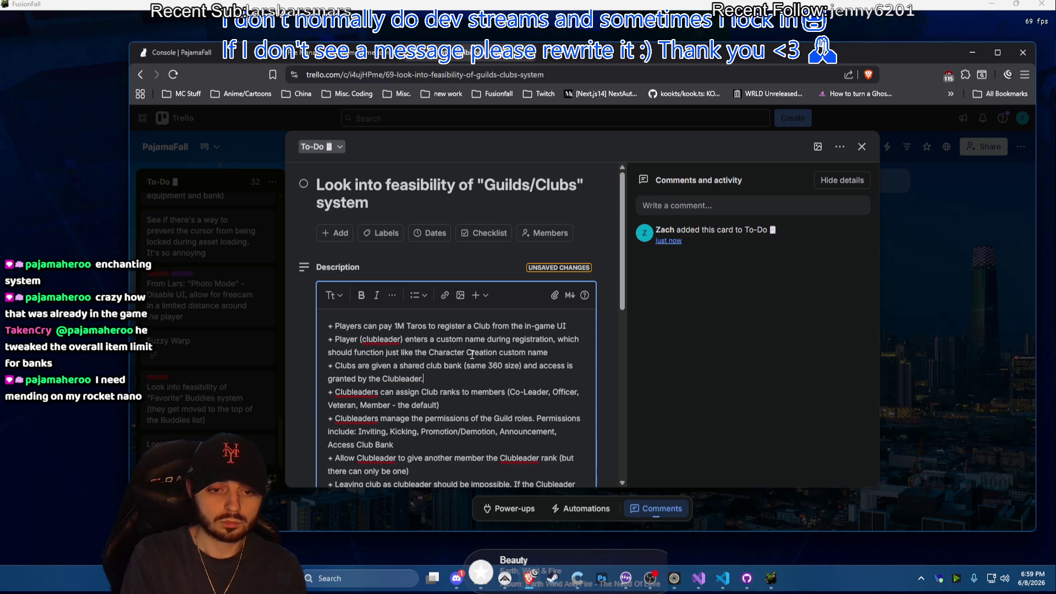
text(. Club Banks should ho)
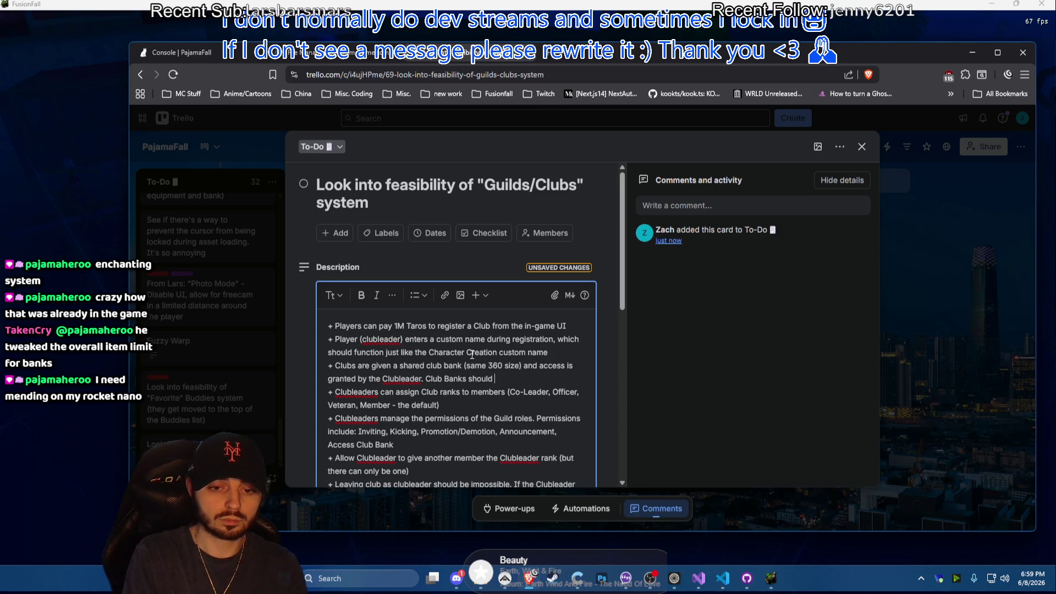
text(ld not just item)
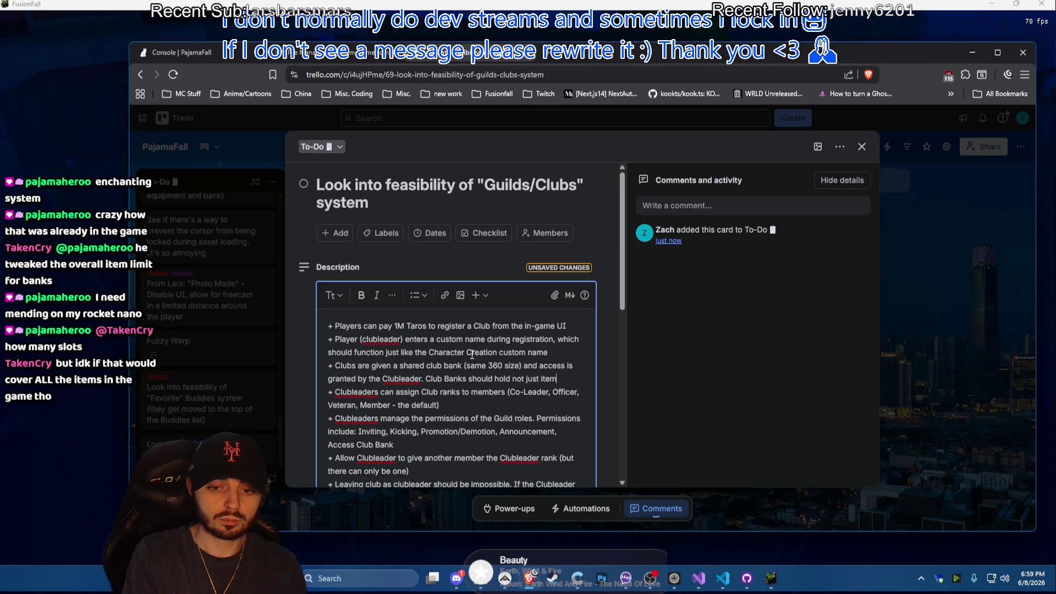
text(s but also taros)
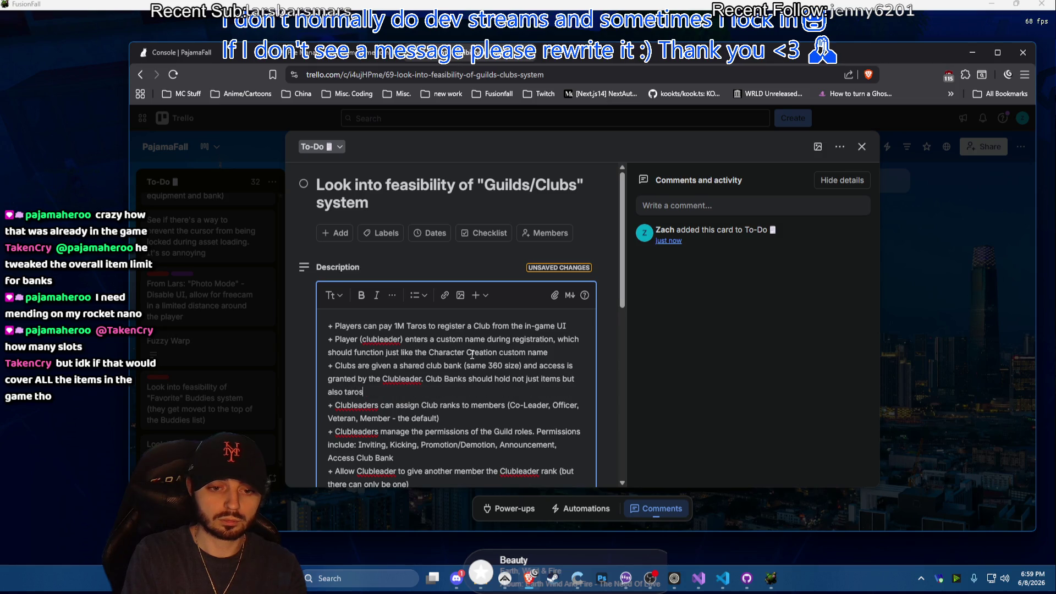
text( and used)
text( to fund)
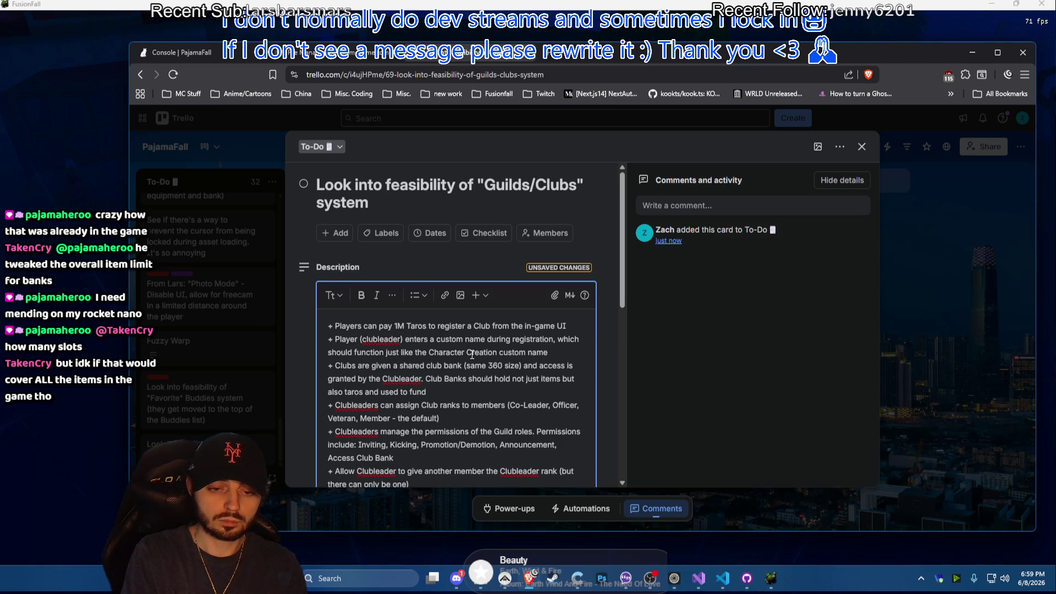
text(ren)
text(ames,)
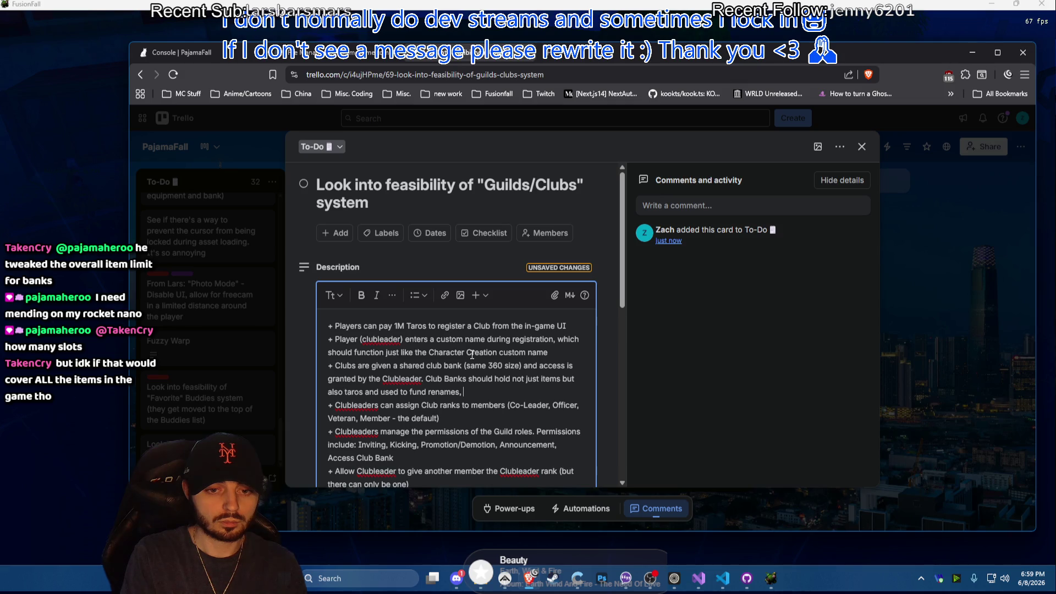
Extend the club bank rule to cover anything added in the future and let members share taros and items
click(445, 457)
text(Items, Ac)
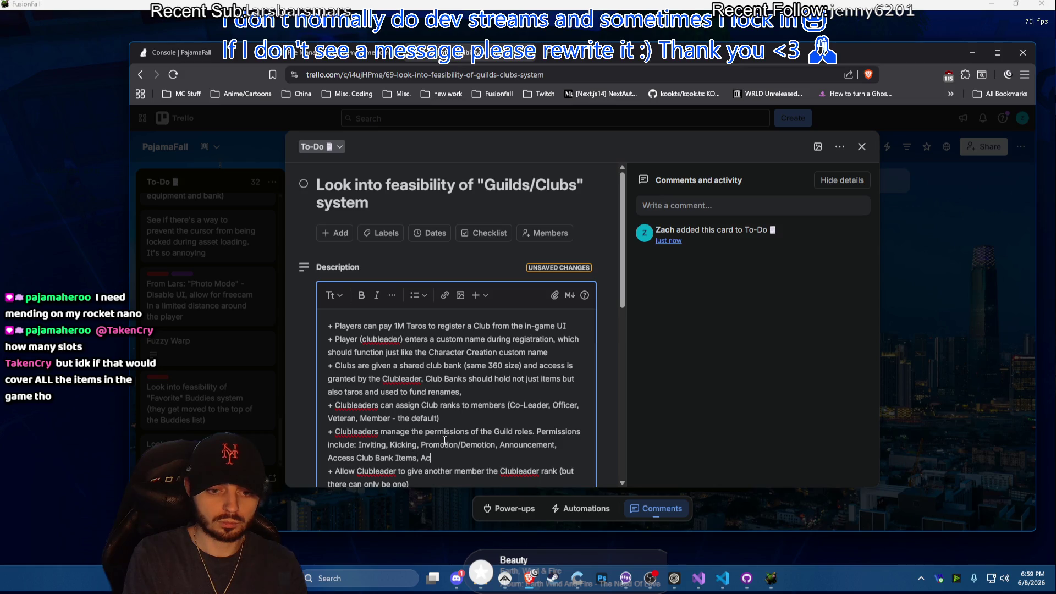
text(cess Club Bank )
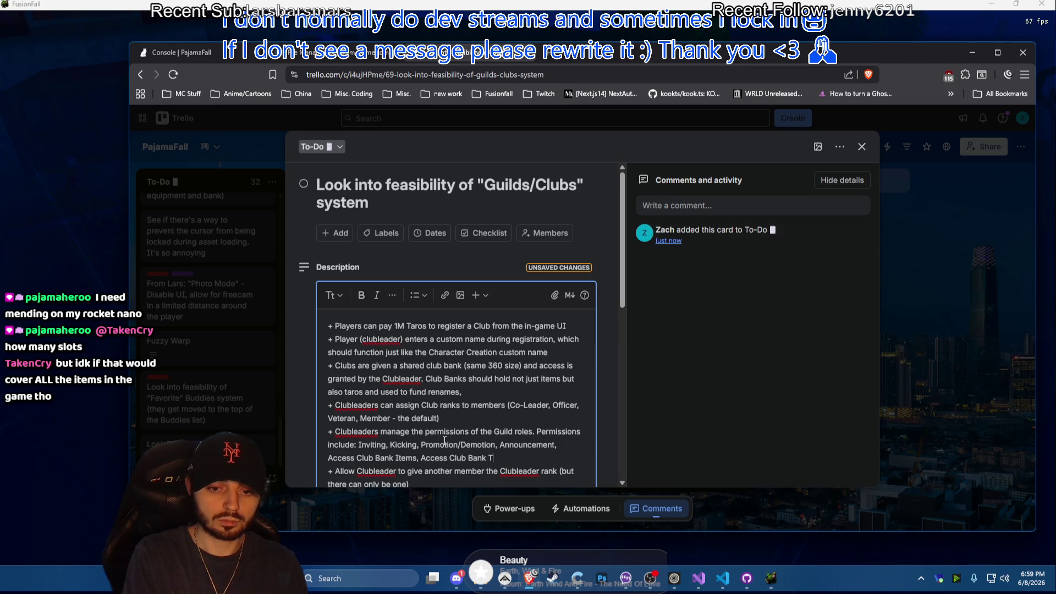
text(Taros)
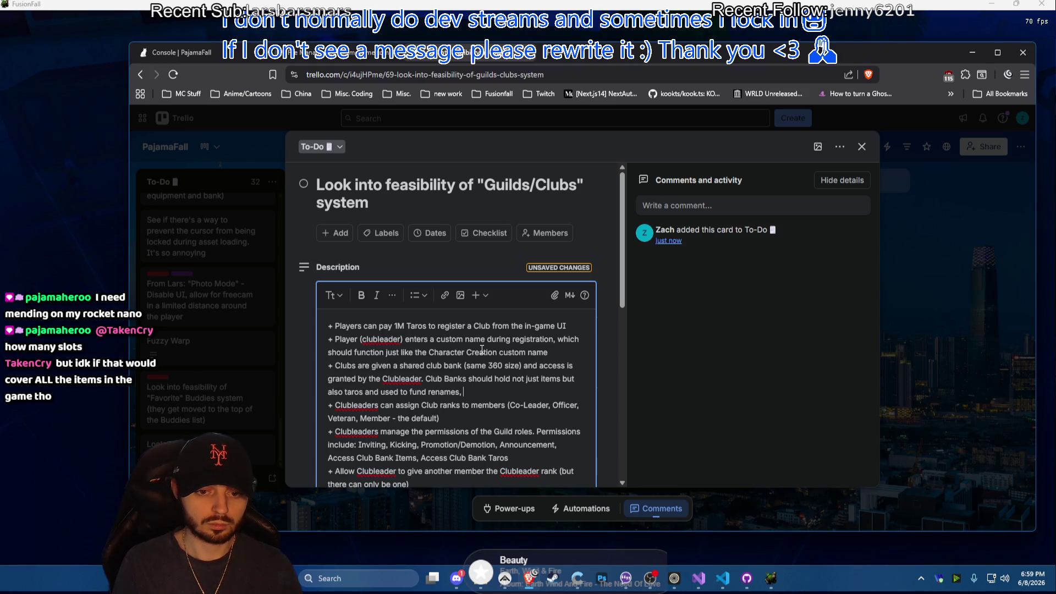
scroll(481, 351, down, 1)
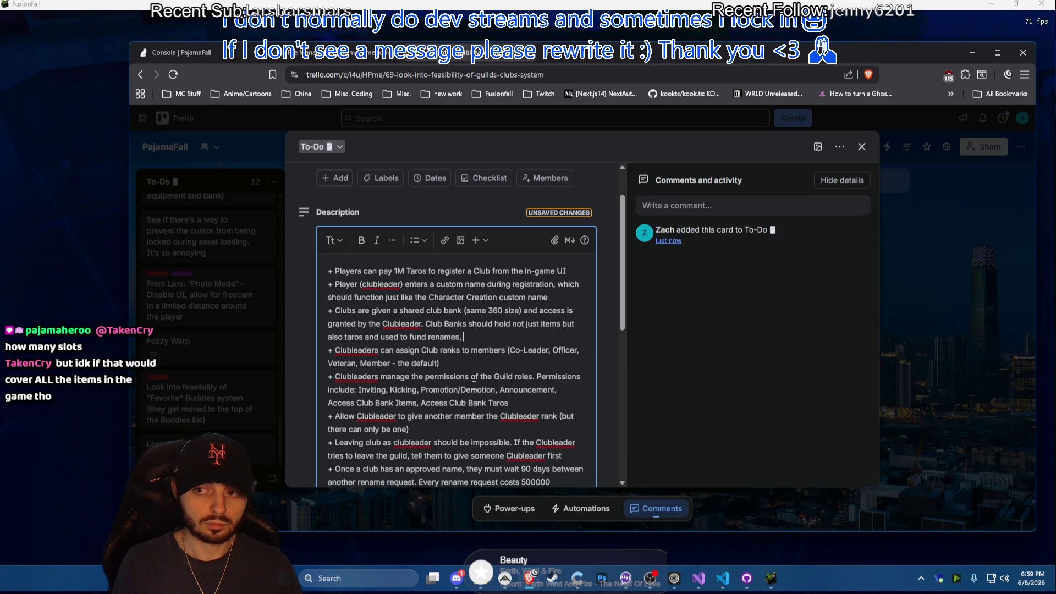
text(wi)
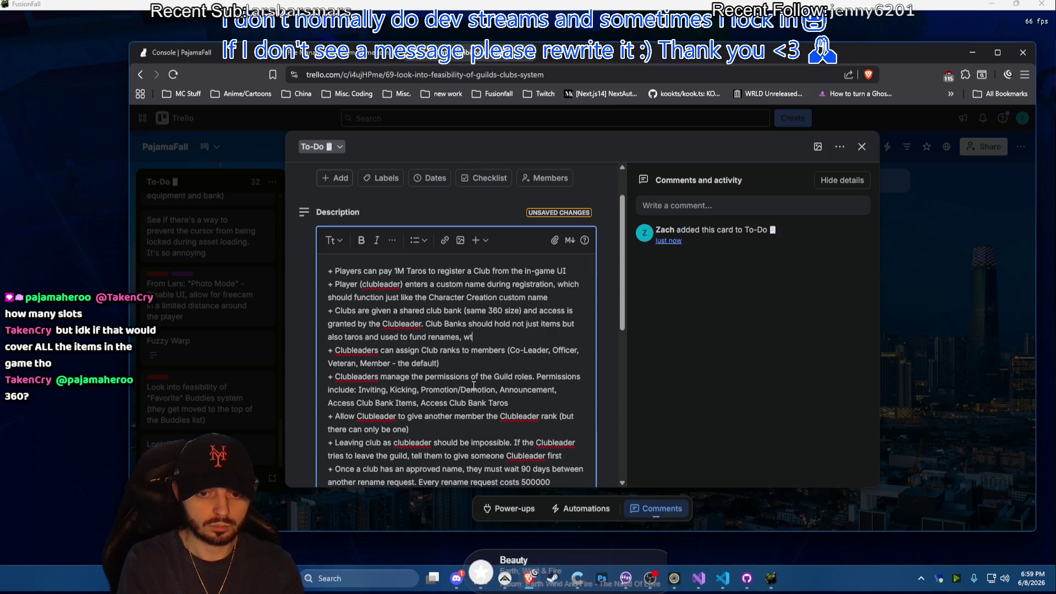
key(BackSpace)
key(BackSpace)
text(and anything)
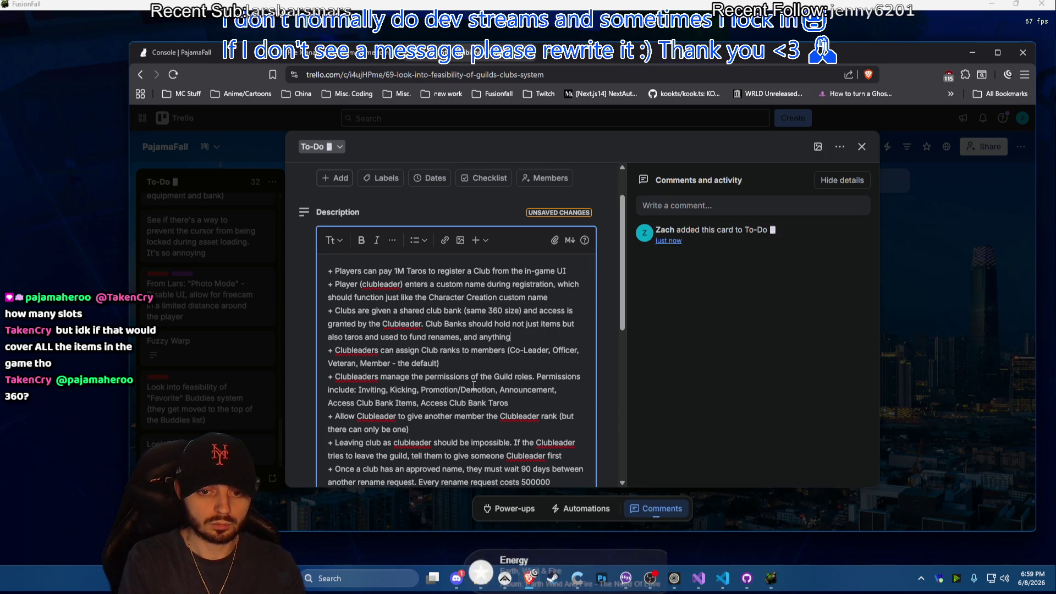
text( added in the future)
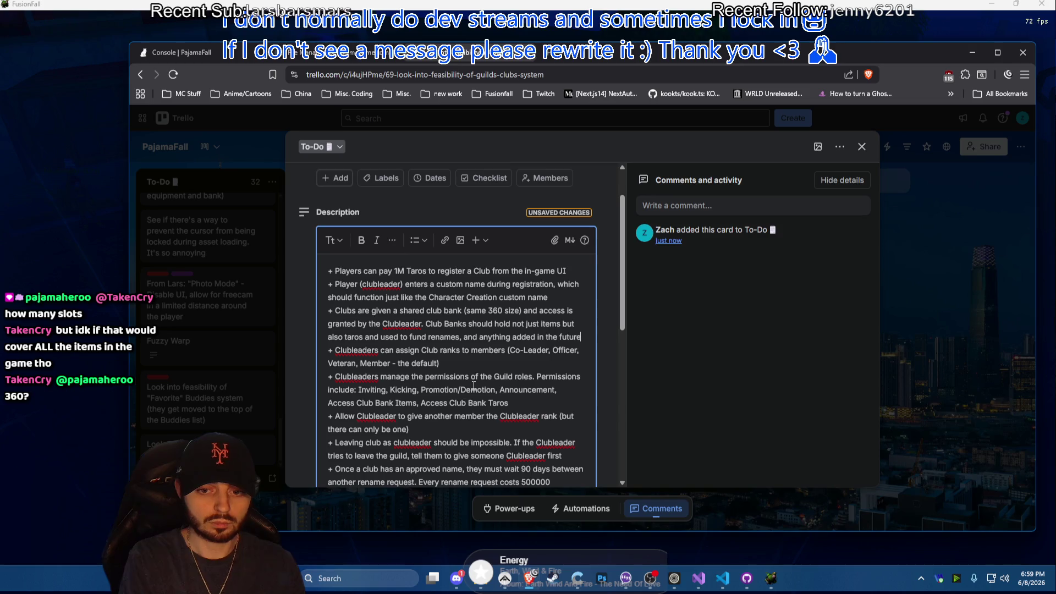
scroll(473, 386, down, 2)
scroll(548, 287, up, 2)
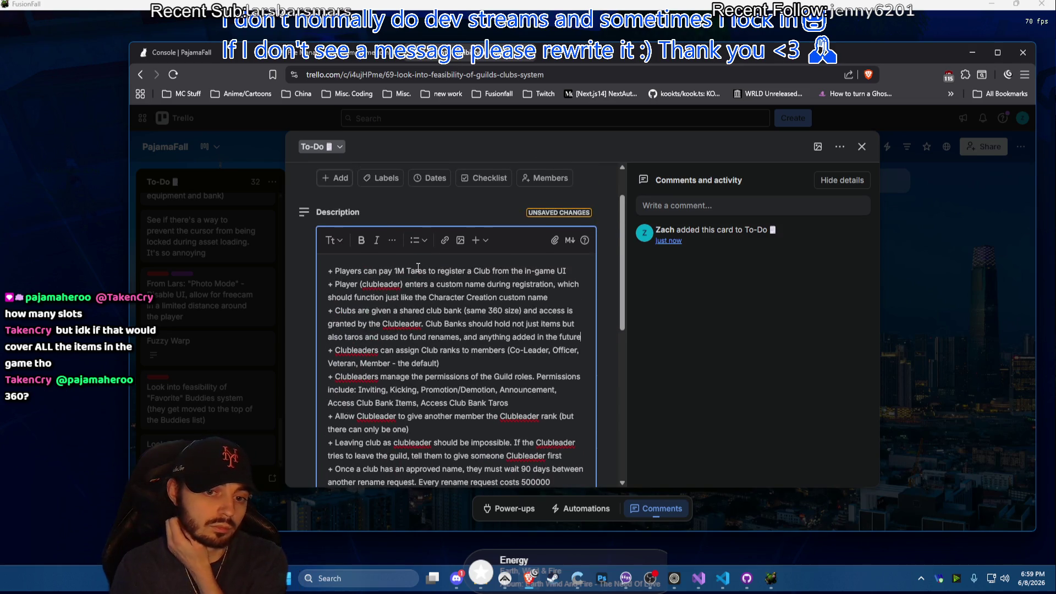
scroll(437, 294, down, 3)
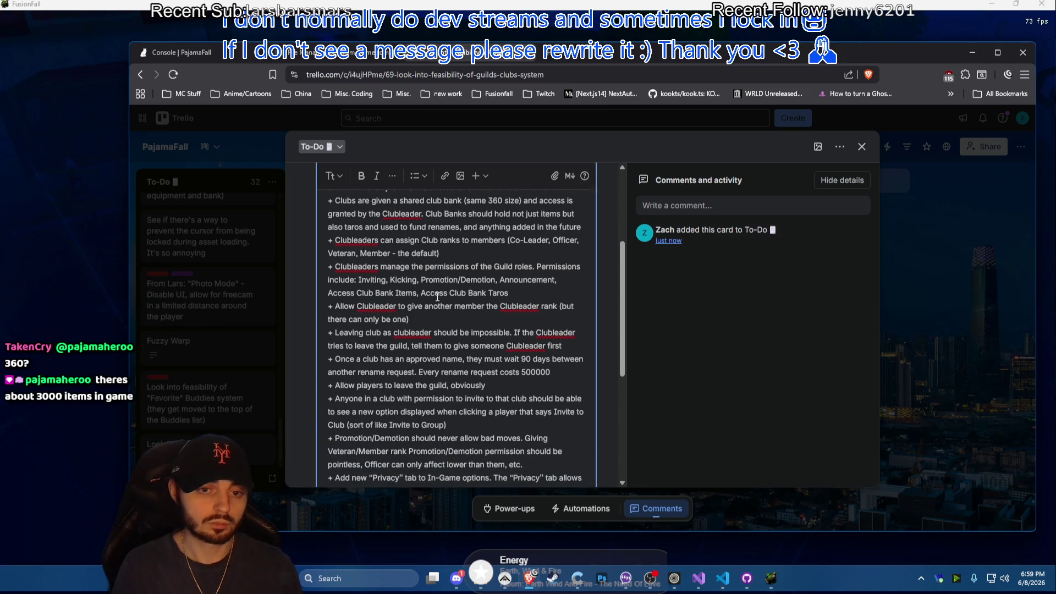
text(. Also a)
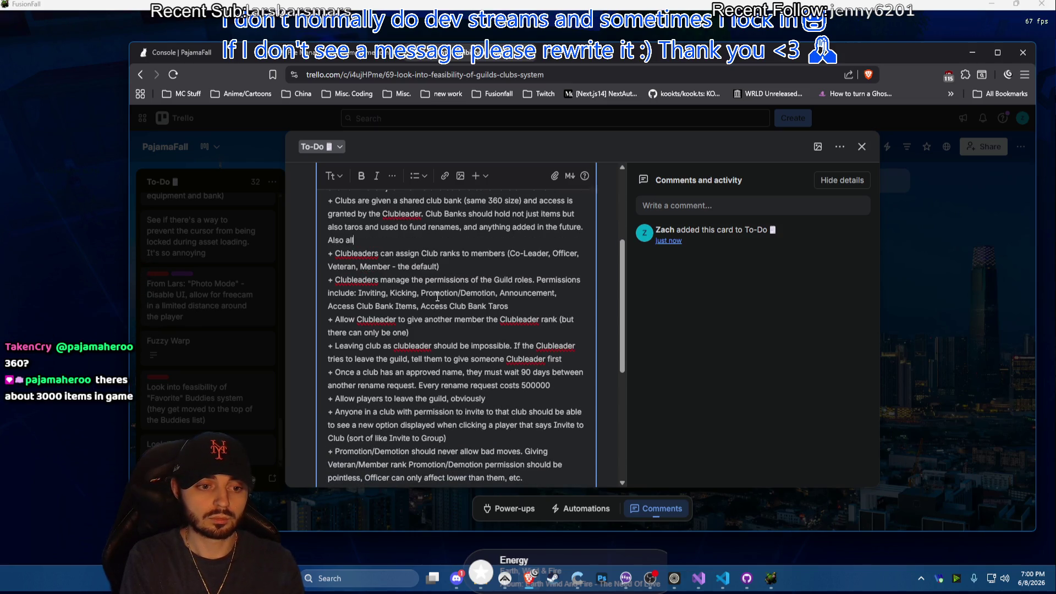
text(llows)
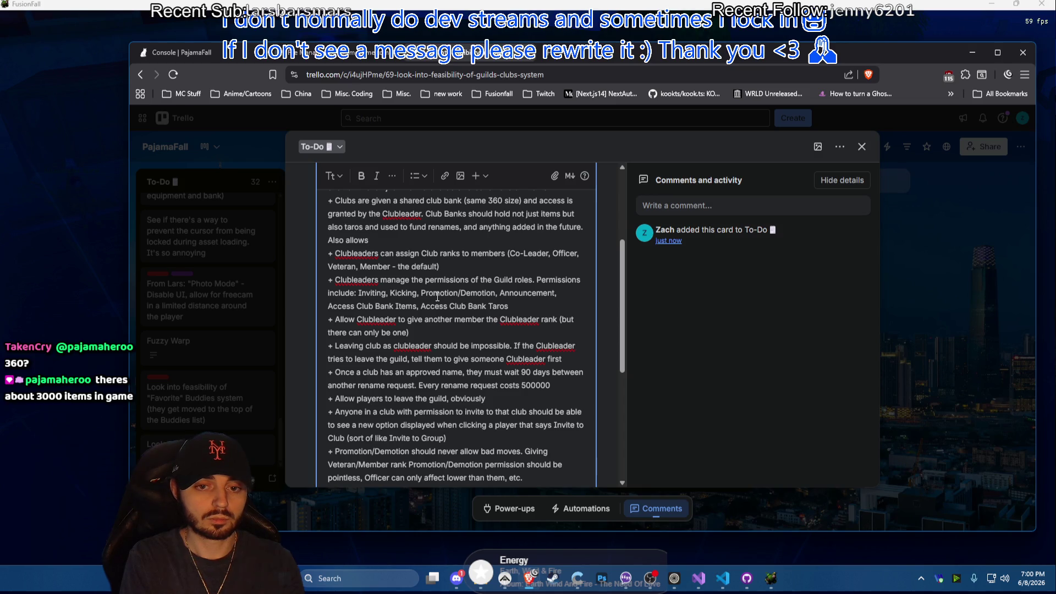
text( club members to share)
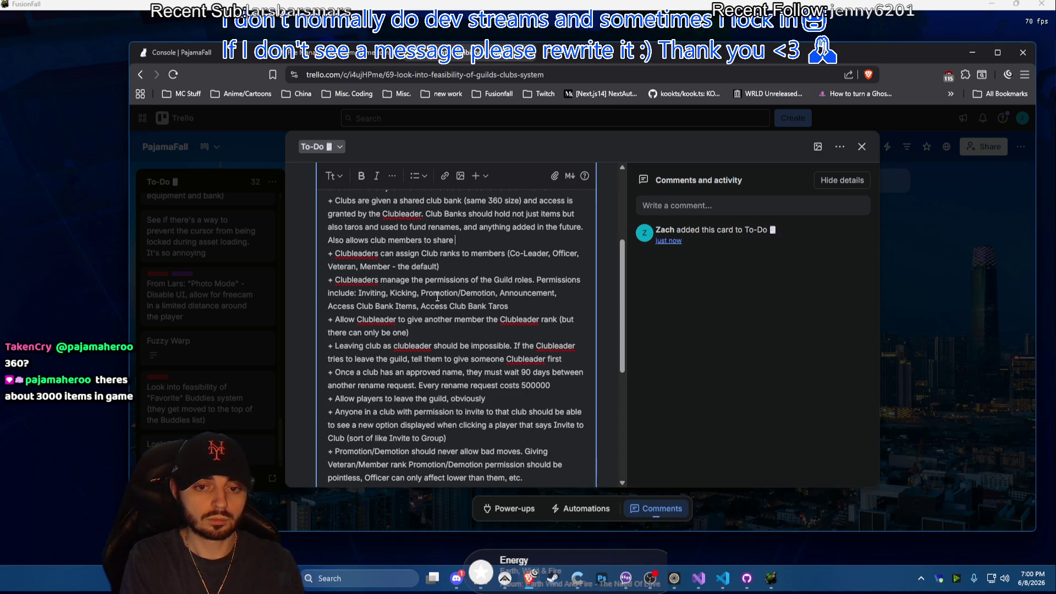
text( taros and items with )
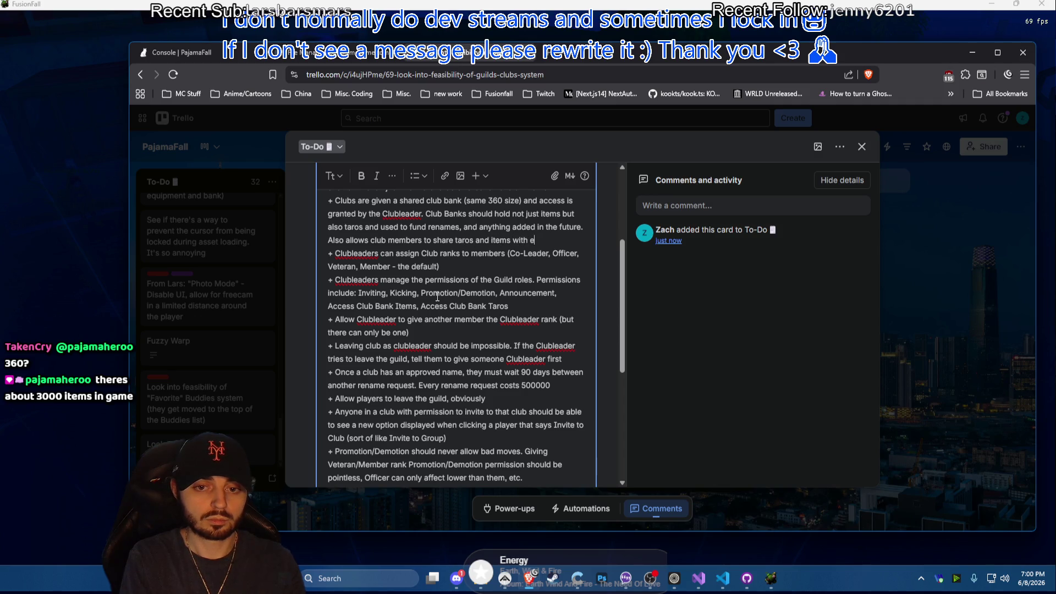
text(each to)
key(BackSpace)
key(BackSpace)
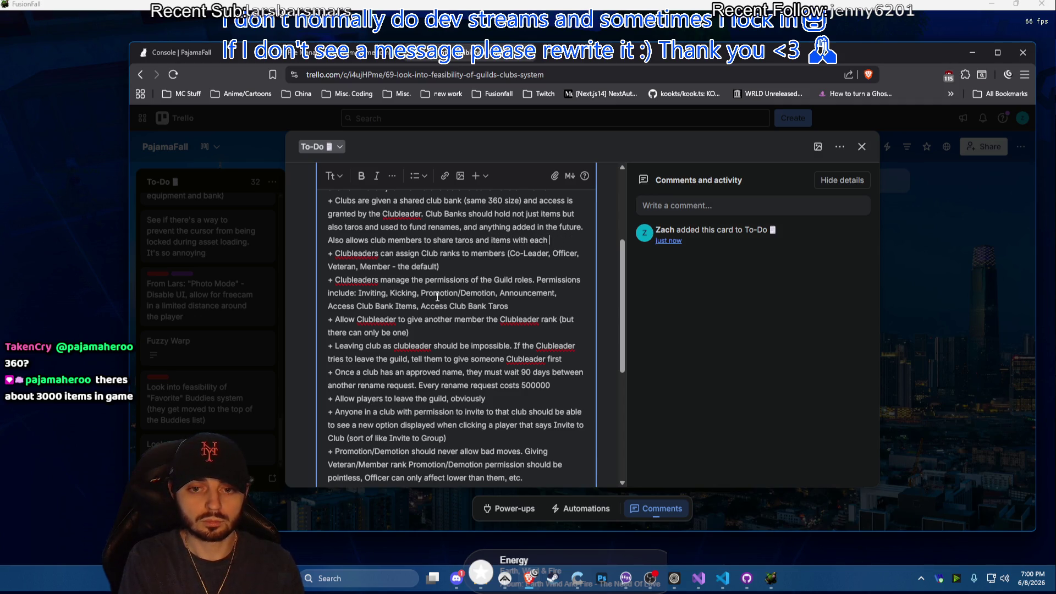
text(other.)
scroll(437, 297, down, 3)
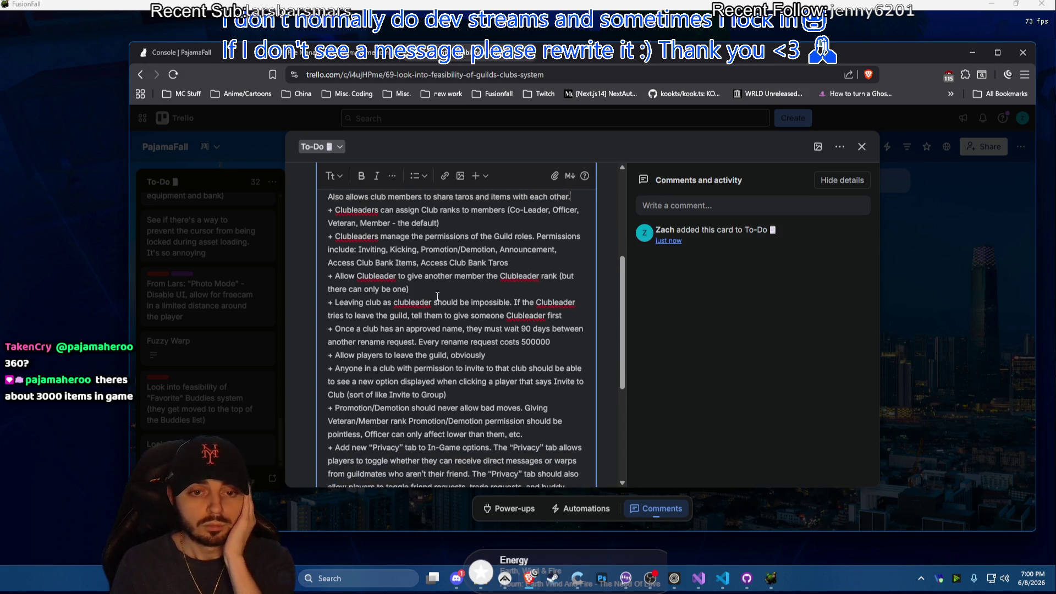
scroll(438, 297, up, 3)
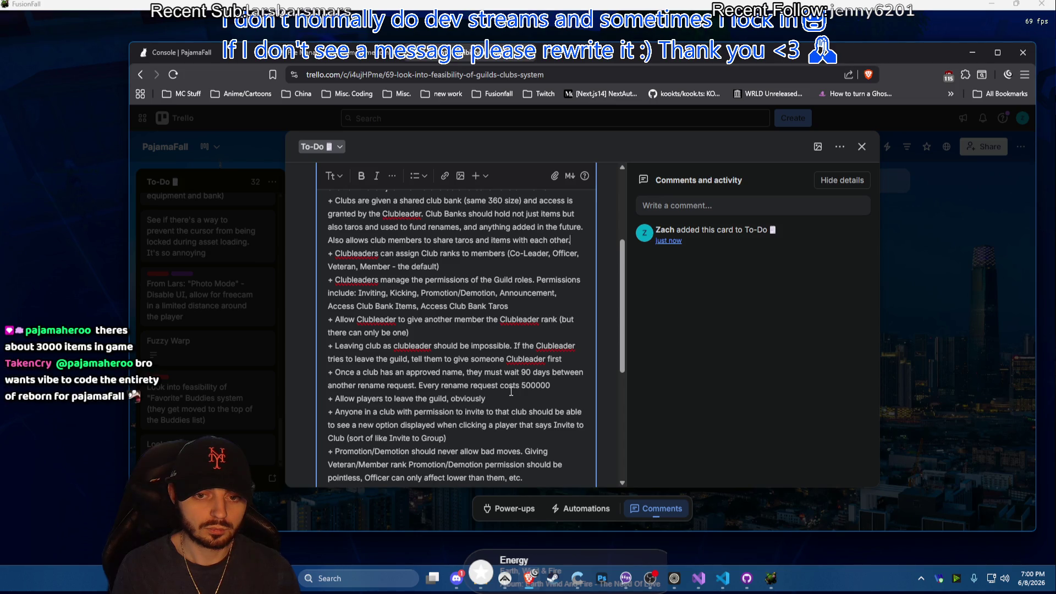
scroll(519, 318, down, 1)
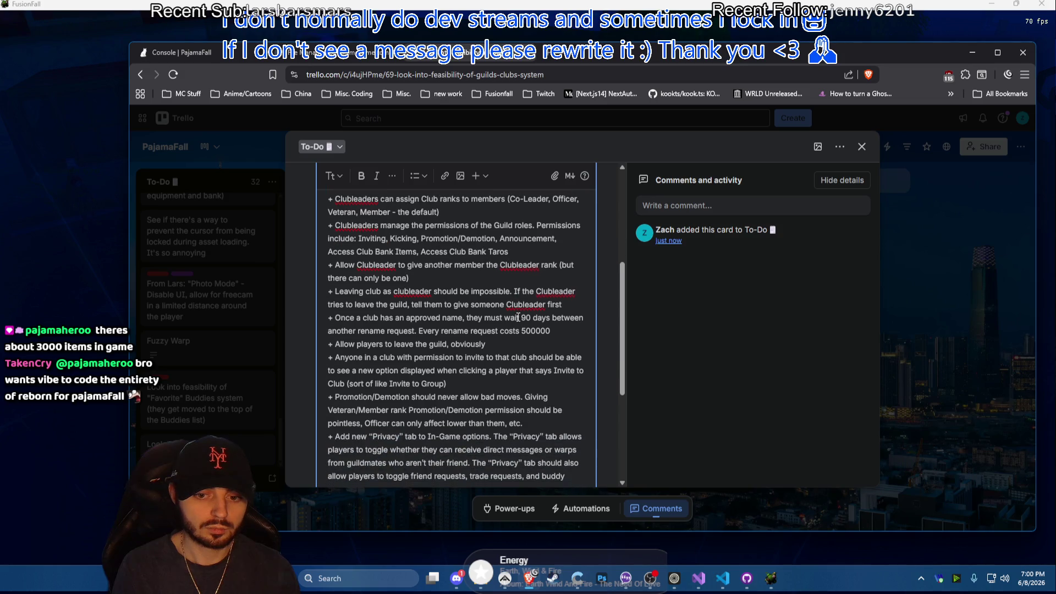
scroll(525, 343, down, 1)
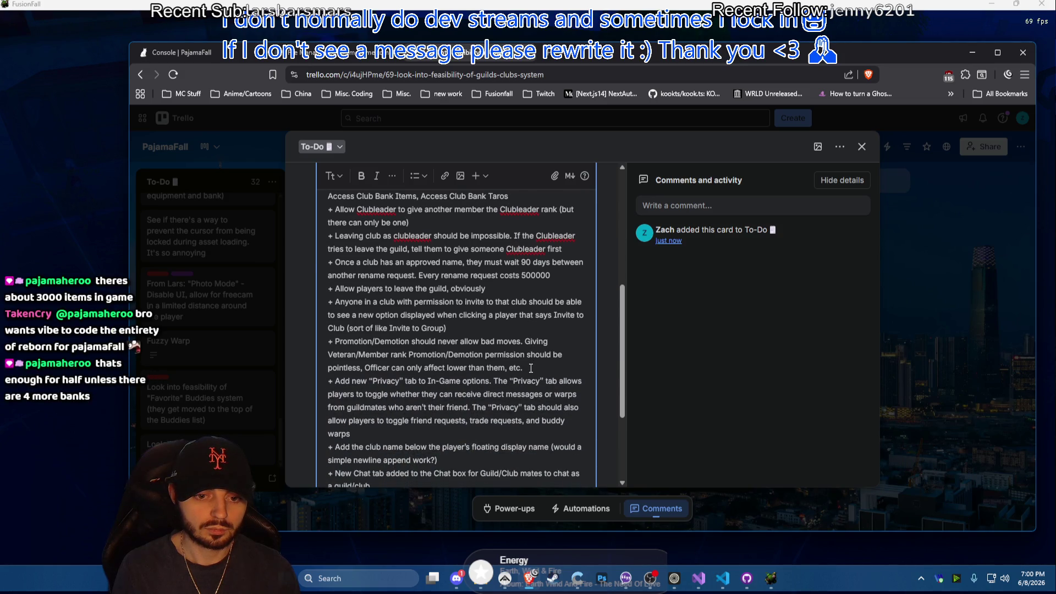
scroll(531, 368, down, 2)
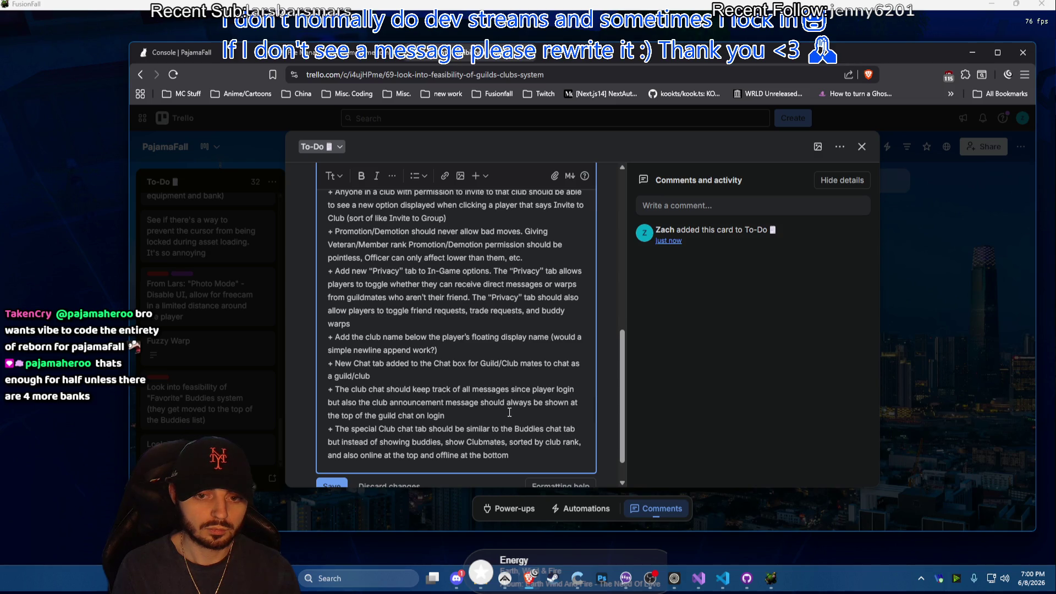
scroll(509, 412, up, 2)
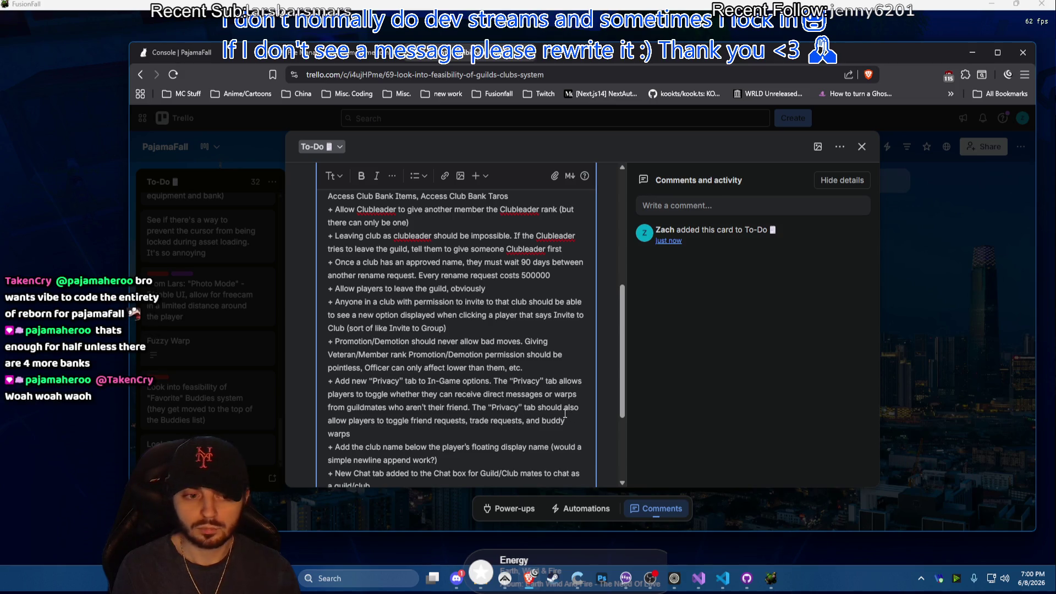
scroll(565, 417, up, 1)
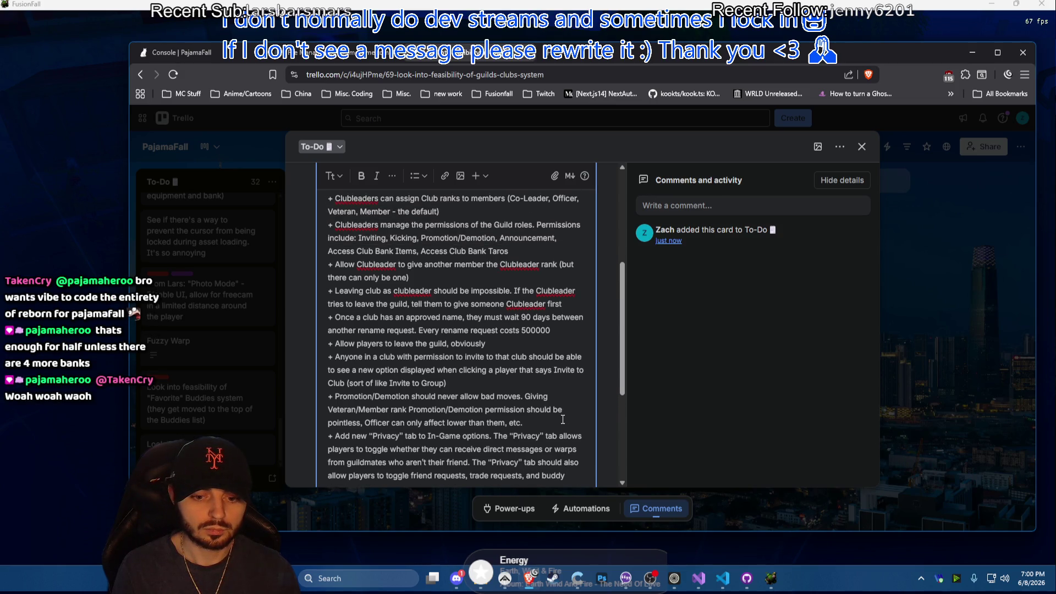
scroll(562, 419, up, 1)
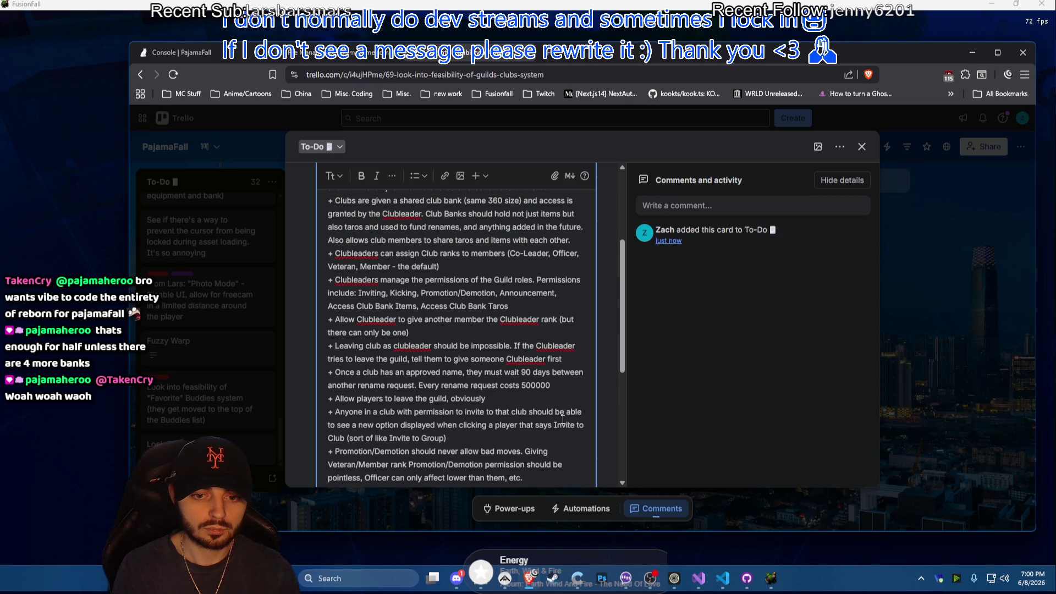
scroll(562, 421, up, 1)
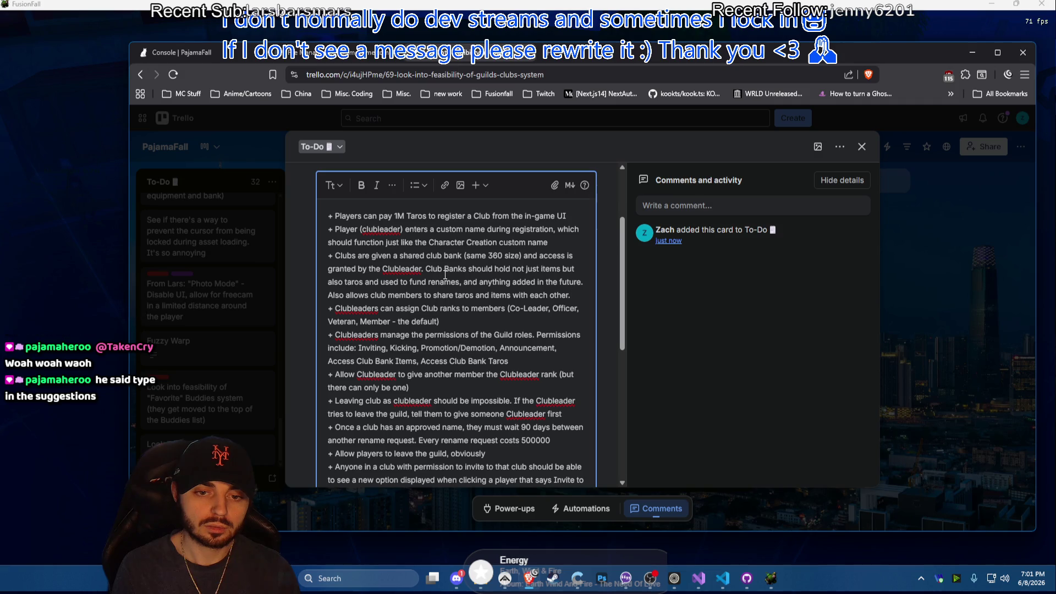
Fix the club bank sentence to read 'not just items, but also taros, used to fund renames'
click(465, 271)
text(s)
click(563, 269)
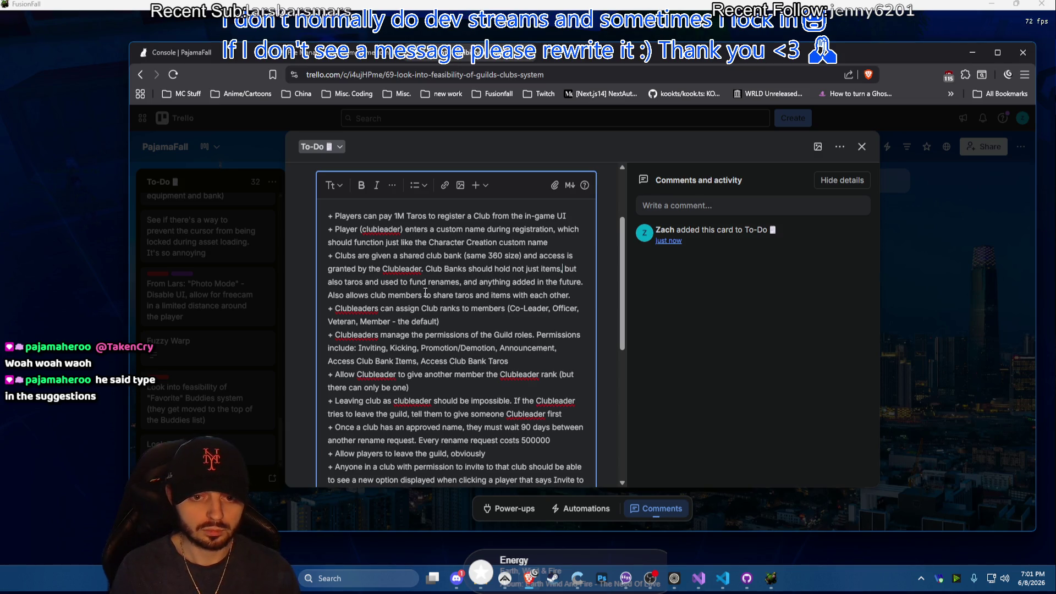
click(365, 282)
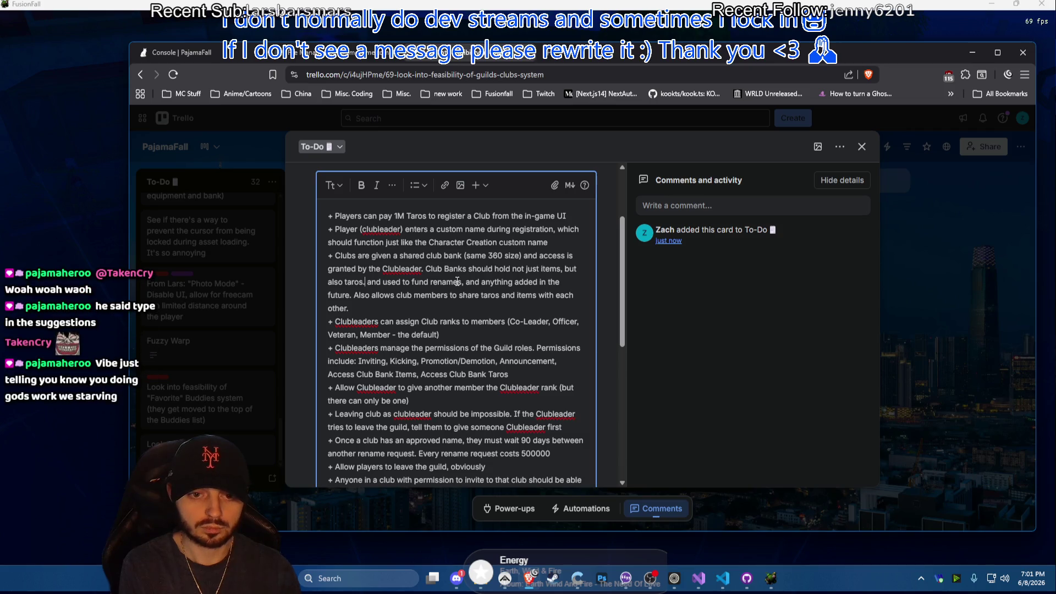
text(,)
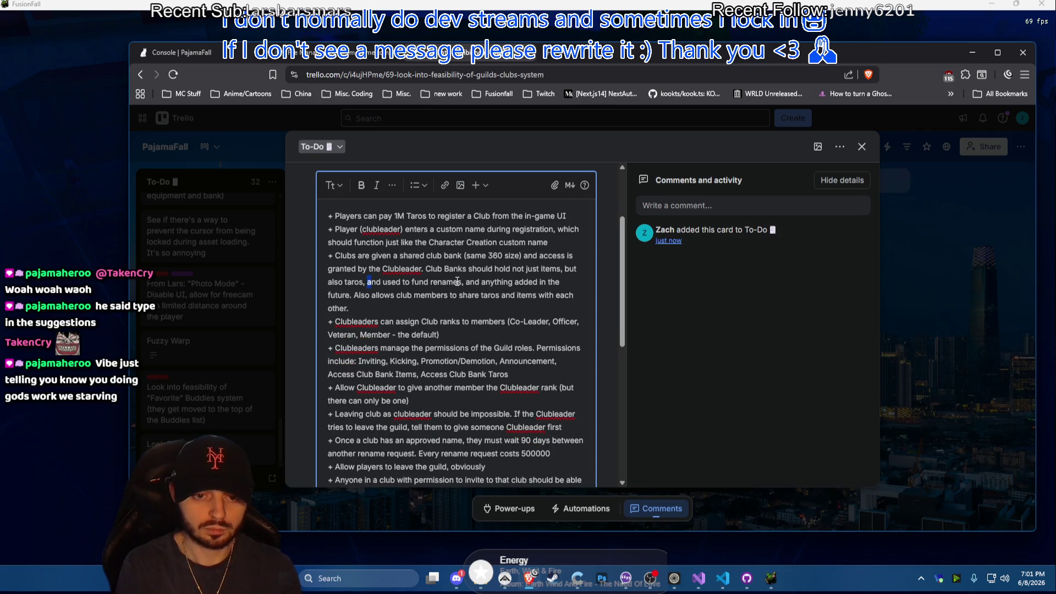
key(Delete)
key(Delete)
key(Delete)
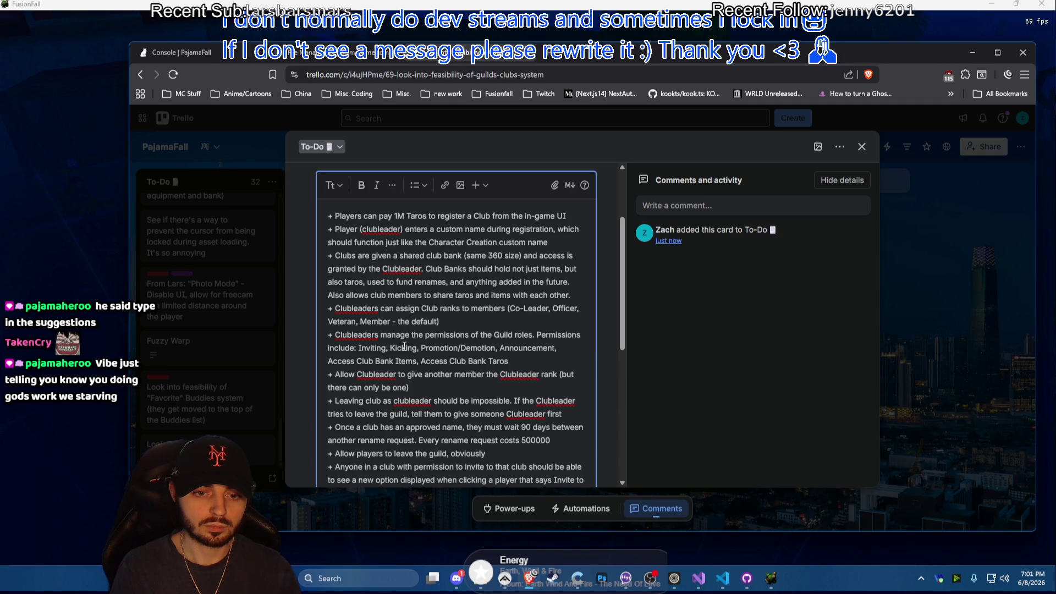
scroll(405, 348, down, 1)
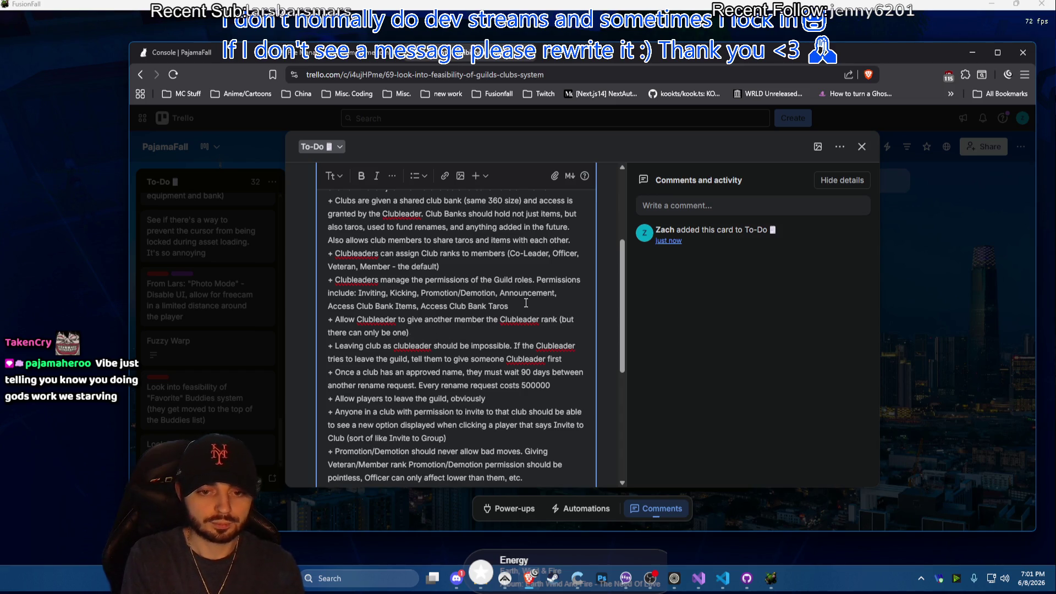
text(. C)
Correct typos and reword the rule to 'Leaving club as clubleader should be impossible.'
key(BackSpace)
text(ALl)
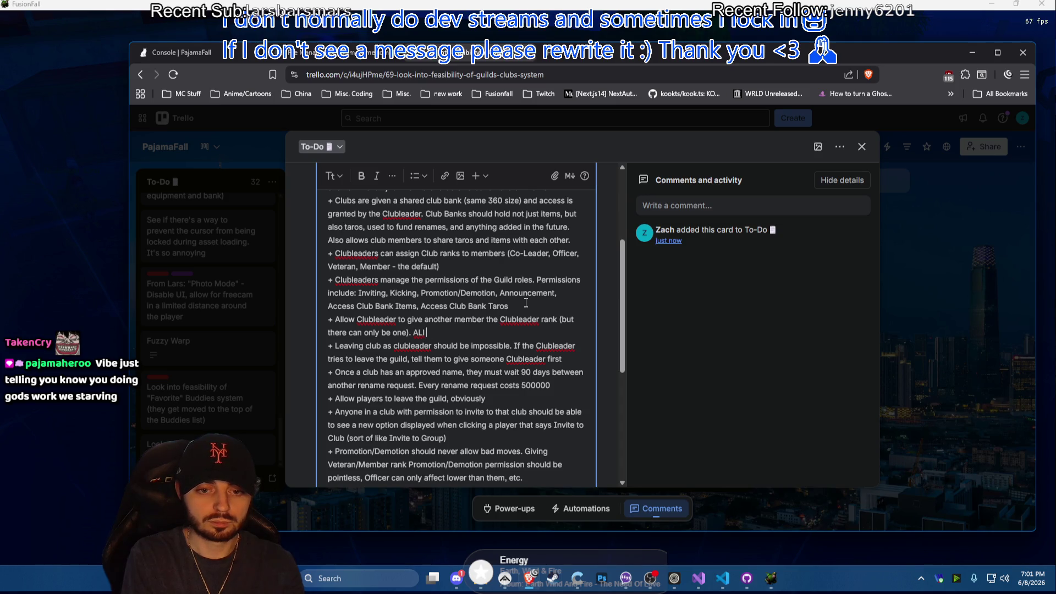
key(BackSpace)
text(ll other ranks inc)
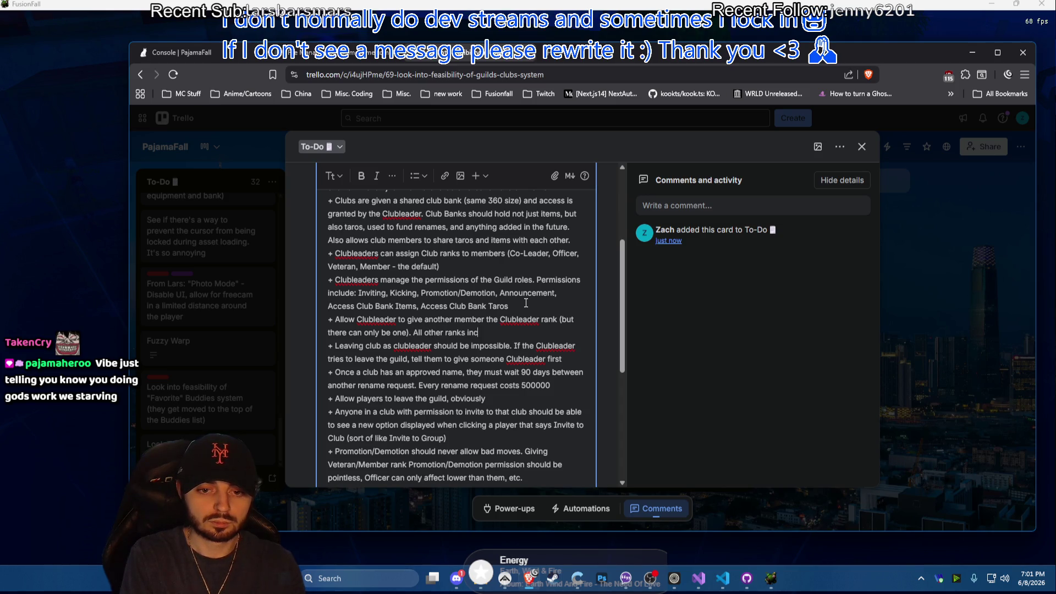
text(luding C)
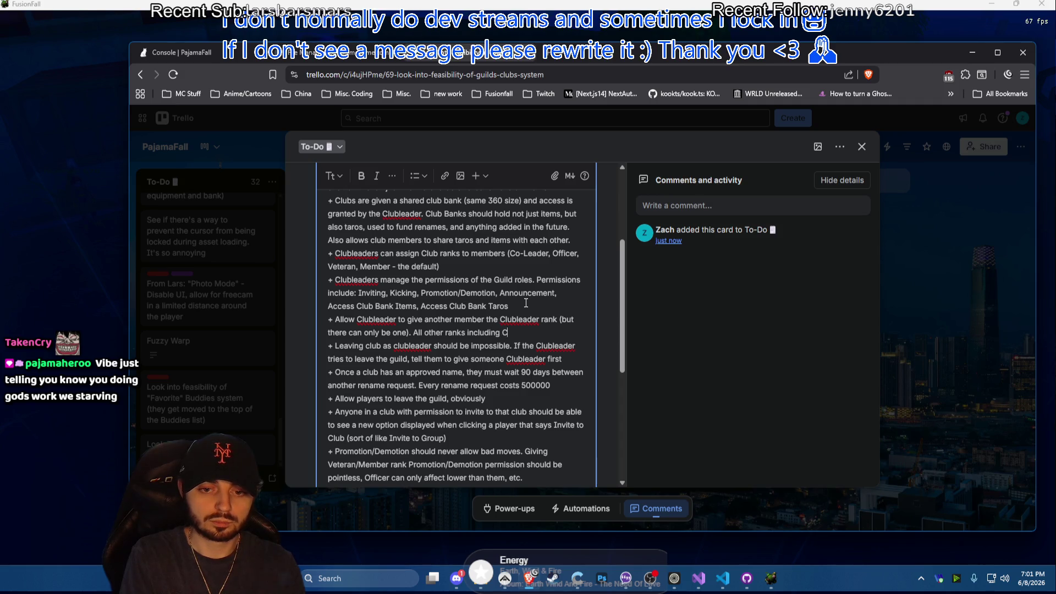
text(o-Leader can have un)
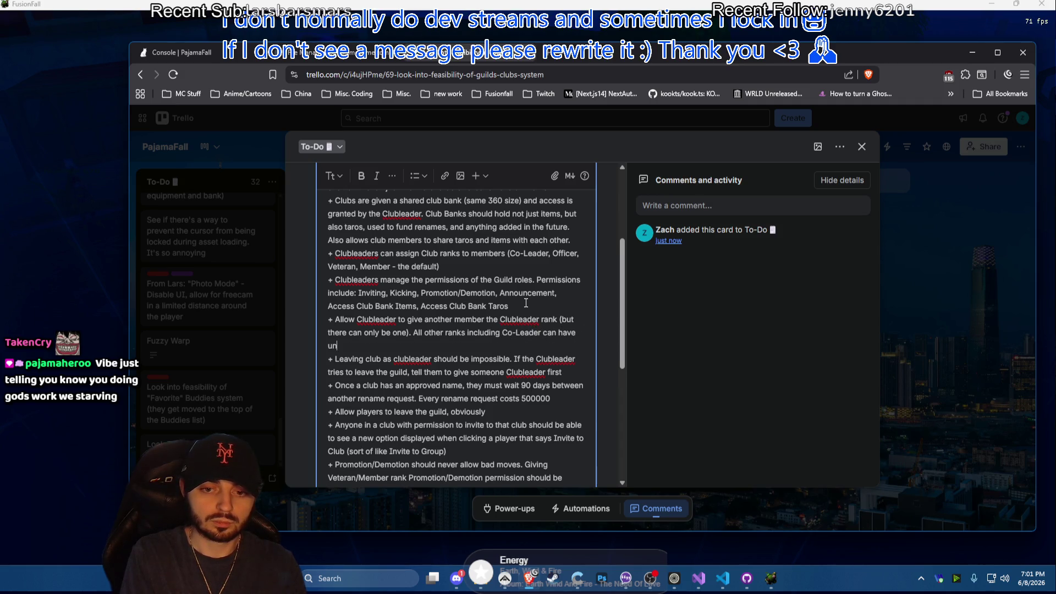
text(limited)
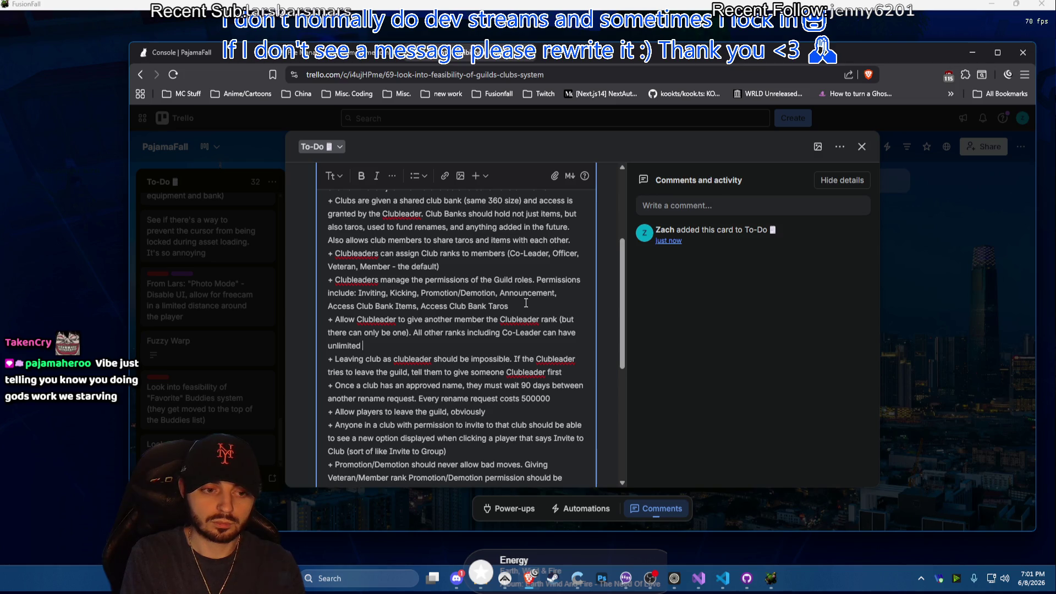
text( member)
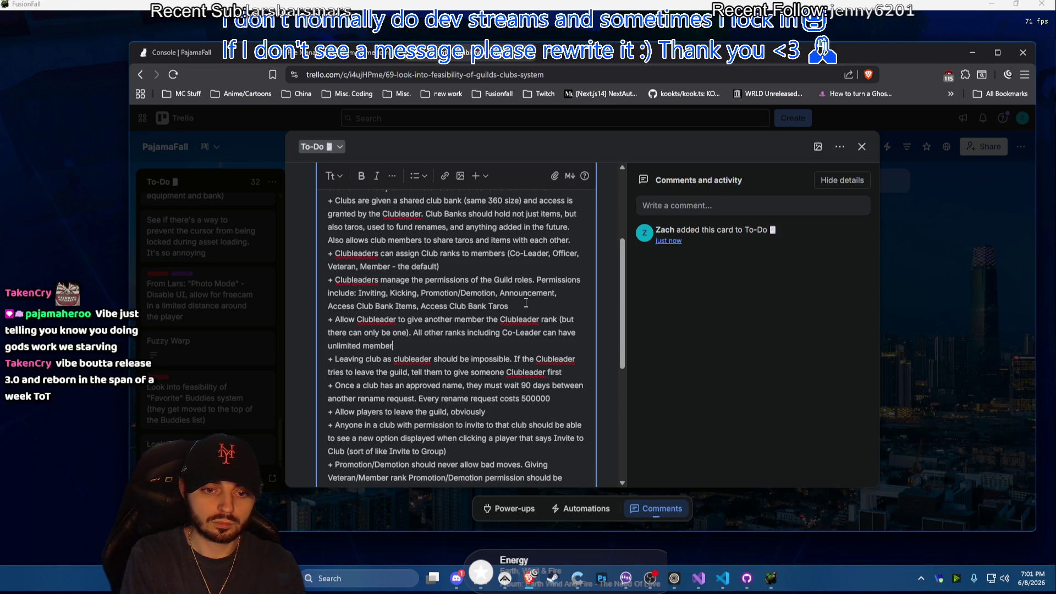
text(s.)
scroll(526, 304, down, 1)
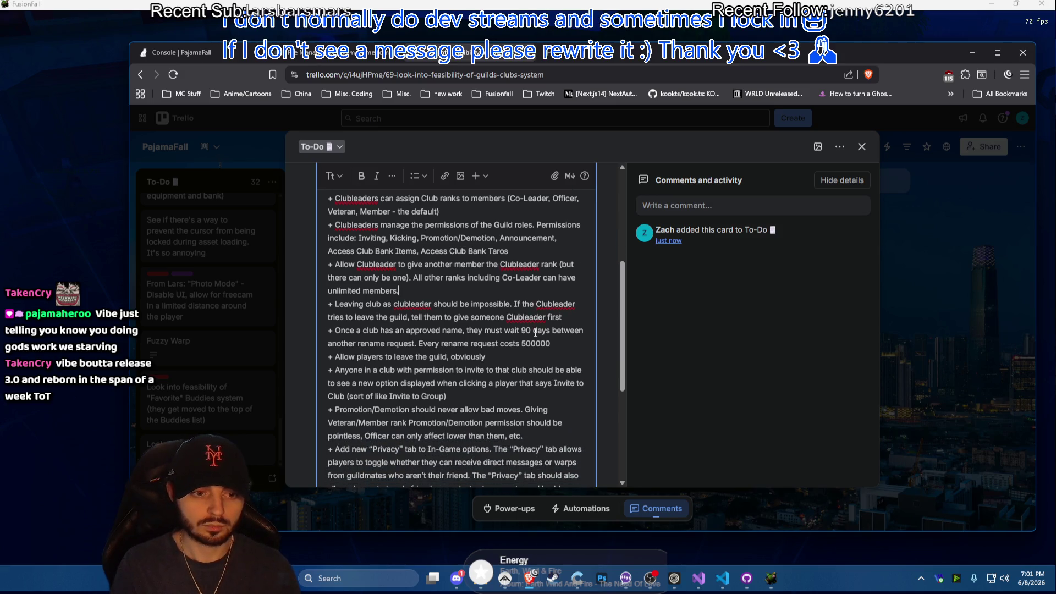
click(388, 306)
text(as)
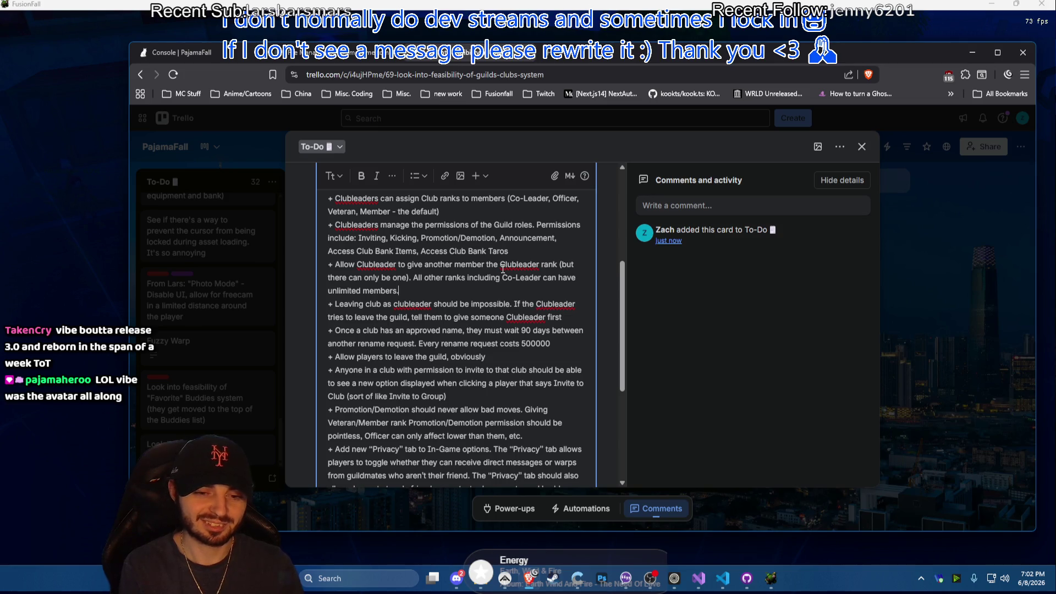
scroll(503, 269, down, 1)
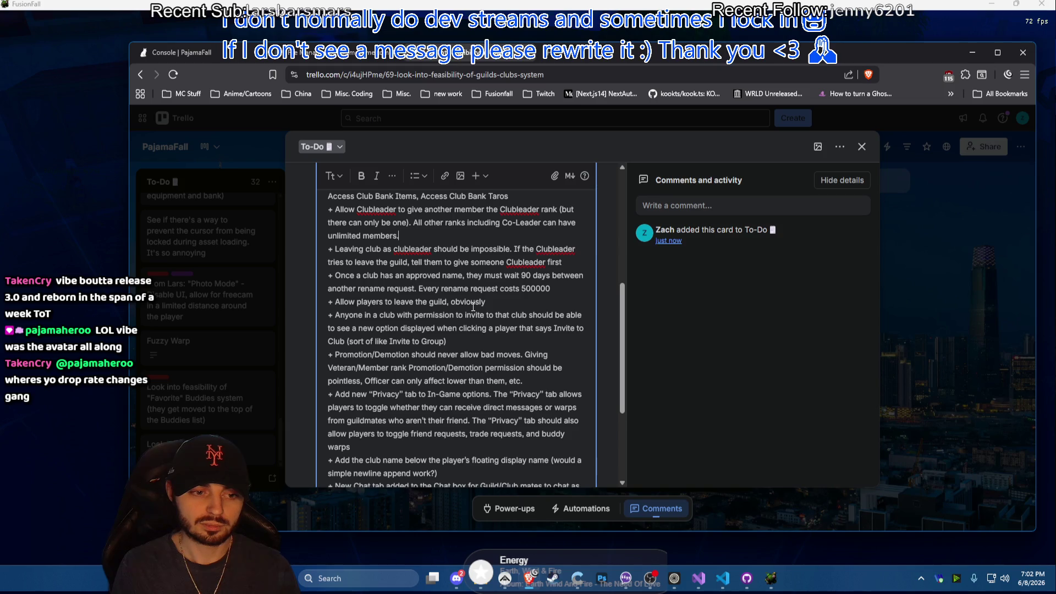
scroll(472, 307, down, 1)
scroll(473, 306, down, 1)
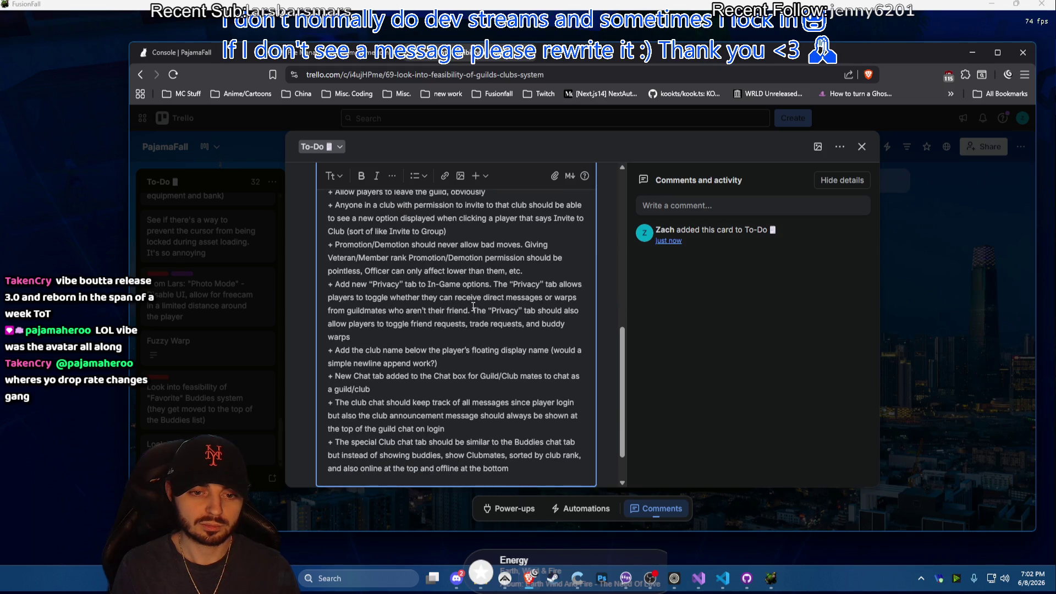
scroll(472, 306, down, 1)
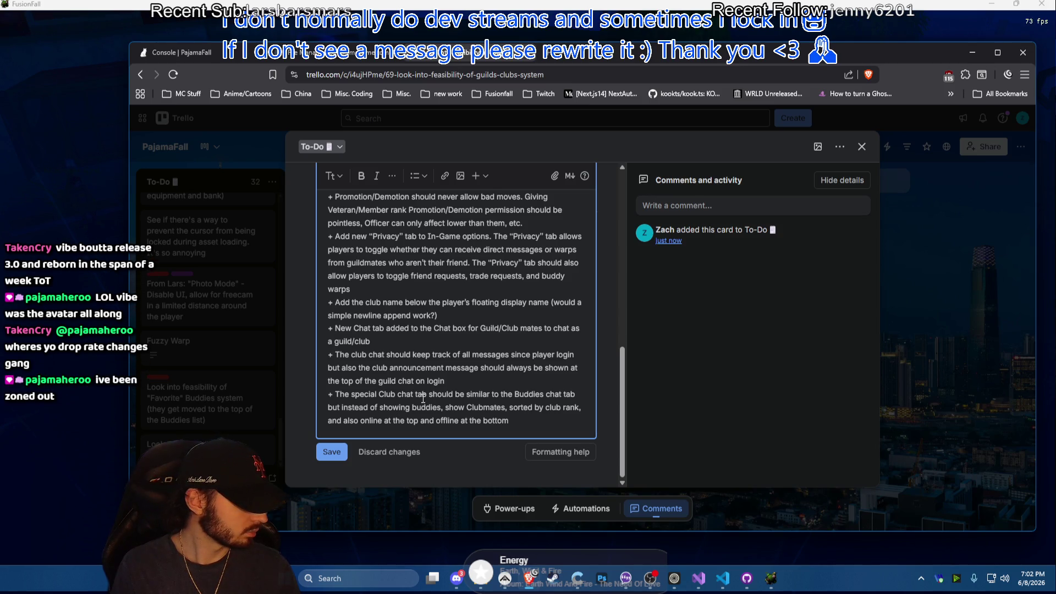
scroll(423, 396, up, 5)
scroll(423, 397, up, 5)
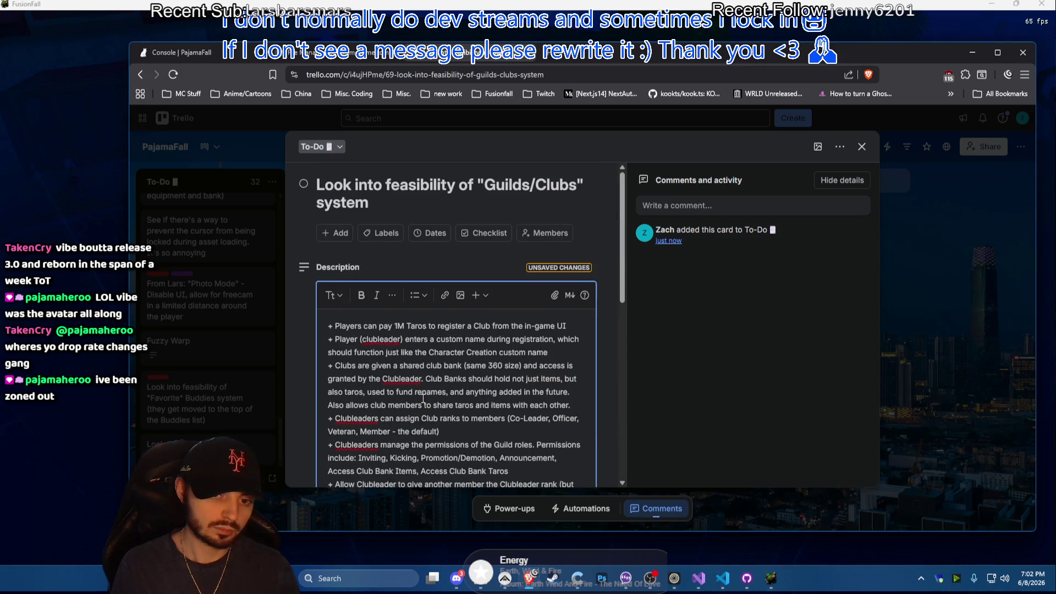
scroll(422, 394, down, 5)
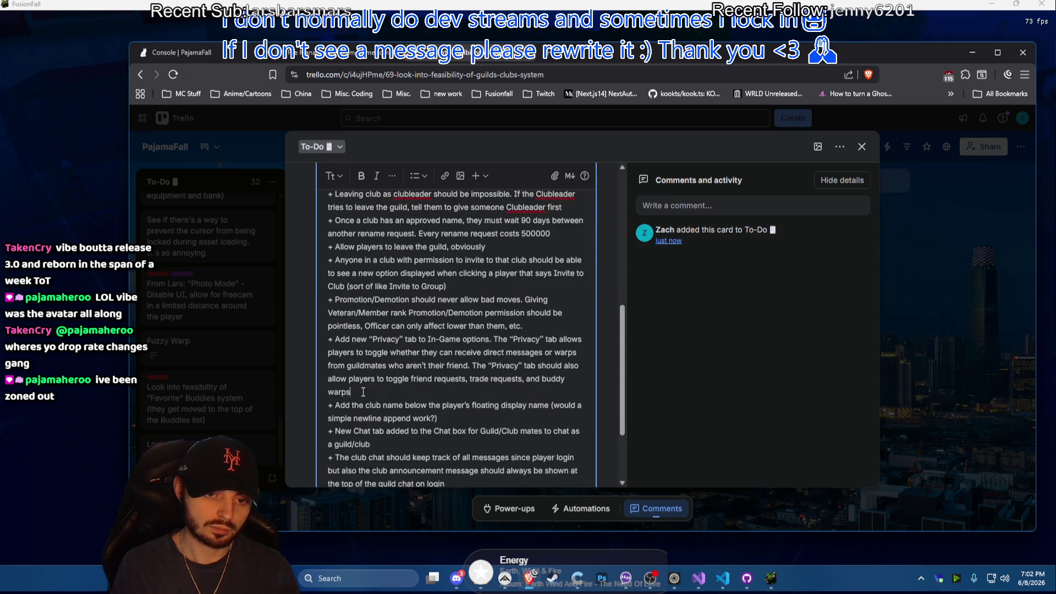
scroll(365, 402, down, 2)
scroll(429, 385, down, 1)
Add a point to show the club name below the player's name in the player card
key(Return)
text(+ )
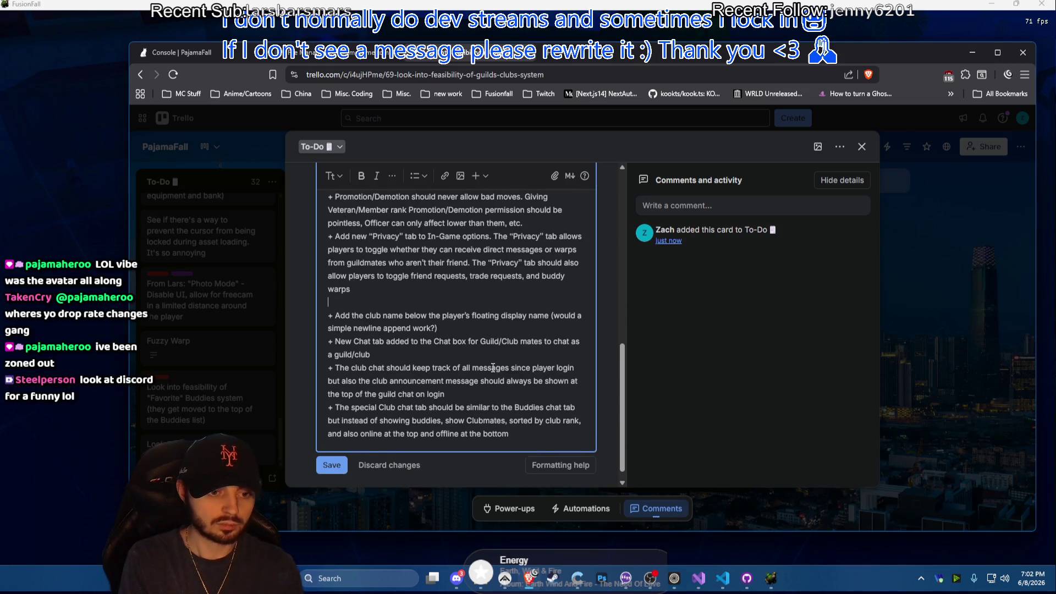
text(See if)
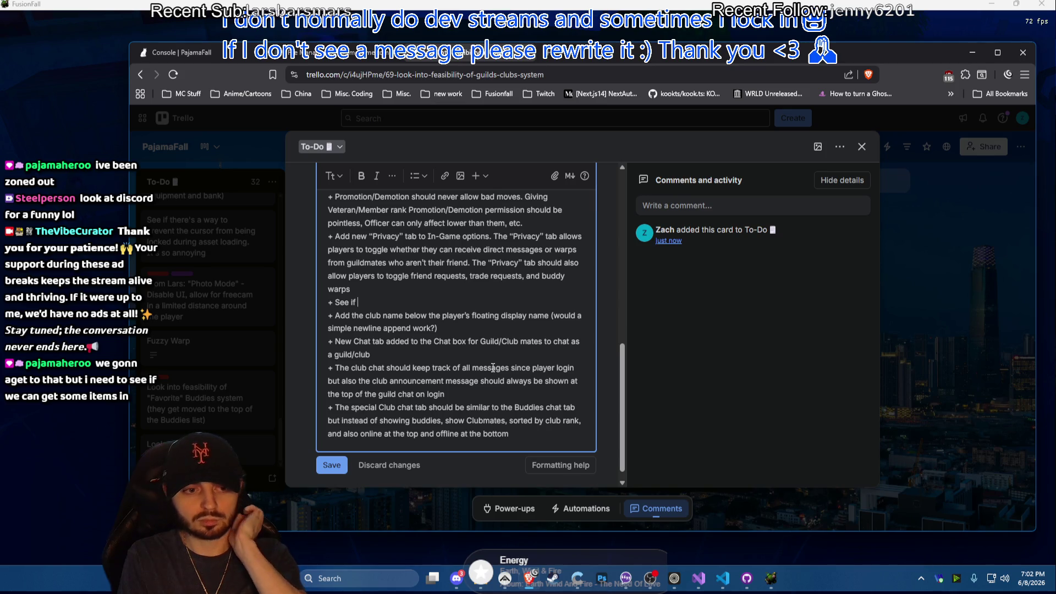
key(BackSpace)
key(BackSpace)
key(BackSpace)
key(BackSpace)
key(BackSpace)
key(BackSpace)
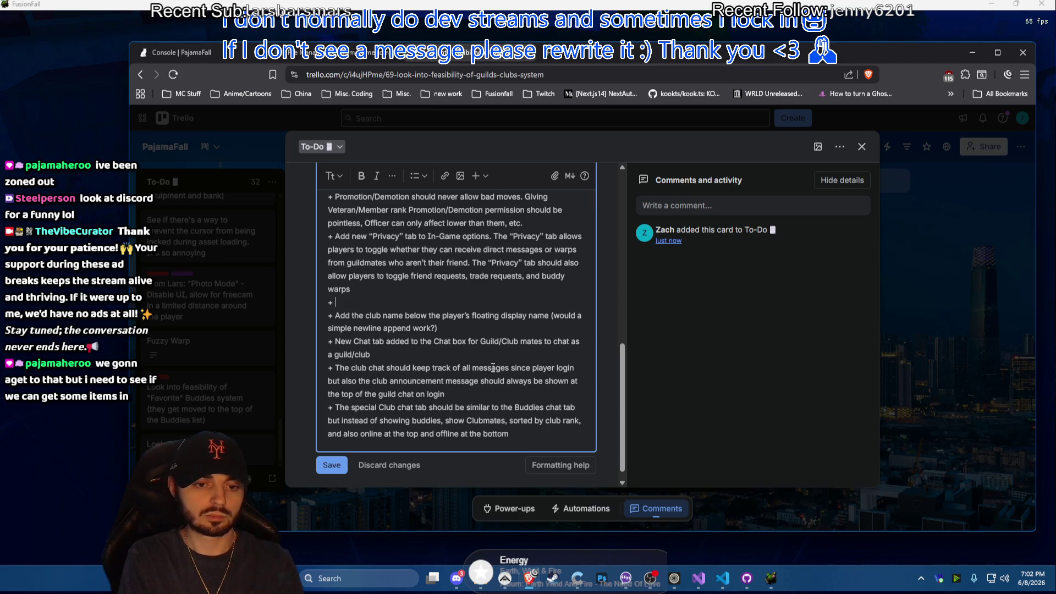
text(See if)
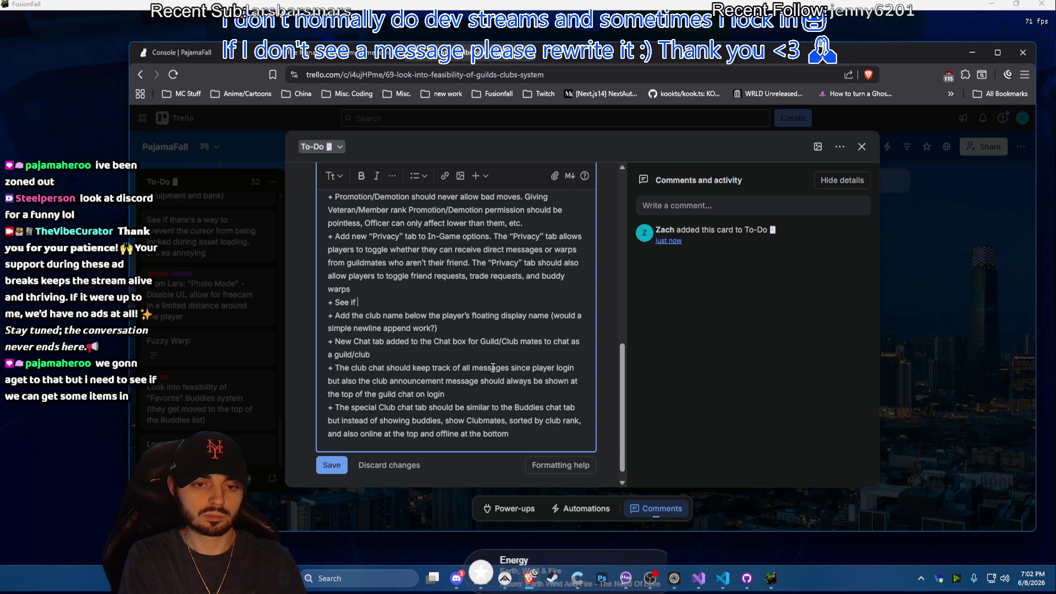
text(t)
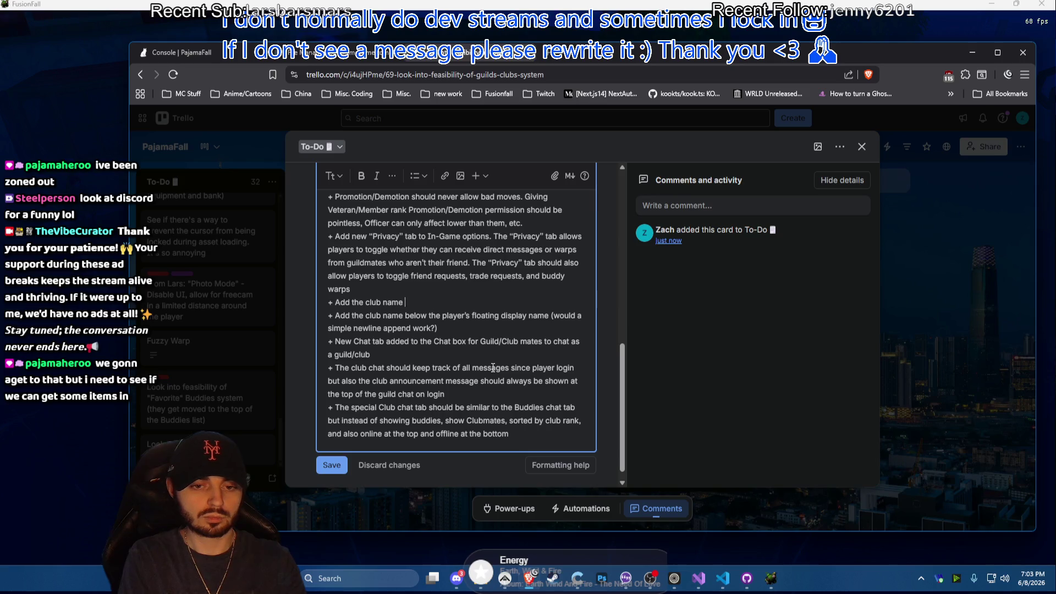
text(belolw)
text(in th)
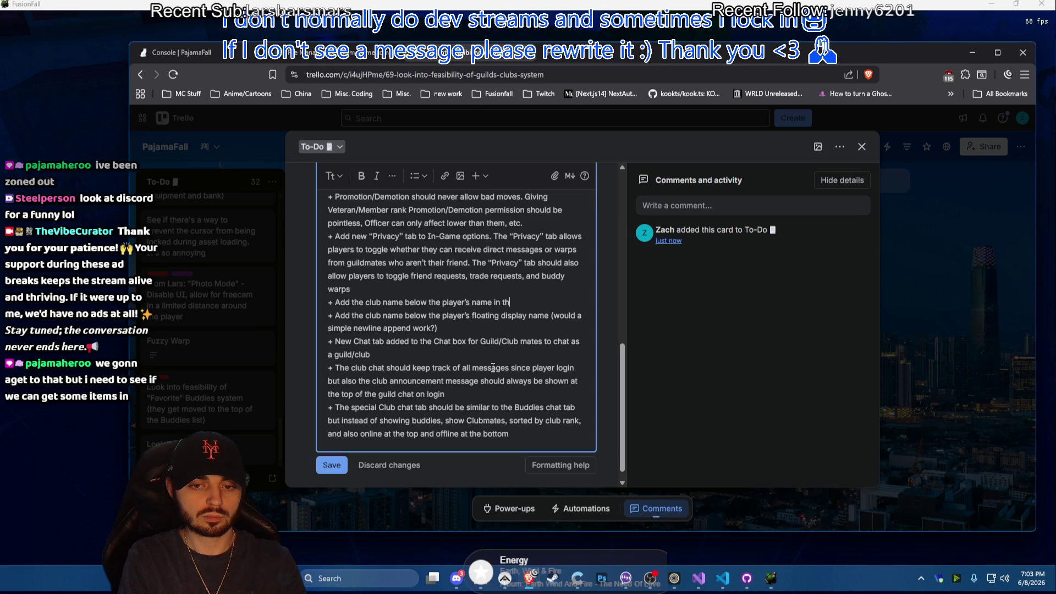
text(e player card)
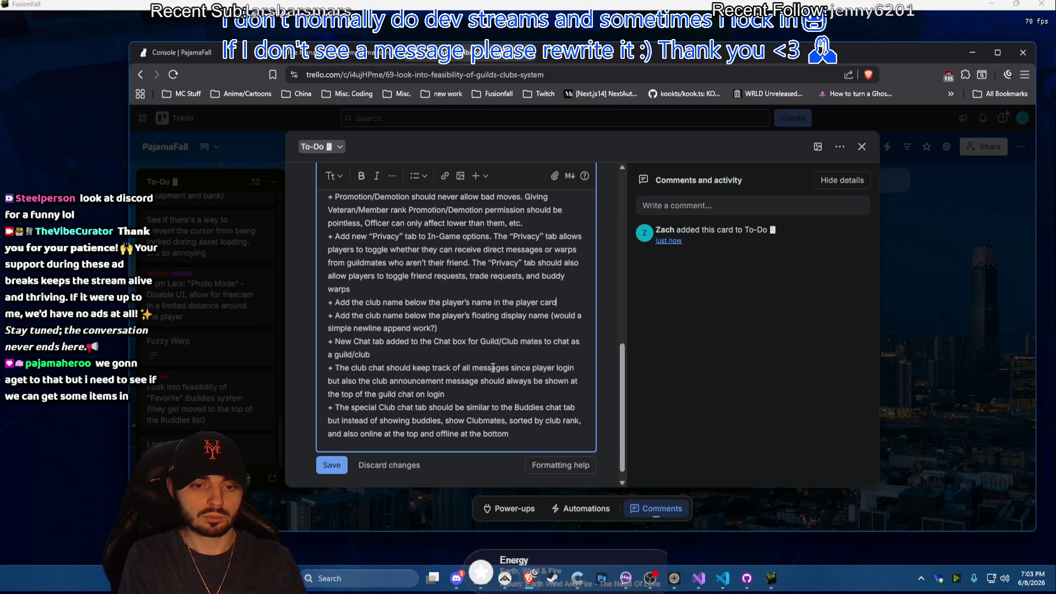
text(w)
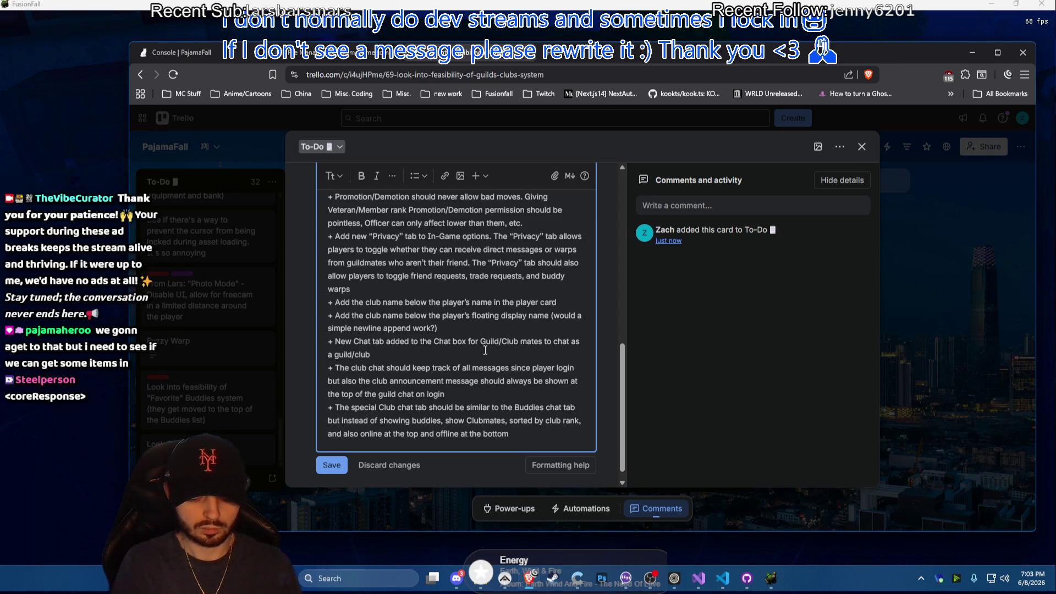
text( (if it exist)
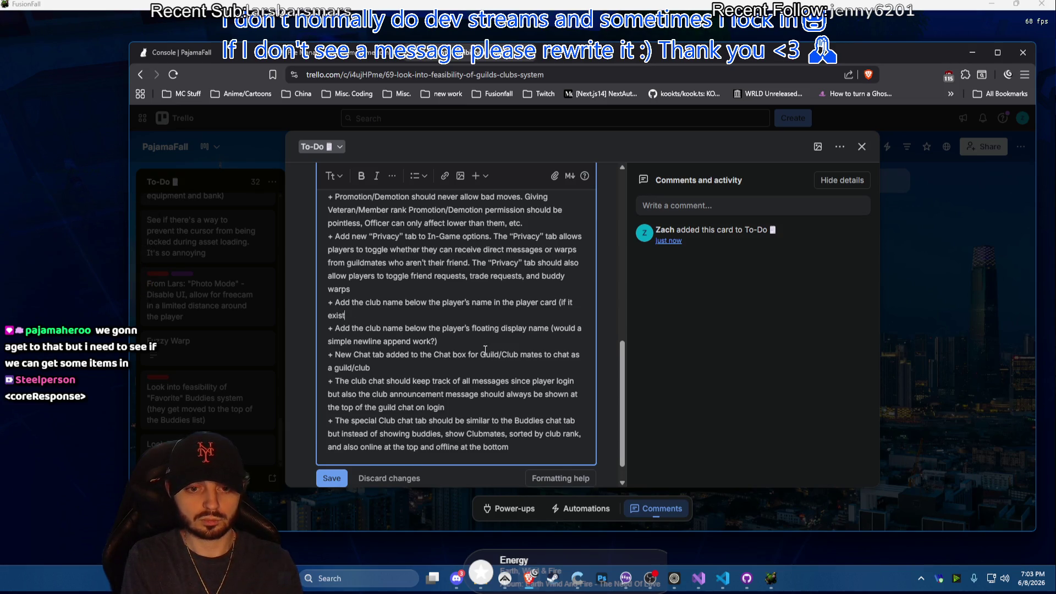
text(s))
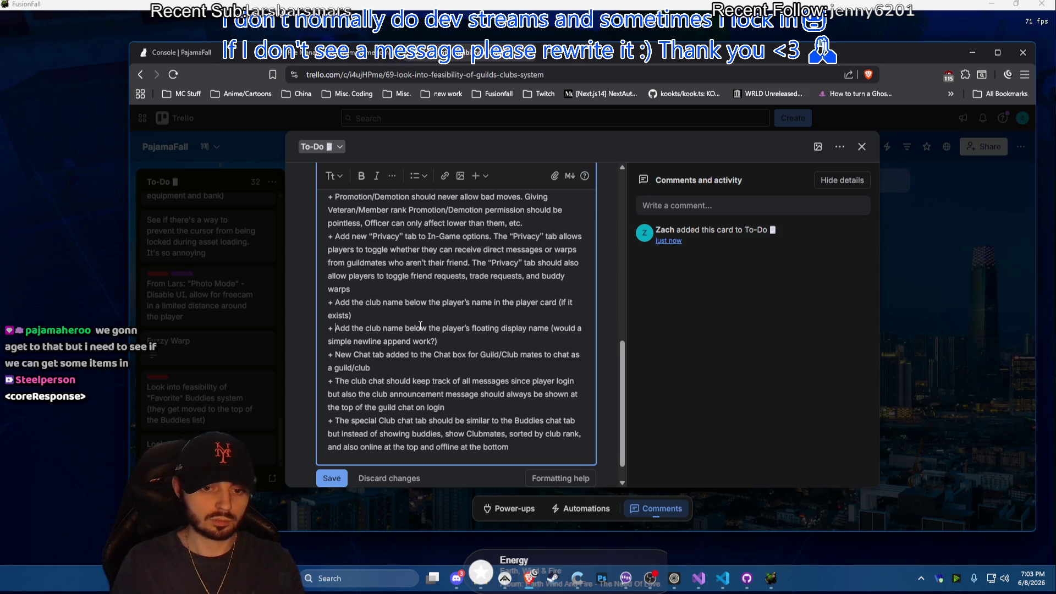
Reword the condition to '(if the player is in a club)'
click(581, 306)
key(BackSpace)
key(BackSpace)
text(the )
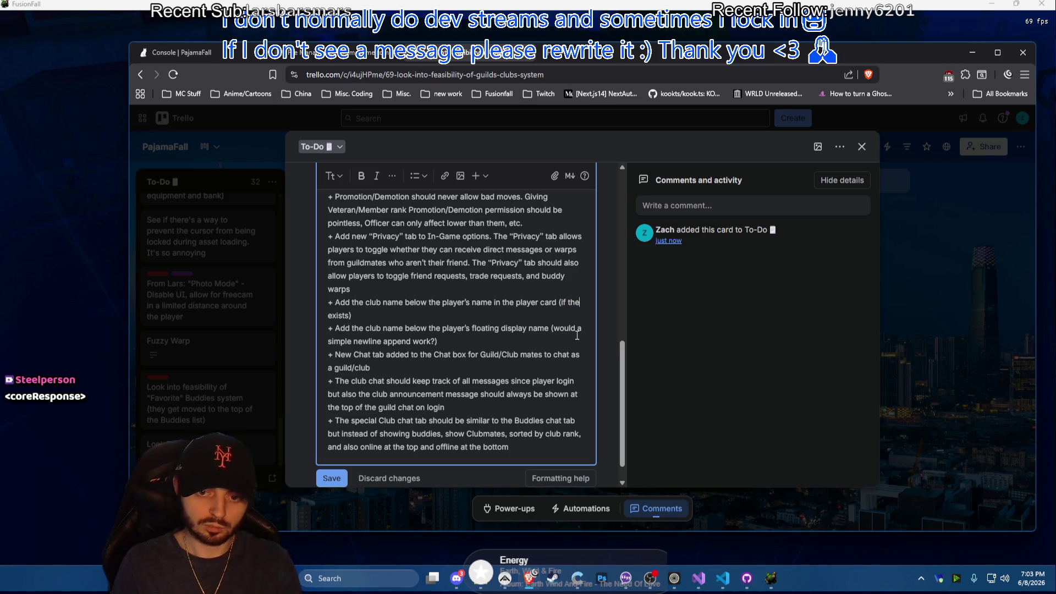
text(player is in a cl )
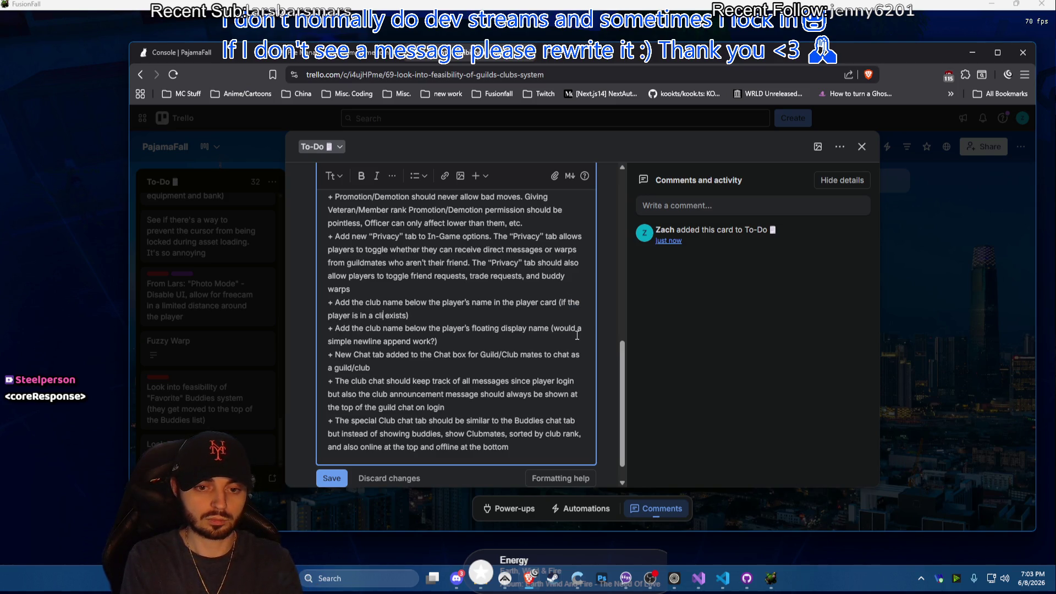
text(ub)
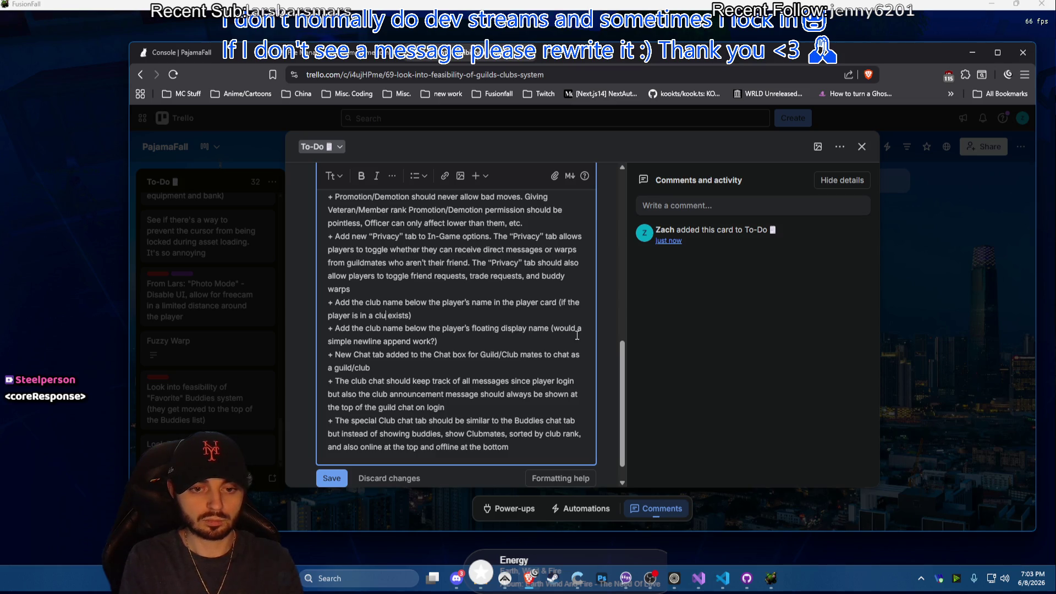
key(ctrl+shift+Right)
key(BackSpace)
key(BackSpace)
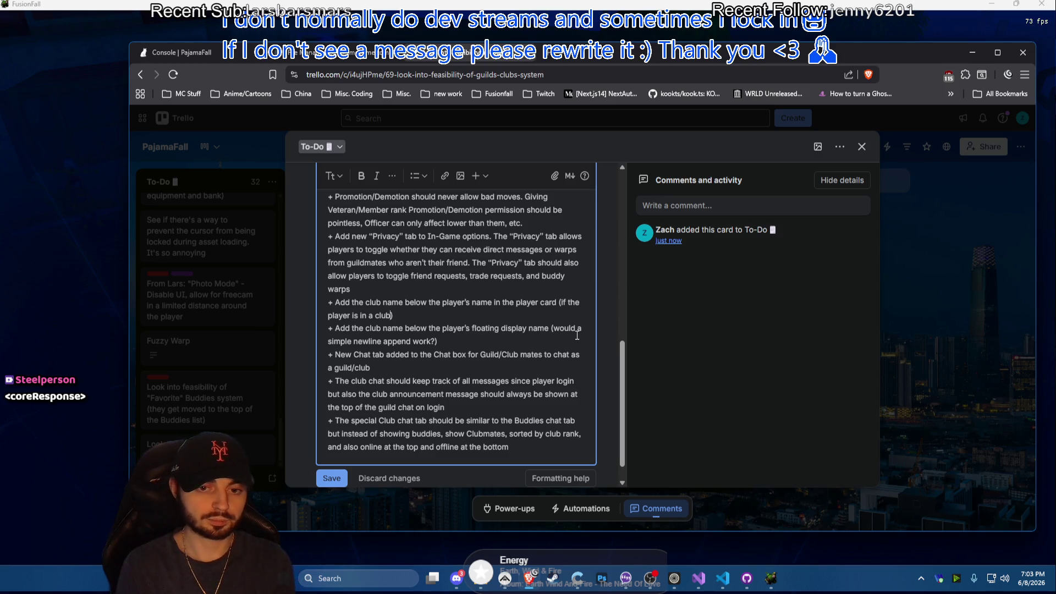
scroll(518, 326, up, 3)
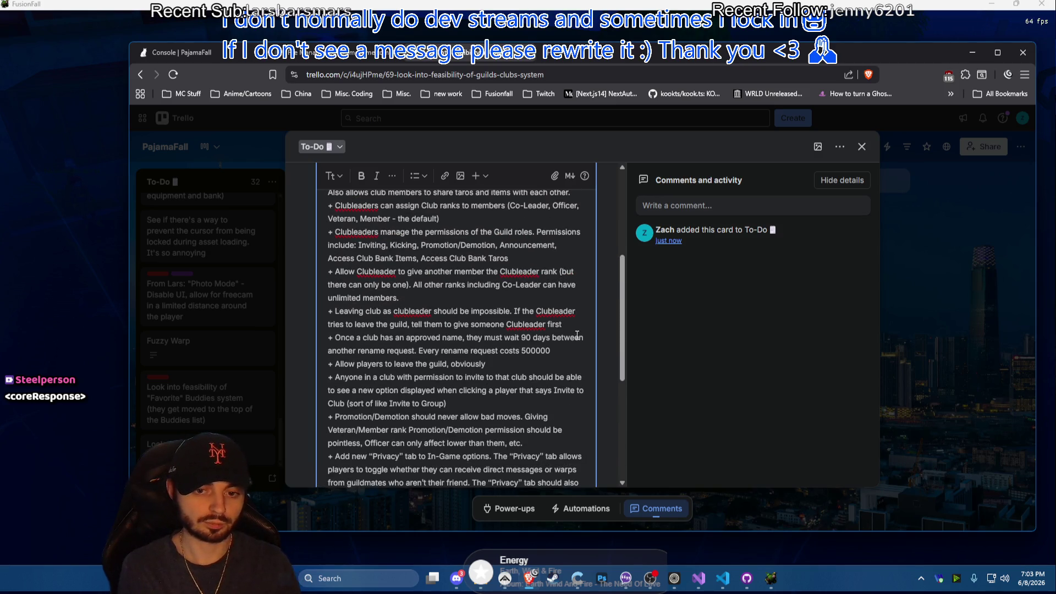
Add a club invite code system point (completely in-game) and begin rewording 'Generates' to 'Allows'
click(451, 301)
key(Return)
text(+ C)
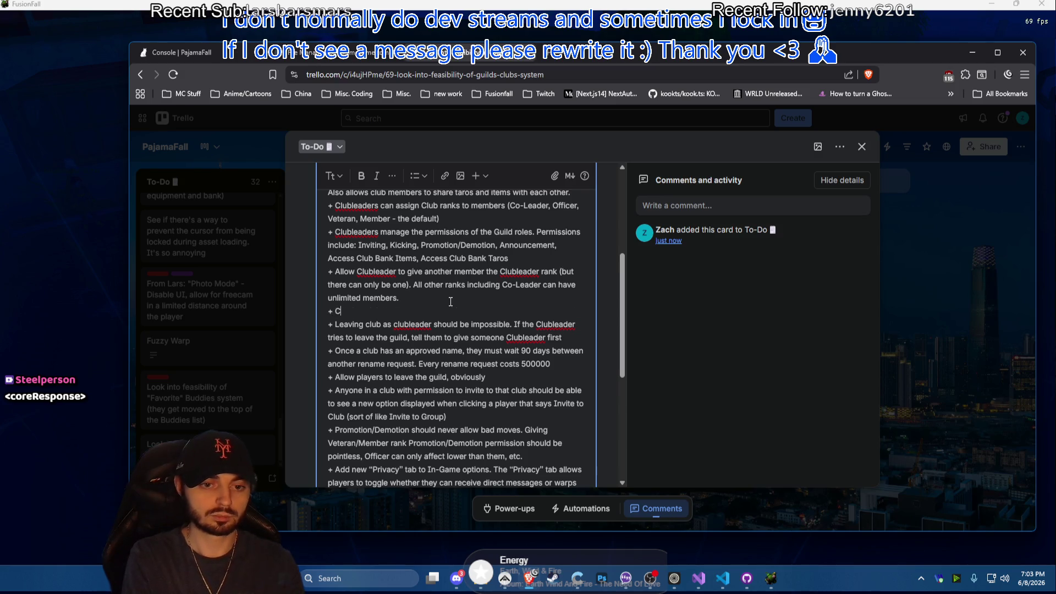
text(lub invin)
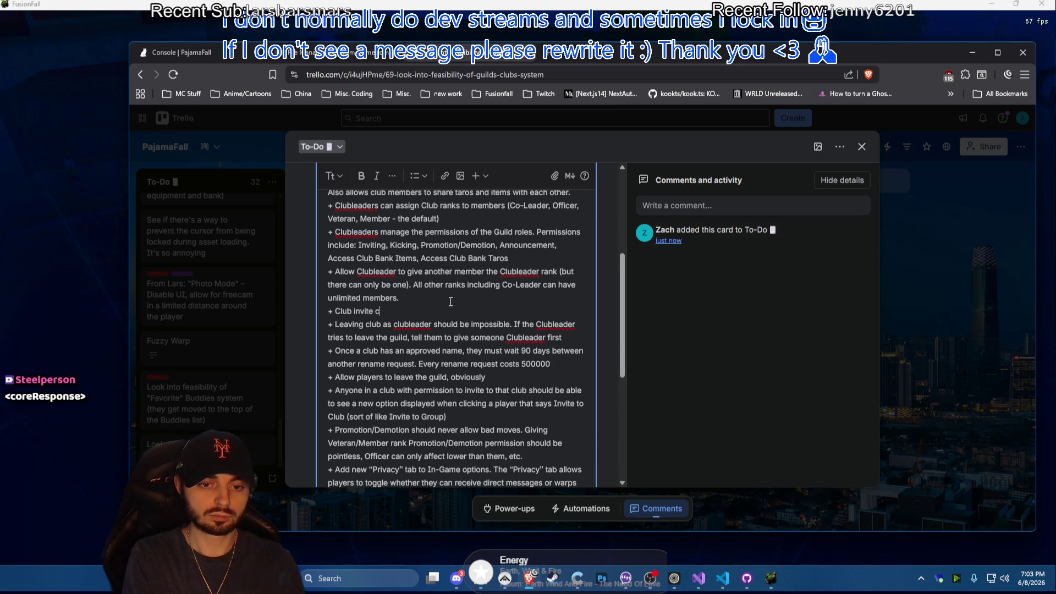
text(ode system)
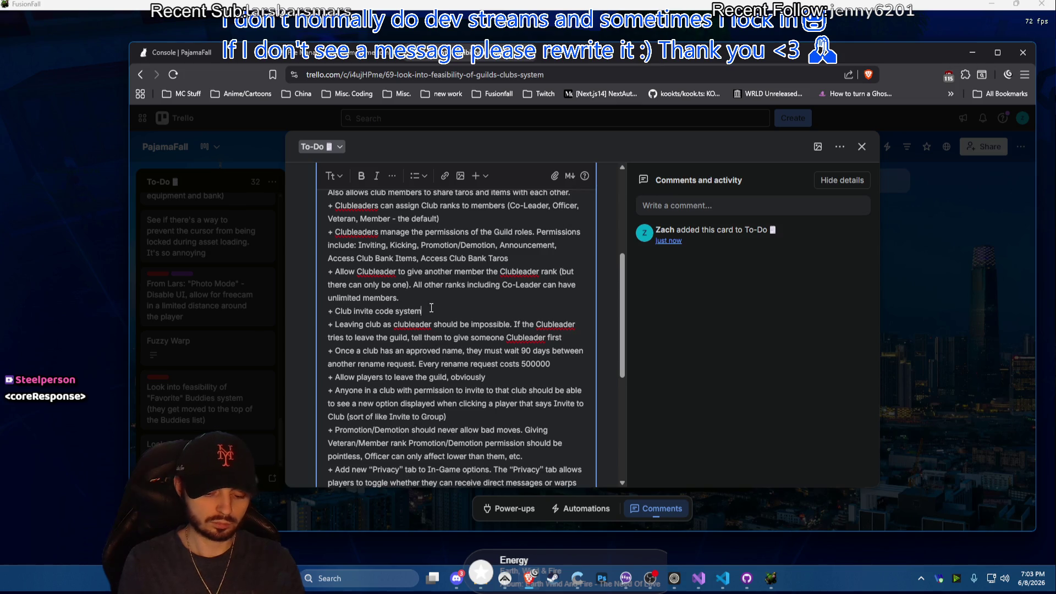
text( ()
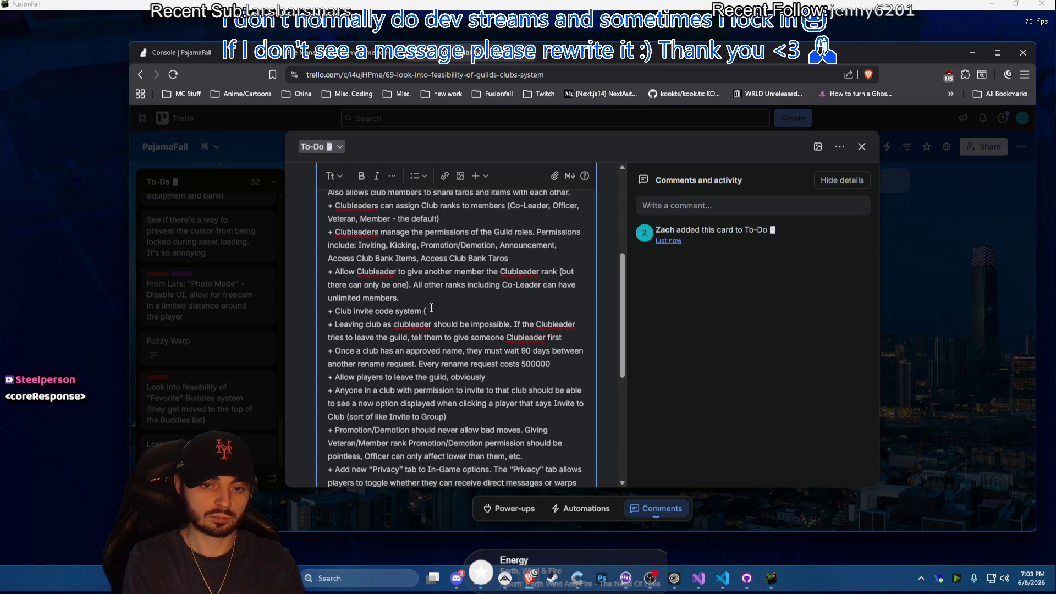
text(completely in-g)
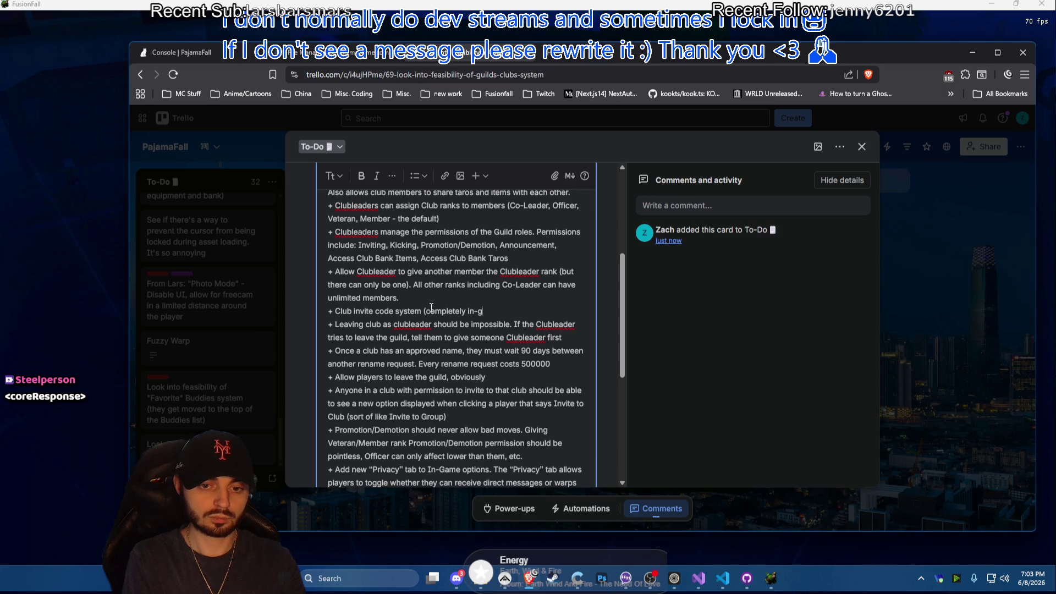
text(ame))
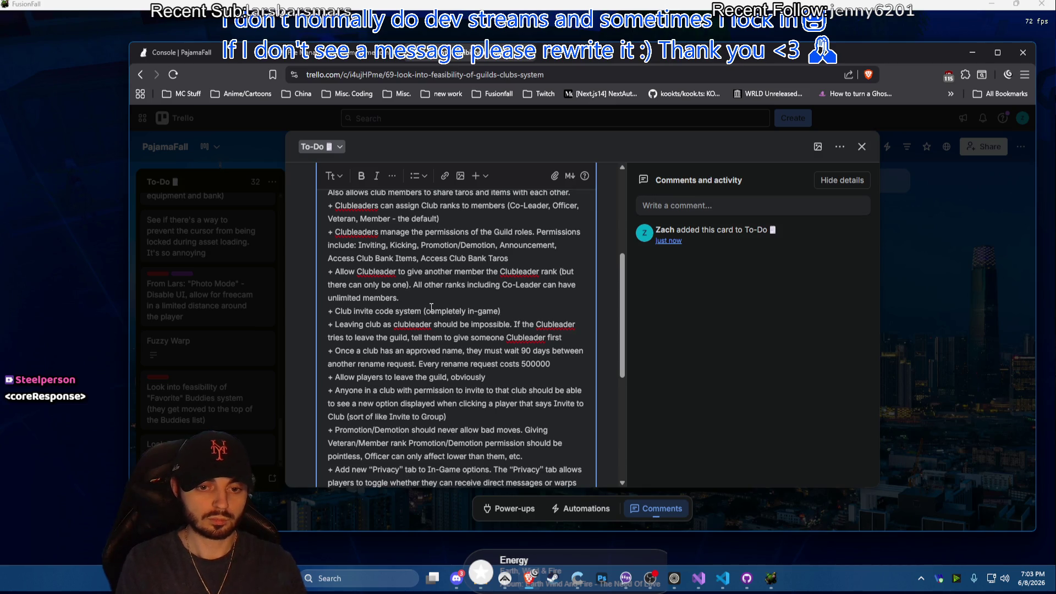
scroll(430, 309, up, 2)
scroll(441, 316, down, 2)
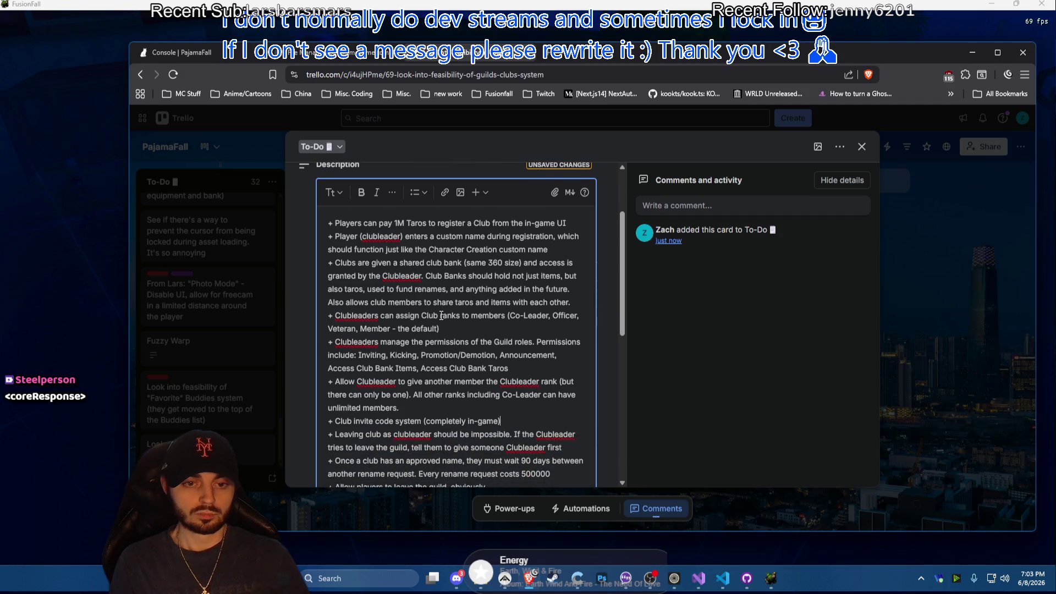
scroll(525, 275, down, 2)
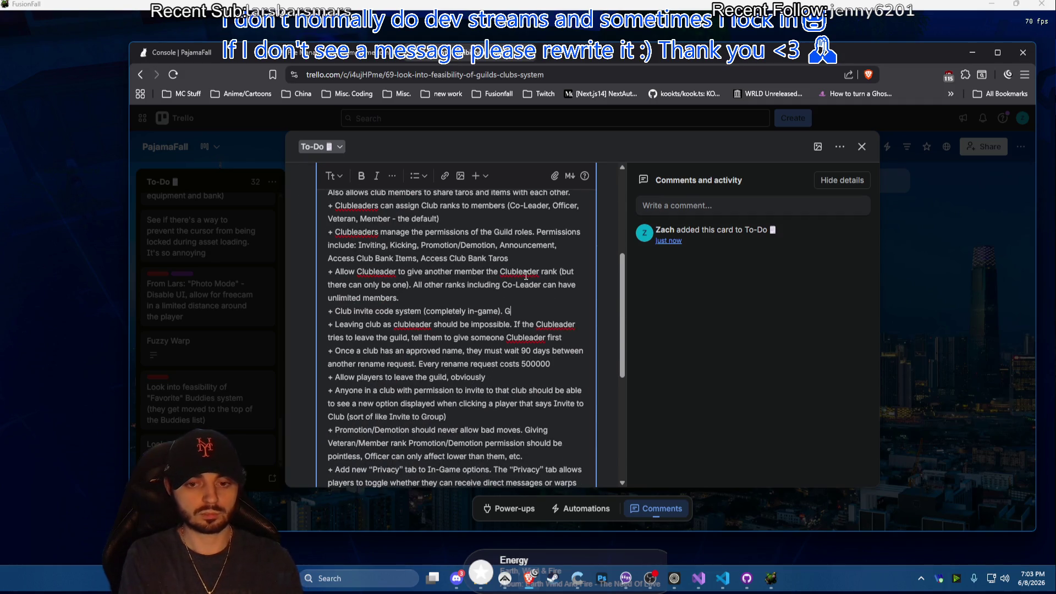
text(. Generates a short)
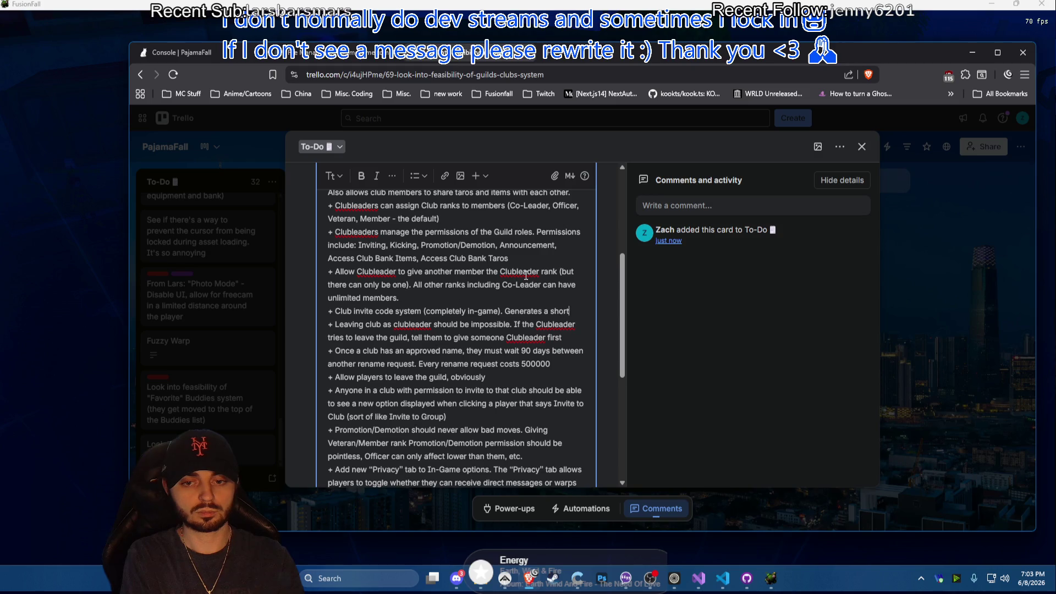
text(code)
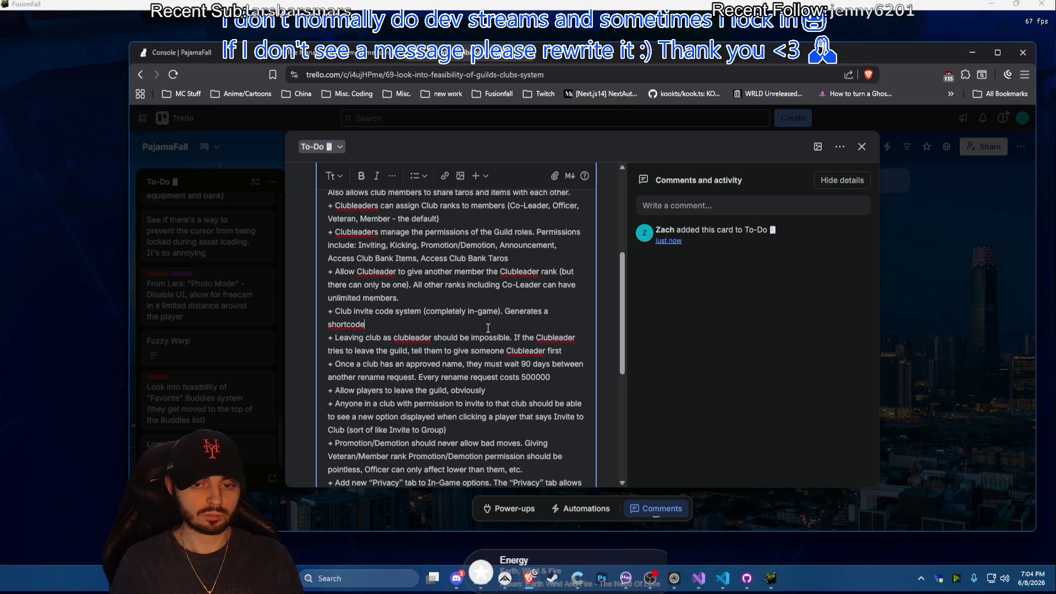
click(505, 311)
key(BackSpace)
text(Allows)
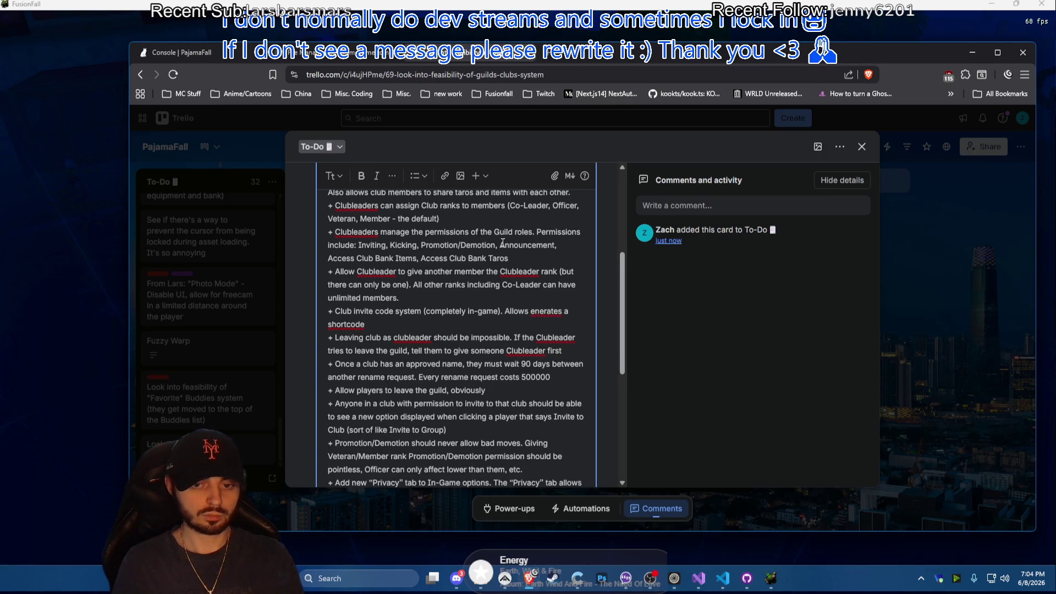
Append Manage Inv Codes to the club permissions list
key(Up)
key(Up)
key(Up)
text(, Gen)
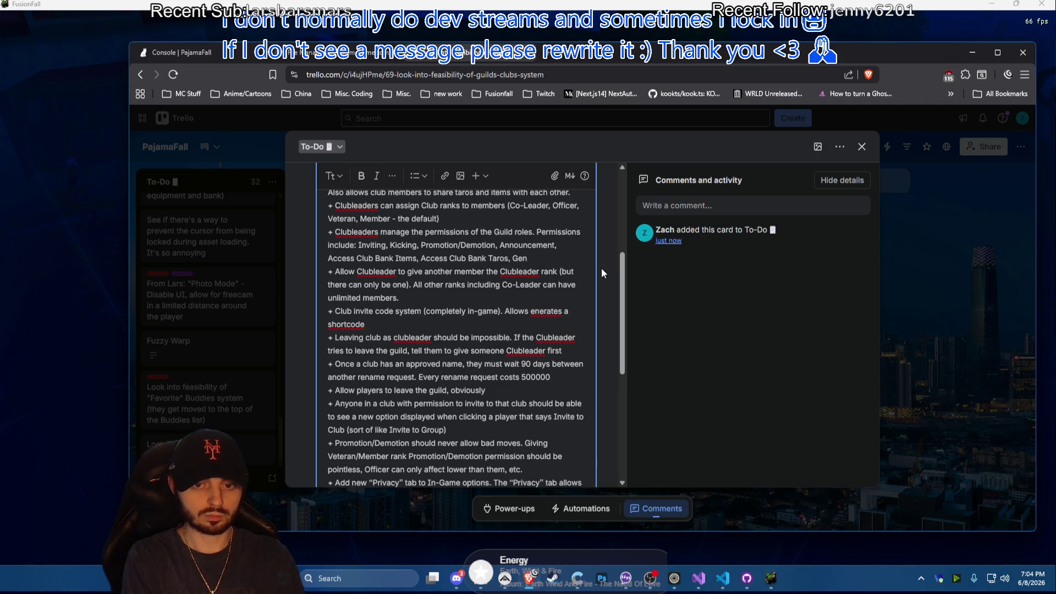
text( In)
key(BackSpace)
key(BackSpace)
key(BackSpace)
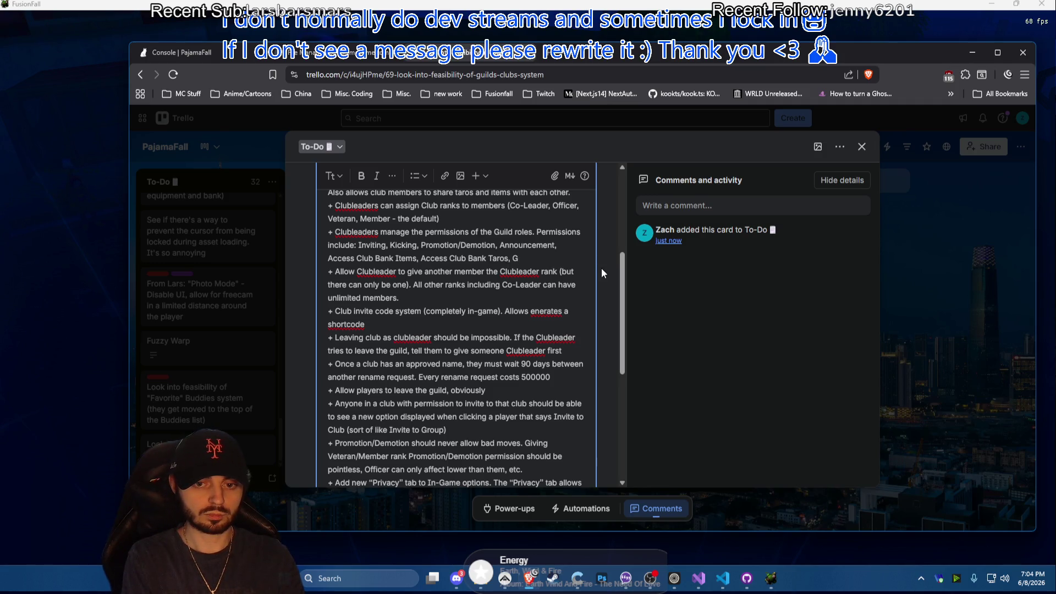
text(Mane)
text(age Inv)
text( Co)
text(s)
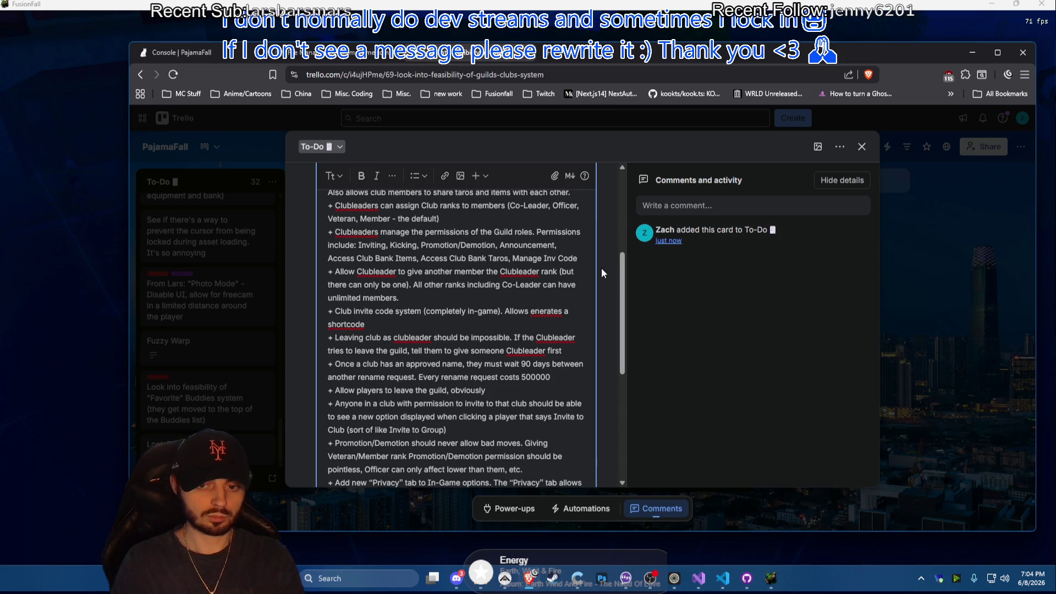
click(437, 329)
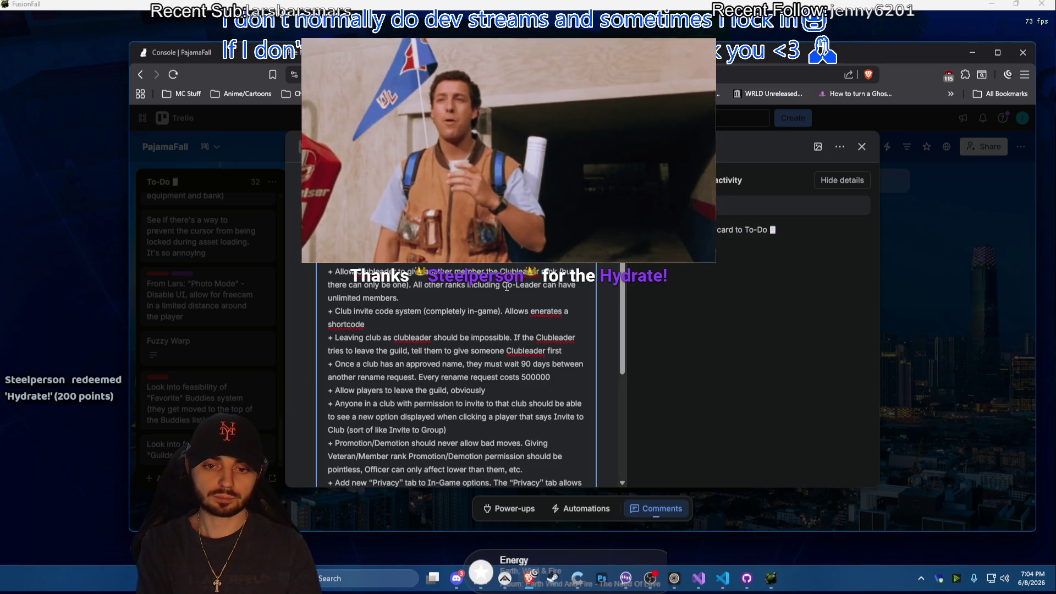
text(Clubs to)
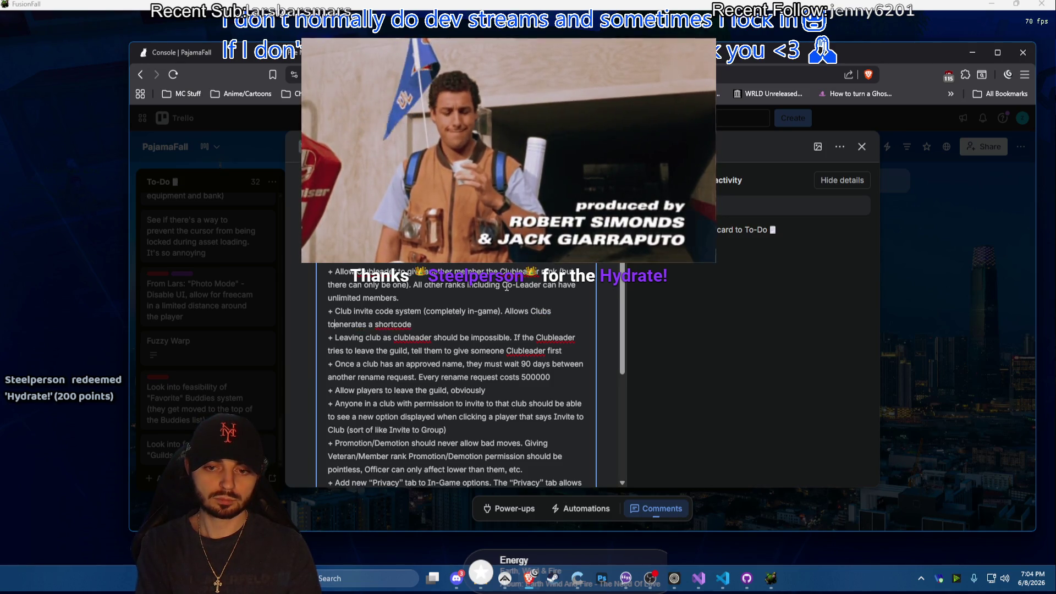
Reword to 'Allows Clubs to generate a shortcode' for joining outside the 'invite nearby' system like groups
key(Right)
key(Right)
key(Right)
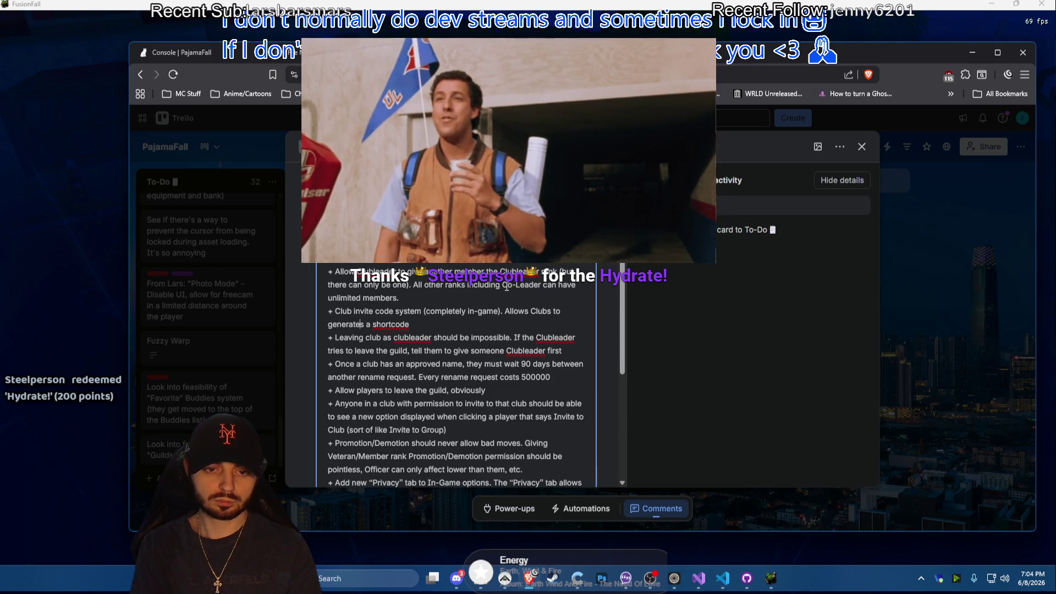
key(Delete)
key(End)
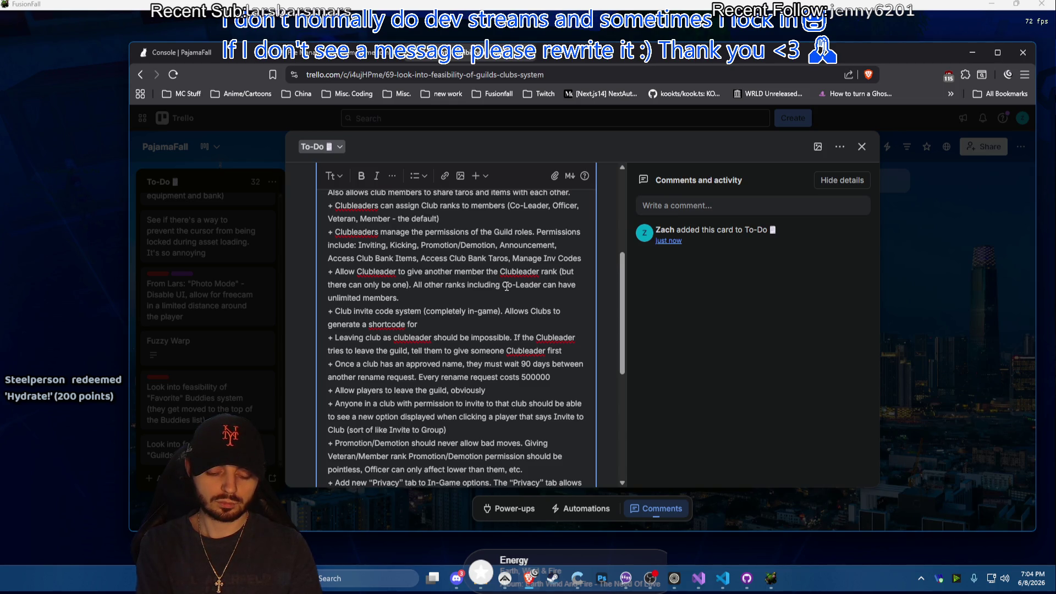
text(playre)
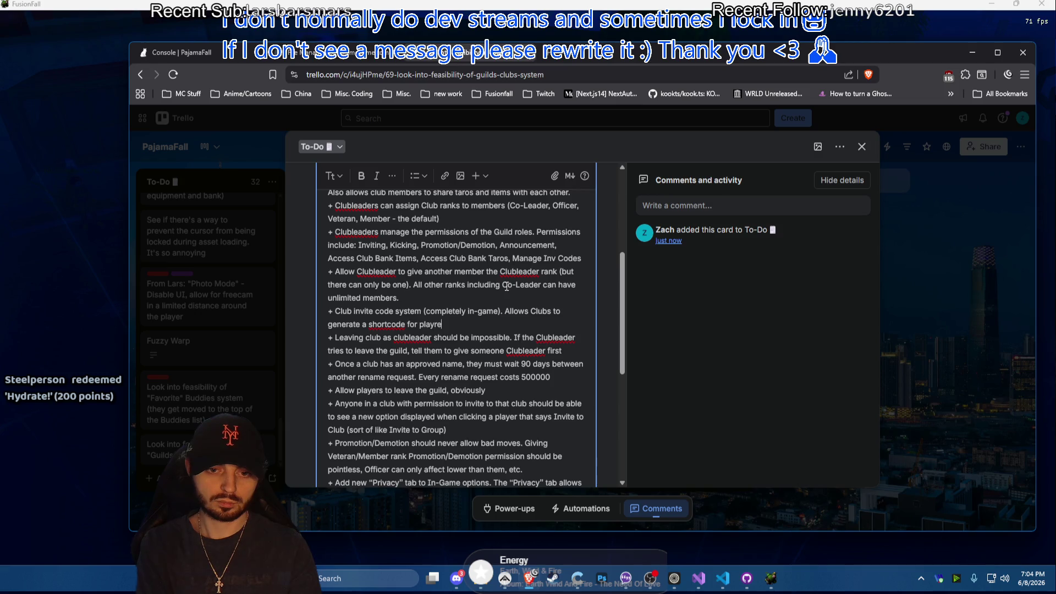
text(ers to join th)
text(eir guild outsie)
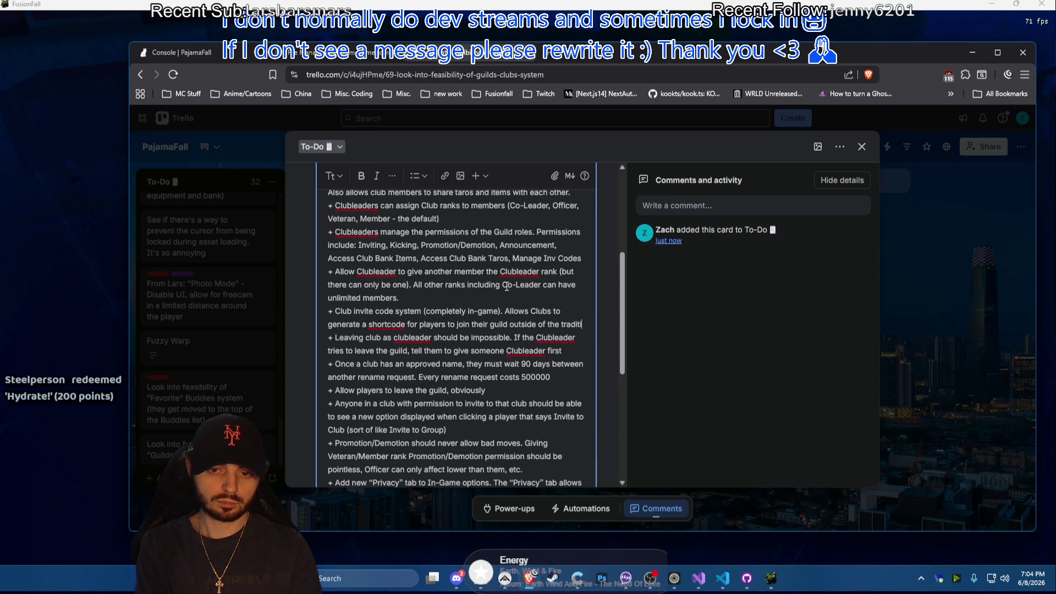
text(onal)
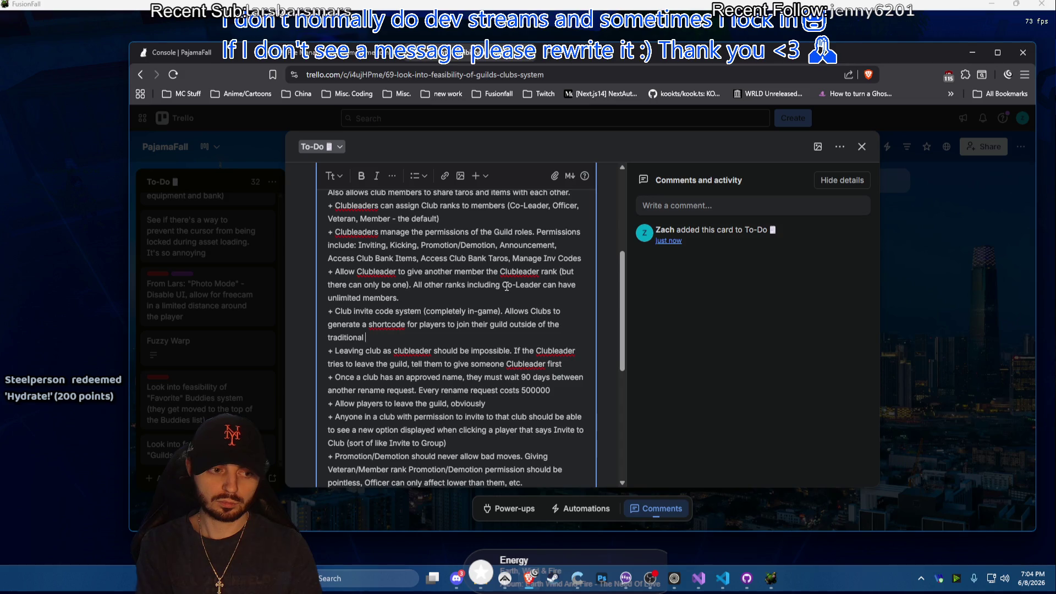
text(")
text(invite nearby" sys)
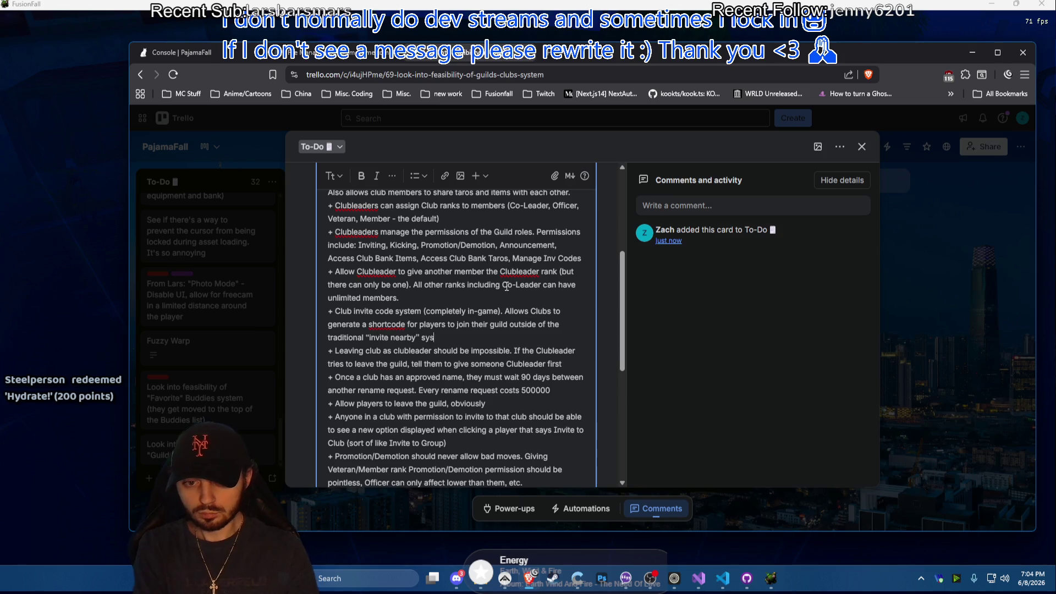
text(tem)
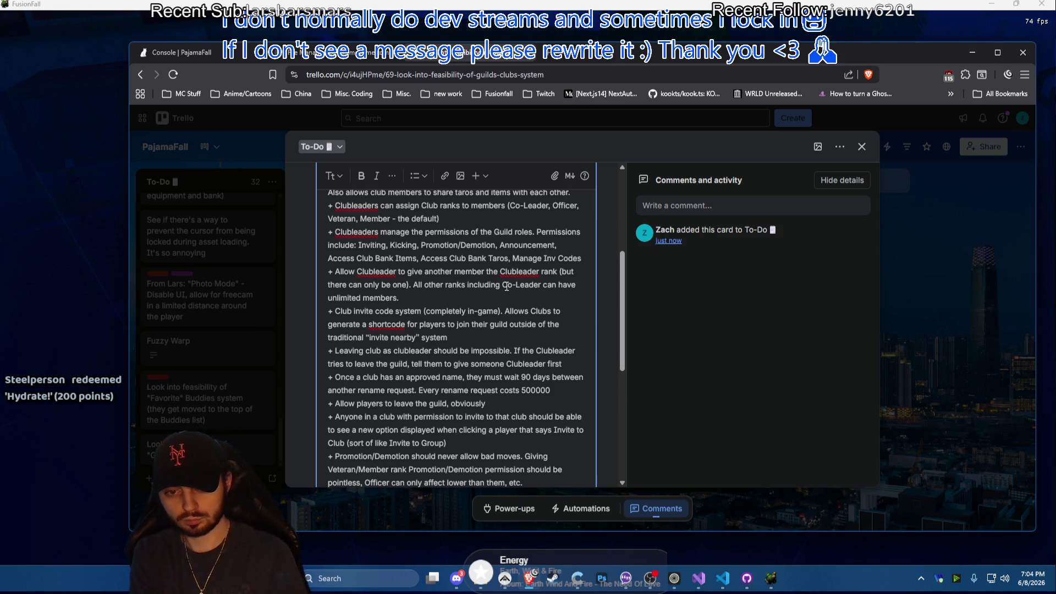
text( lik)
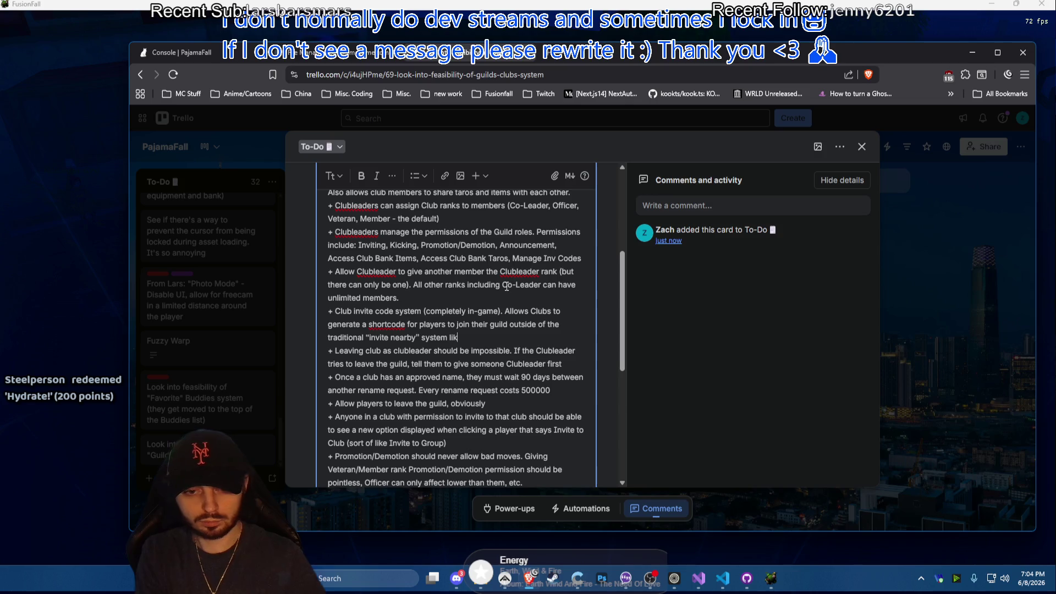
text(e groups)
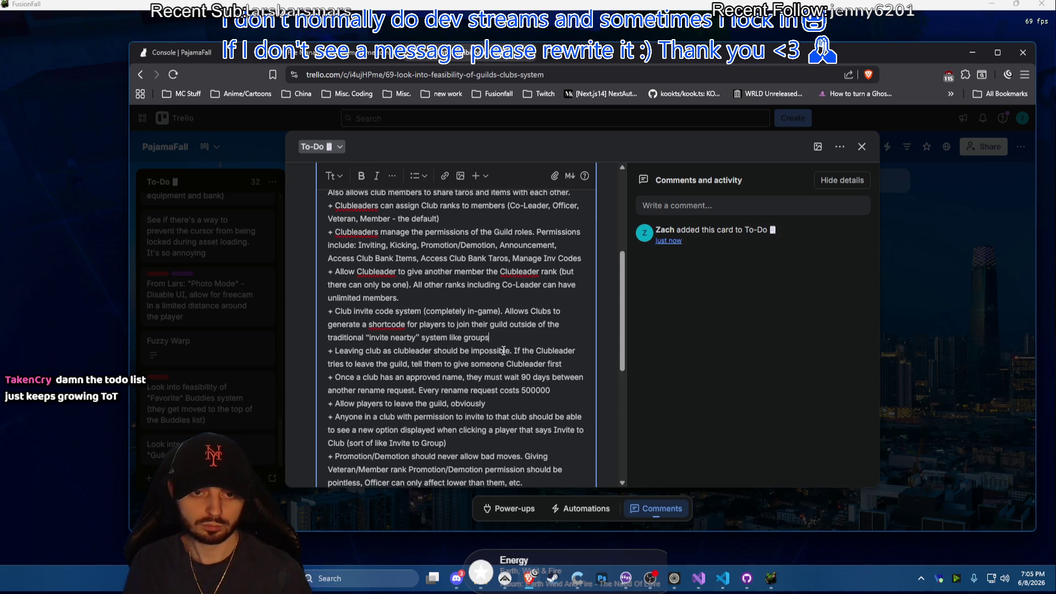
scroll(505, 351, down, 5)
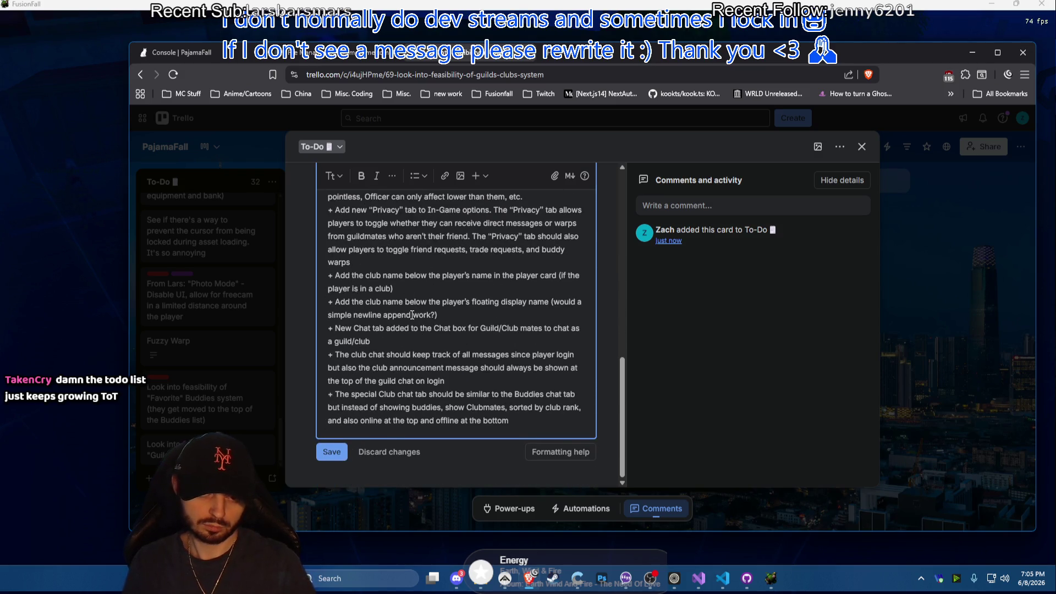
Add a rule denying club names for players named 'Drop Rate' or 'Pajama Hero' and disconnecting them
key(Return)
text(+ If)
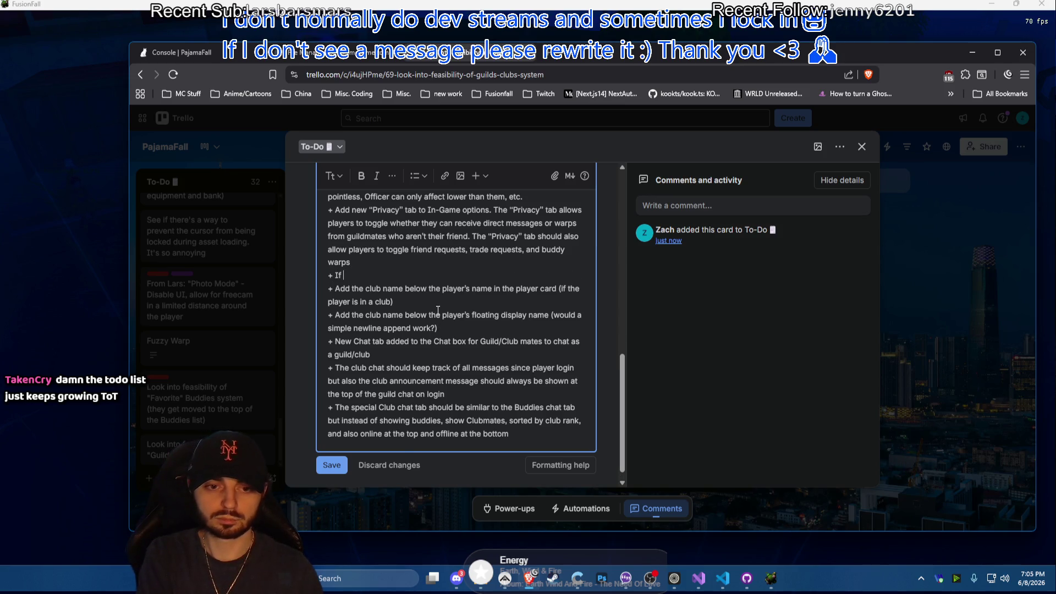
text( player name is equalk )
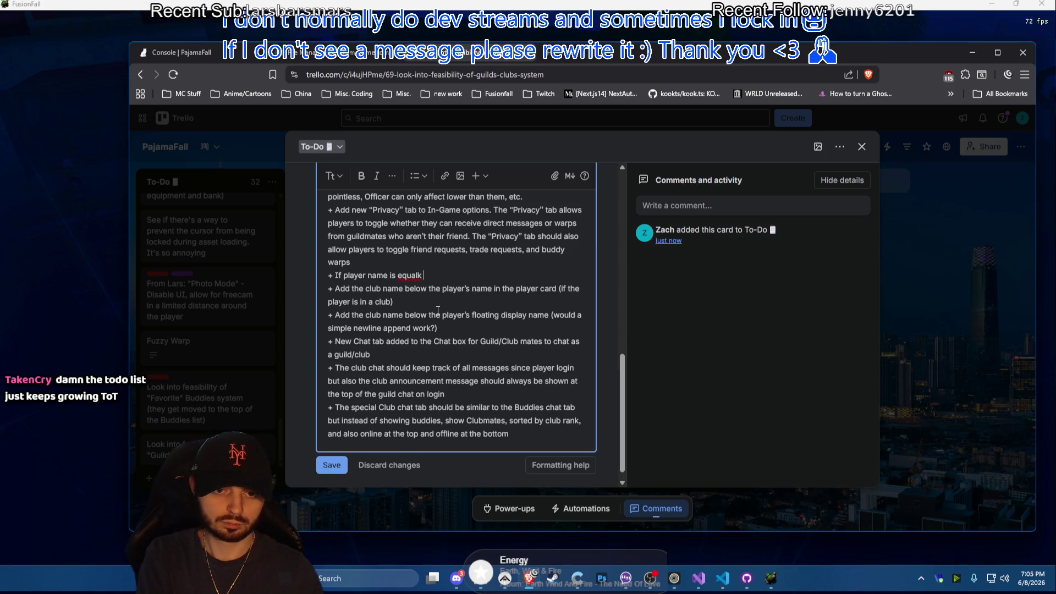
text("Drop)
text( Rate")
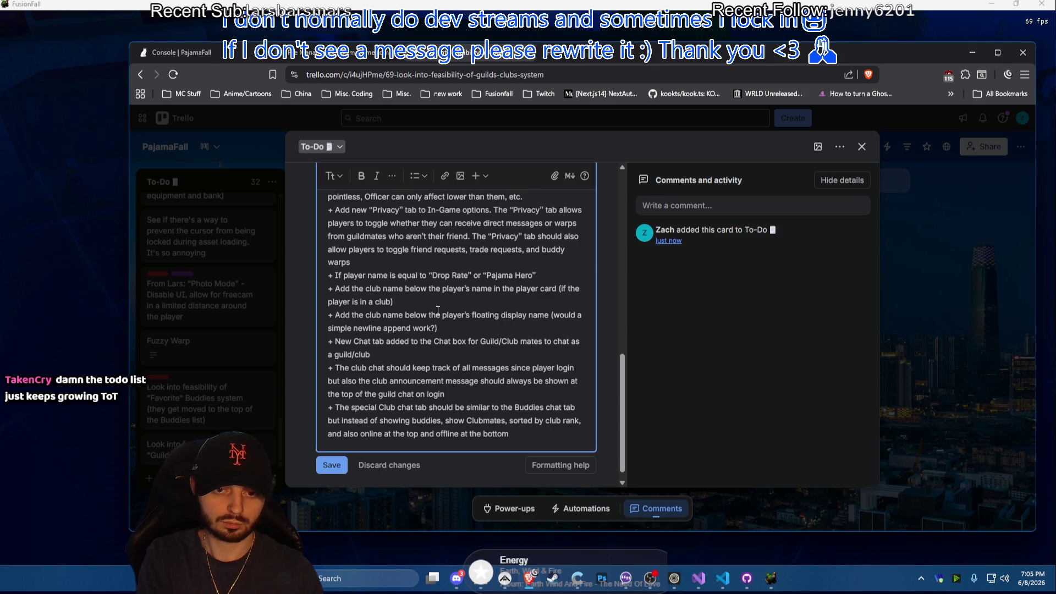
text( instantly de)
text(ny )
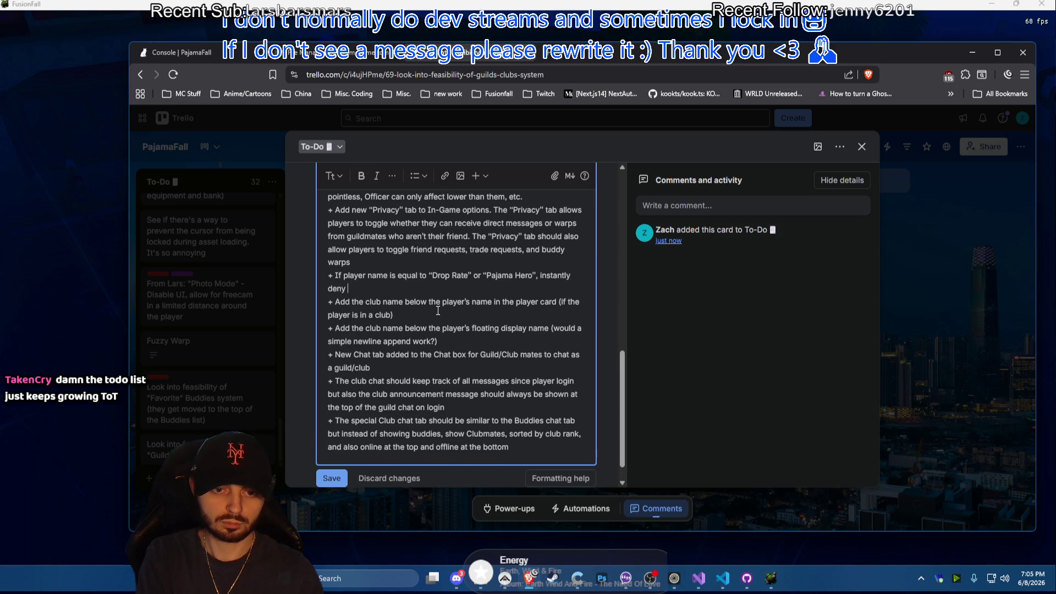
text(club name request and)
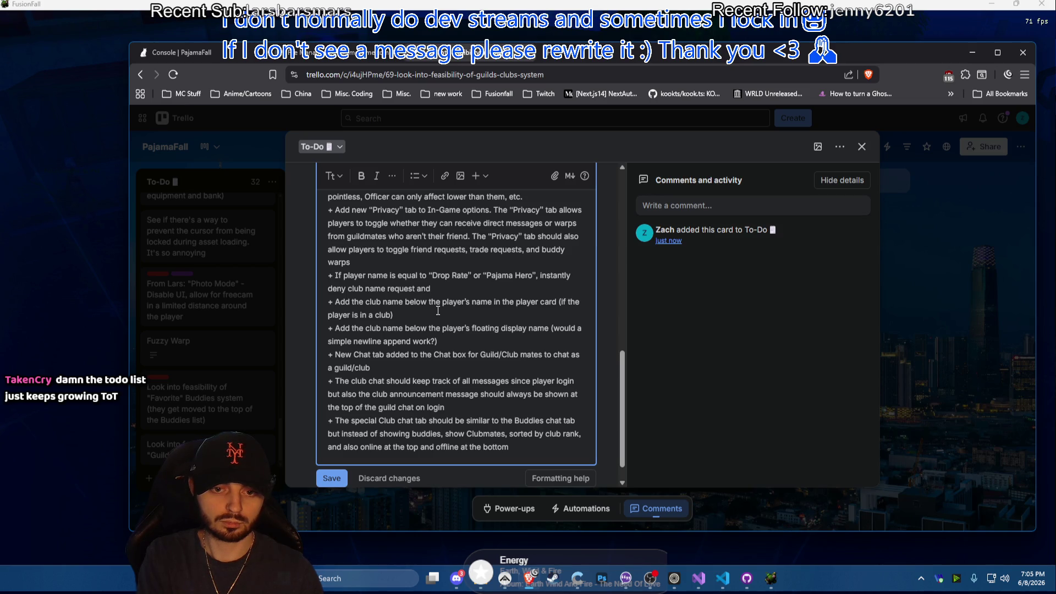
text(con)
key(BackSpace)
text(hem from server)
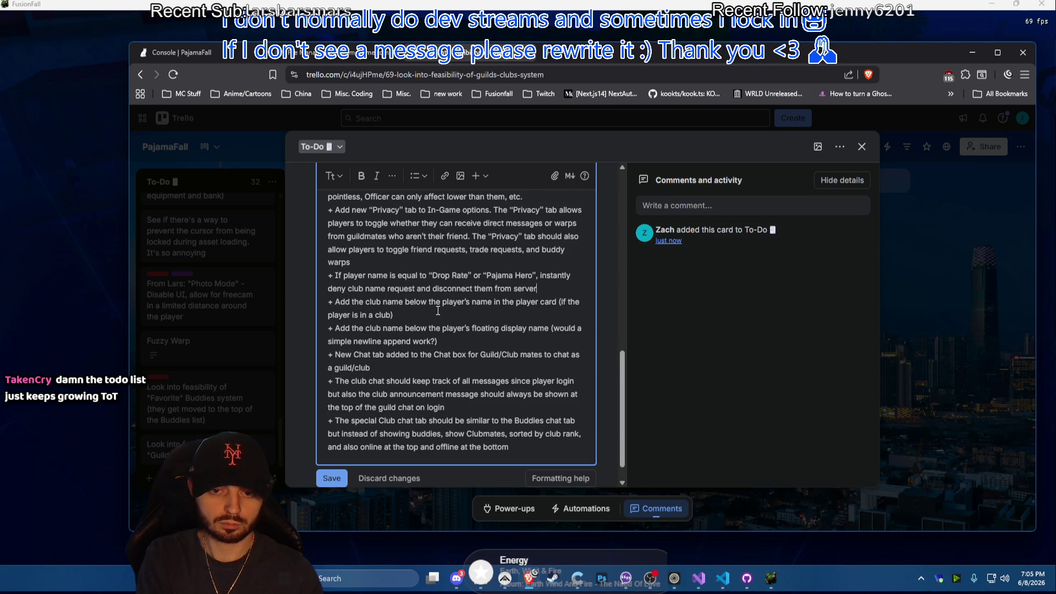
key(Return)
text(If)
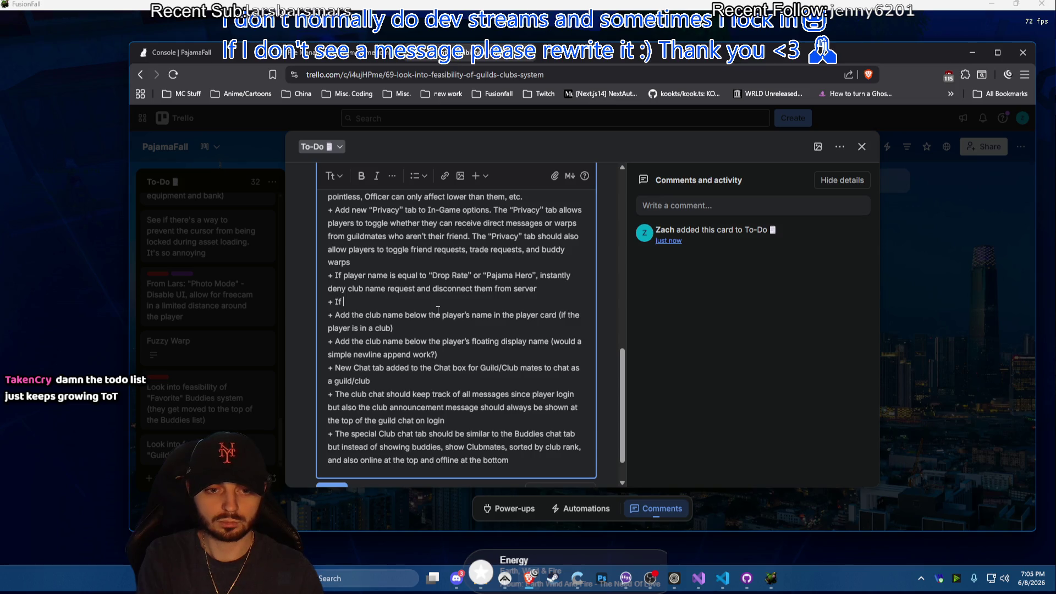
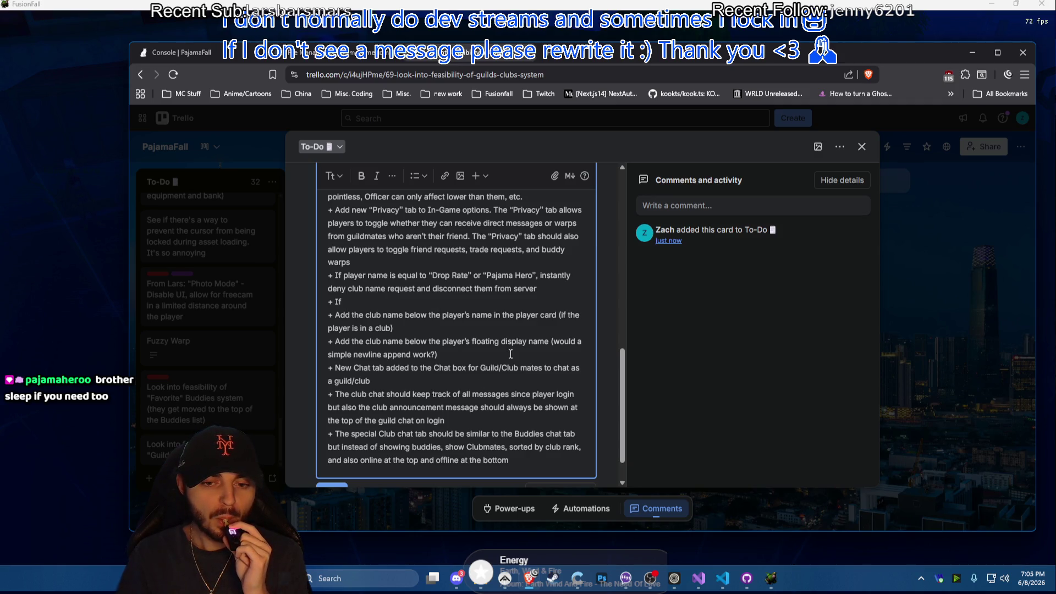
Delete 'Guild/' from the club chat bullet and start a fresh bullet after the warps line
drag(501, 368, 480, 367)
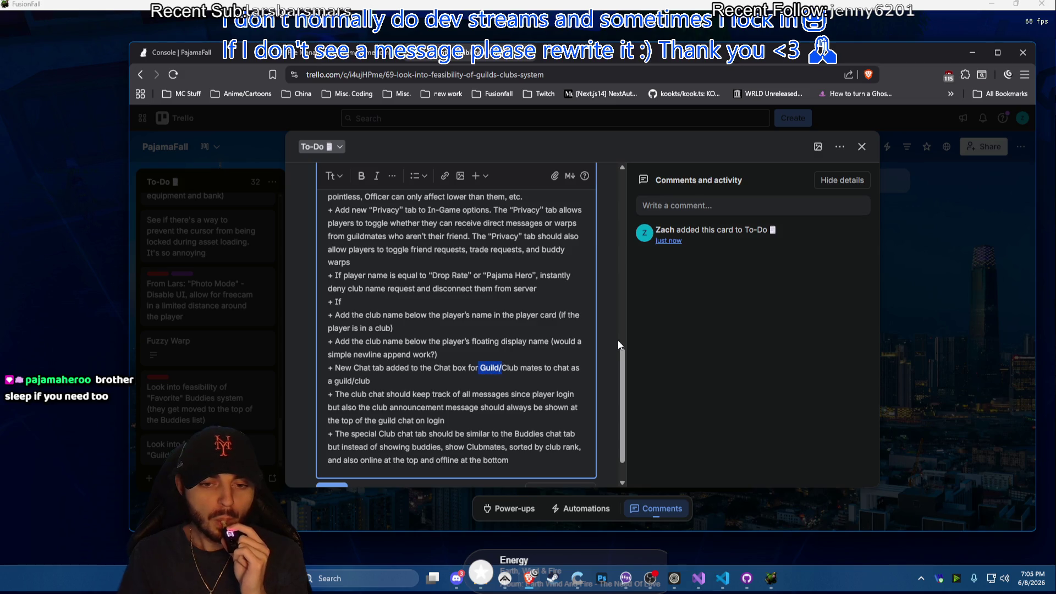
key(BackSpace)
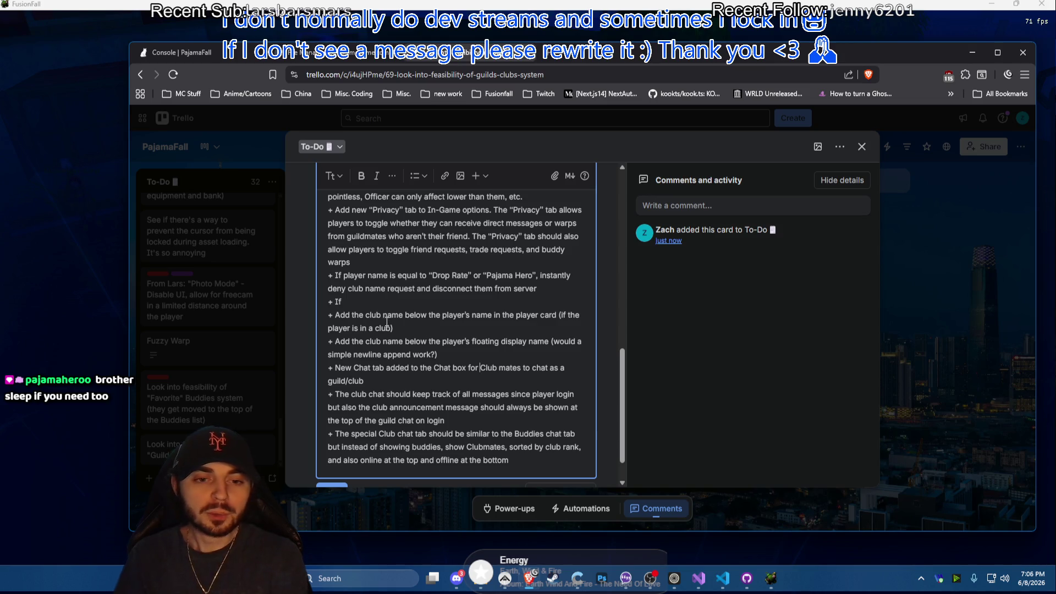
drag(342, 301, 313, 301)
scroll(449, 336, up, 1)
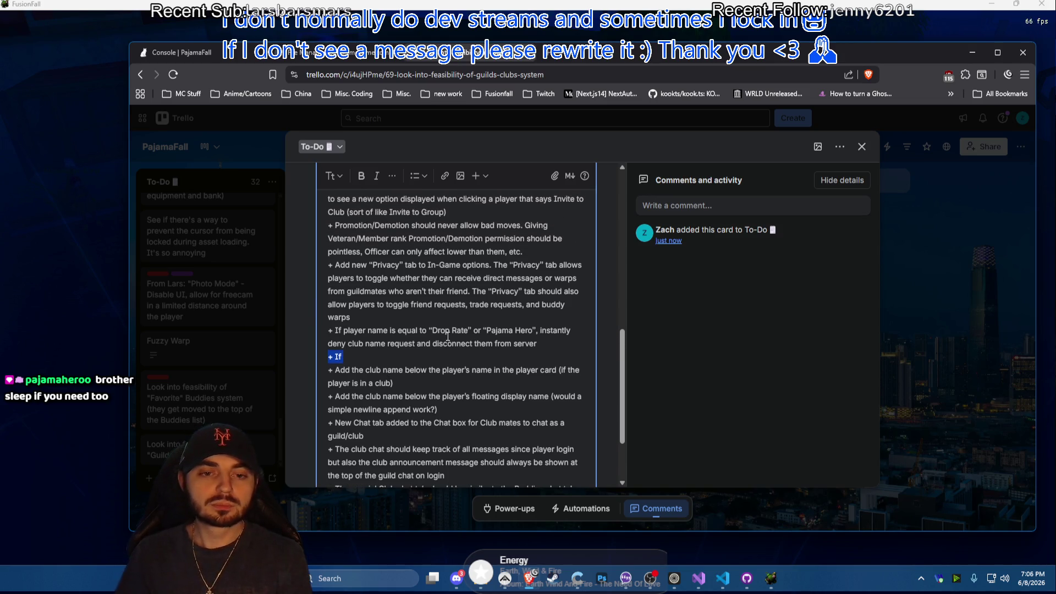
scroll(448, 336, up, 3)
scroll(447, 338, up, 3)
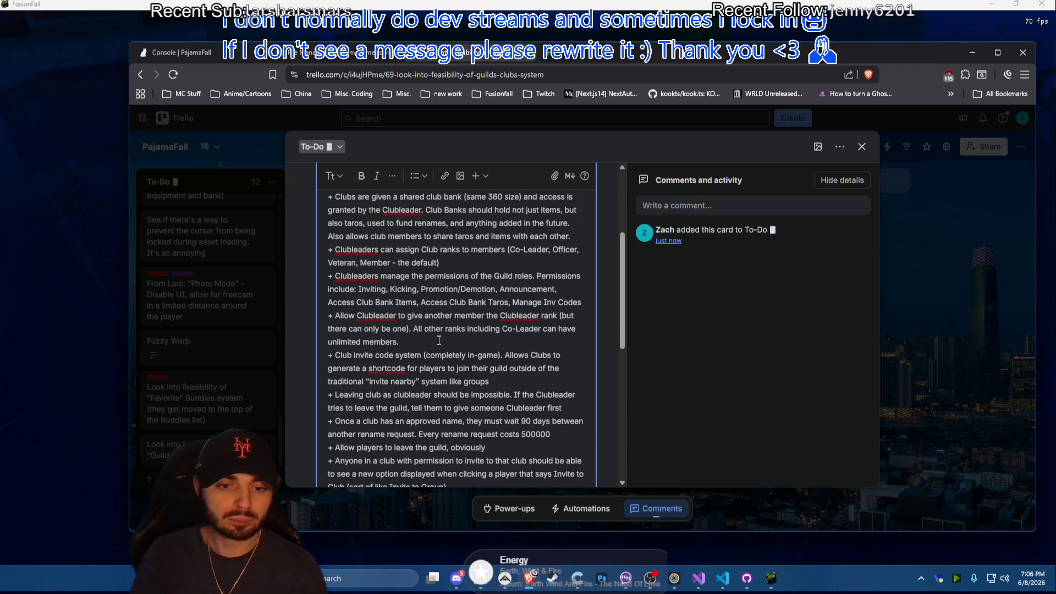
scroll(451, 316, down, 1)
scroll(452, 402, down, 1)
key(Return)
scroll(404, 415, down, 1)
text(+ Allow)
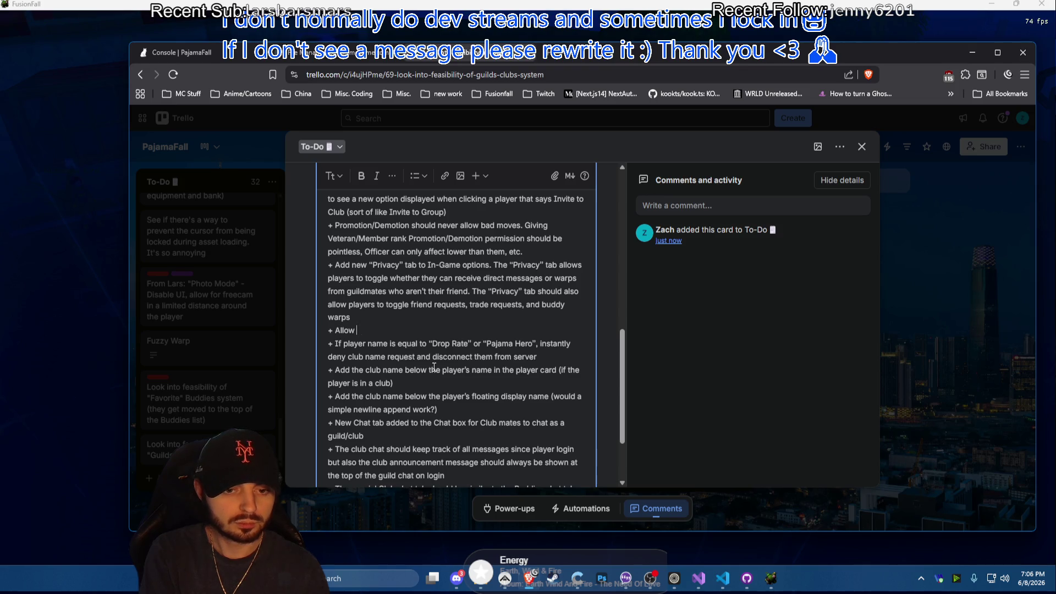
text(players to sen)
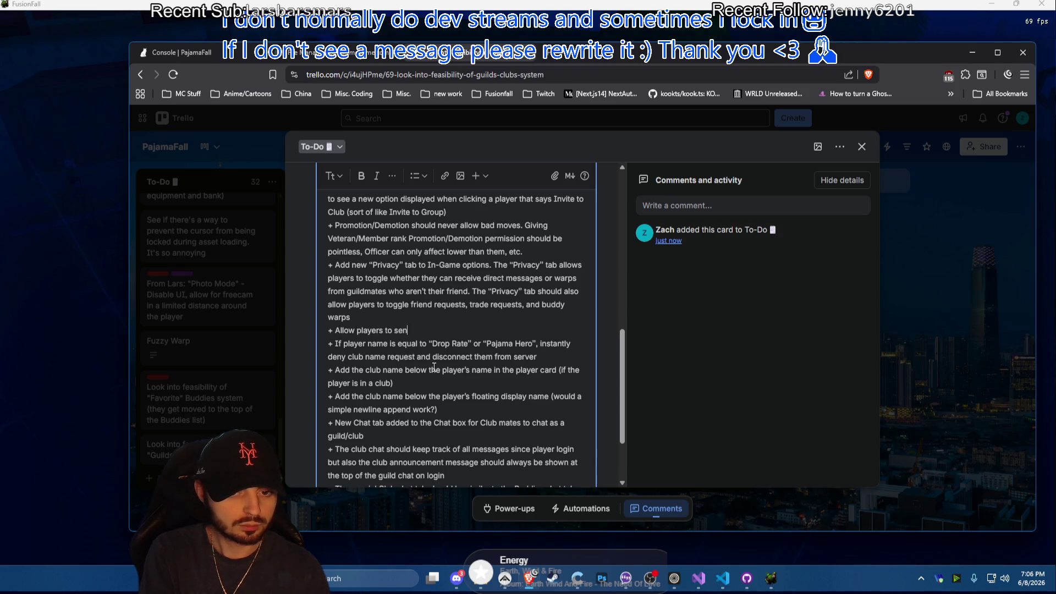
text(d buddy re)
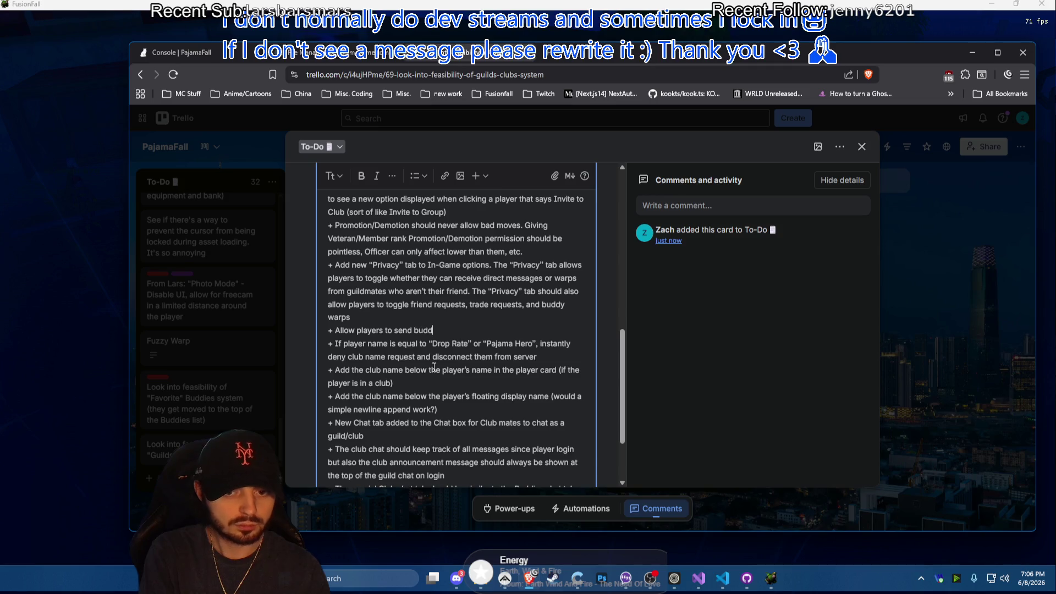
text(quests to clu)
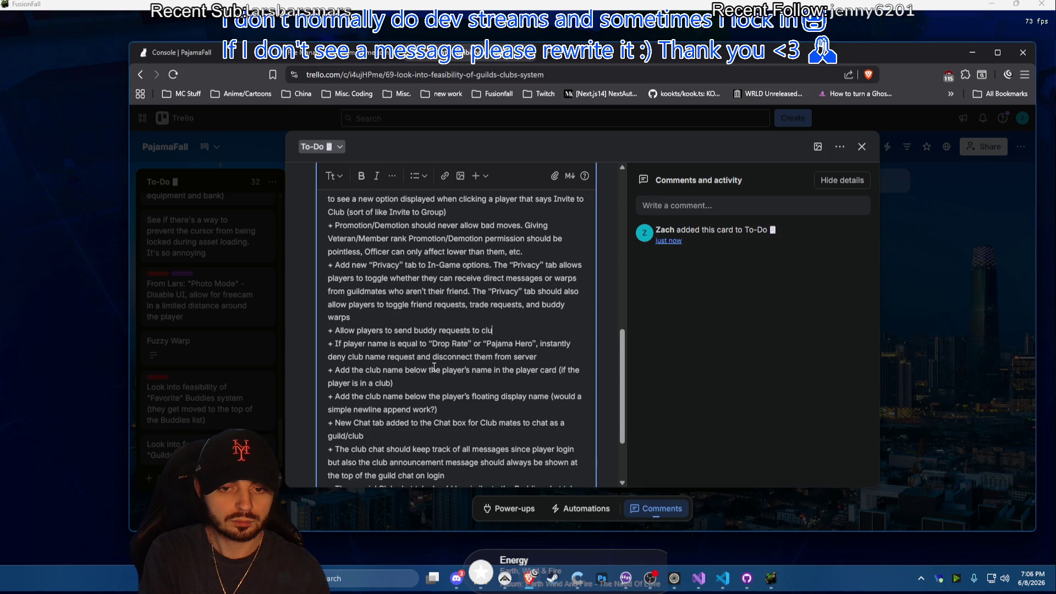
text(bmates via the Cl)
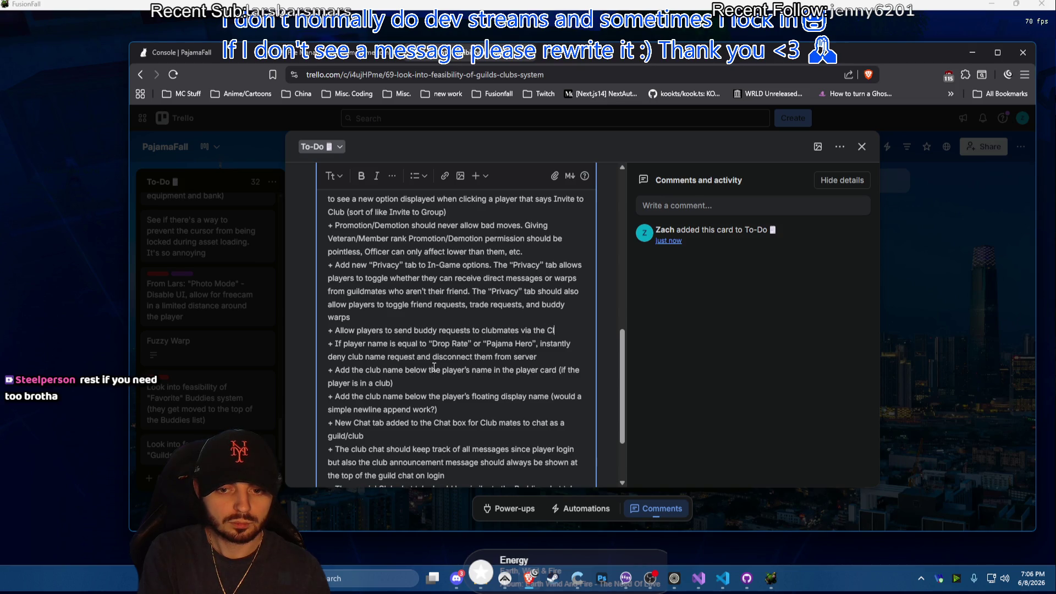
text(ub Chat UI)
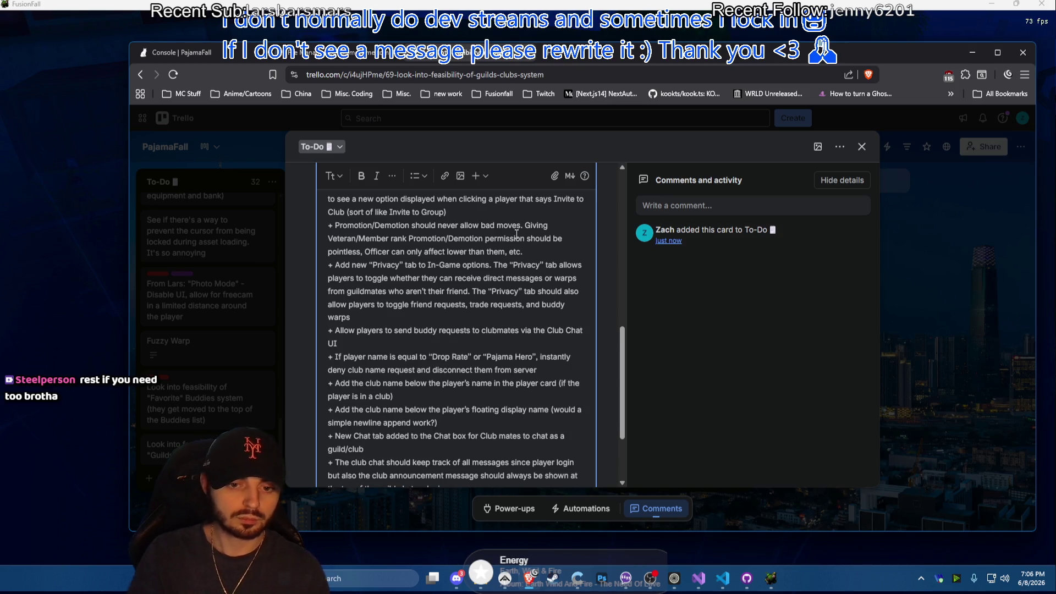
scroll(421, 331, down, 3)
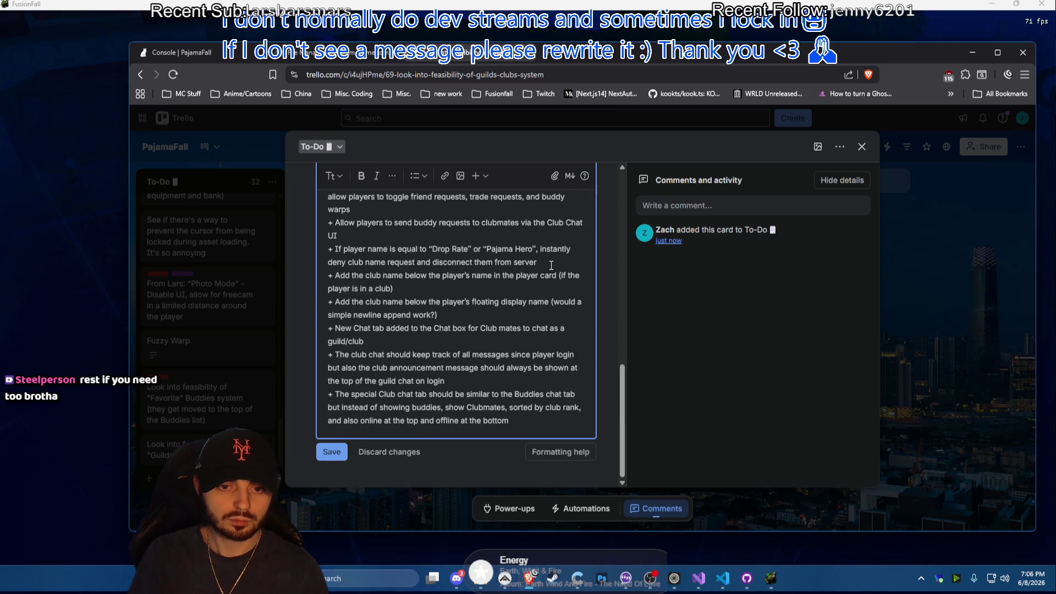
Delete the Drop Rate/Pajama Hero name-ban bullet from the description
drag(551, 265, 545, 238)
key(BackSpace)
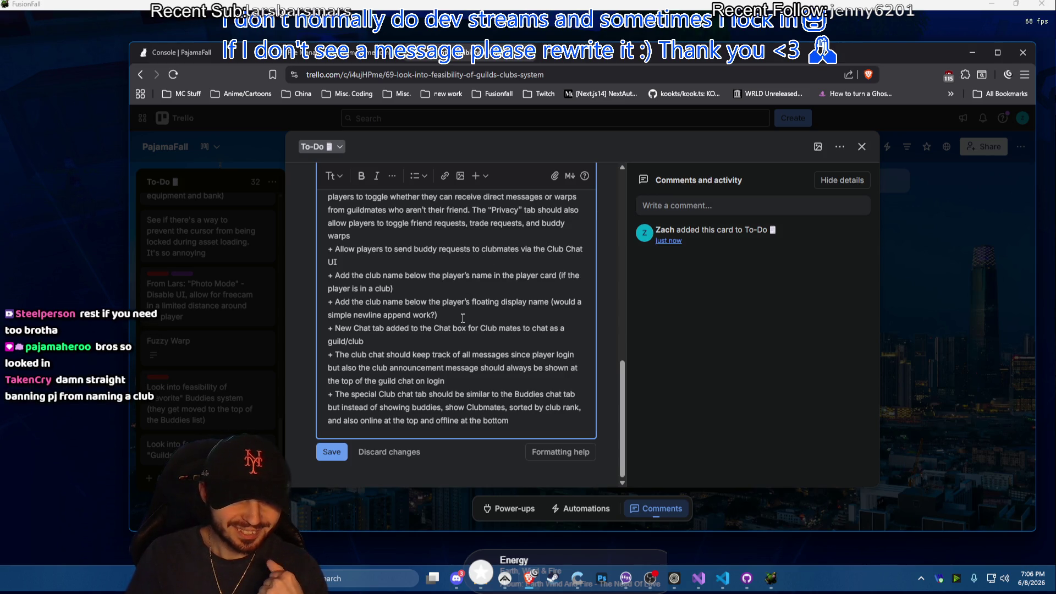
Save the Guilds/Clubs card description and switch to the OBS window
click(330, 452)
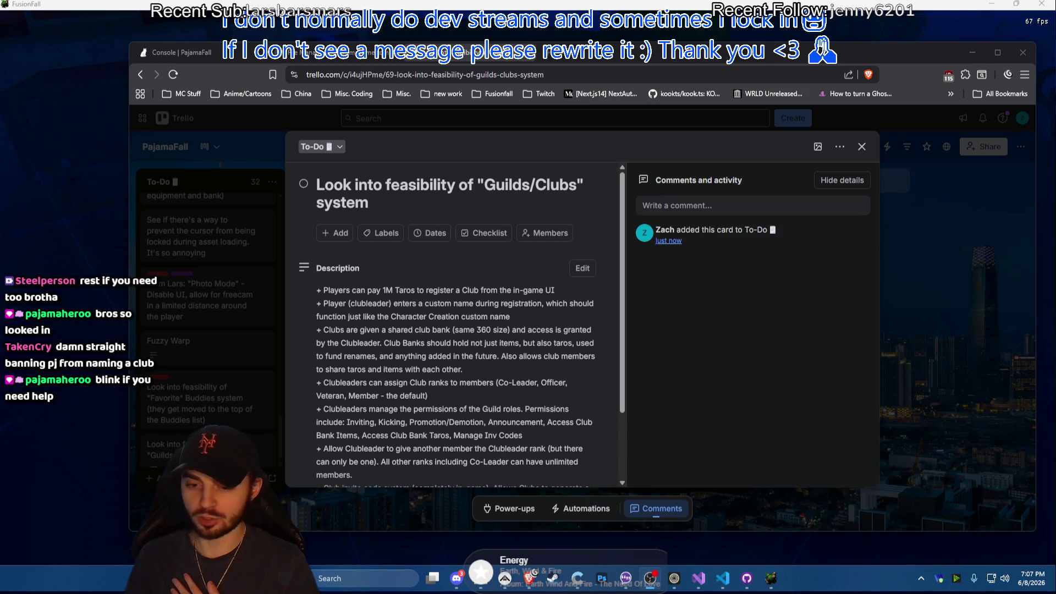
key(alt+Tab)
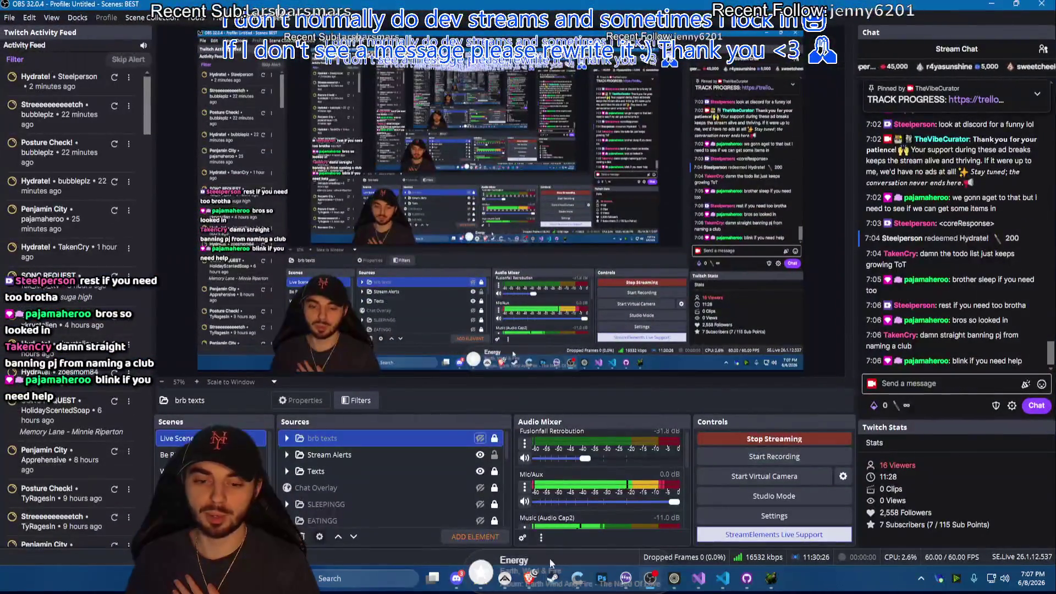
Bring Trello back beside OBS, toggle card details, close the Comments panel and reposition the browser
key(alt+Tab)
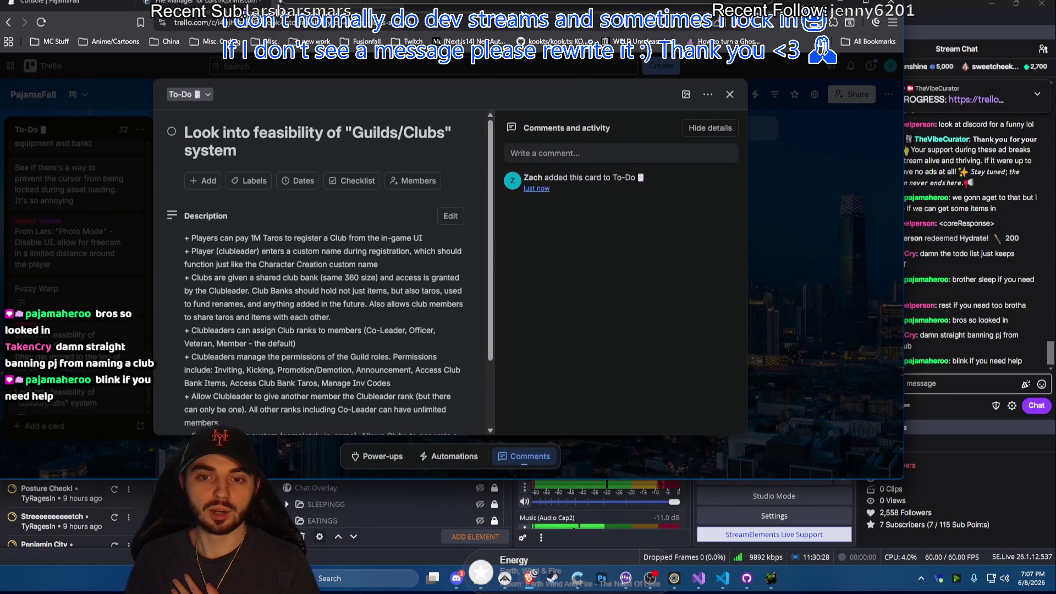
key(alt+Tab)
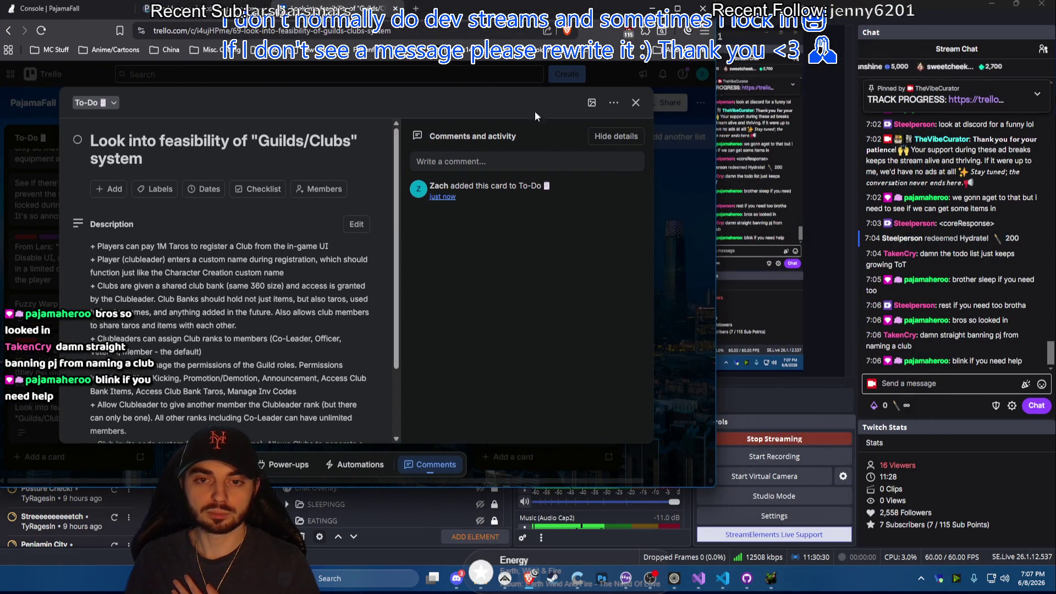
click(616, 135)
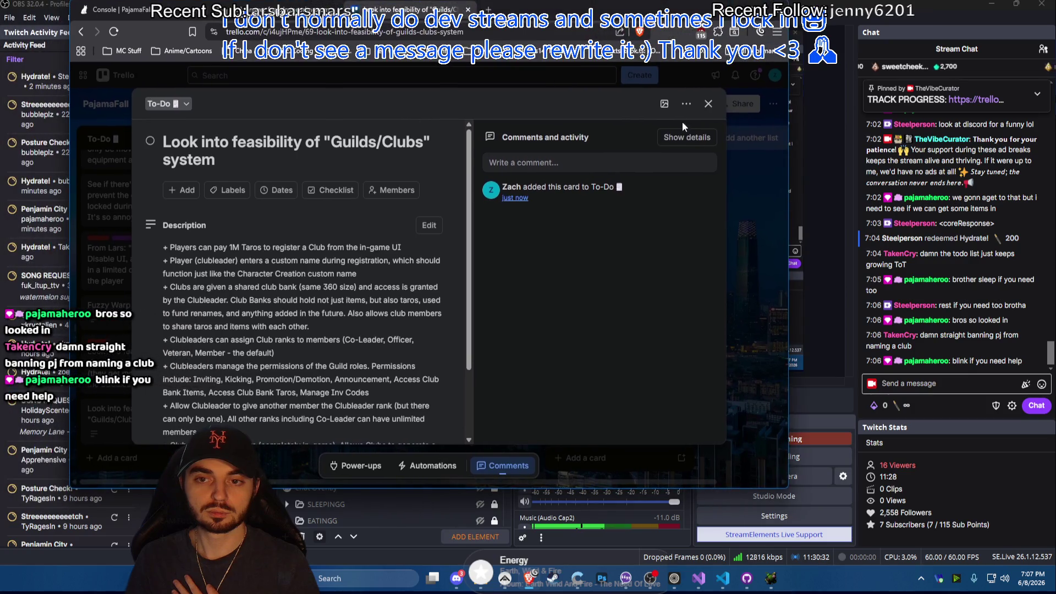
click(689, 137)
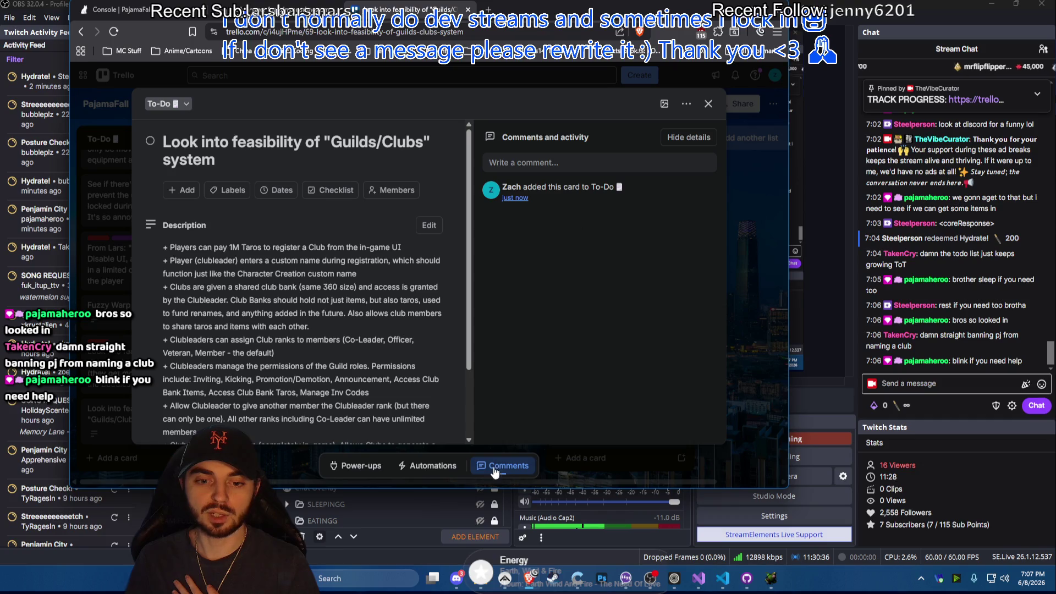
click(499, 466)
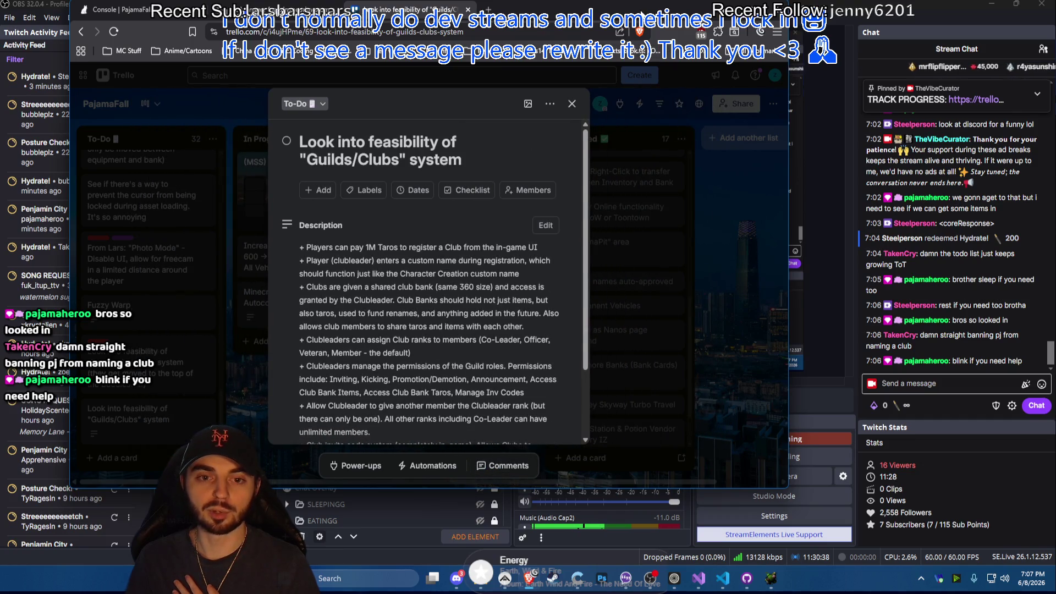
mouse_move(595, 10)
mouse_down()
mouse_move(661, 63)
mouse_move(619, 29)
mouse_move(626, 24)
mouse_up()
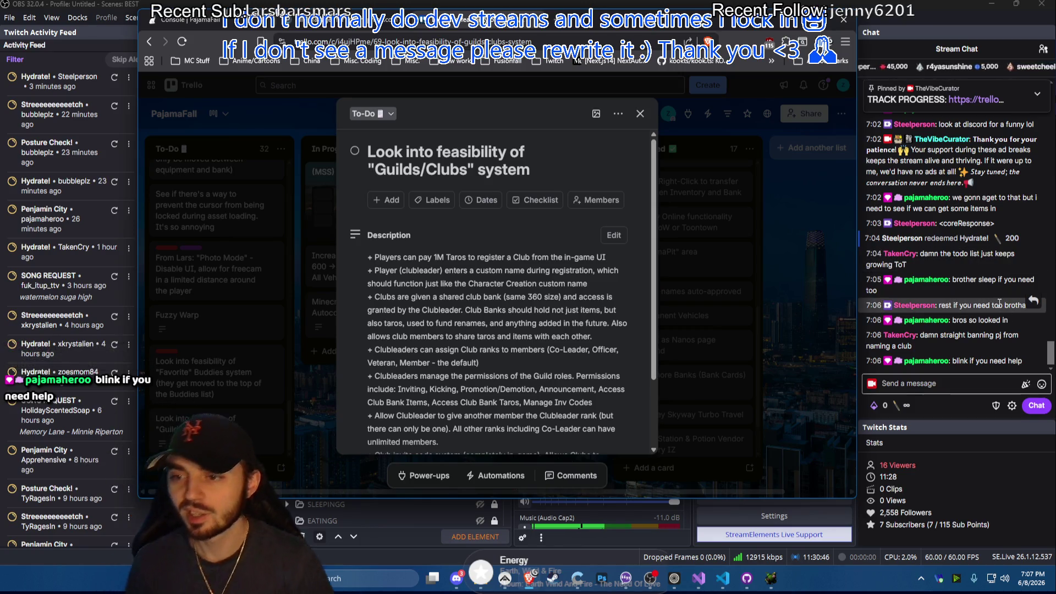
scroll(982, 293, up, 2)
scroll(951, 274, up, 3)
scroll(950, 271, up, 2)
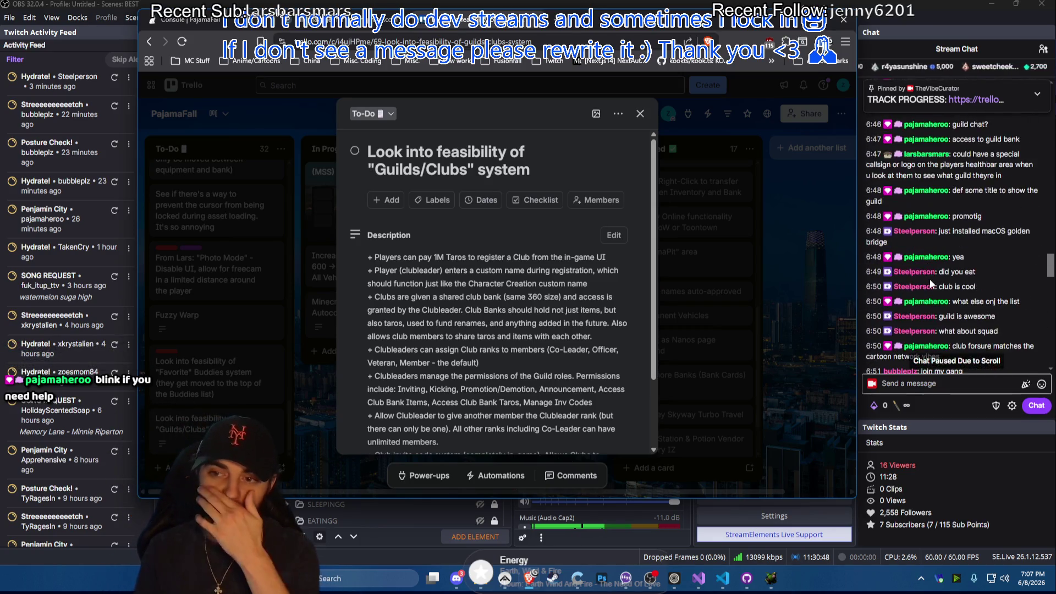
scroll(930, 279, up, 3)
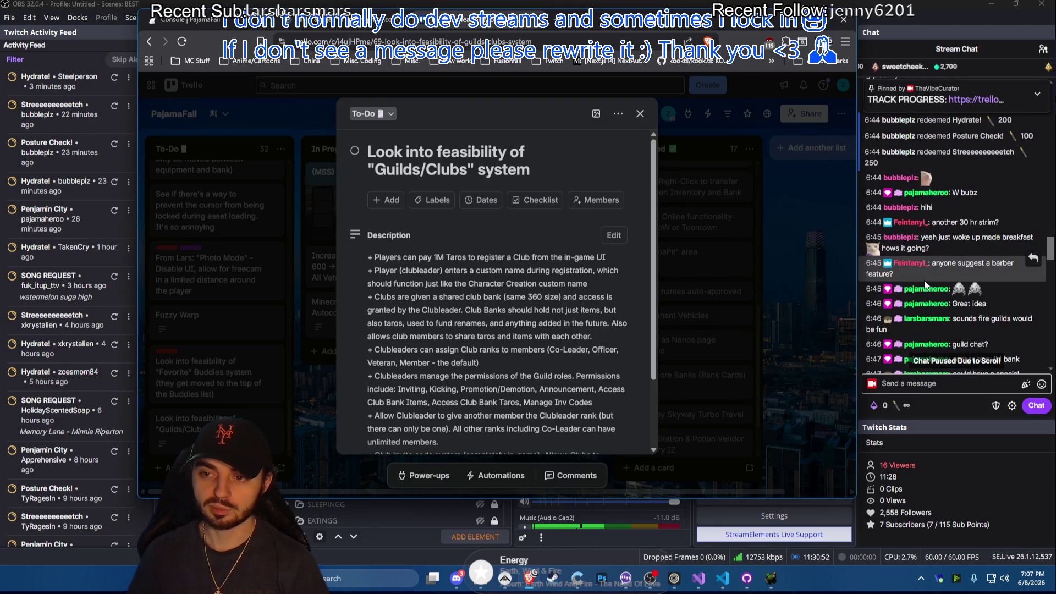
scroll(742, 263, down, 2)
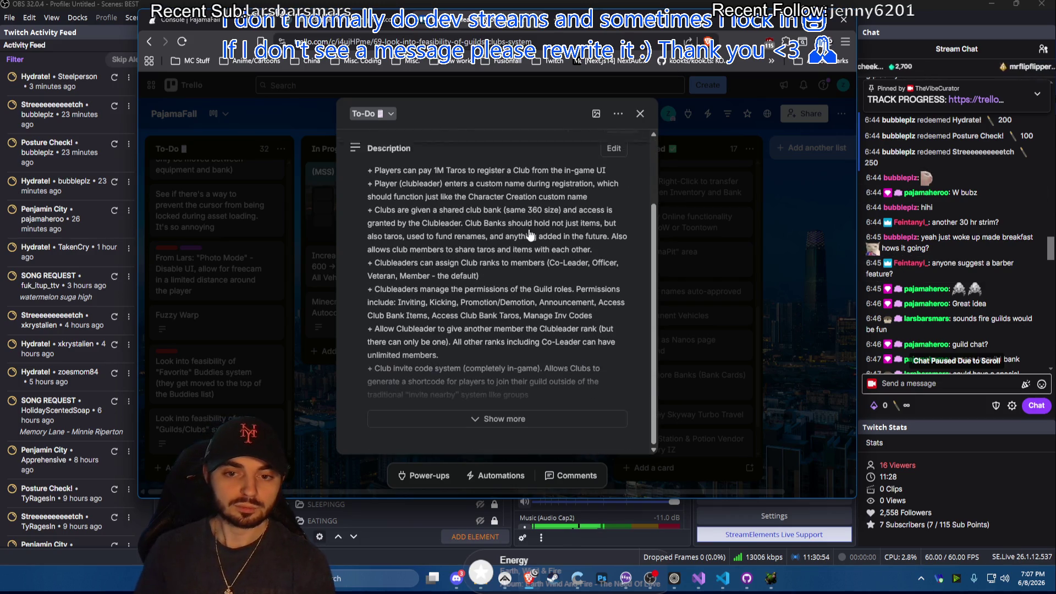
Label the Guilds/Clubs card 'Requires a lot of Research'
click(742, 263)
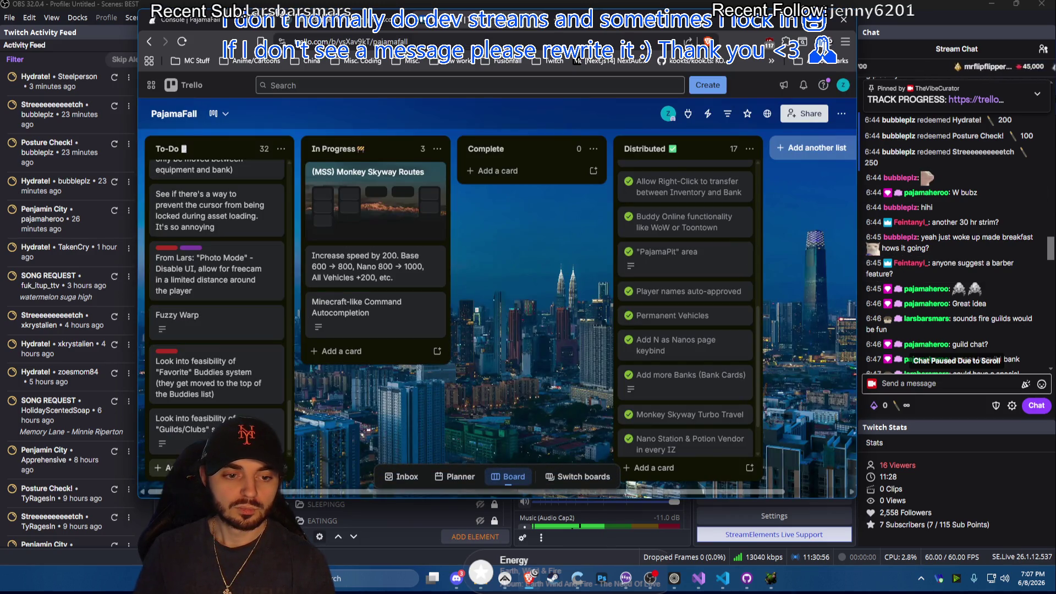
click(207, 423)
click(433, 202)
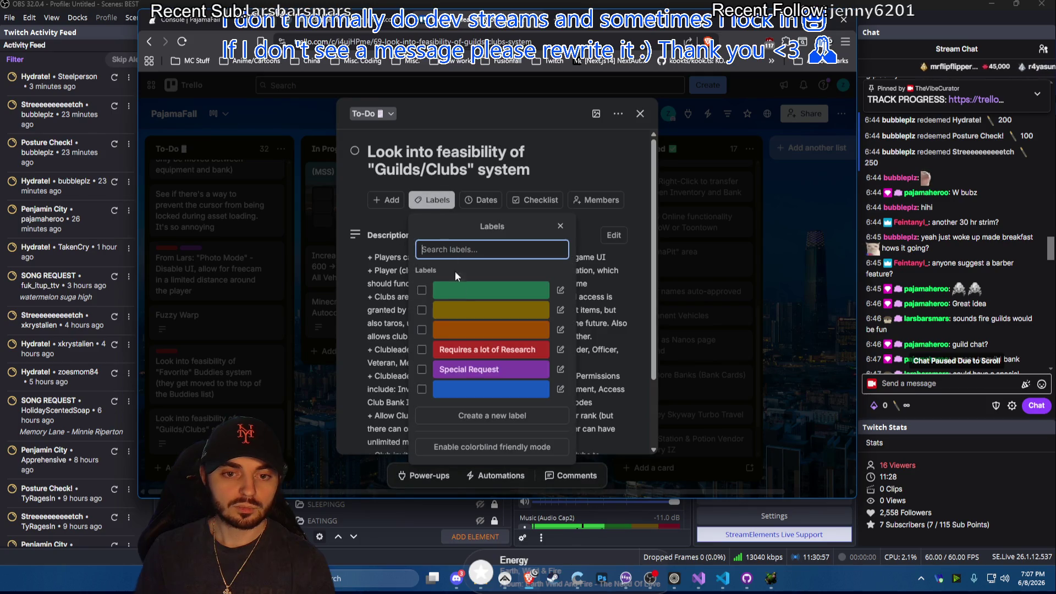
click(485, 350)
Add a 'From Feint: Barber Feature' card to the To-Do list
click(305, 394)
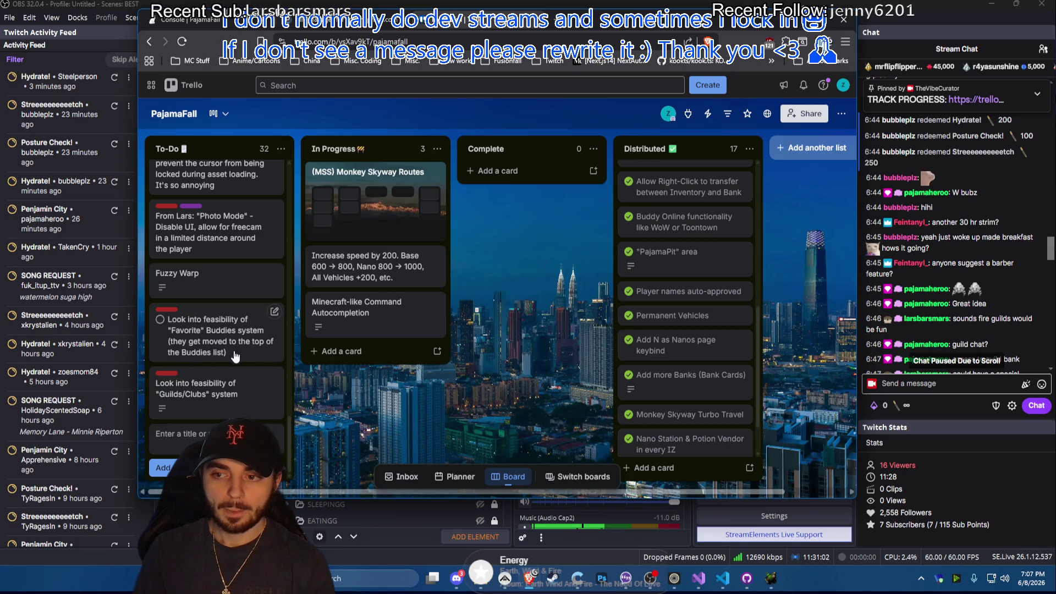
text(Fr)
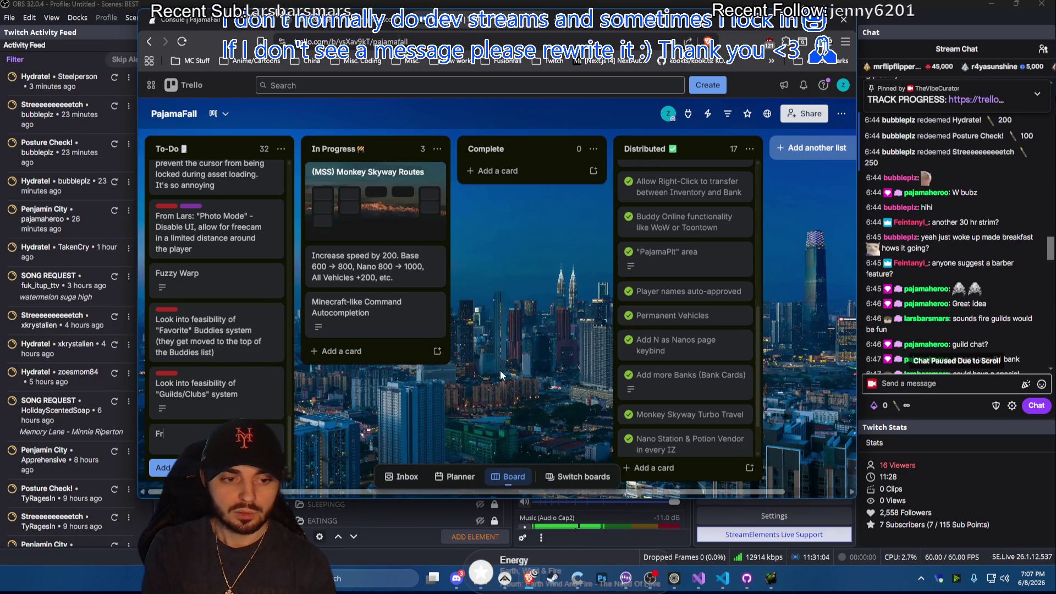
text(om Feint: Bar)
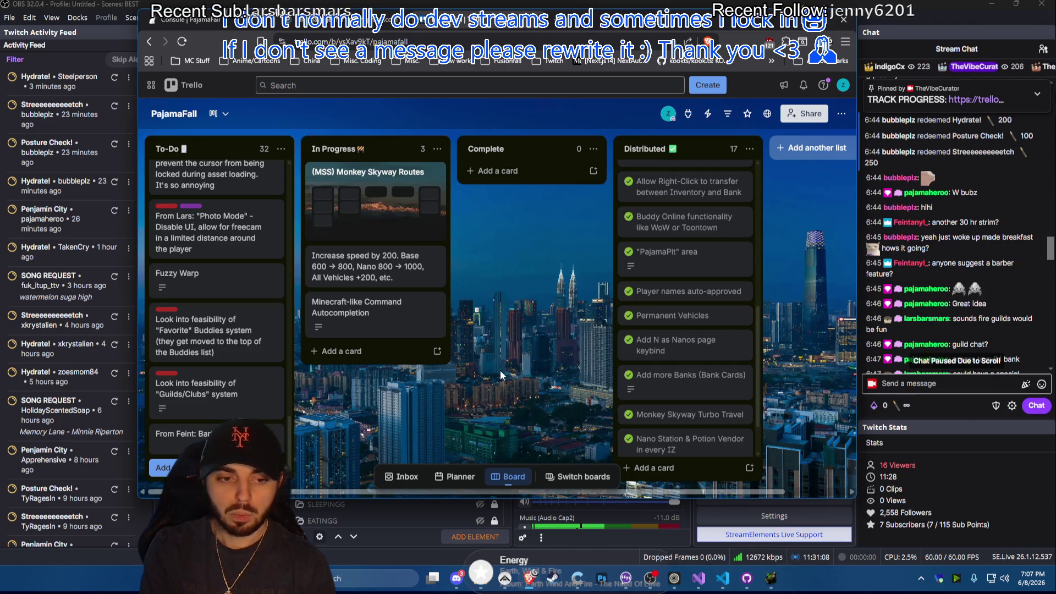
text(ber Feature)
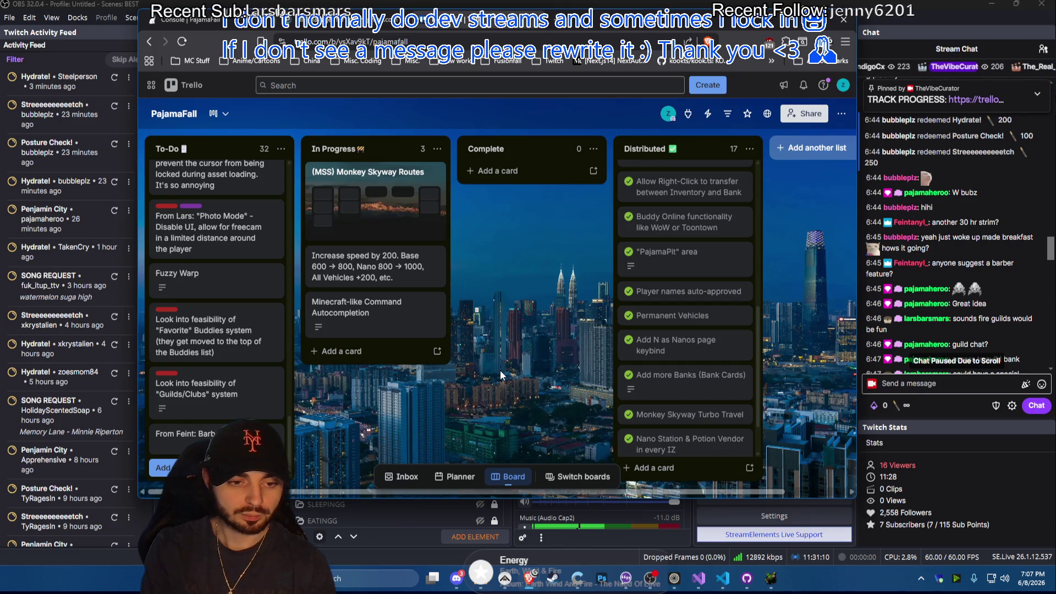
key(Return)
Label the Barber Feature card 'Requires a lot of Research' and 'Special Request'
click(211, 410)
click(434, 182)
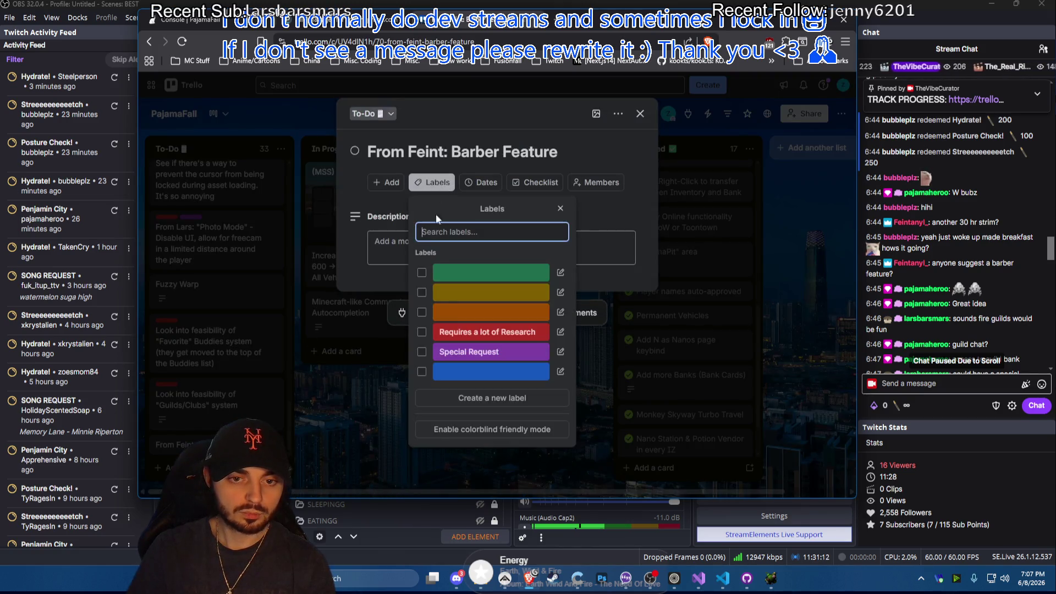
click(487, 330)
click(488, 351)
click(363, 321)
Describe an appearance-changing Vendor NPC in the card description, save it and close the card
click(405, 286)
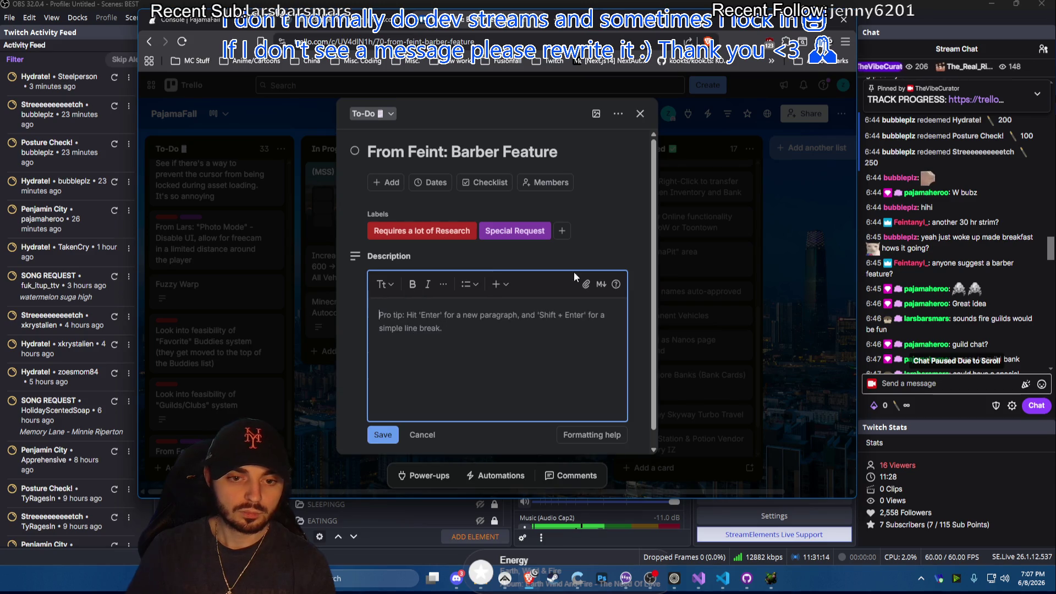
text(ad)
key(BackSpace)
key(BackSpace)
text(A)
key(BackSpace)
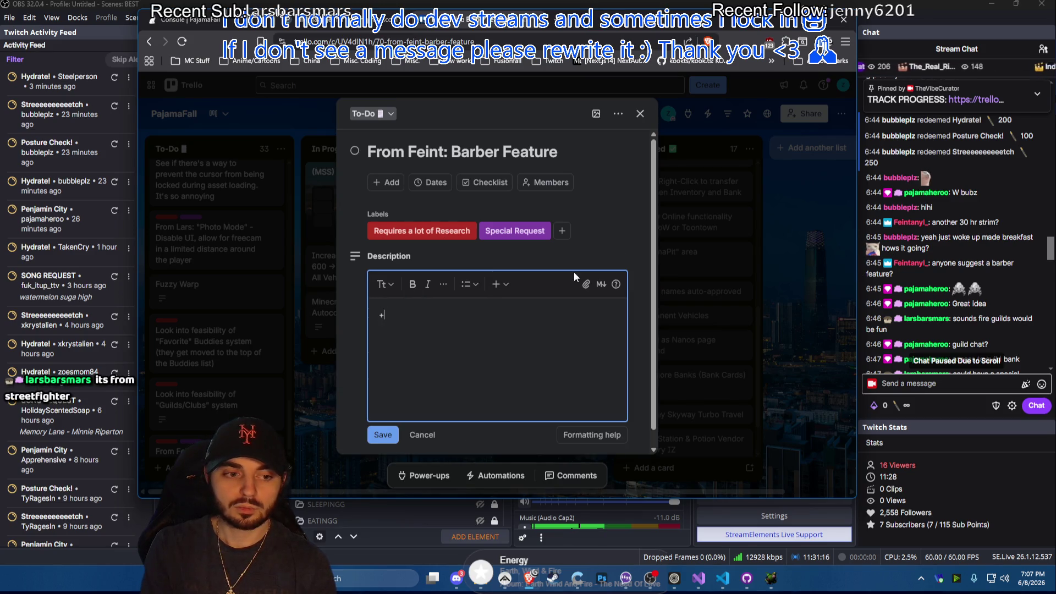
text(+ An NPC)
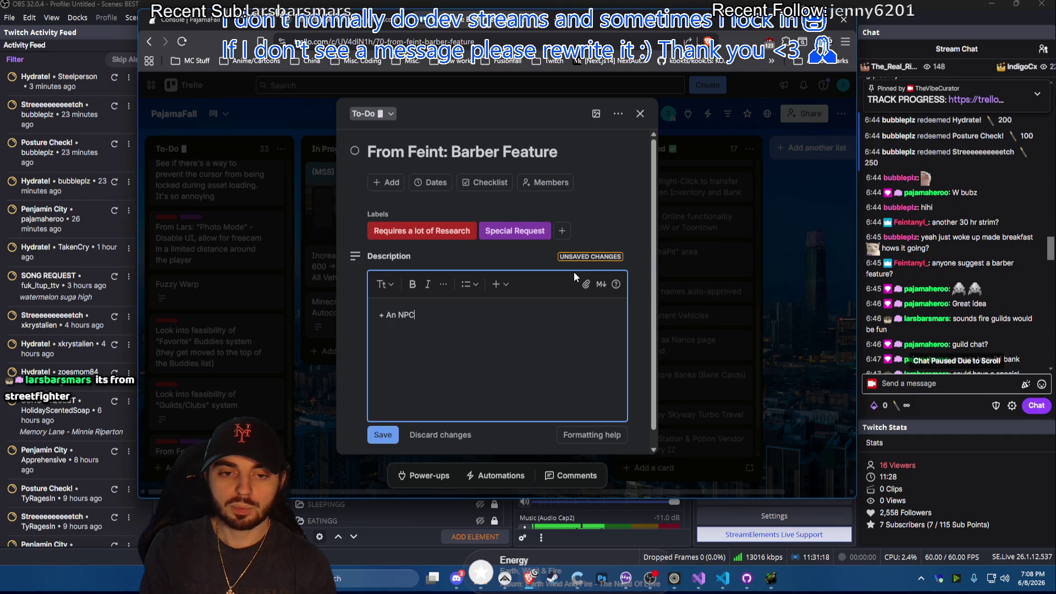
text( vendo)
key(BackSpace)
key(BackSpace)
key(BackSpace)
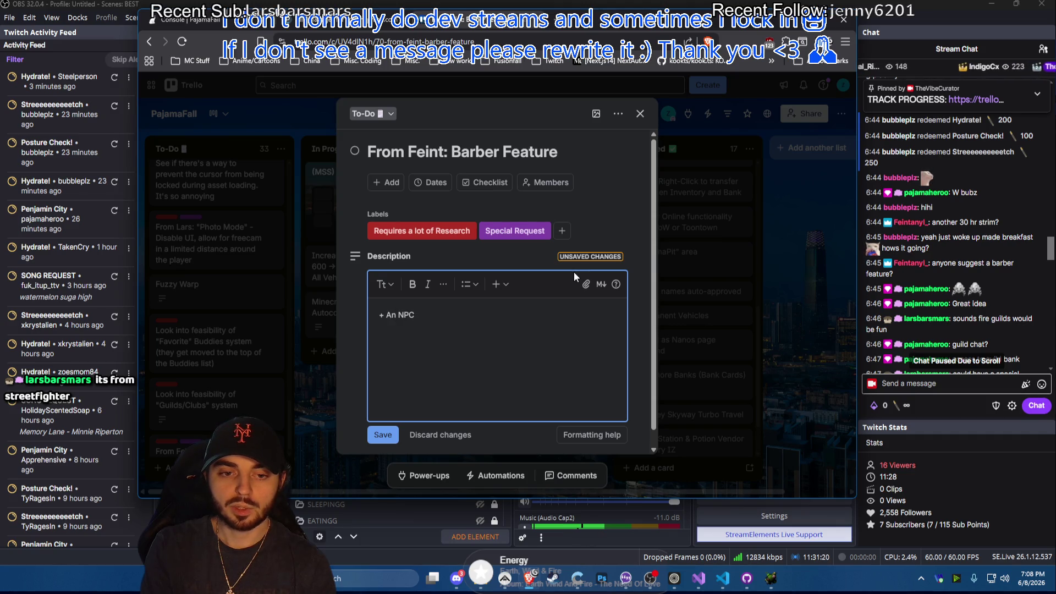
key(BackSpace)
key(BackSpace)
key(BackSpace)
text(Vendor NPC that)
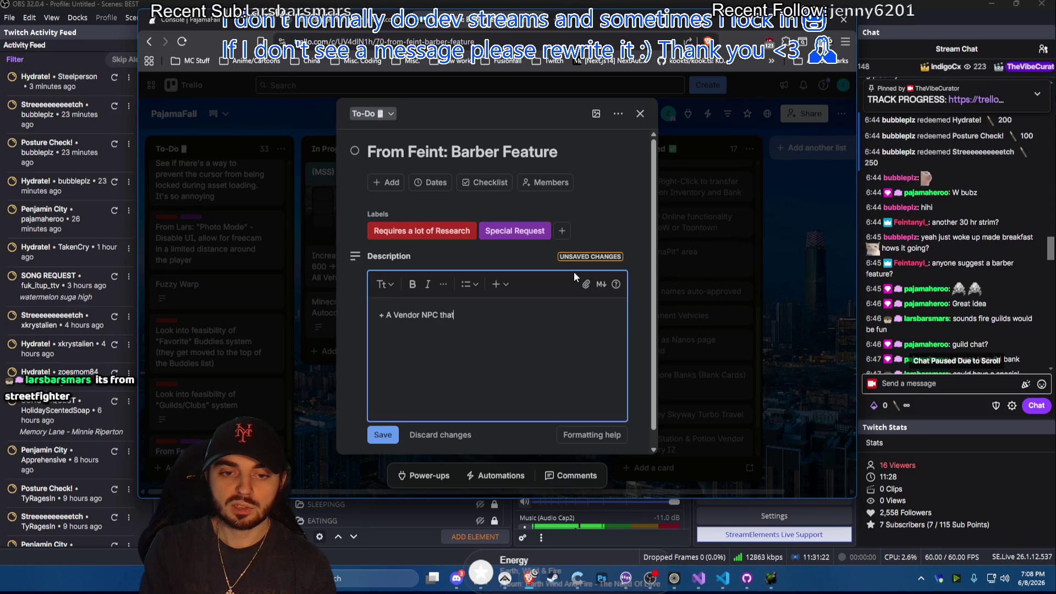
text( allows players)
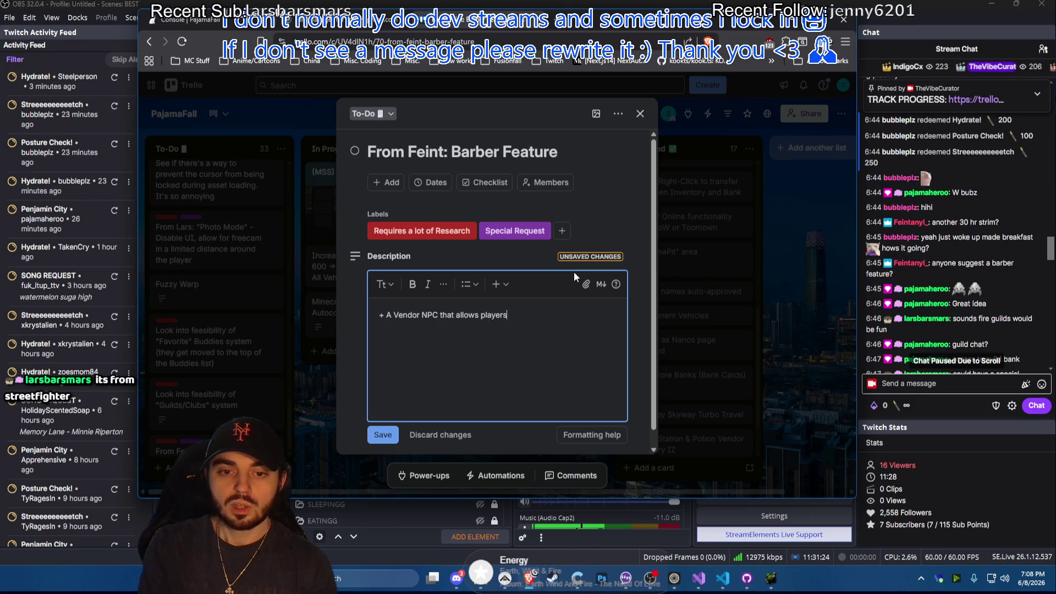
text( to change their appear)
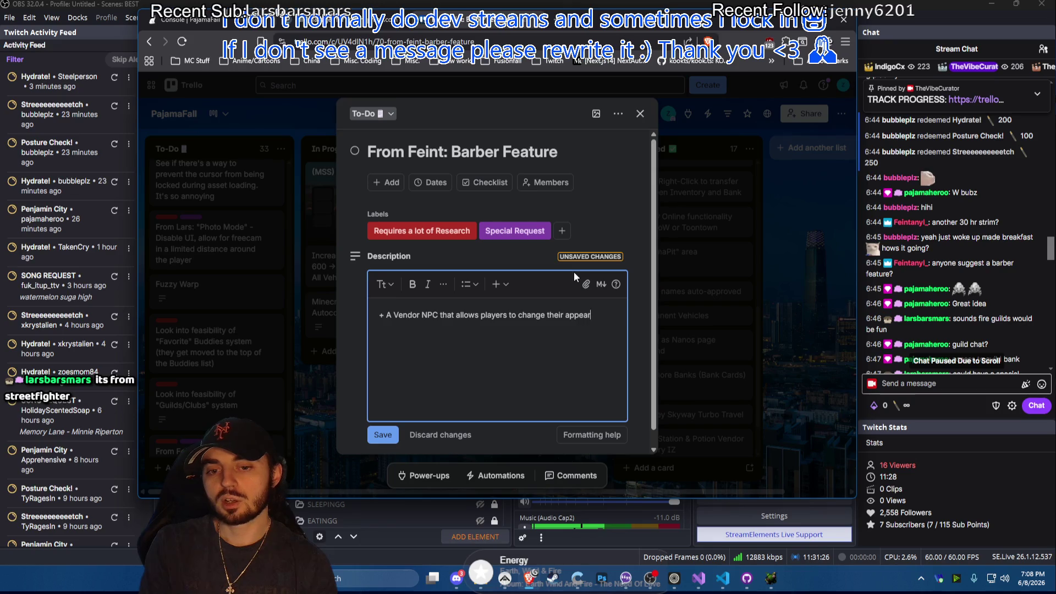
text(ance)
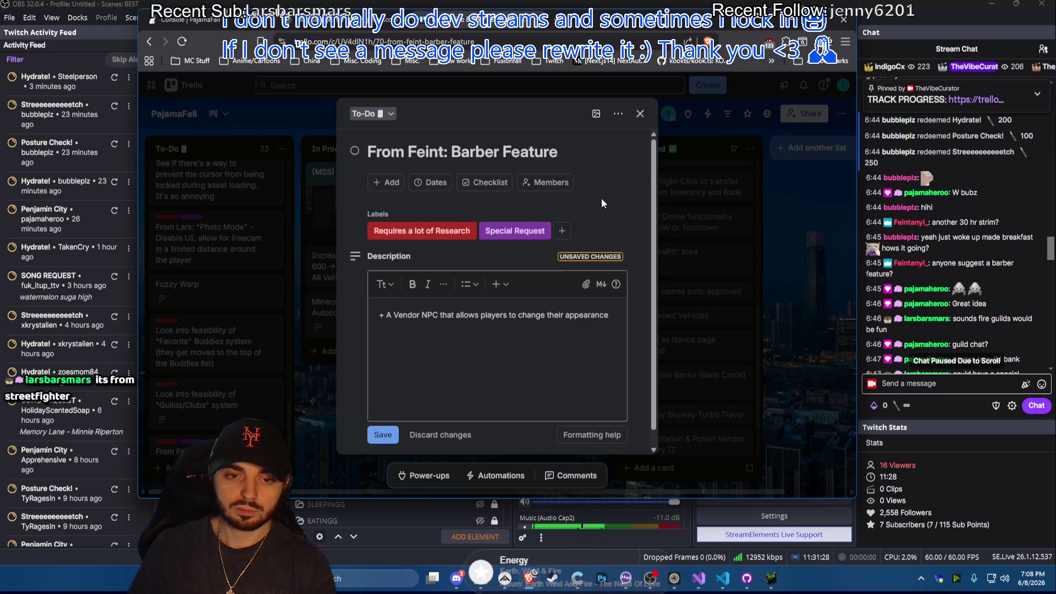
click(390, 438)
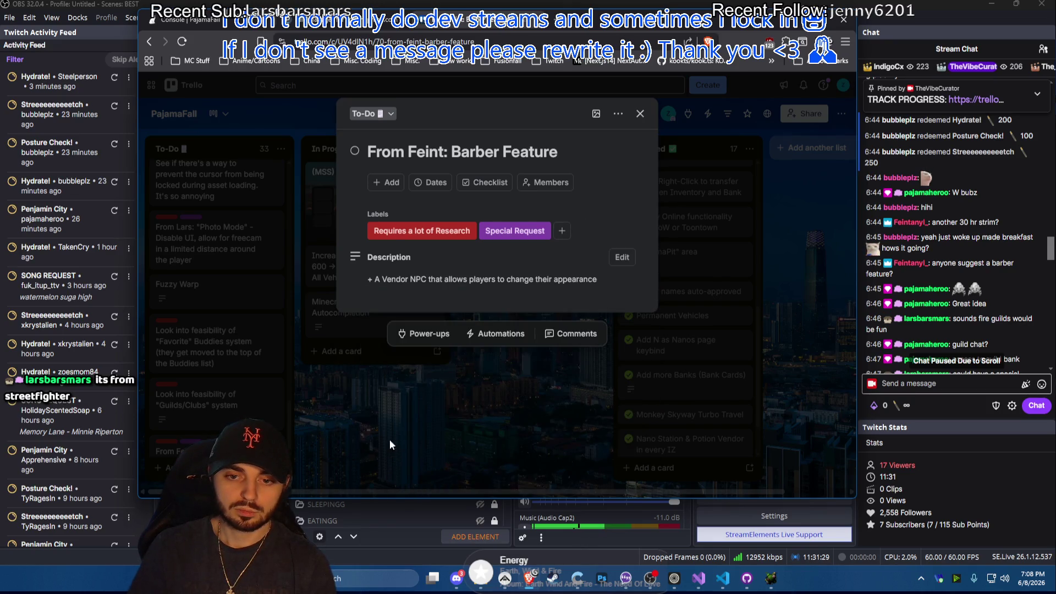
click(215, 361)
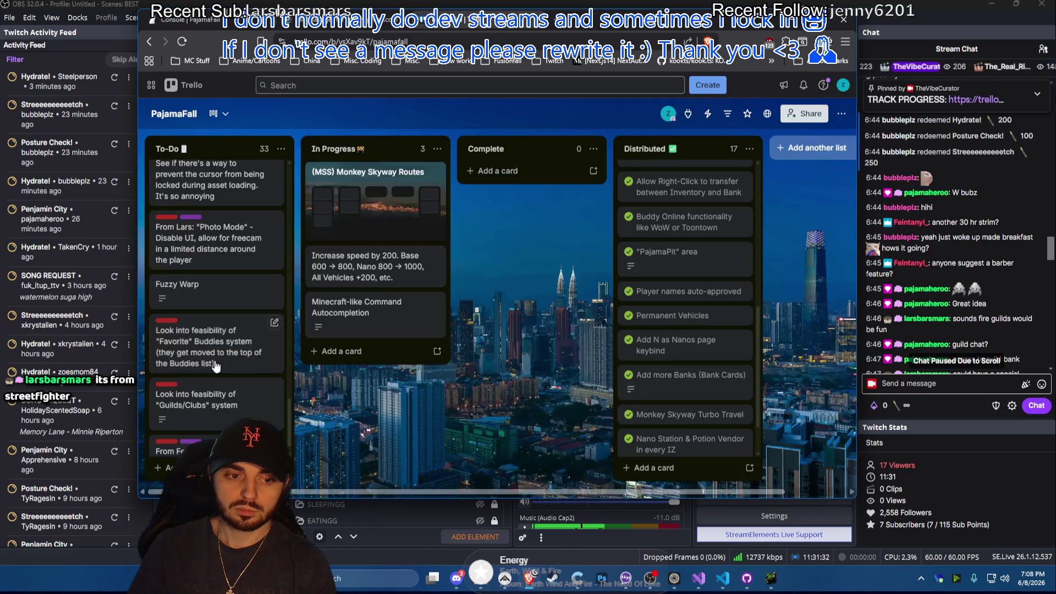
scroll(1010, 285, down, 2)
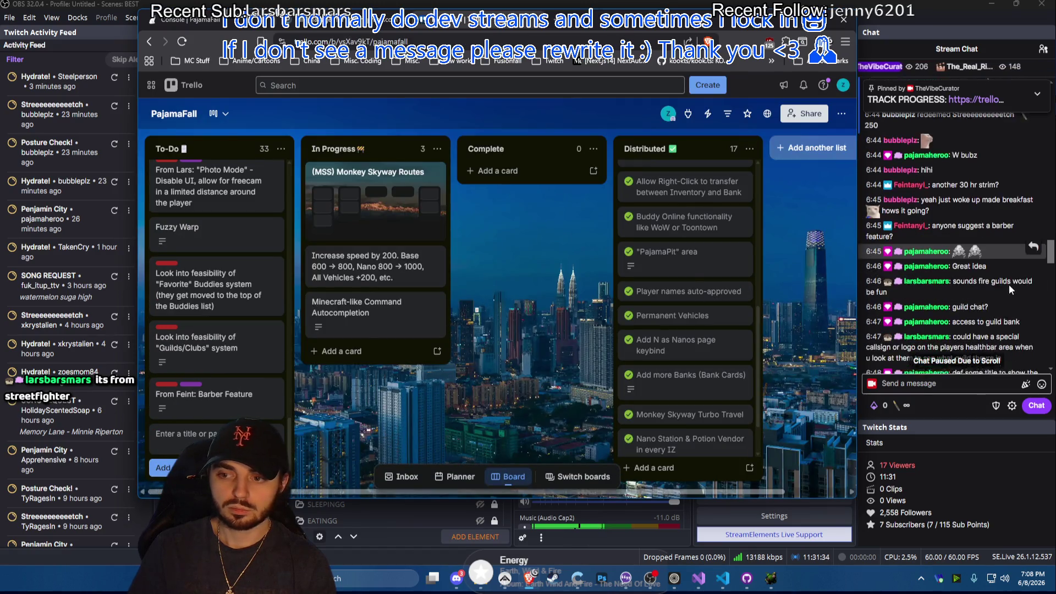
scroll(1011, 225, down, 2)
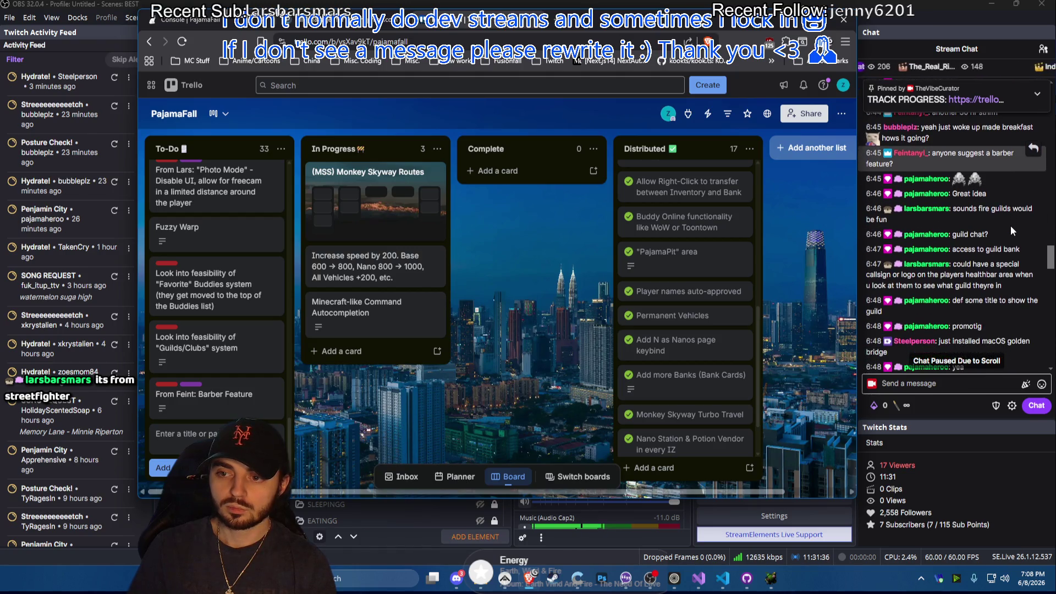
scroll(1011, 226, down, 1)
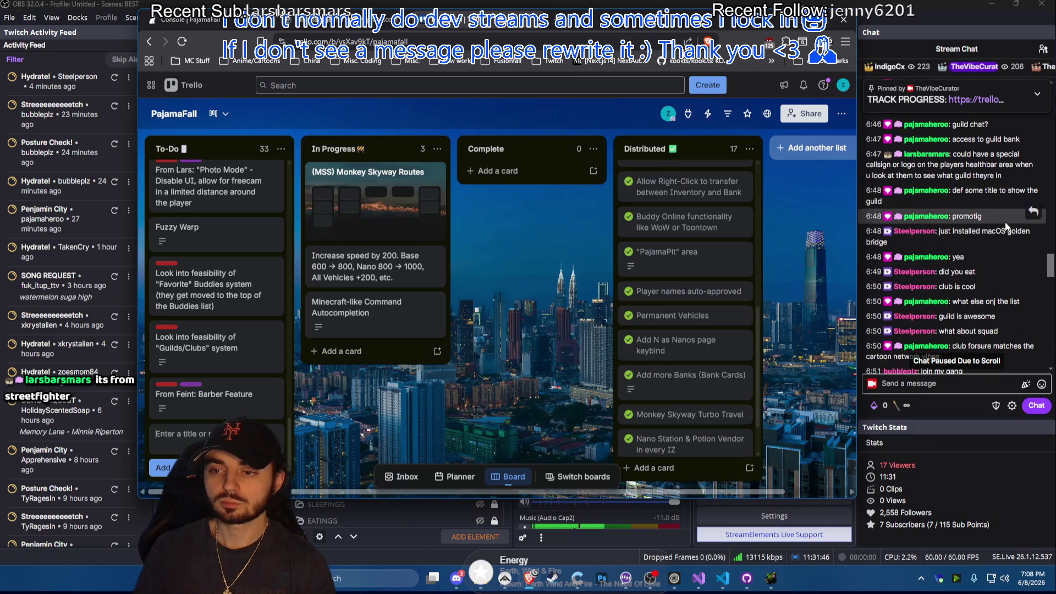
scroll(1005, 226, down, 2)
scroll(1005, 222, down, 1)
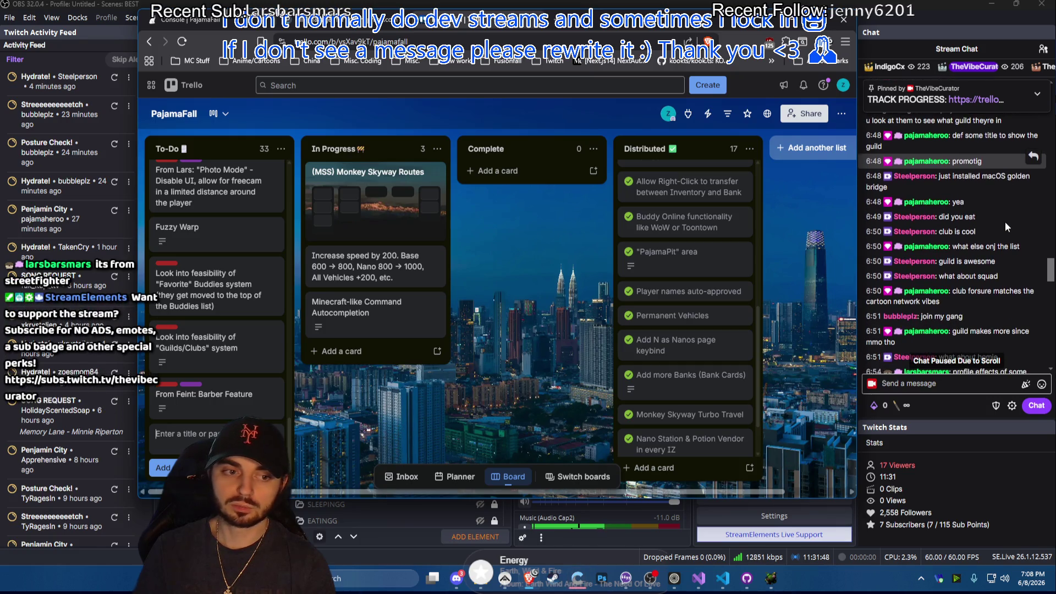
scroll(1005, 222, down, 1)
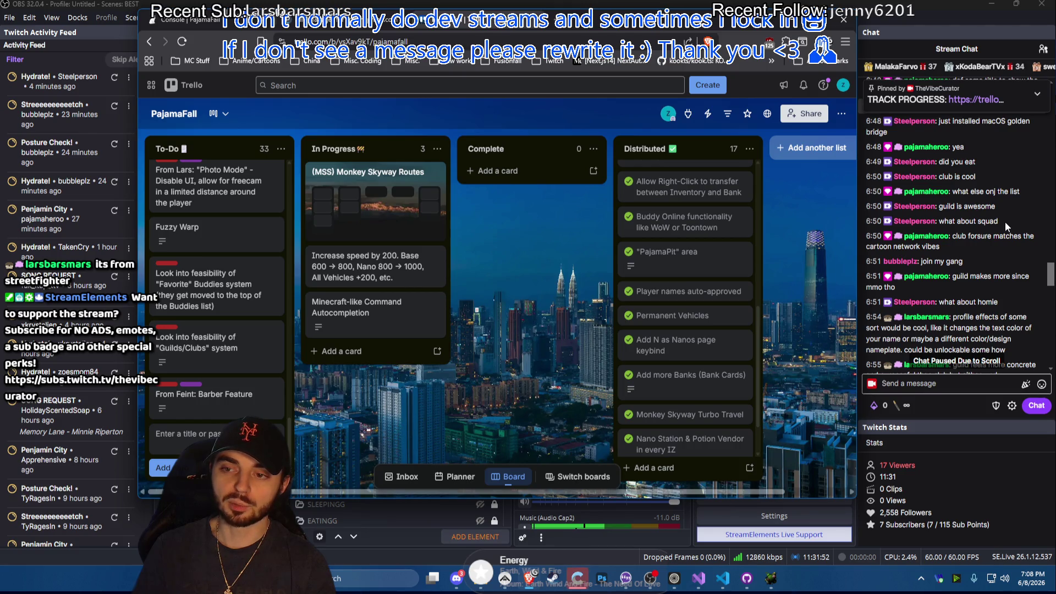
mouse_move(942, 261)
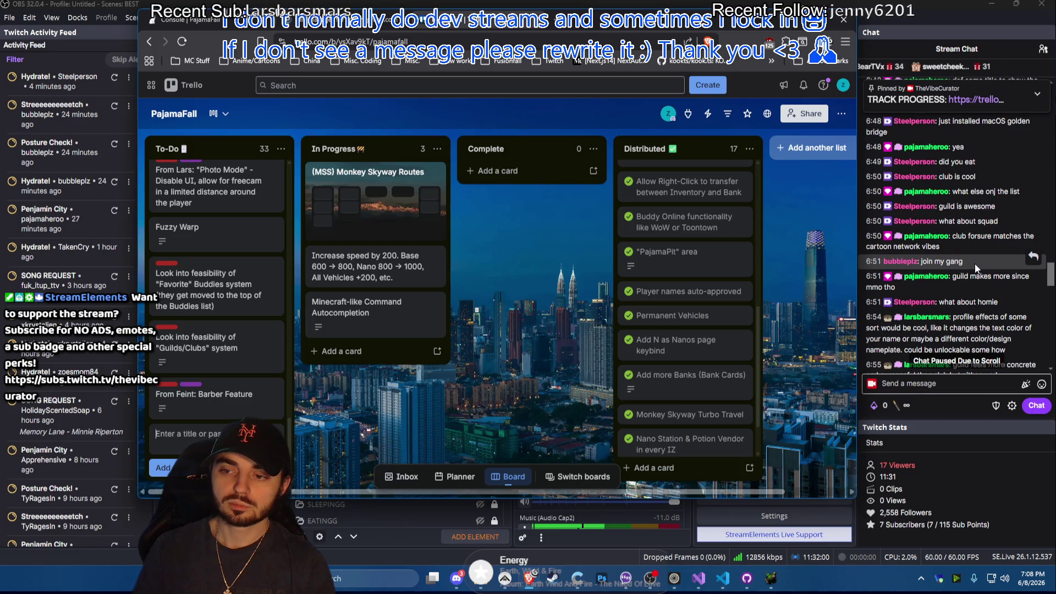
scroll(974, 263, down, 3)
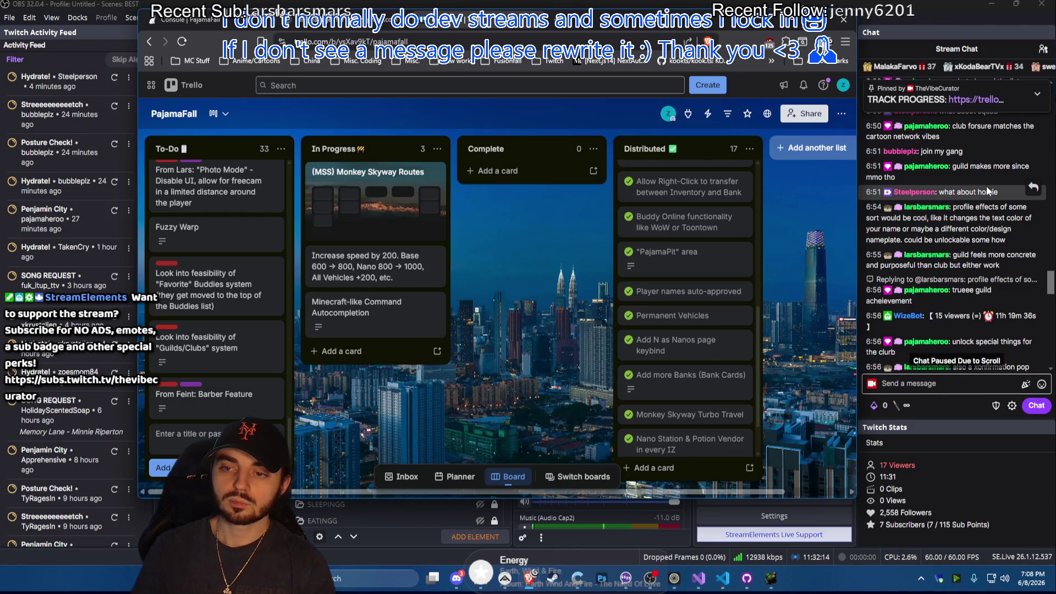
scroll(988, 190, down, 3)
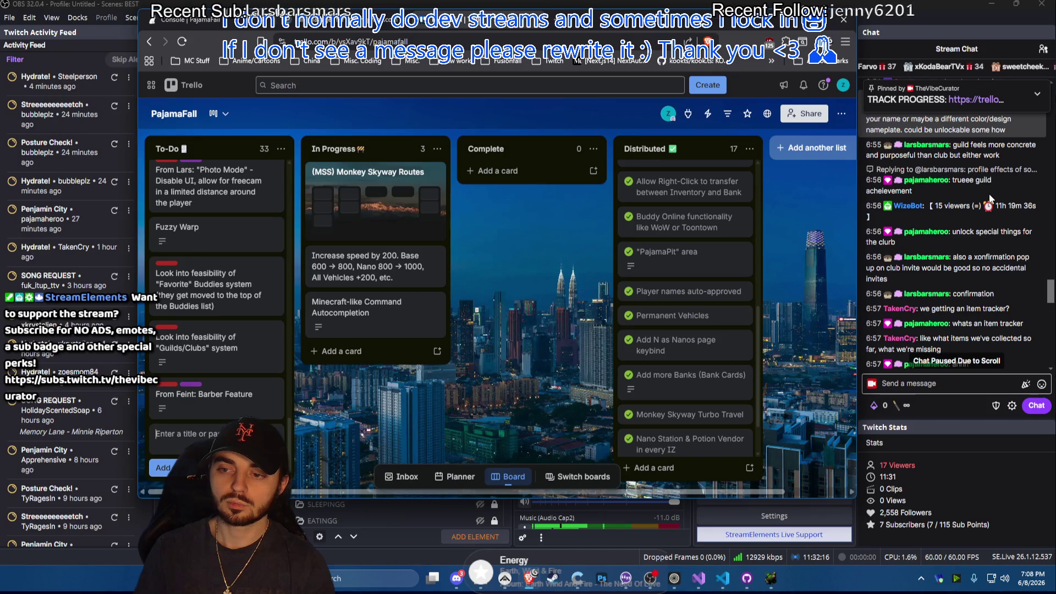
Open the Favorite Buddies feasibility card in To-Do
click(223, 285)
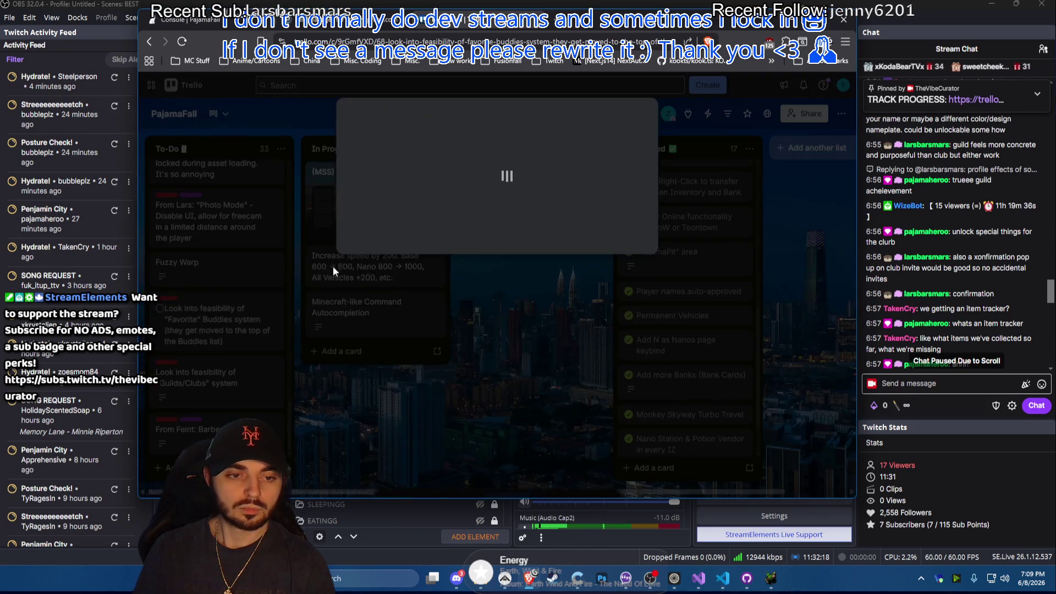
Reopen the Guilds/Clubs card and add 'Default color' to the custom club name bullet
key(Escape)
click(198, 377)
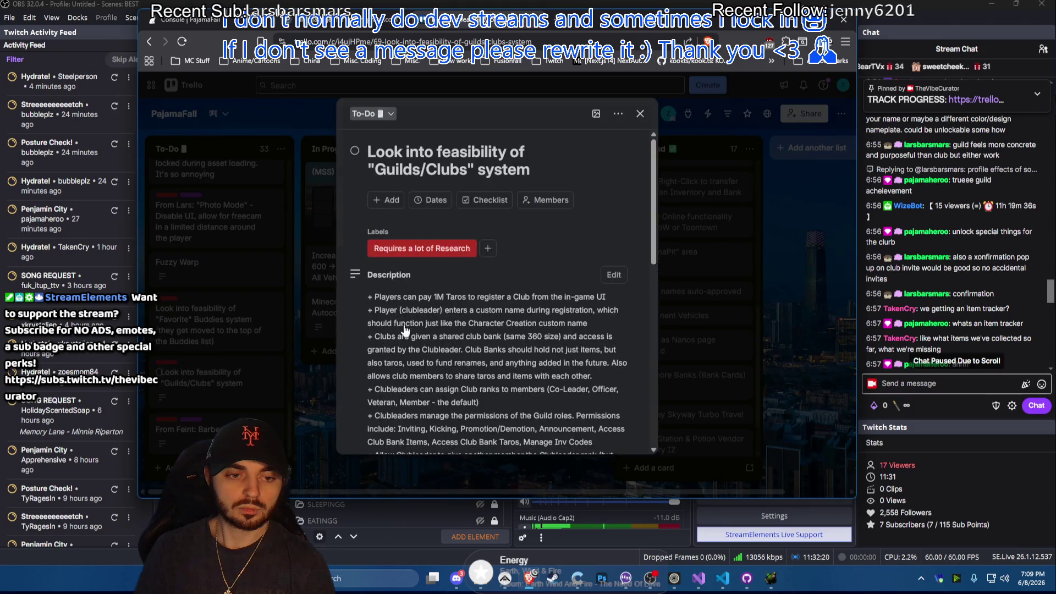
scroll(496, 280, down, 2)
scroll(496, 280, down, 1)
click(501, 263)
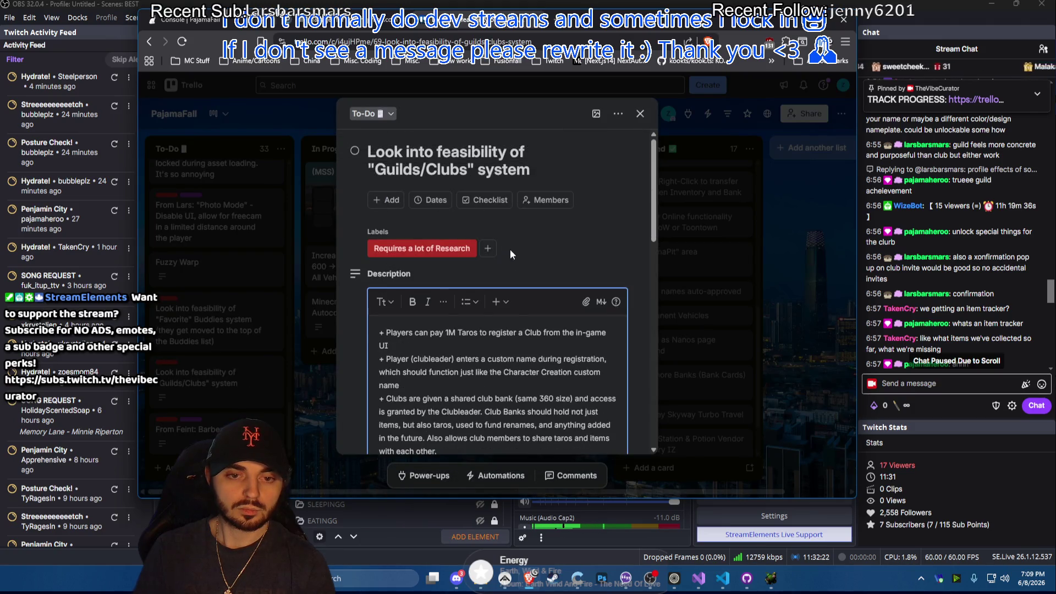
scroll(520, 280, down, 5)
text(.)
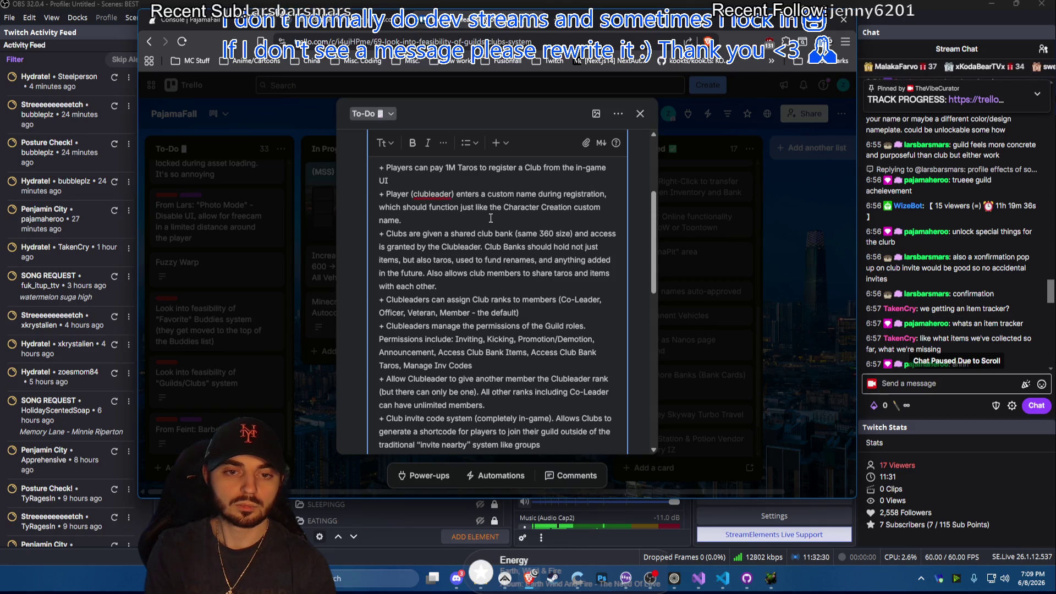
text(Also allow th)
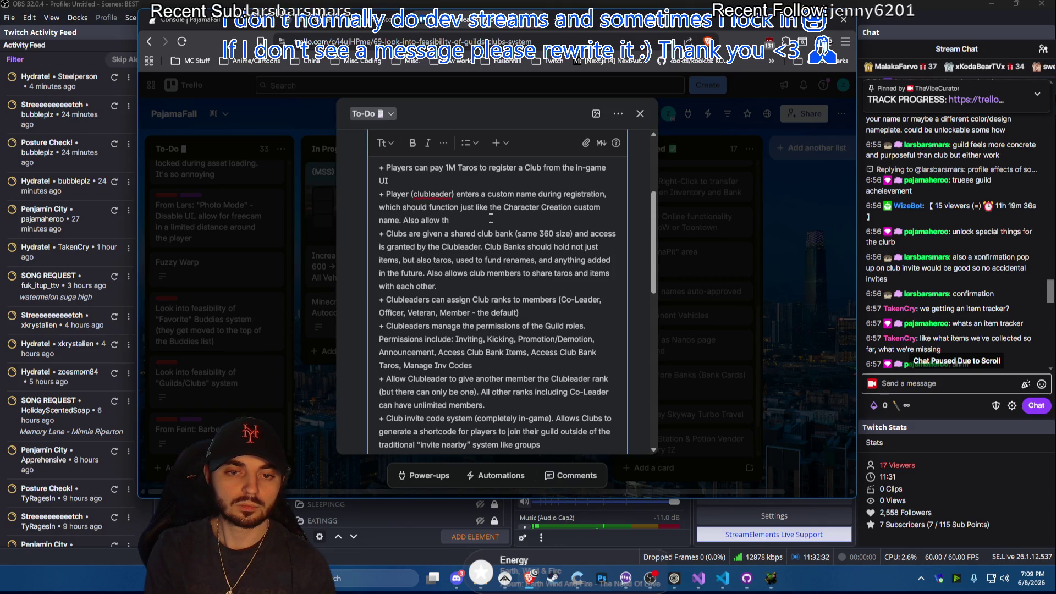
key(BackSpace)
key(BackSpace)
key(BackSpace)
text(efaul)
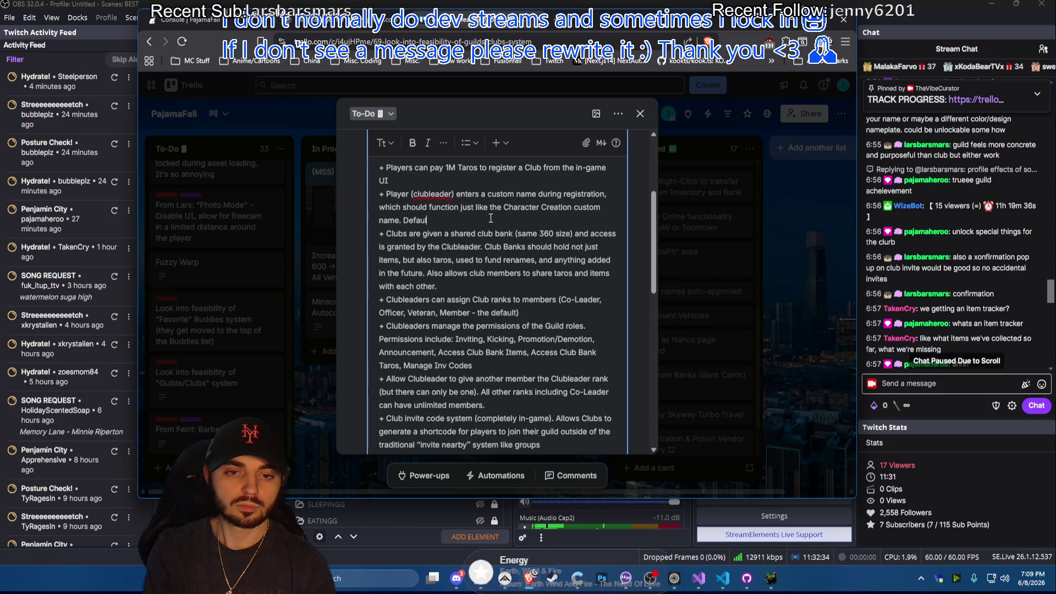
text(t color)
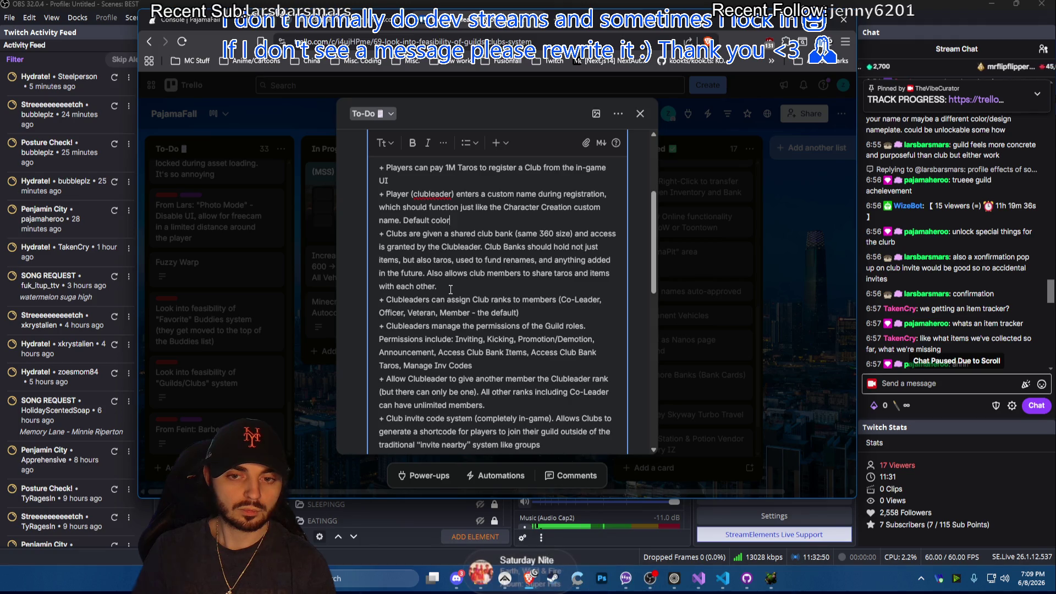
scroll(451, 289, down, 1)
scroll(450, 289, down, 2)
scroll(451, 289, down, 1)
scroll(450, 288, down, 2)
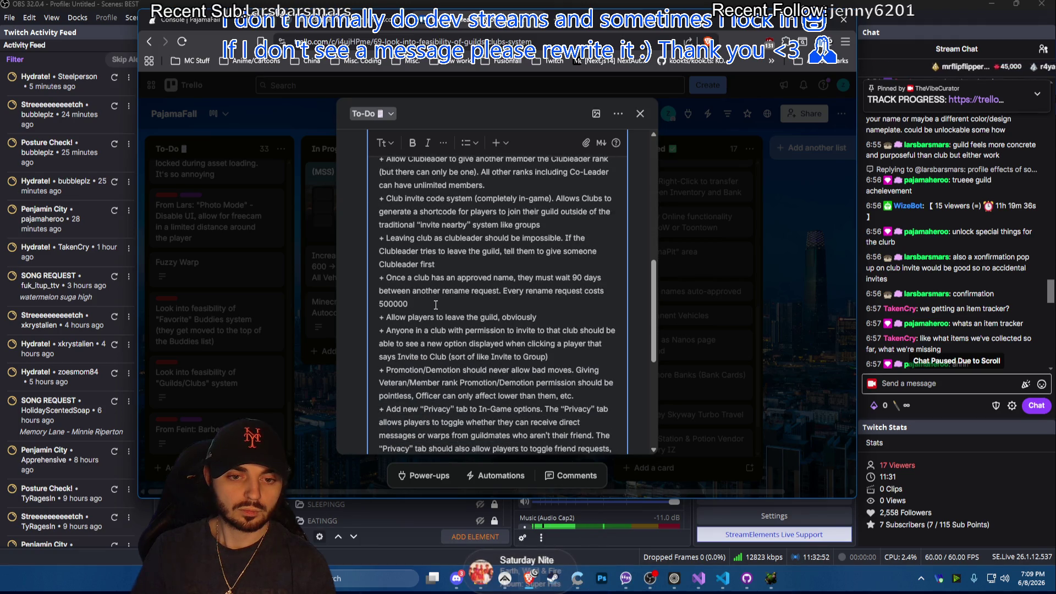
Add 'recolors' after 'renames' in the shared club bank Taros bullet
key(Return)
text(+ Clubs can)
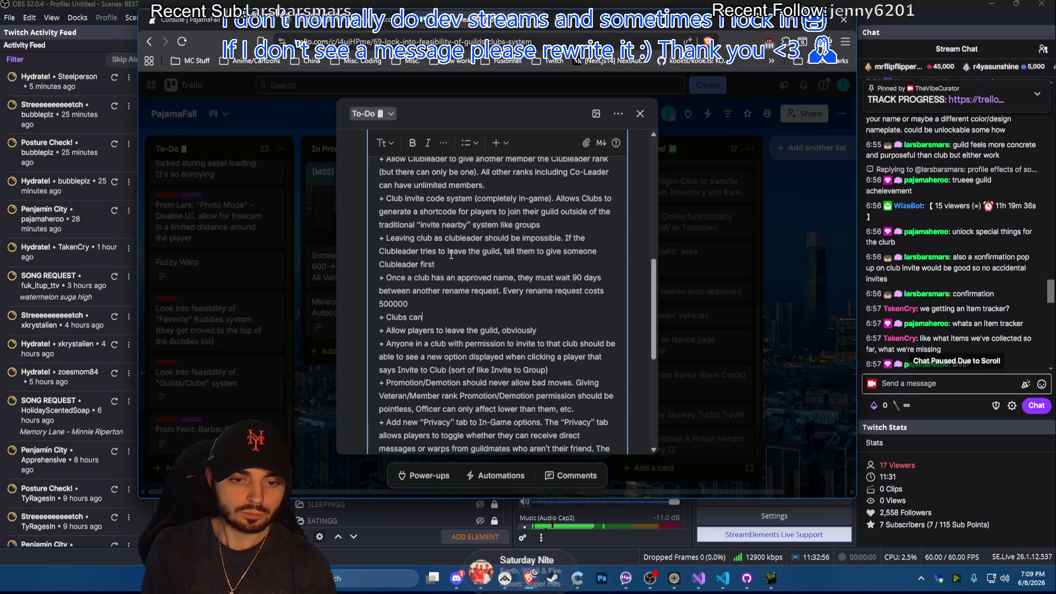
text( also pay)
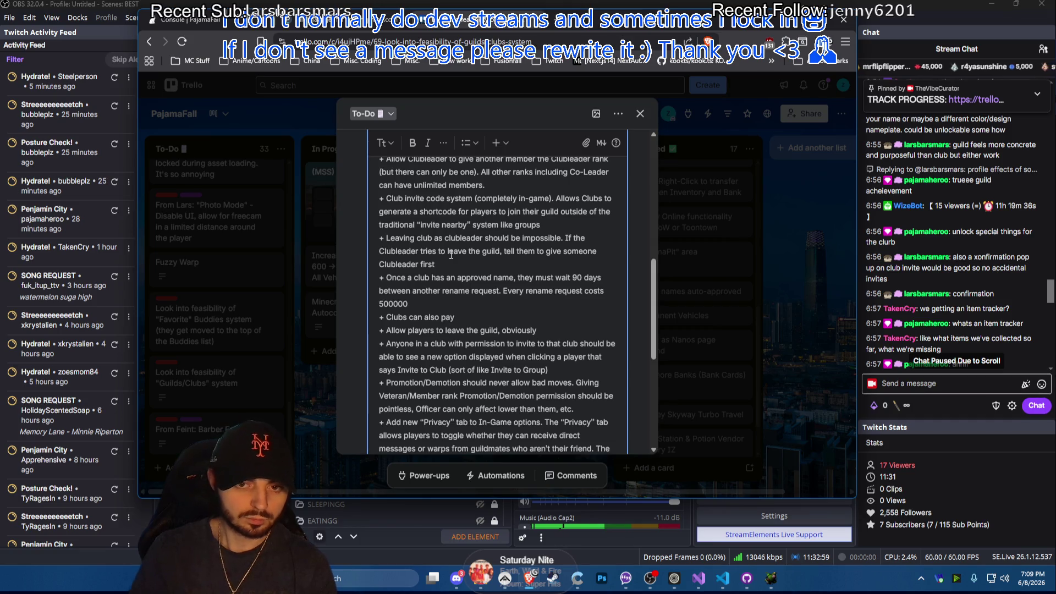
scroll(452, 255, up, 5)
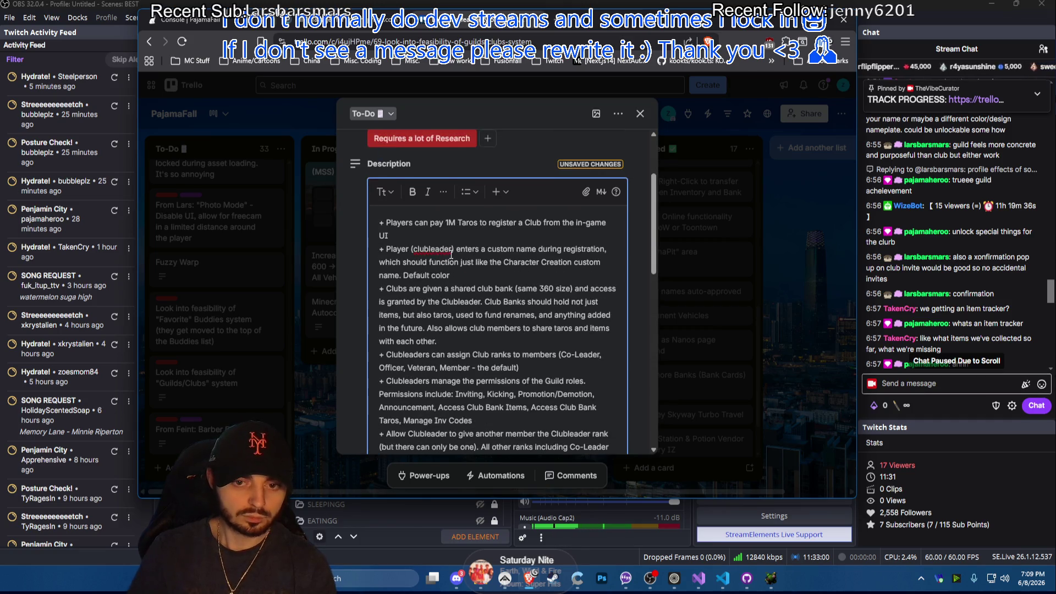
scroll(569, 341, down, 1)
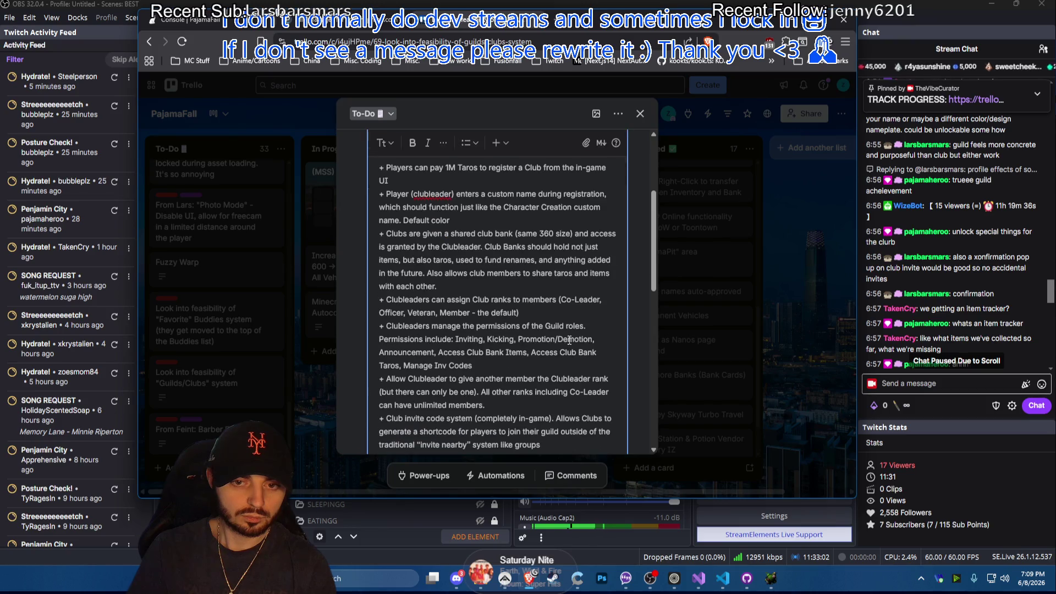
scroll(573, 300, down, 1)
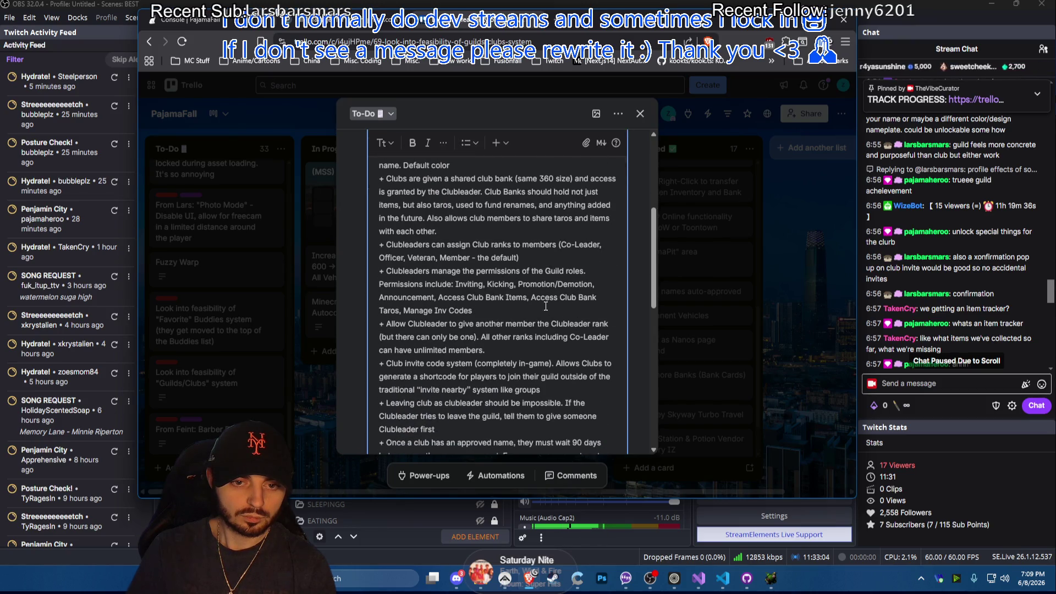
scroll(545, 306, down, 1)
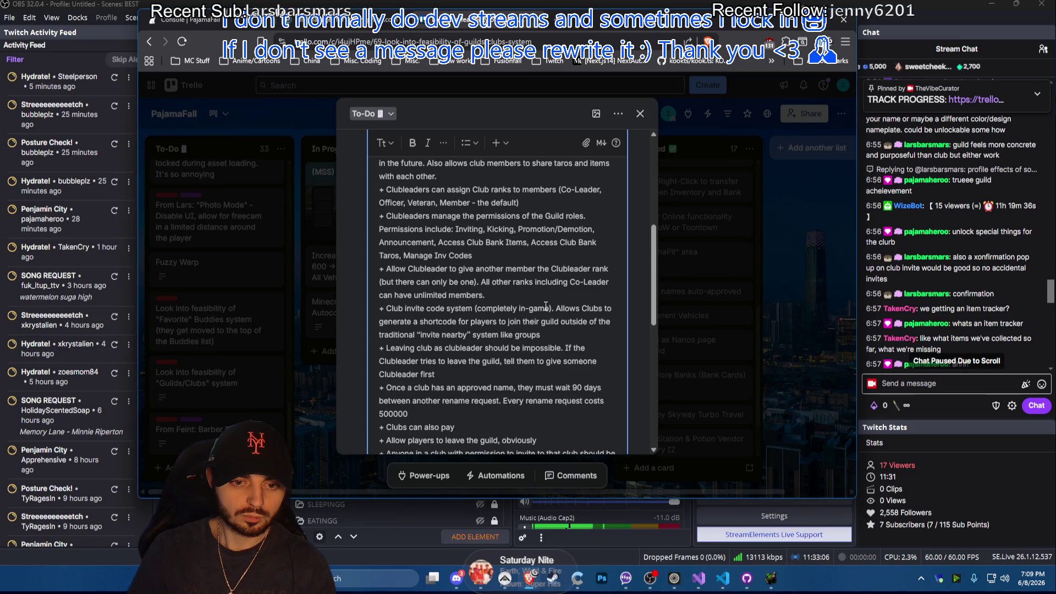
scroll(545, 306, down, 2)
scroll(546, 306, down, 1)
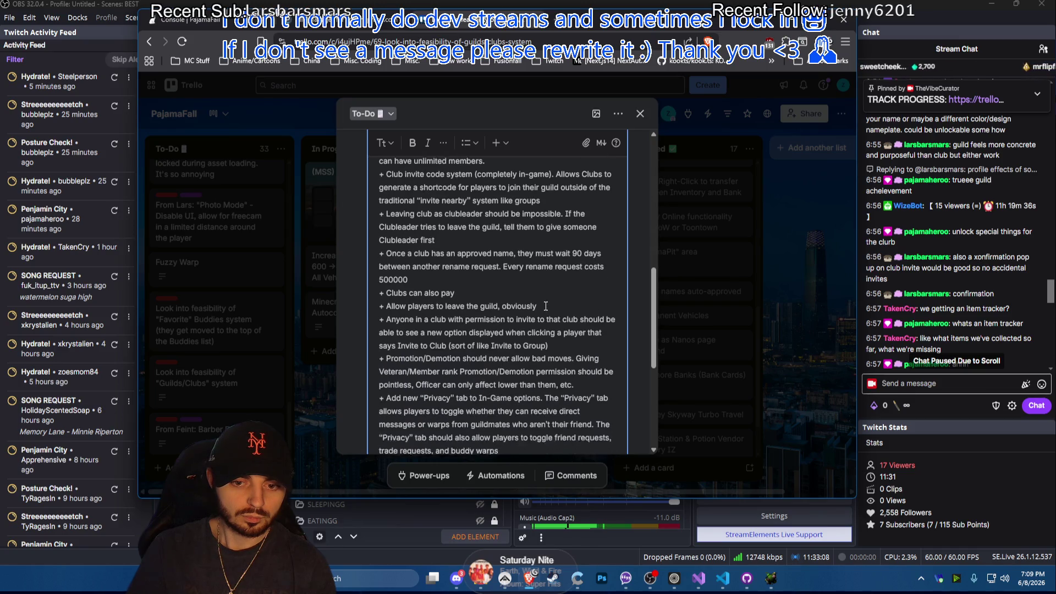
scroll(546, 306, down, 1)
scroll(546, 306, up, 2)
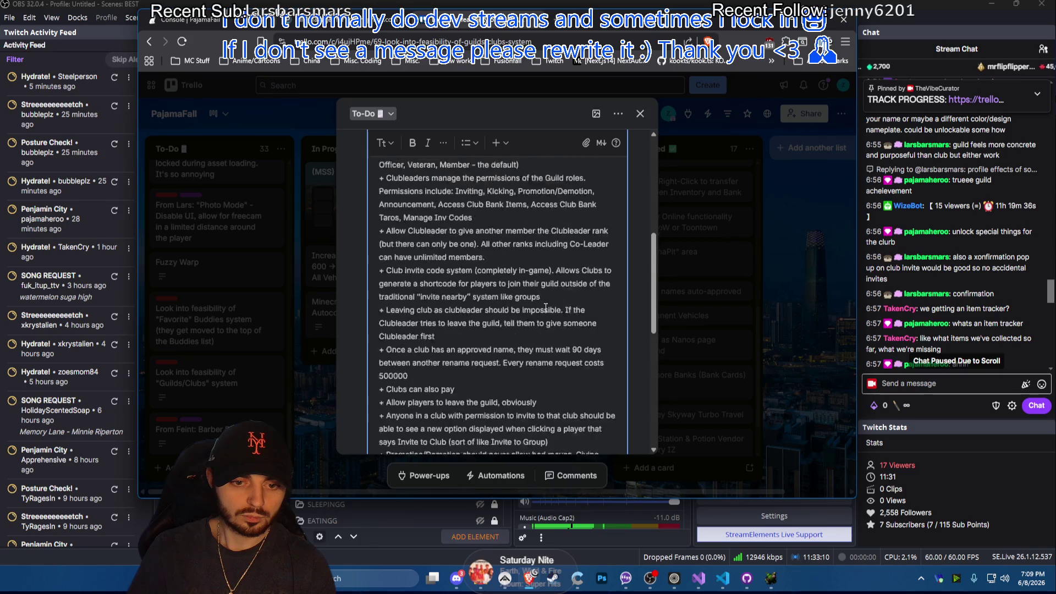
scroll(545, 306, up, 1)
scroll(537, 313, up, 1)
scroll(537, 313, up, 1)
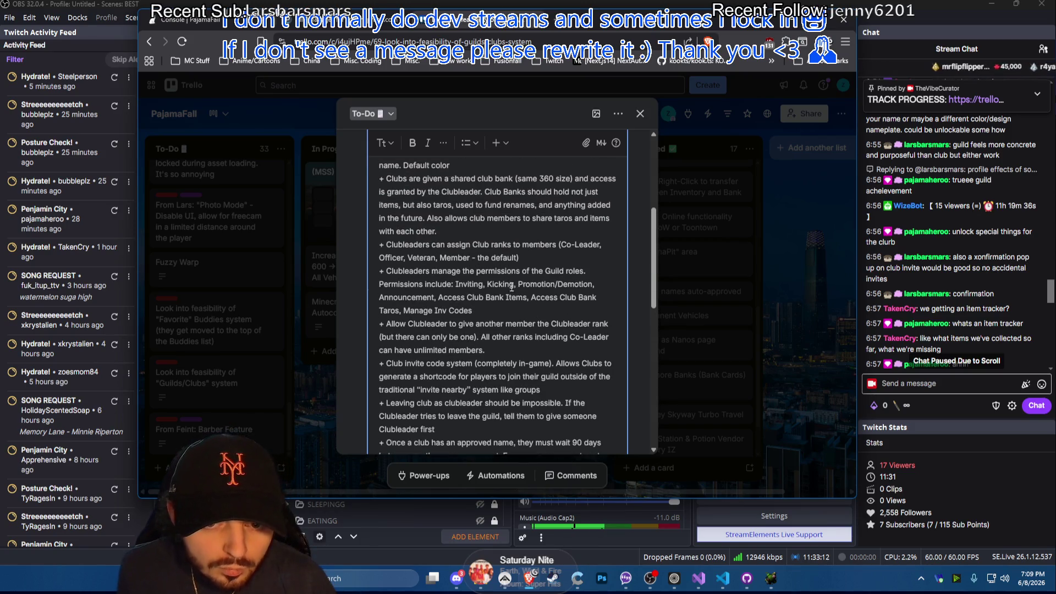
scroll(474, 285, up, 1)
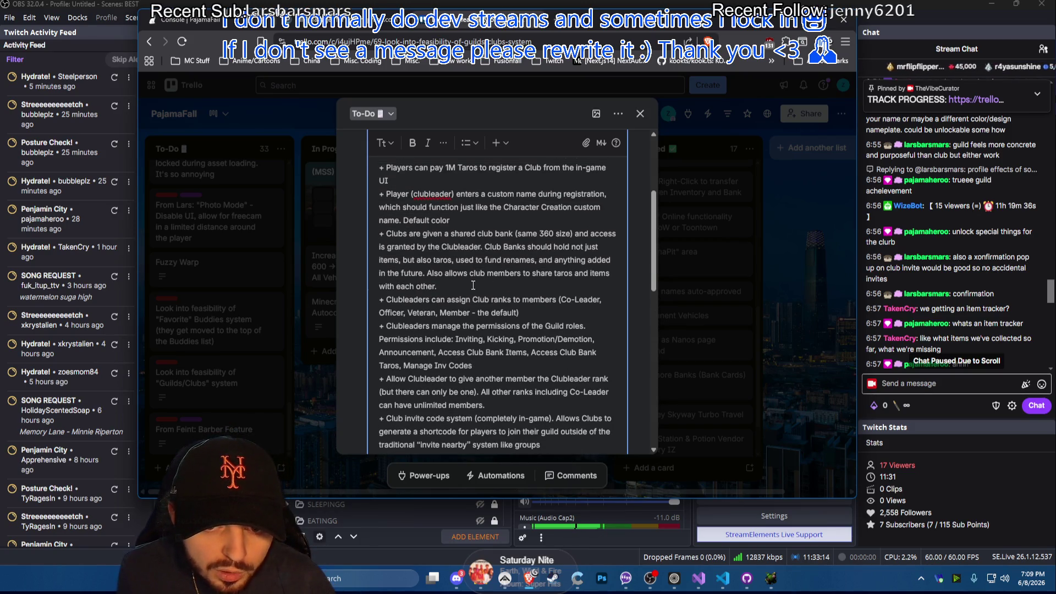
click(538, 260)
text(recolors)
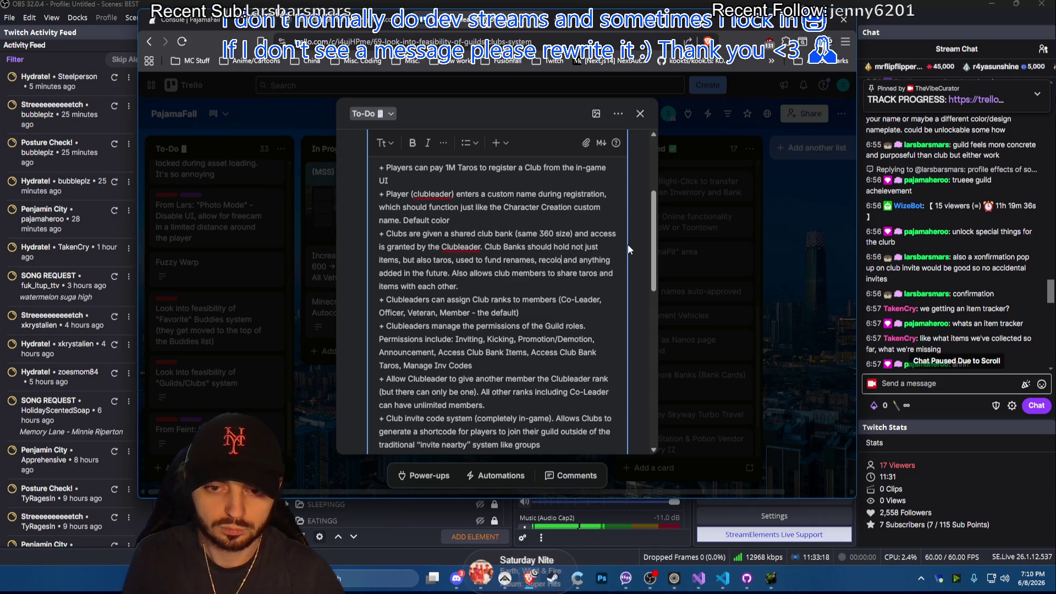
scroll(628, 245, down, 5)
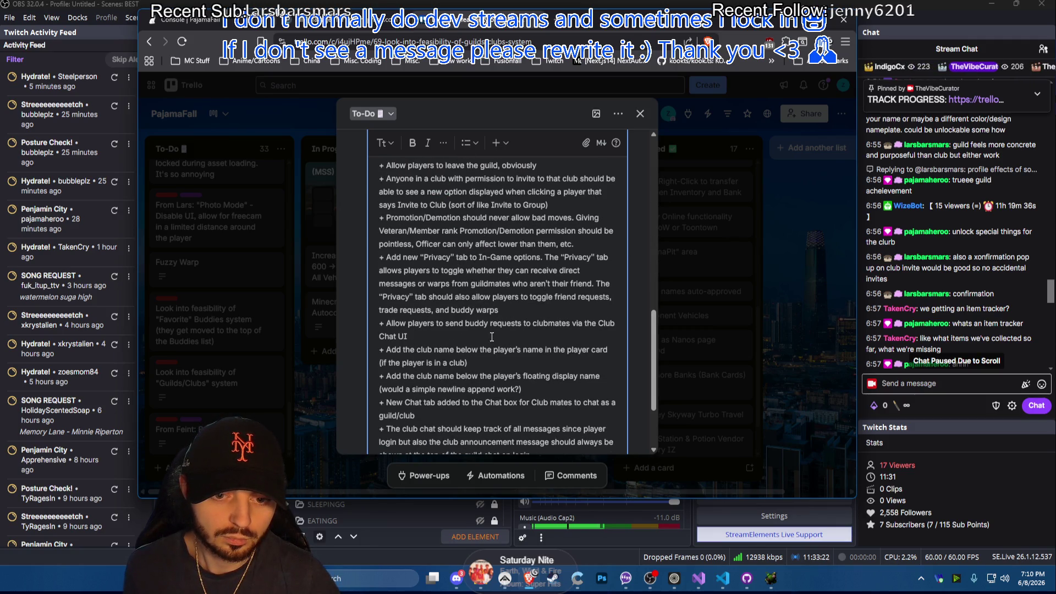
scroll(467, 347, down, 1)
scroll(466, 347, down, 1)
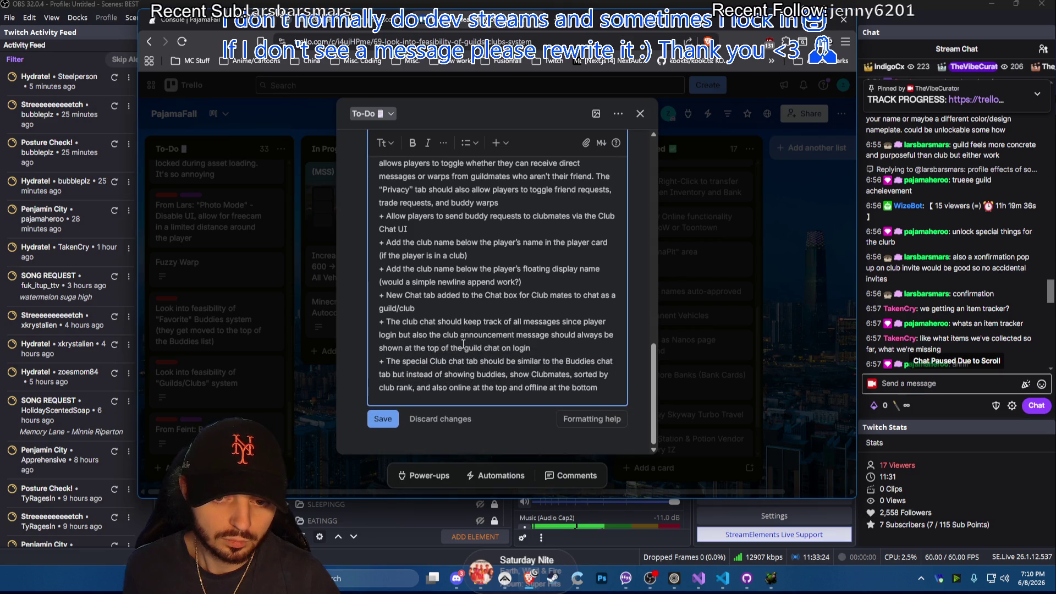
scroll(466, 343, up, 2)
scroll(481, 324, up, 2)
scroll(508, 315, down, 2)
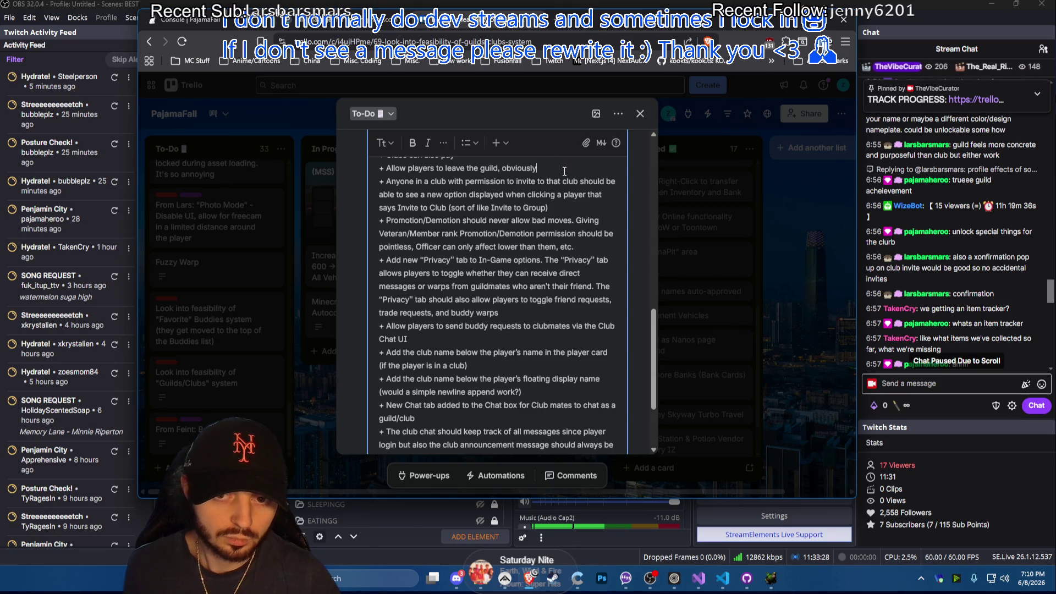
text(. But add an)
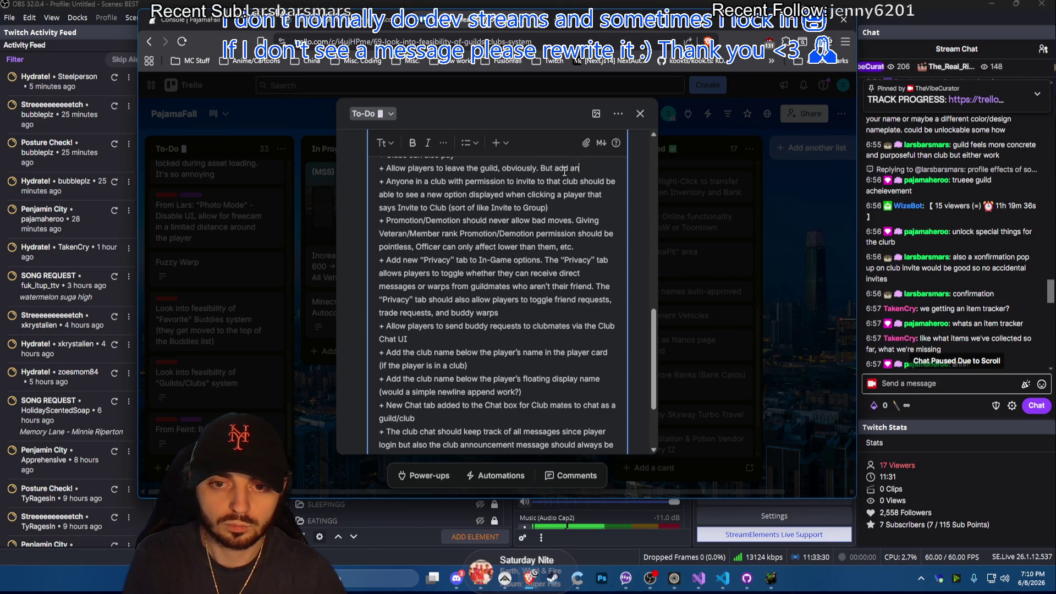
text( are you sure prompt)
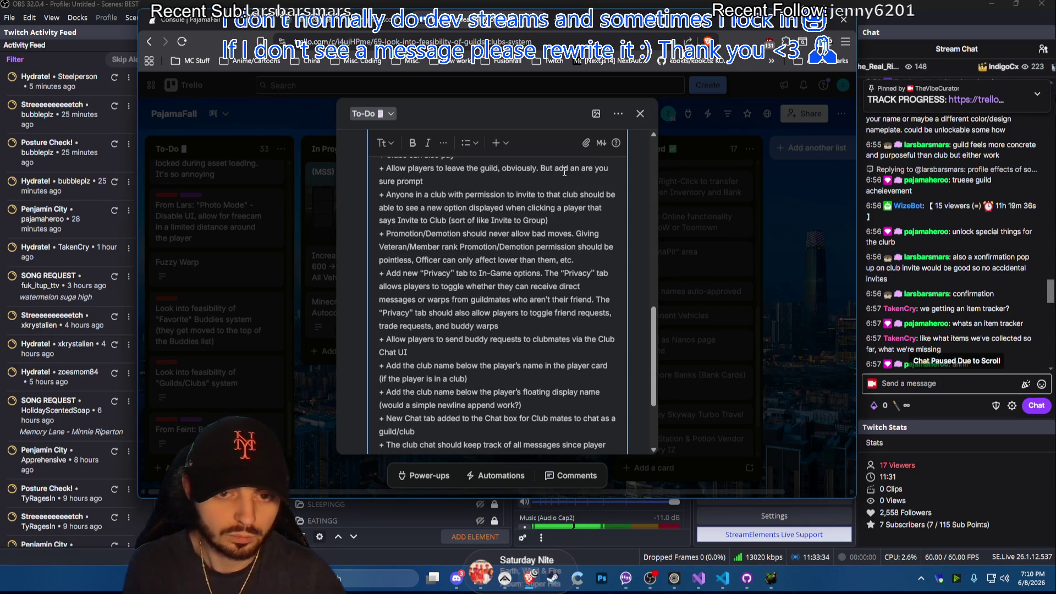
text(?)
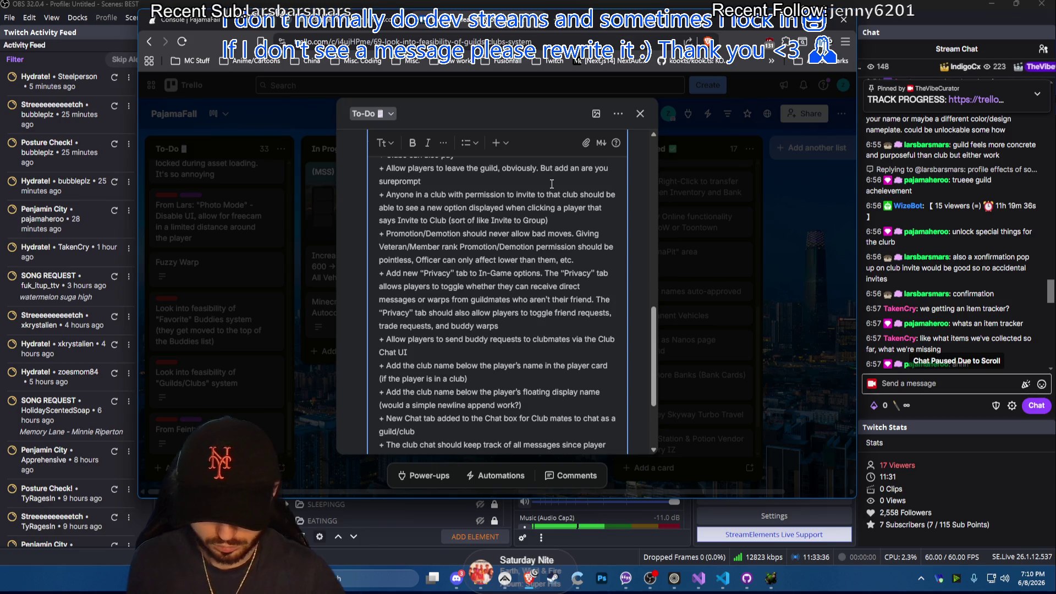
Add '. But add an are you sure prompt' to the leave-the-guild bullet, removing the stray '?'
key(BackSpace)
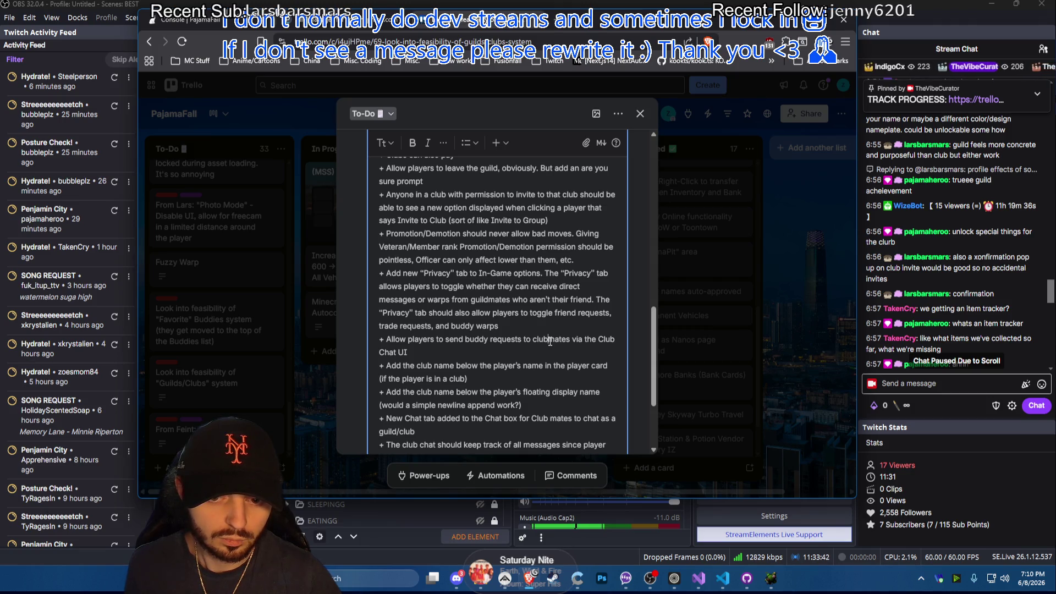
scroll(550, 341, down, 1)
scroll(550, 341, down, 2)
scroll(550, 341, up, 5)
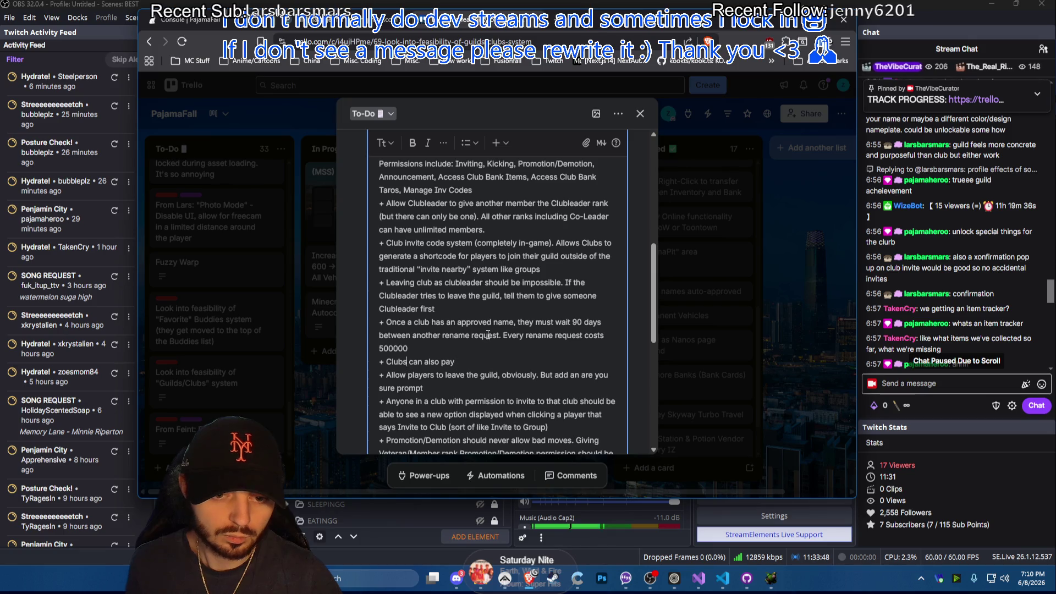
Rework the recolor bullet's start, fixing 'them' and dropping the words 'changes what'
key(BackSpace)
text(leaders)
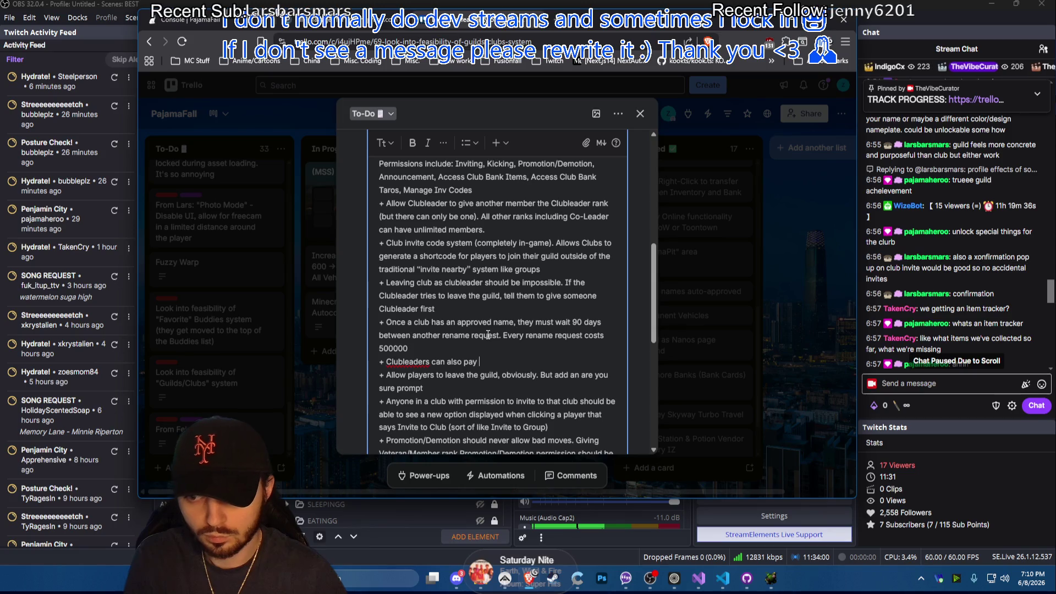
text(00)
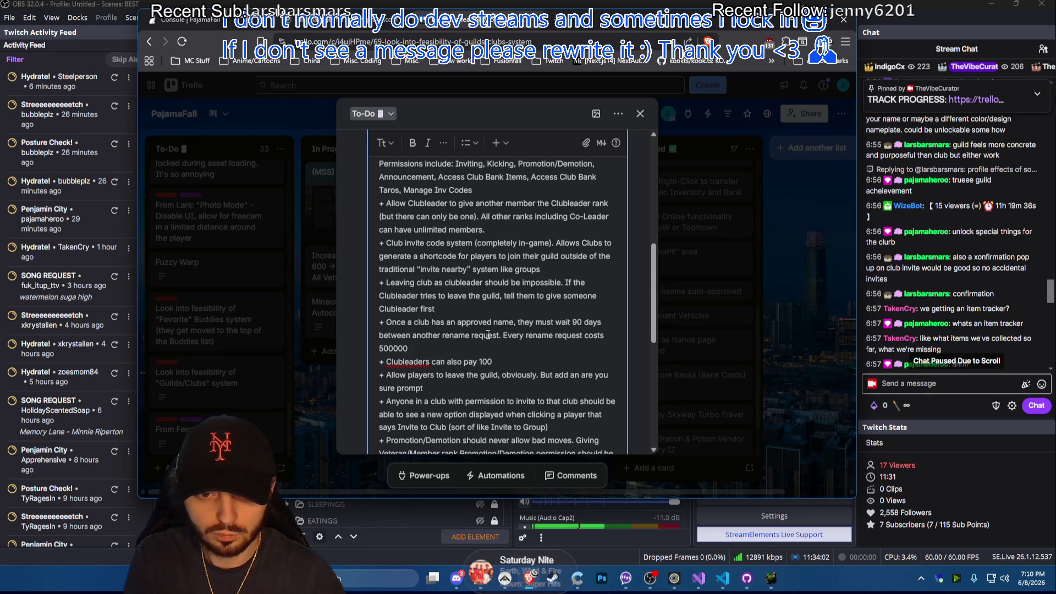
text(000 for a “recolor” whi)
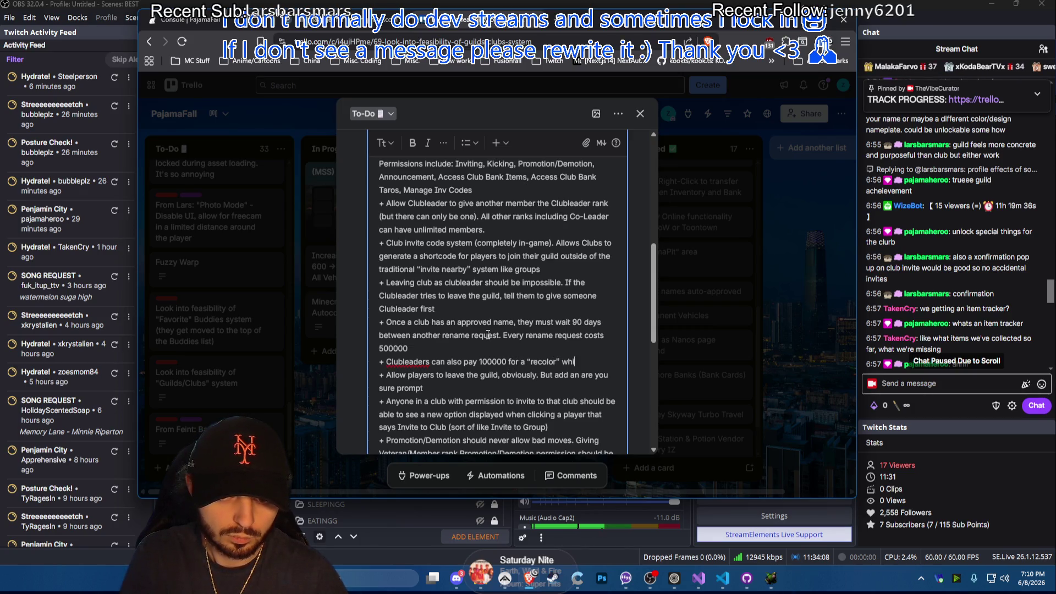
text(ch basically just changes what color the)
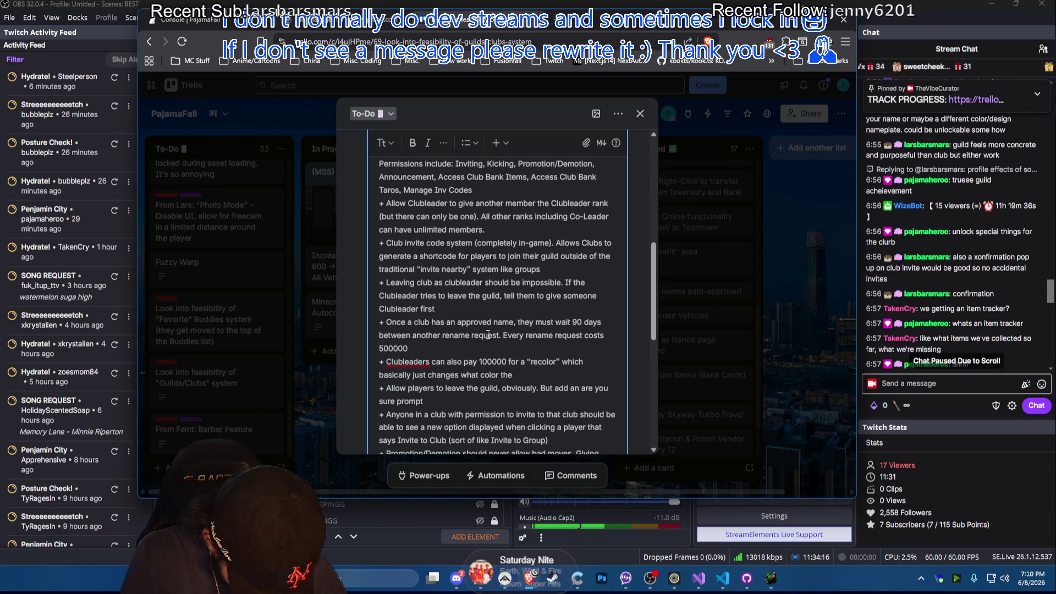
text( oating tex)
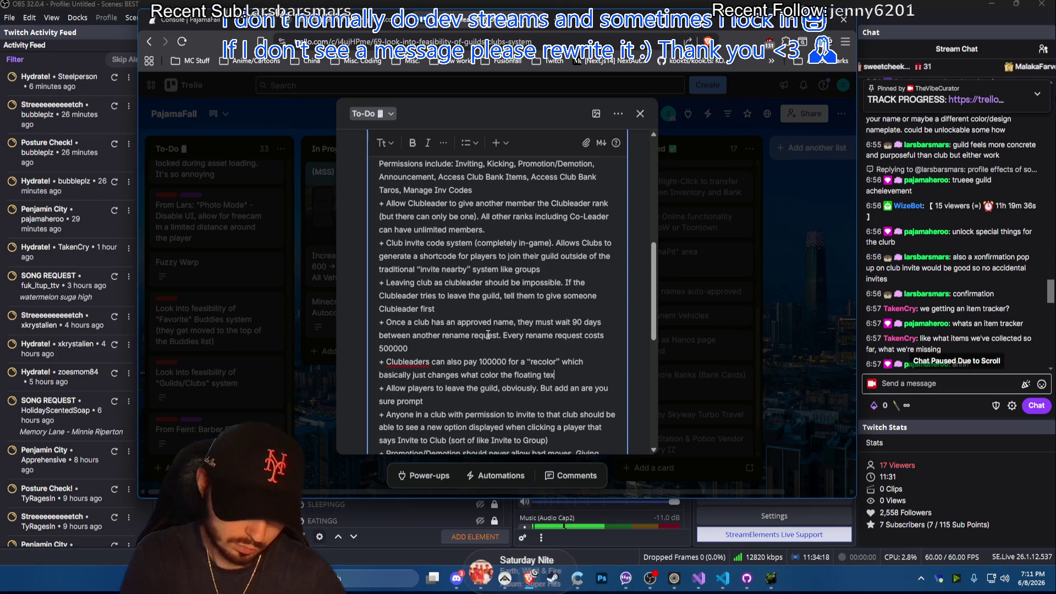
text(t of h)
text(their g)
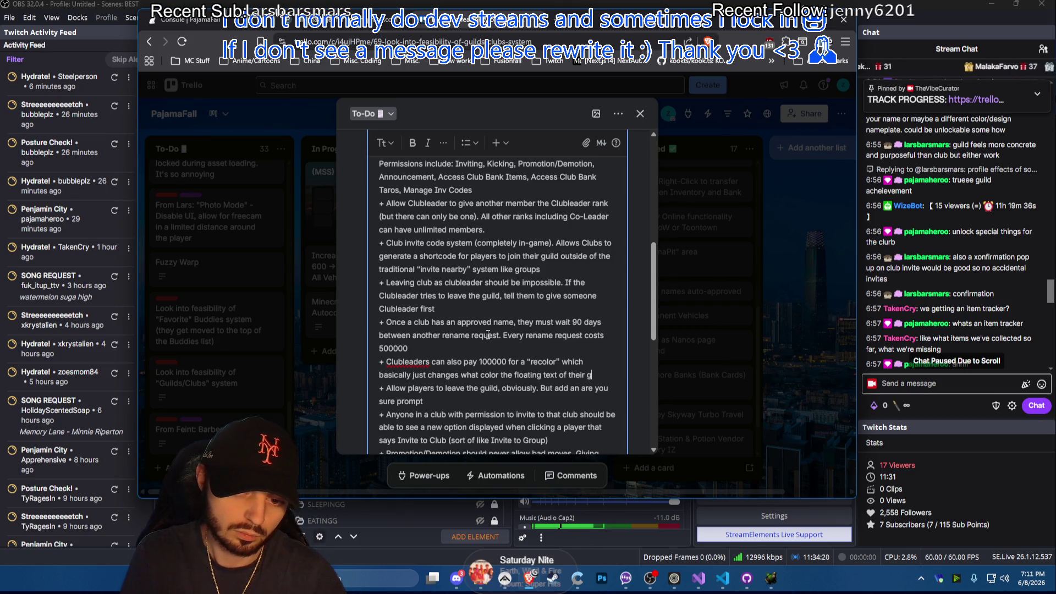
text( displays)
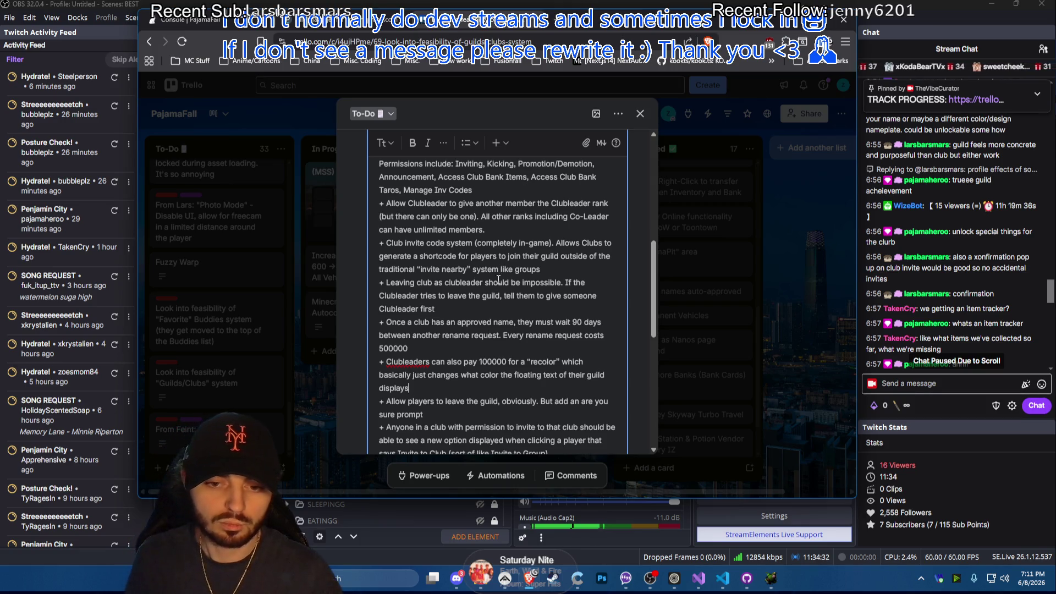
double_click(425, 375)
text(allows )
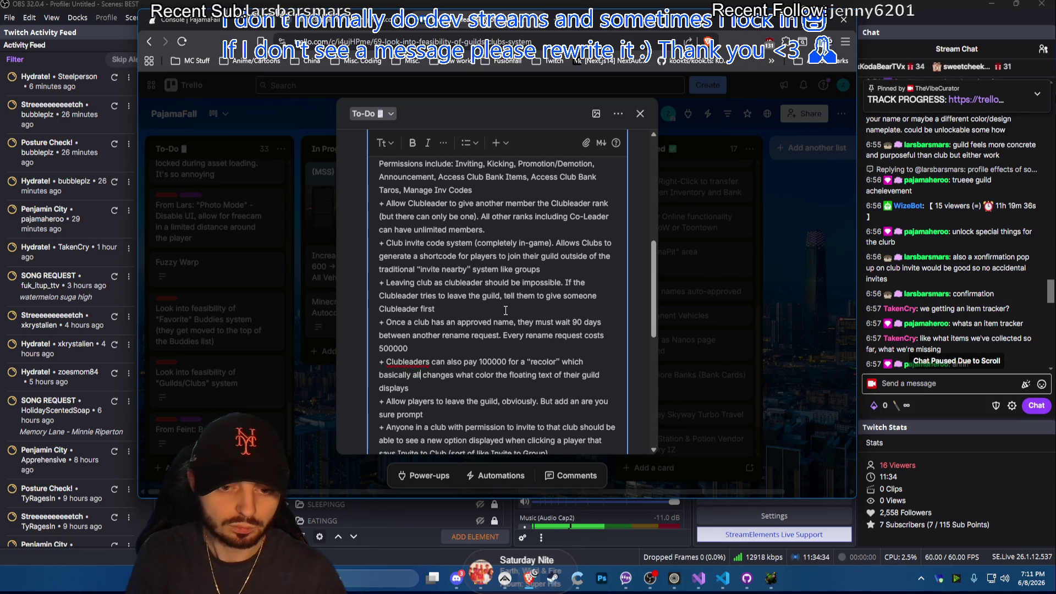
text(them to)
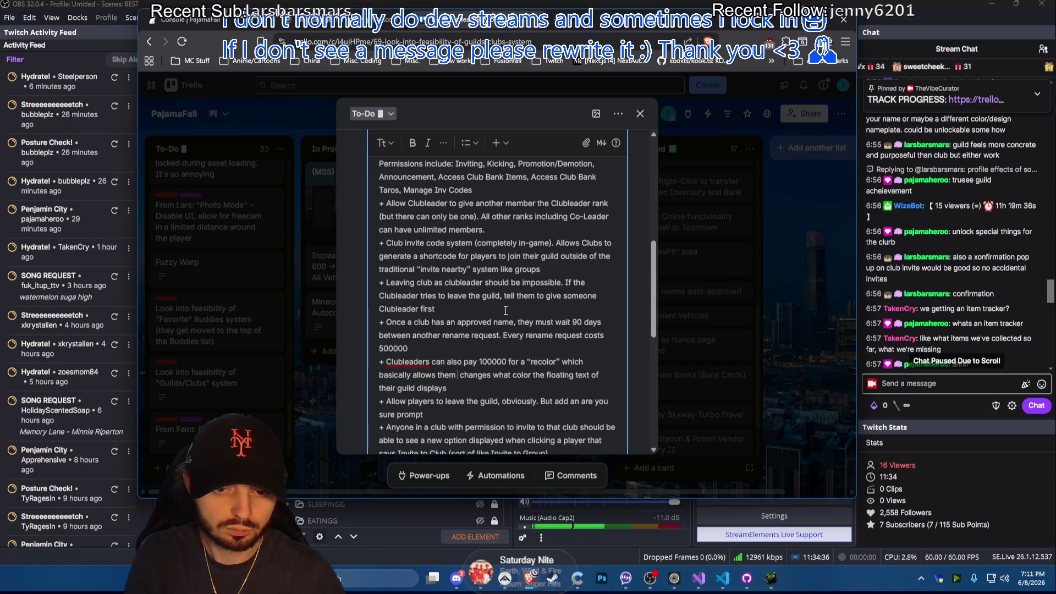
key(BackSpace)
key(BackSpace)
text(o choose)
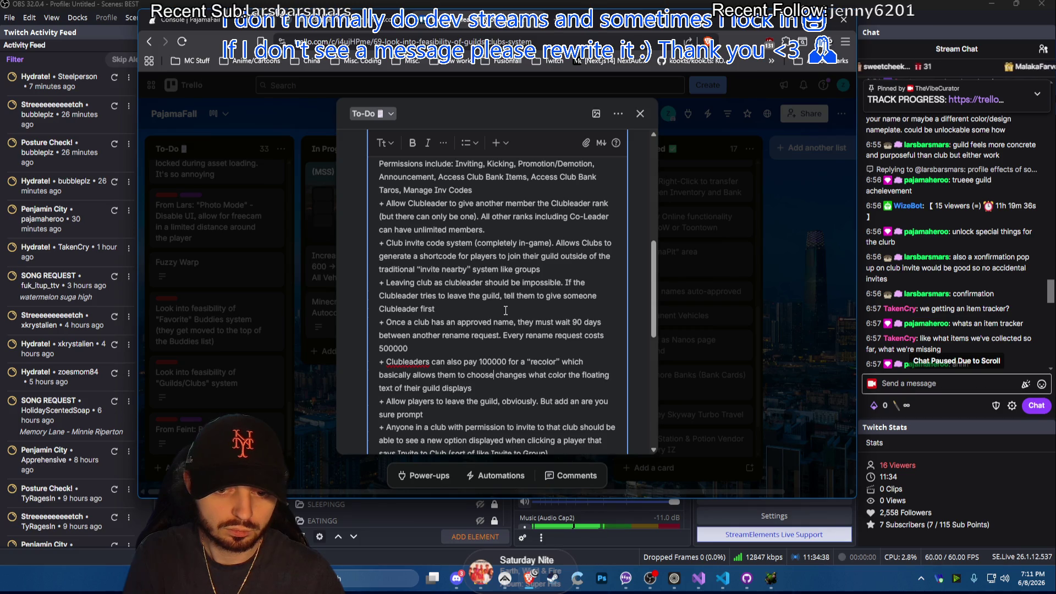
key(ctrl+shift+Right)
key(ctrl+shift+Right)
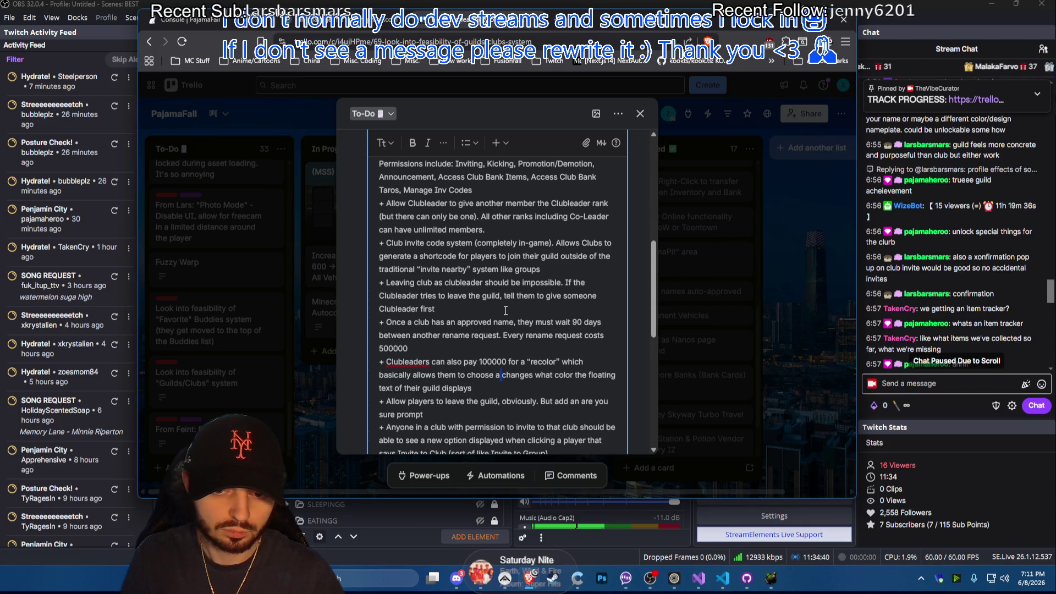
key(BackSpace)
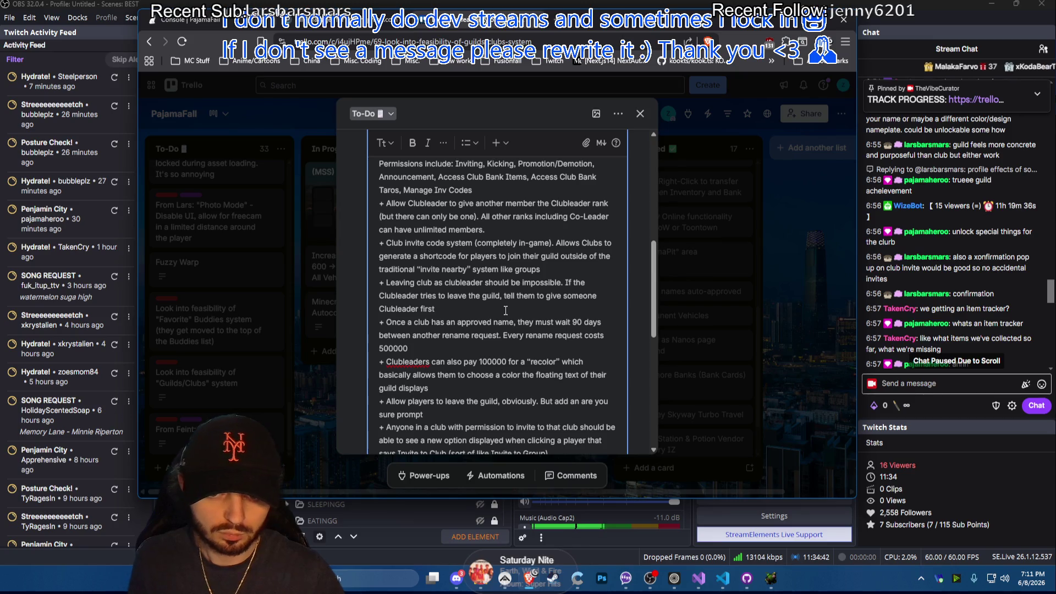
text(for)
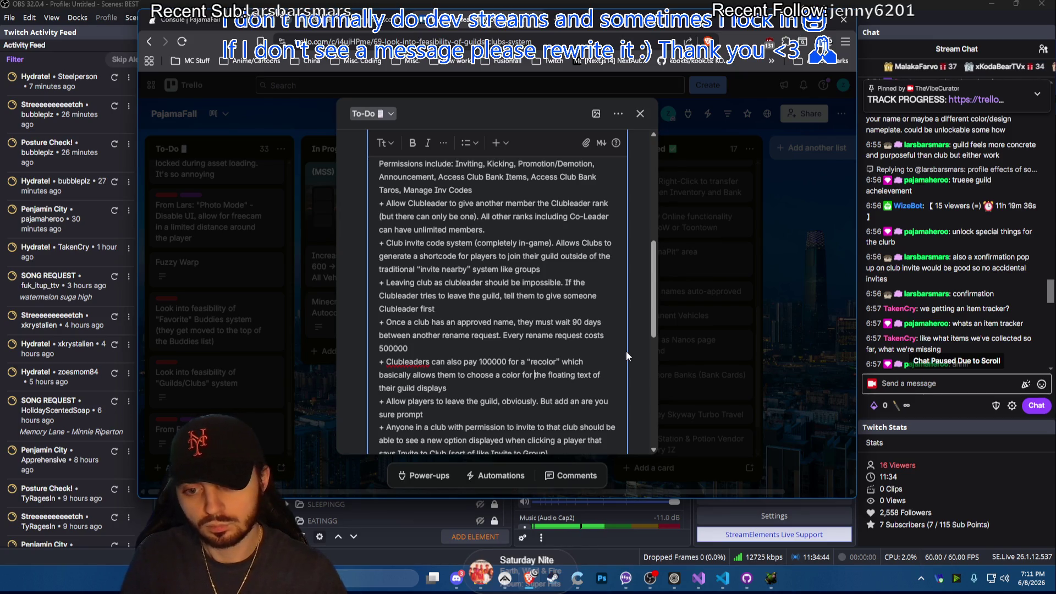
Replace guild wording and make it read 'the floating club display' (below floating name display)
double_click(407, 388)
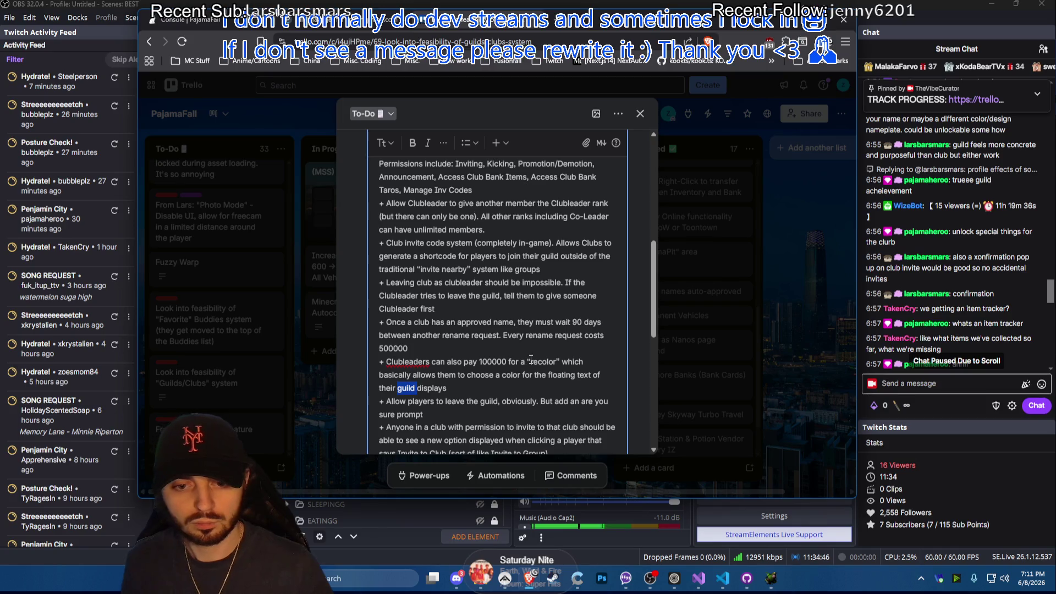
text(club)
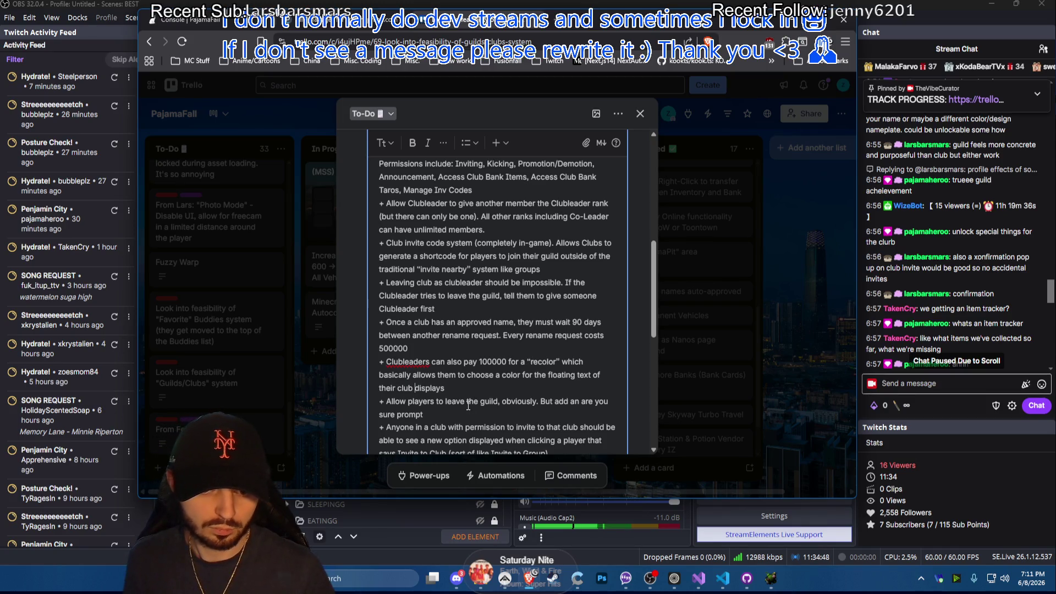
drag(549, 376, 580, 375)
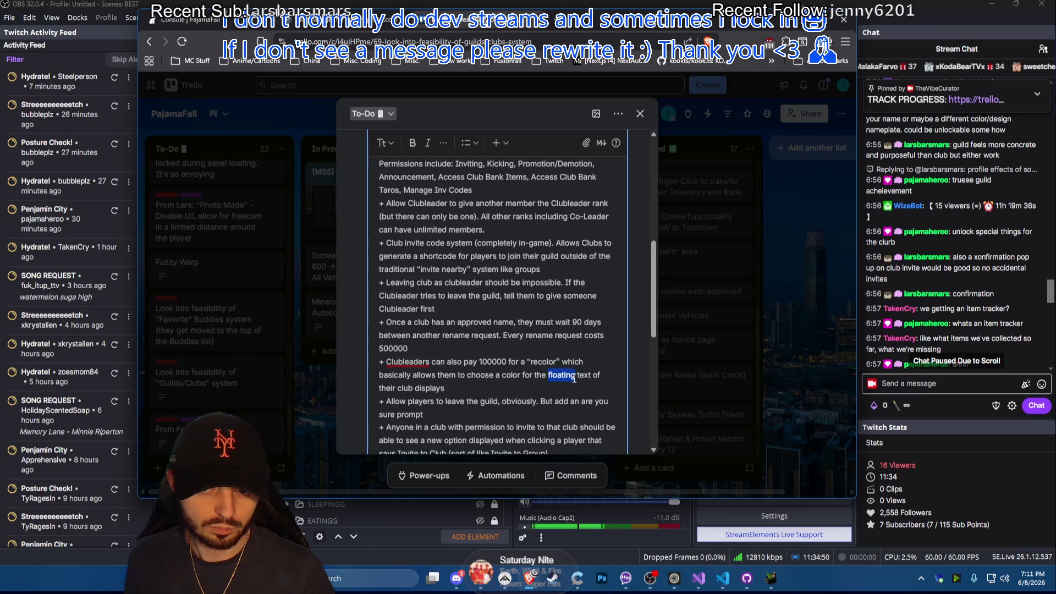
key(BackSpace)
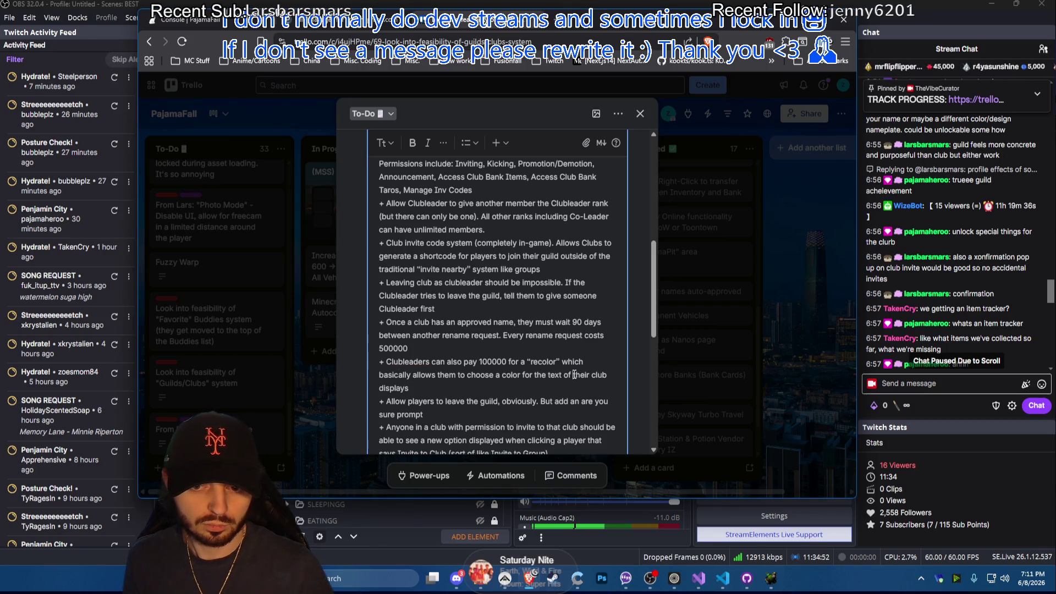
key(Delete)
key(Delete)
text(floatin)
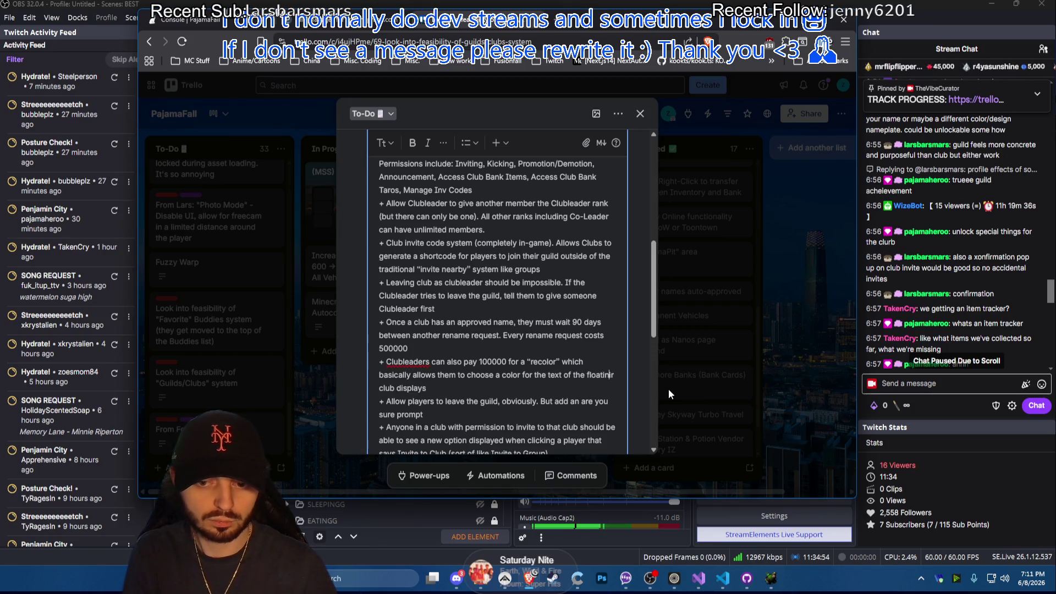
text(g)
key(Delete)
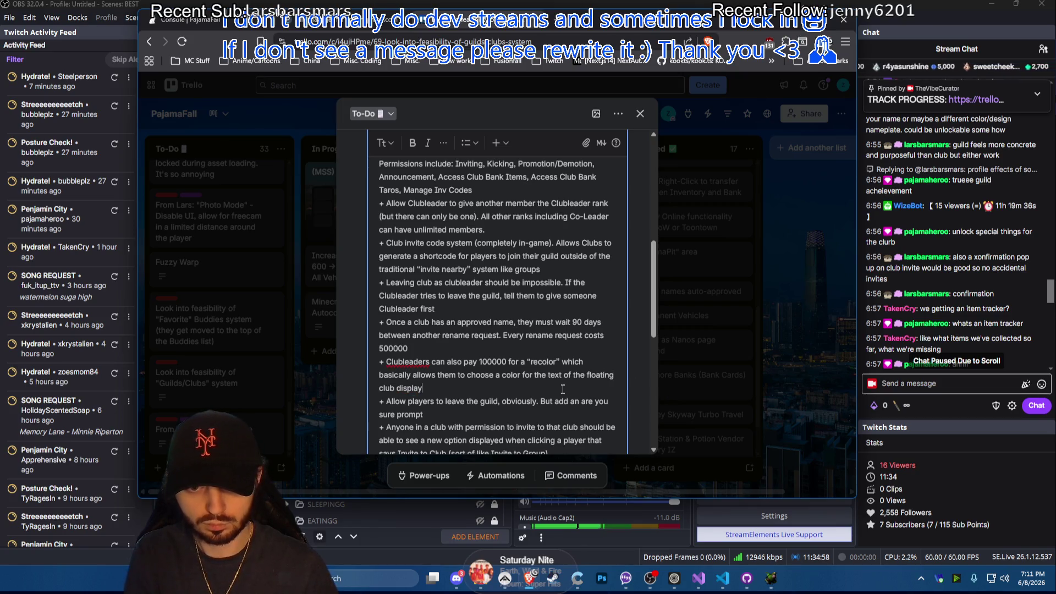
text((bei)
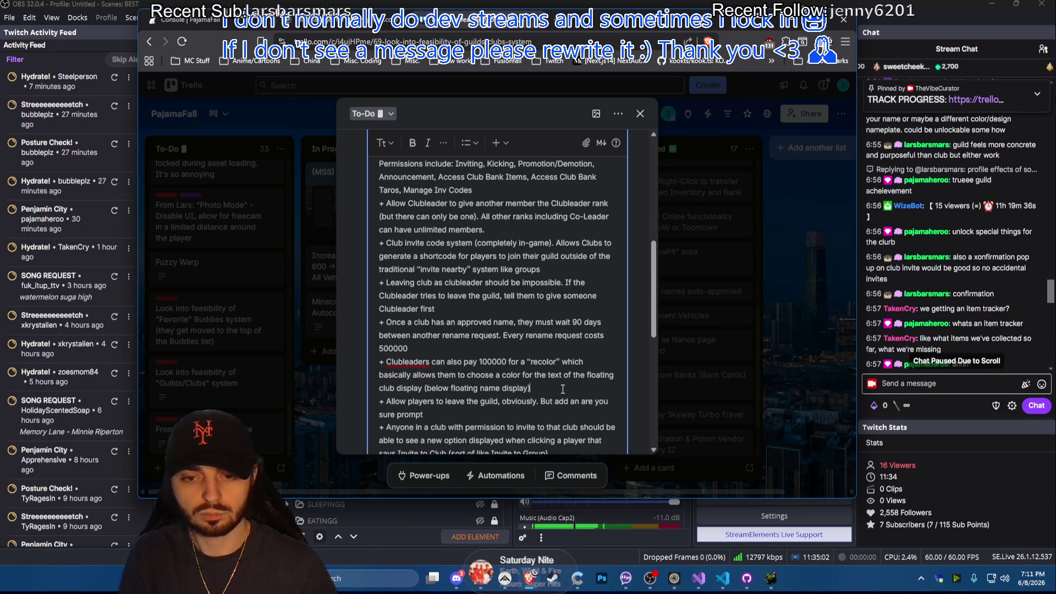
scroll(564, 389, down, 5)
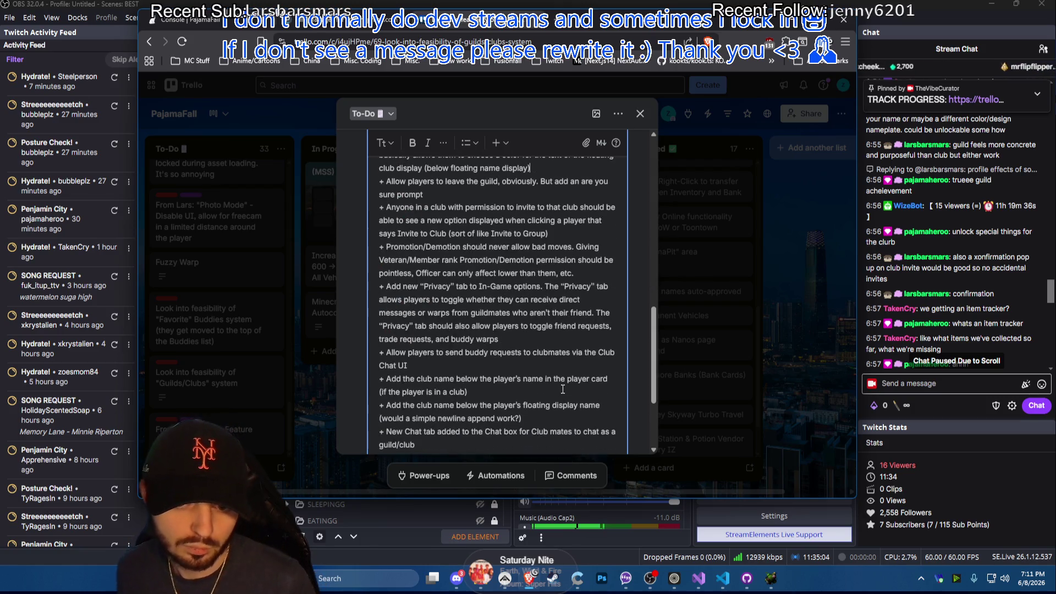
scroll(536, 373, down, 1)
scroll(535, 372, down, 1)
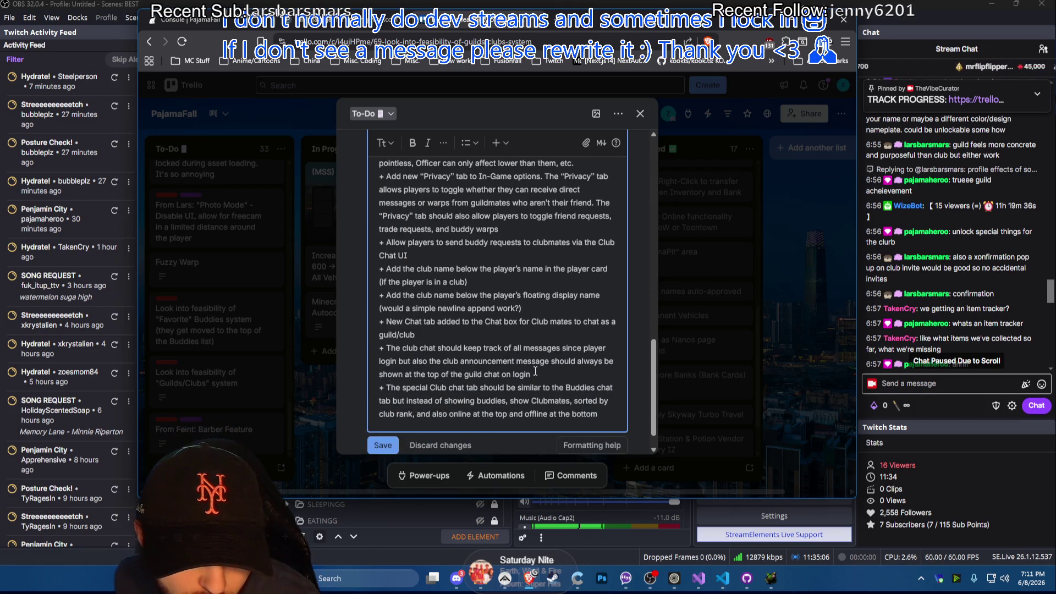
scroll(535, 373, up, 6)
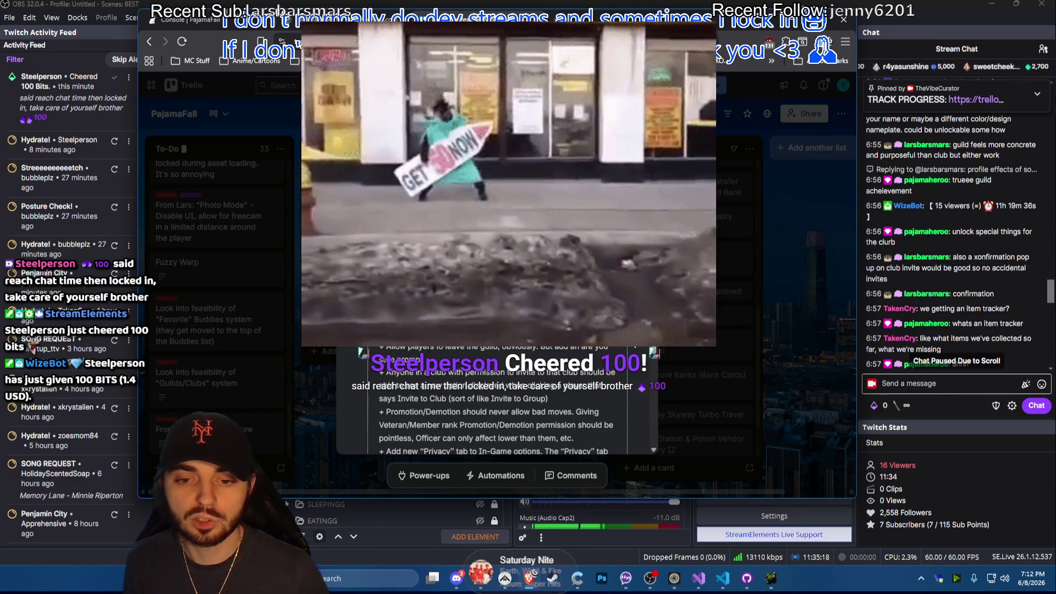
scroll(495, 397, down, 5)
Save the Guilds/Clubs description and close the card back to the PajamaFall board
click(383, 420)
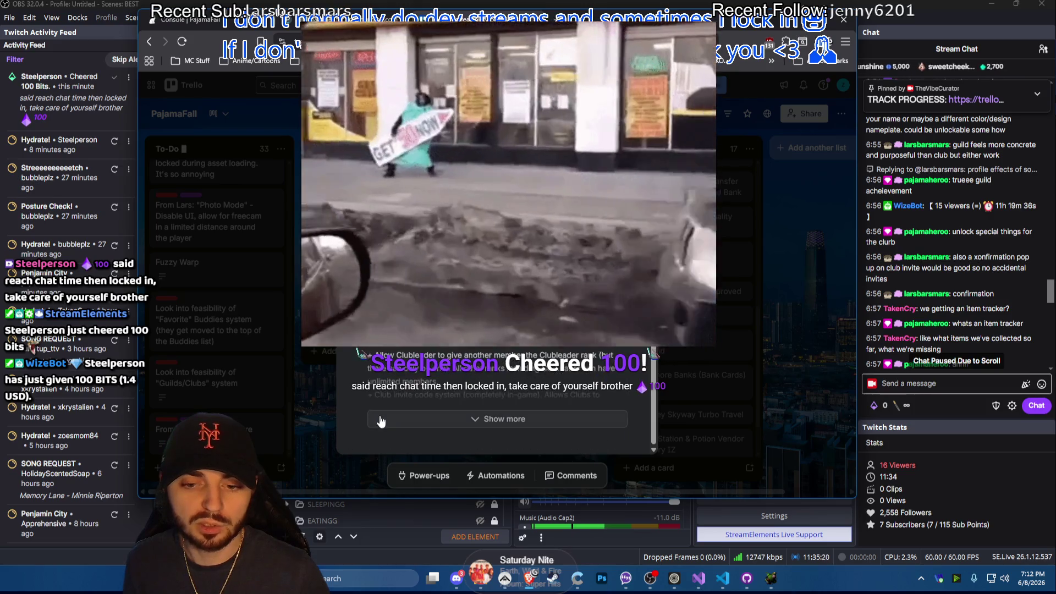
scroll(279, 306, up, 3)
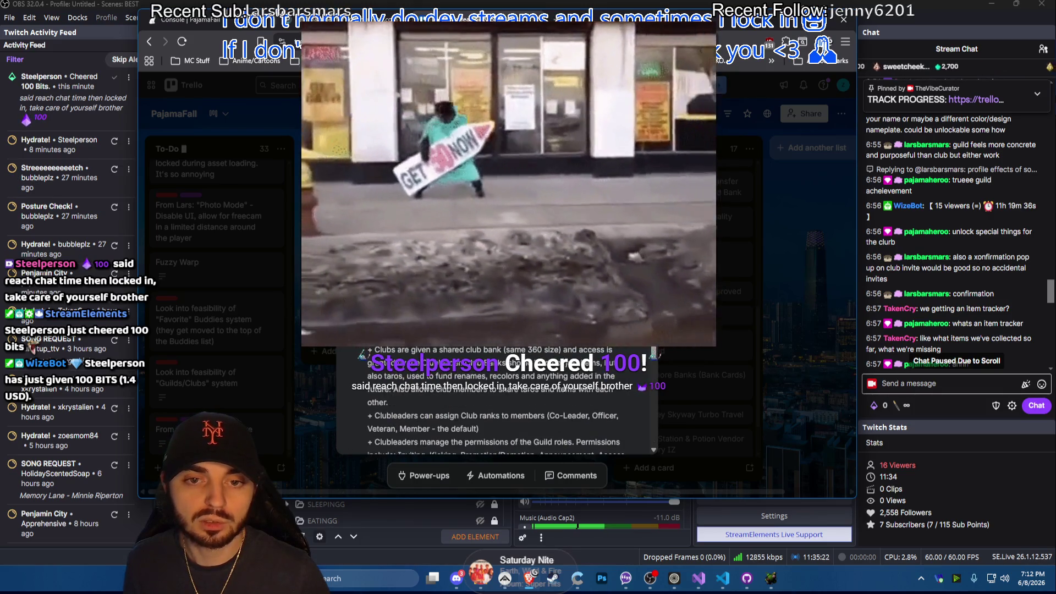
click(279, 306)
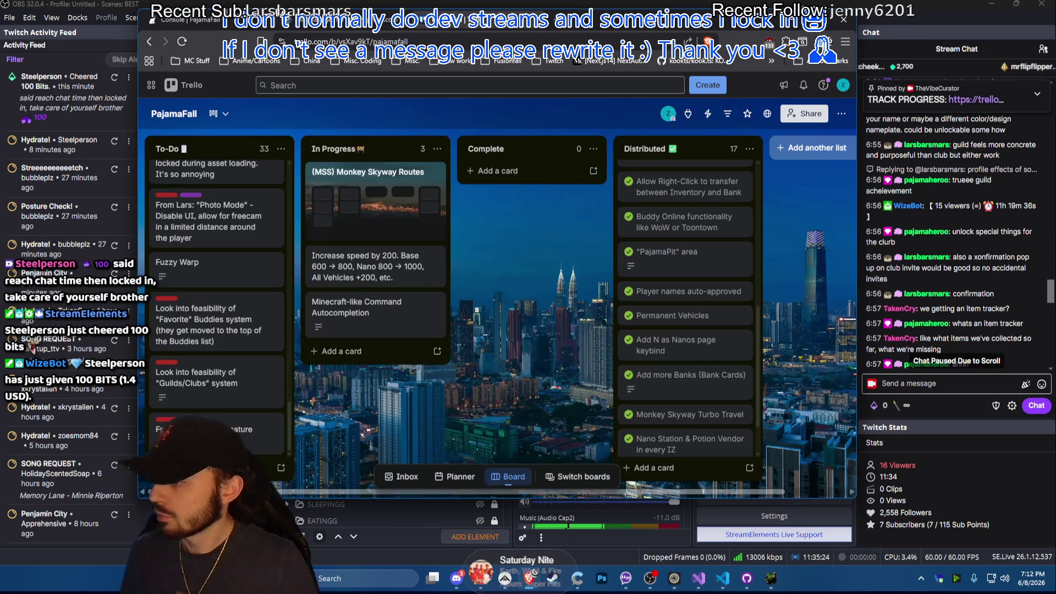
Check the stream in OBS, return to the Trello board and start a new To-Do card
key(alt+Tab)
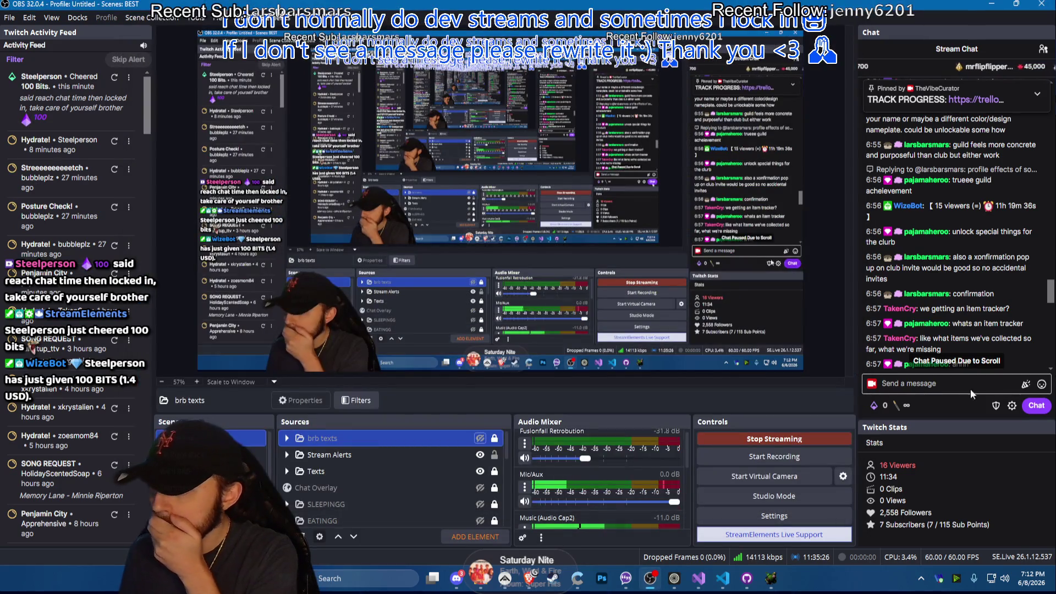
scroll(988, 238, down, 2)
scroll(988, 239, up, 2)
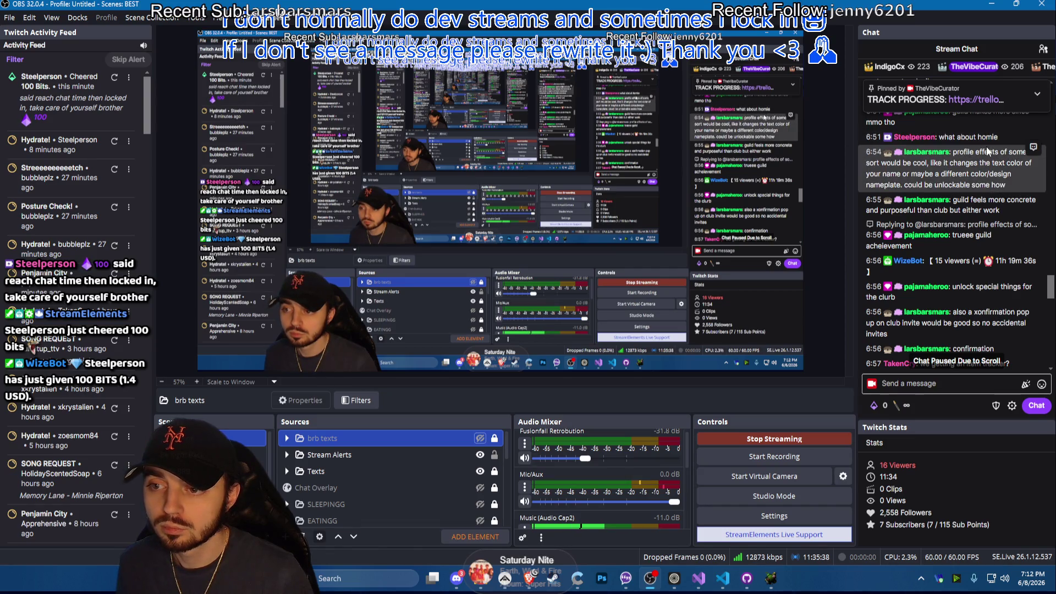
click(514, 571)
click(178, 467)
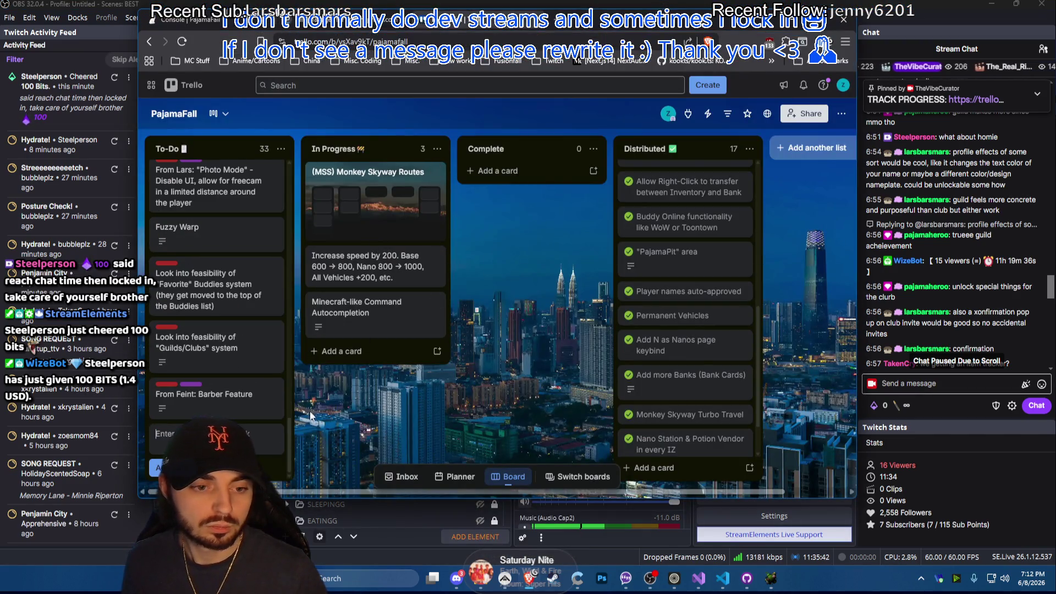
text(From)
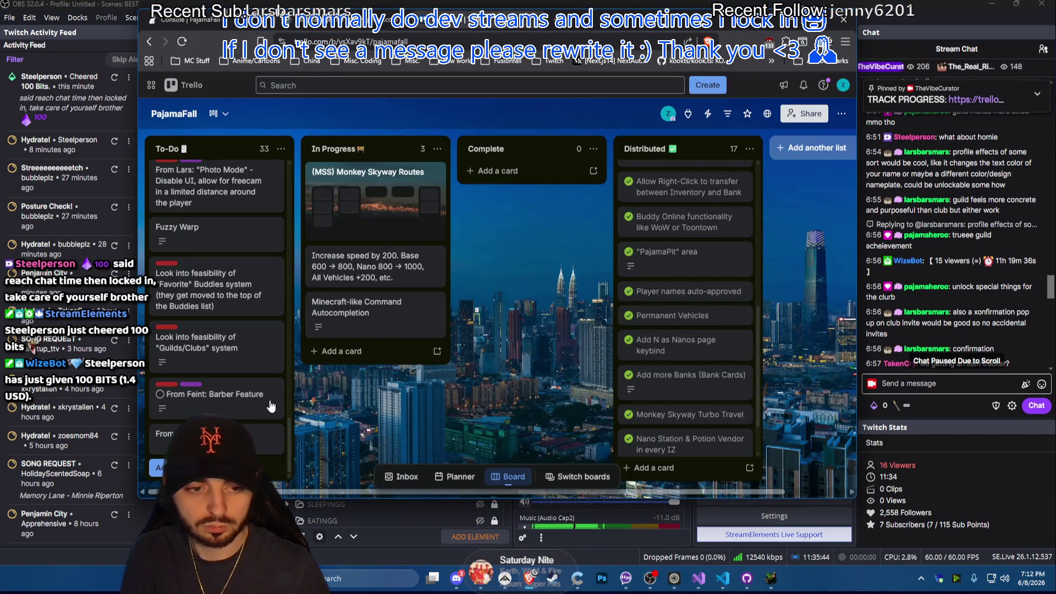
mouse_move(217, 397)
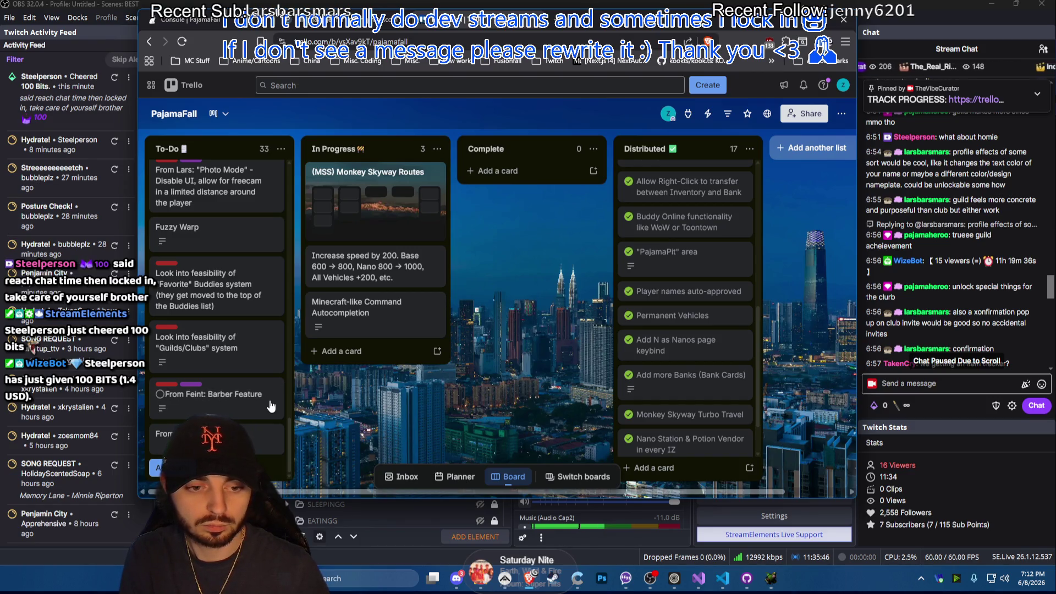
Create the 'From Lars: Profile Effects' card and label it Requires a lot of Research and Special Request
key(Return)
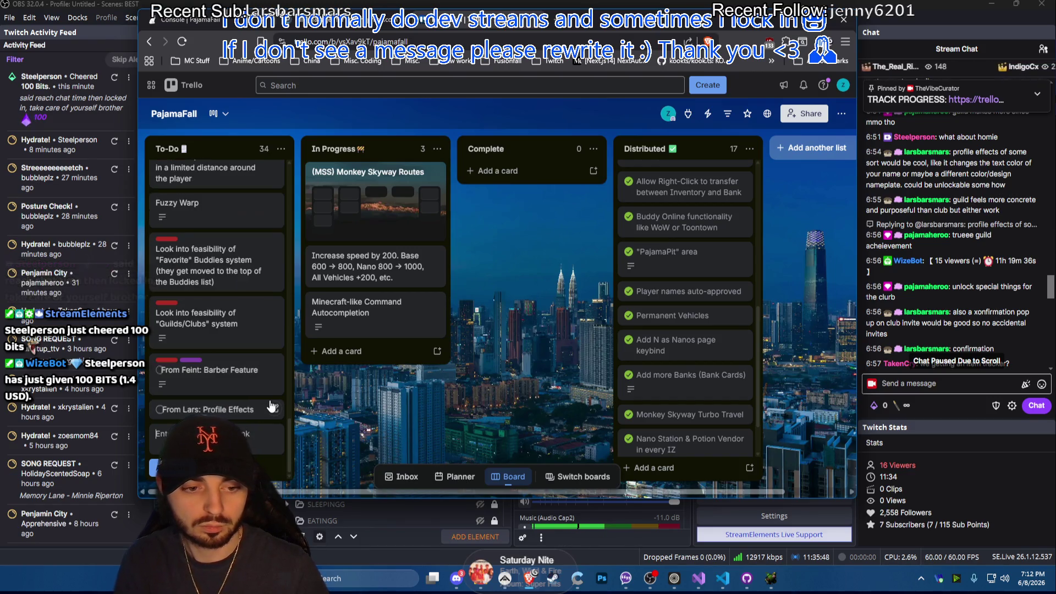
click(269, 406)
click(435, 183)
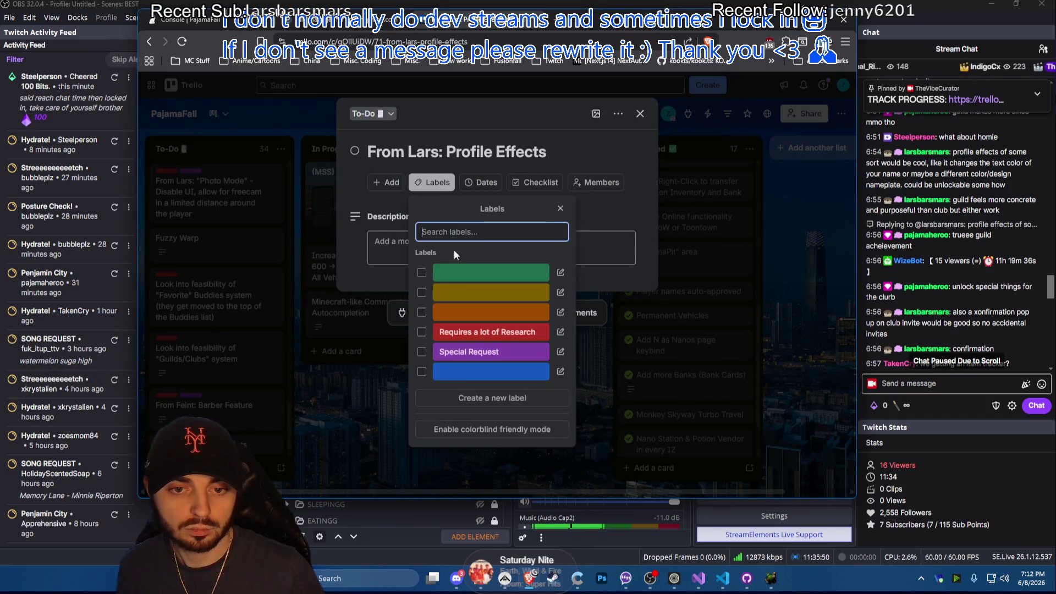
click(422, 332)
click(389, 290)
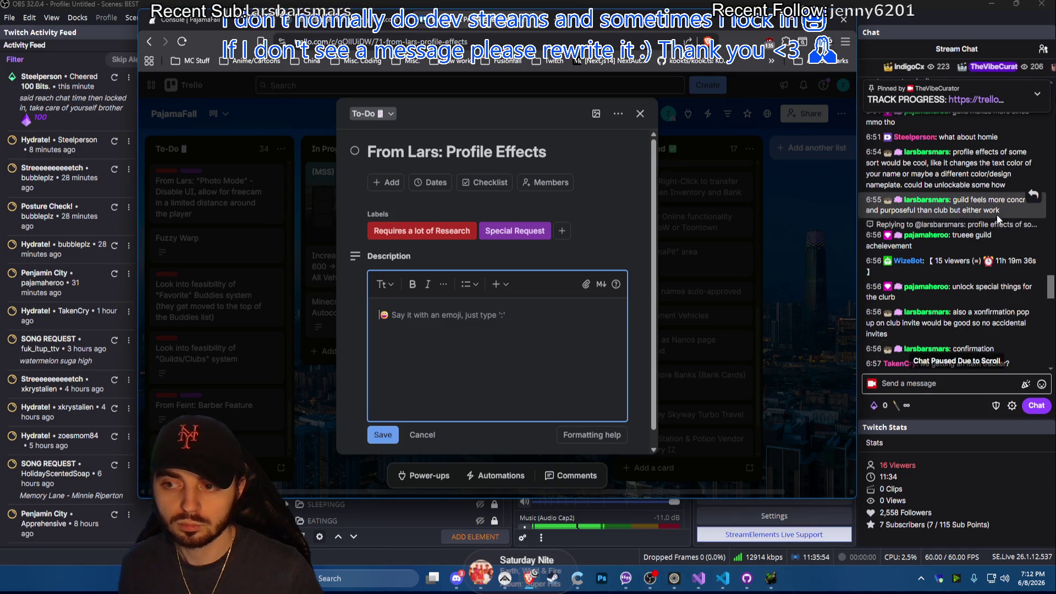
Paste the profile-effects chat message as the card description, save it and close the card
click(972, 175)
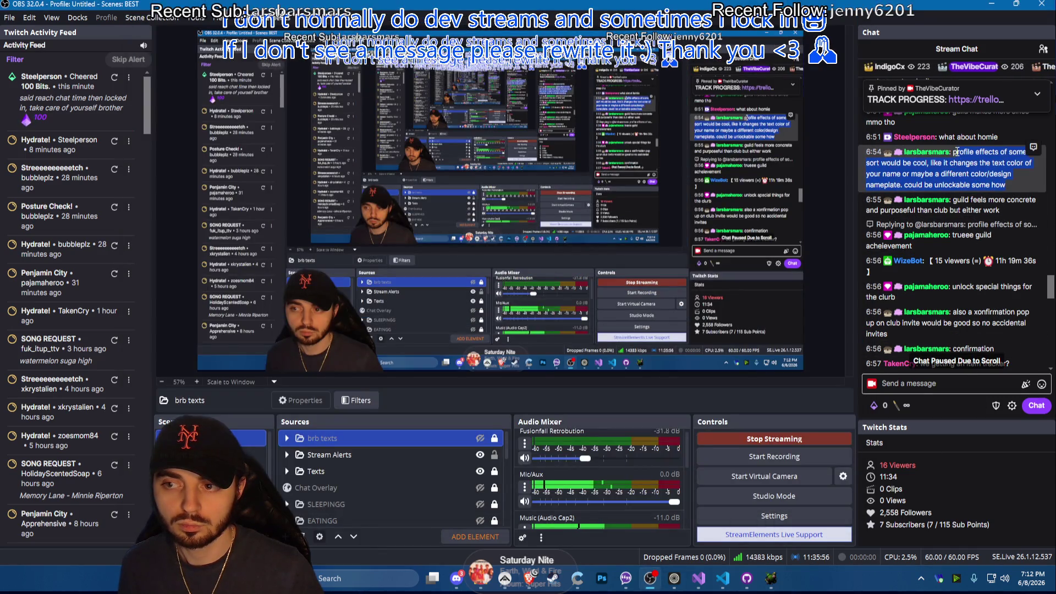
triple_click(972, 175)
key(ctrl+c)
click(529, 577)
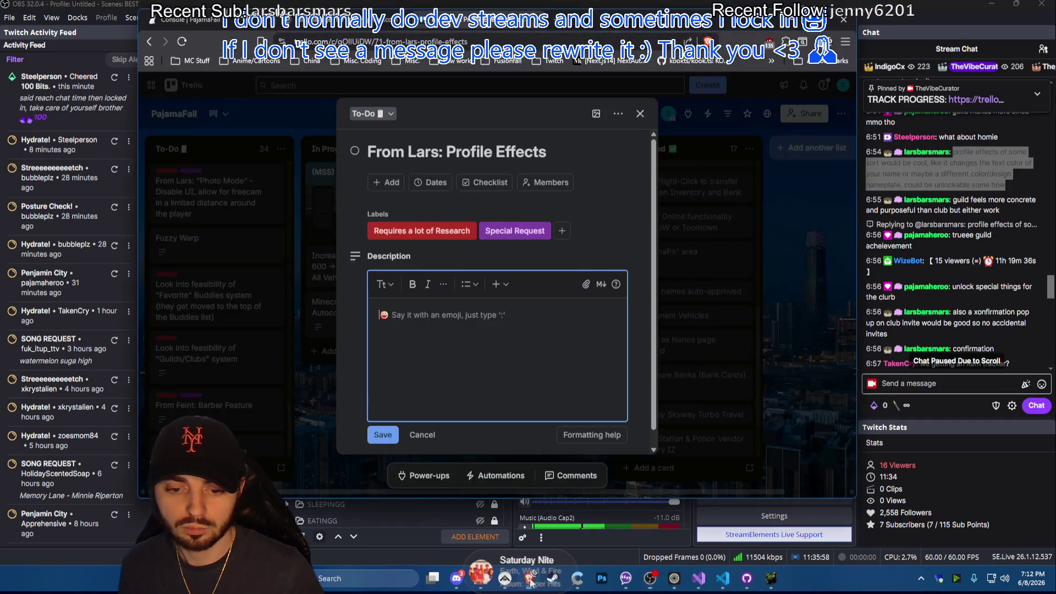
key(ctrl+v)
click(382, 435)
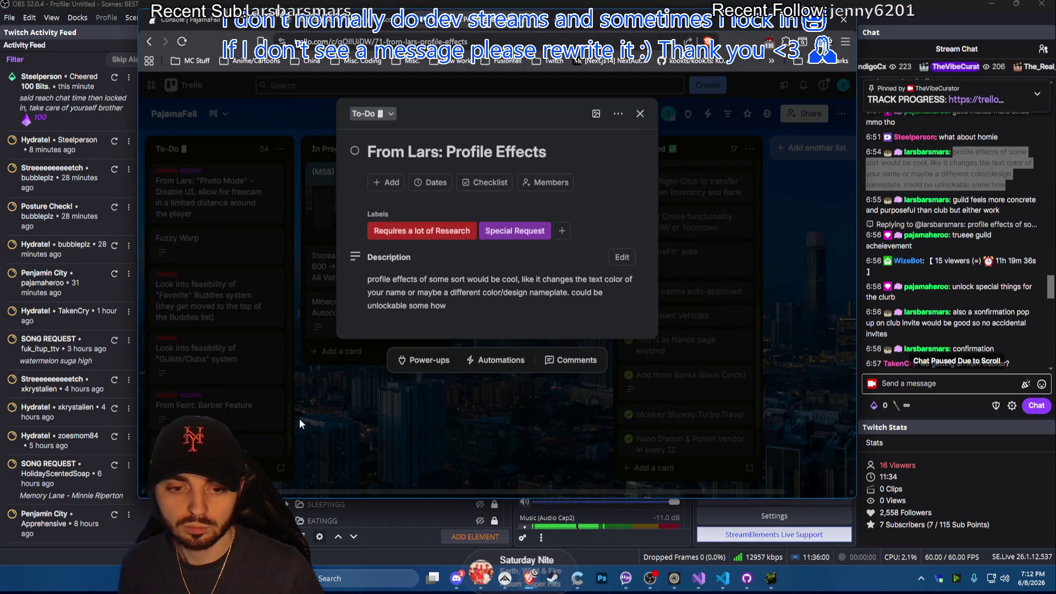
click(299, 418)
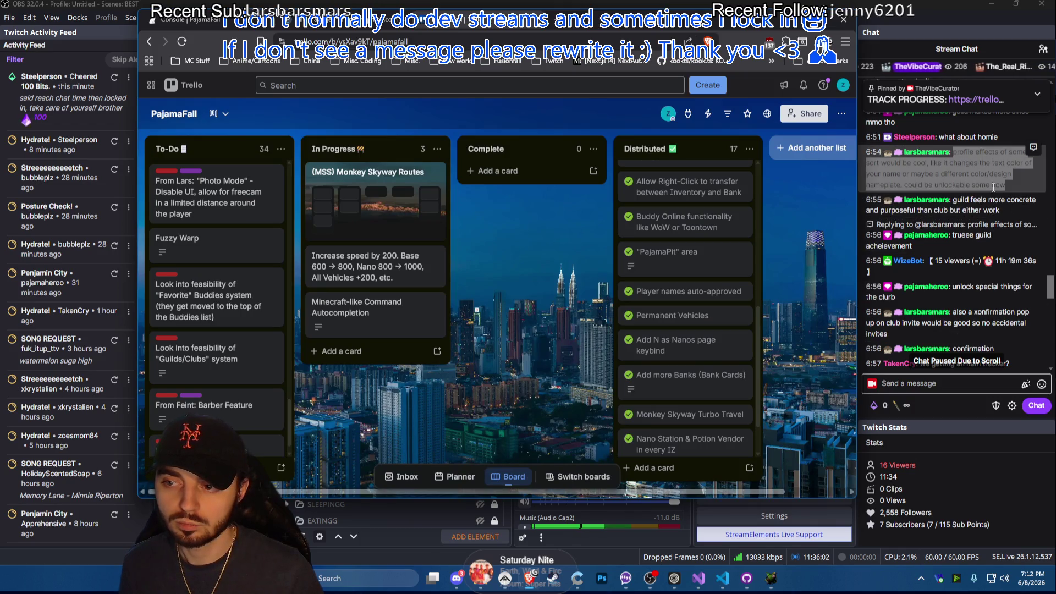
scroll(994, 187, down, 3)
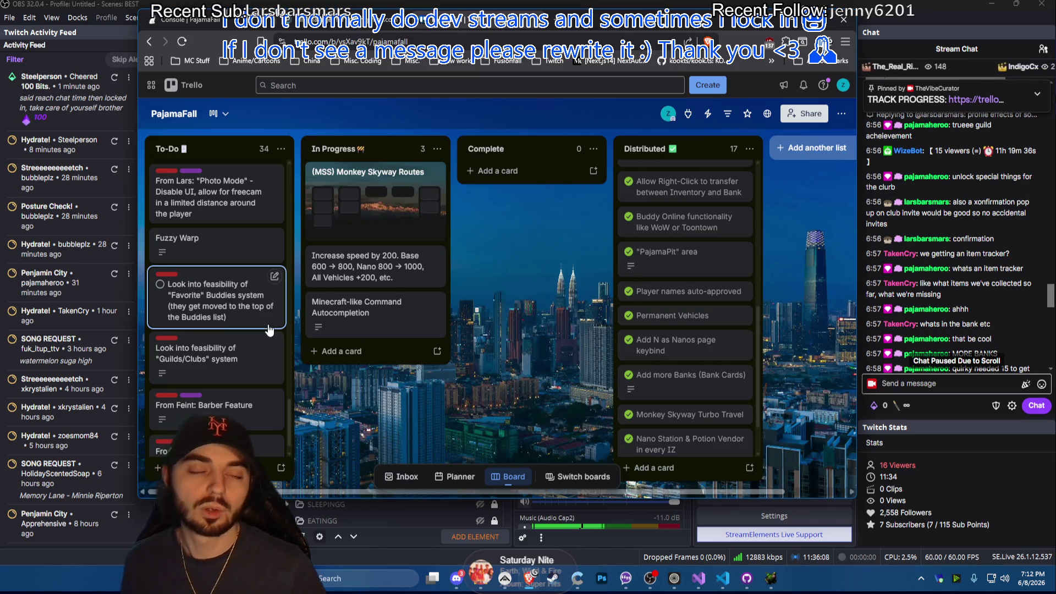
mouse_move(216, 299)
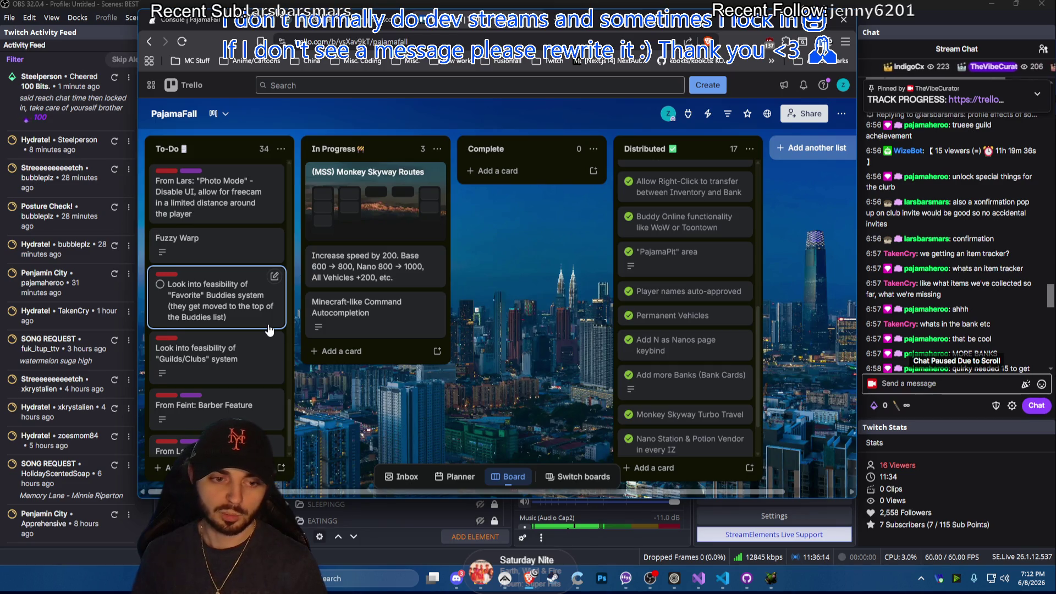
scroll(268, 330, down, 1)
Reopen the Guilds/Clubs description for editing and select the New Chat tab bullet to move it
click(229, 327)
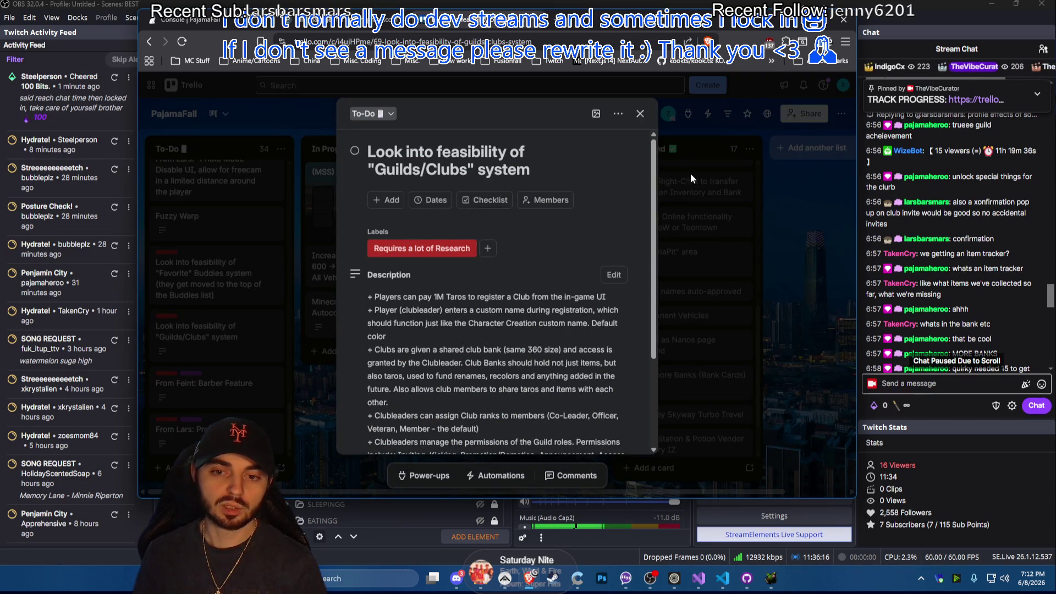
key(alt+Tab)
click(642, 263)
scroll(578, 330, down, 5)
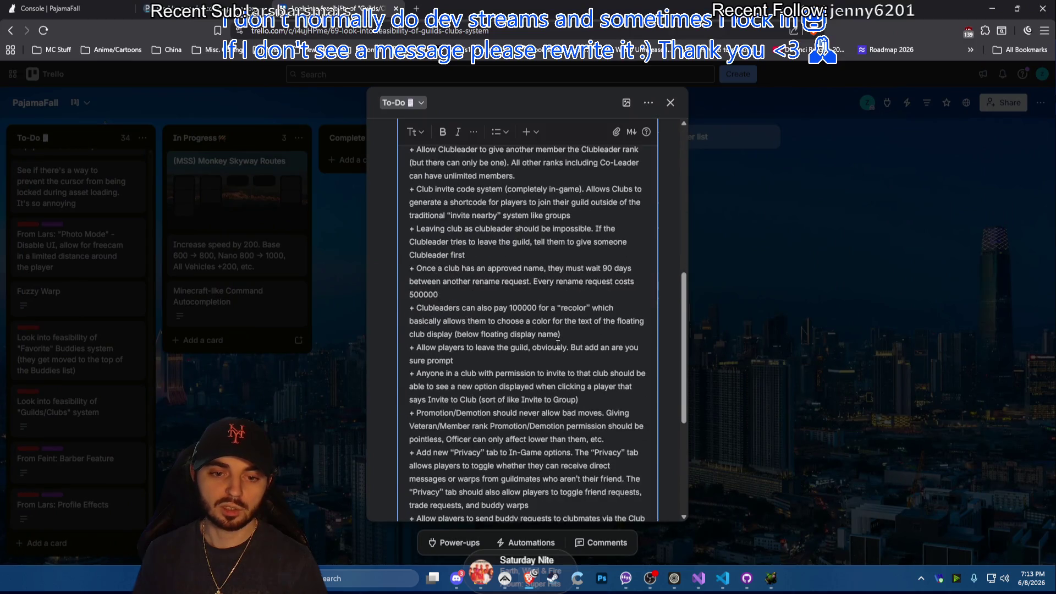
scroll(561, 358, down, 2)
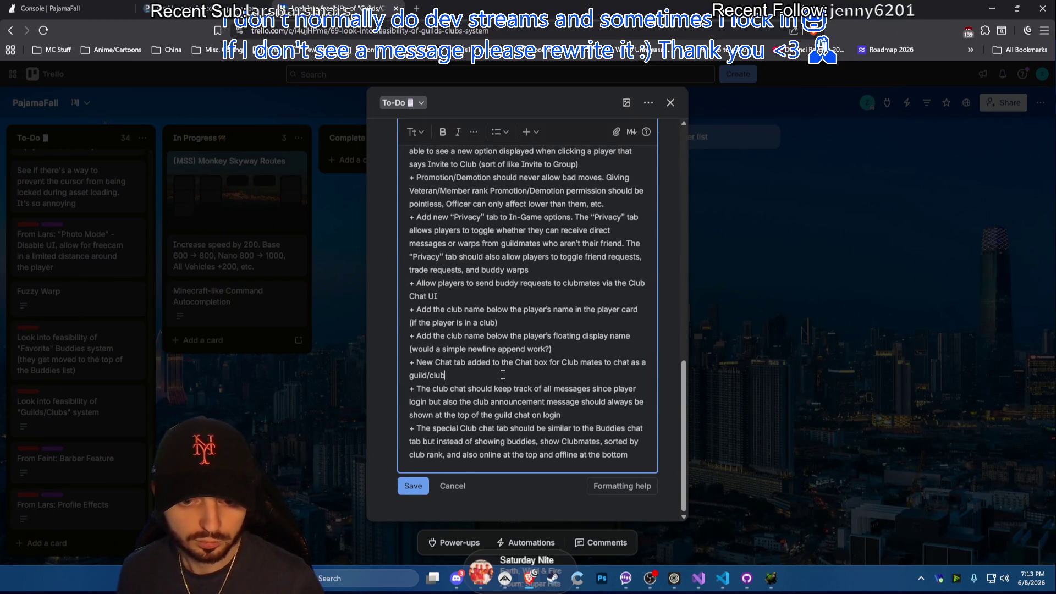
scroll(506, 350, up, 5)
scroll(508, 351, down, 5)
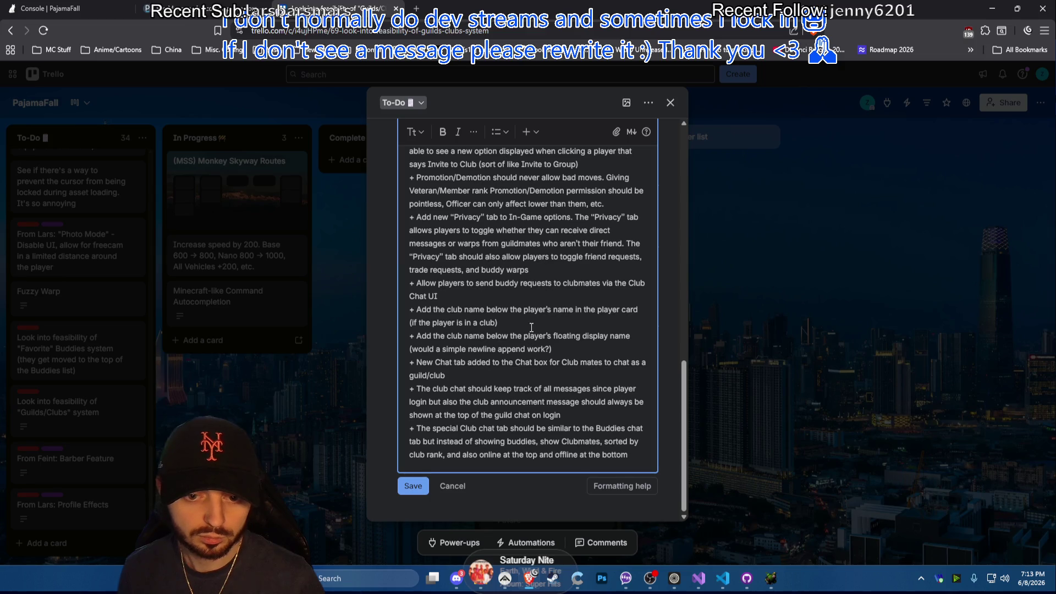
scroll(532, 328, up, 1)
scroll(528, 321, up, 4)
scroll(524, 315, down, 5)
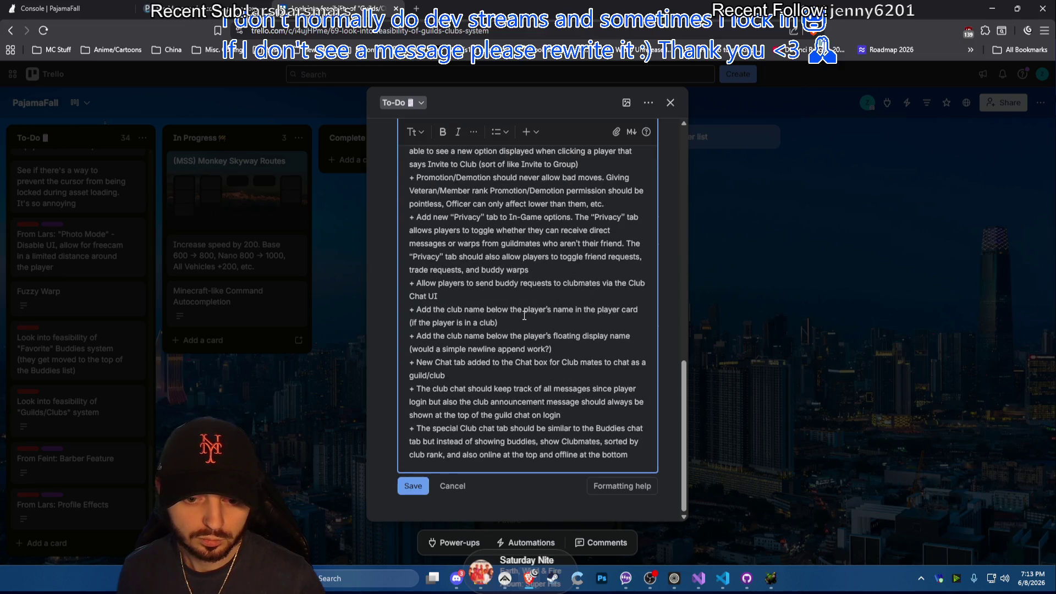
triple_click(531, 375)
key(ctrl+c)
scroll(545, 364, up, 1)
scroll(562, 348, up, 5)
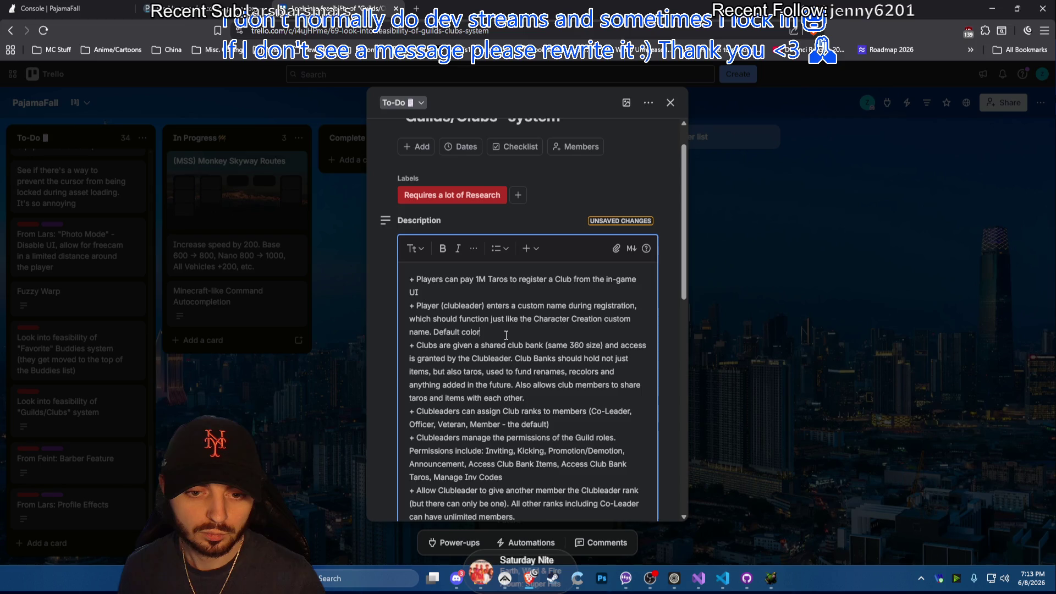
scroll(517, 326, down, 3)
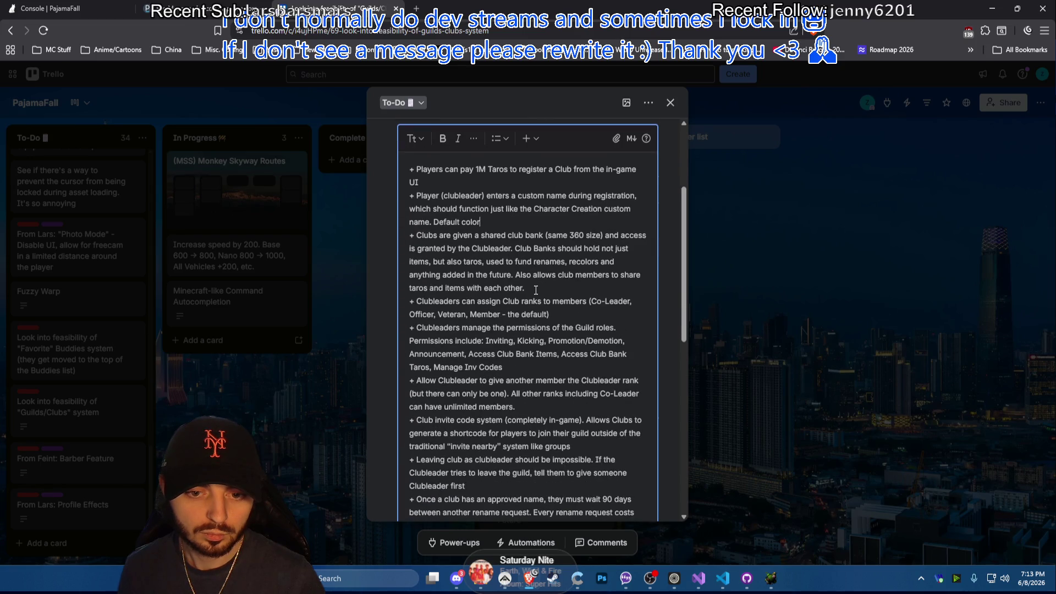
Paste the New Chat tab bullet after the Default color text and remove the stray empty line above it
key(ctrl+v)
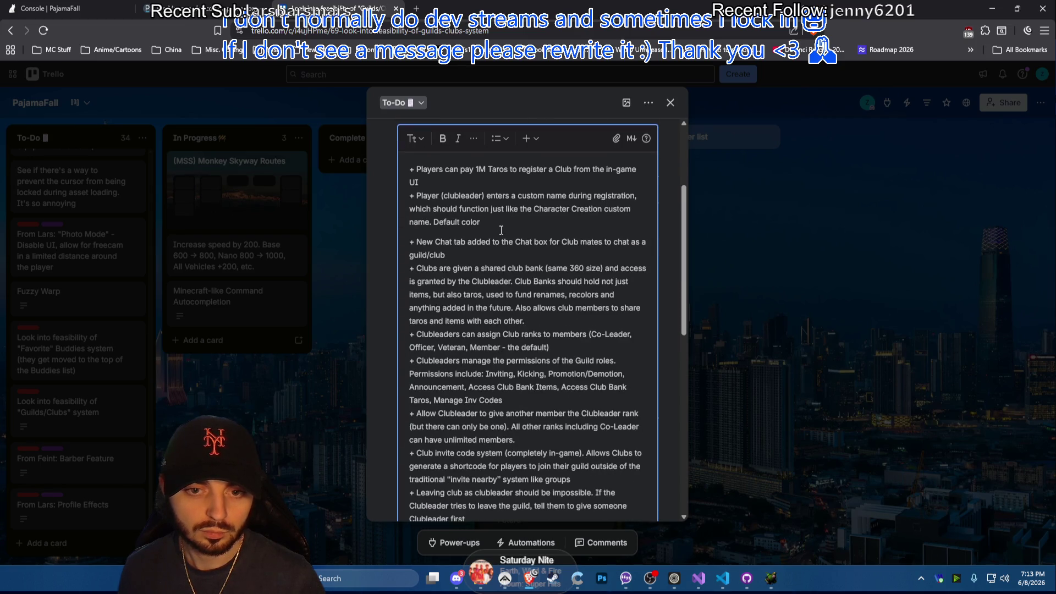
click(409, 238)
key(BackSpace)
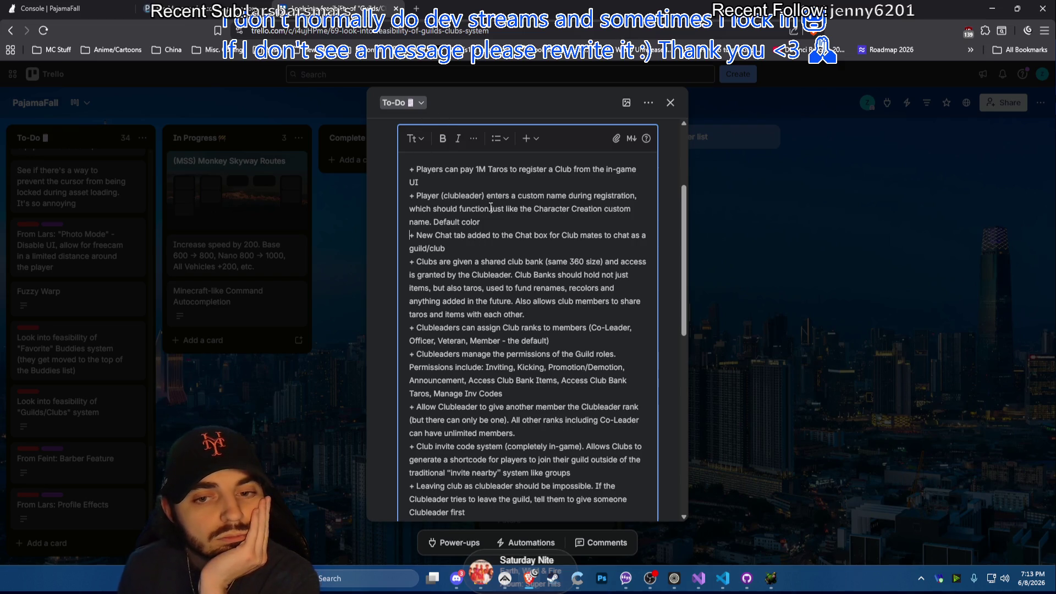
scroll(491, 209, down, 1)
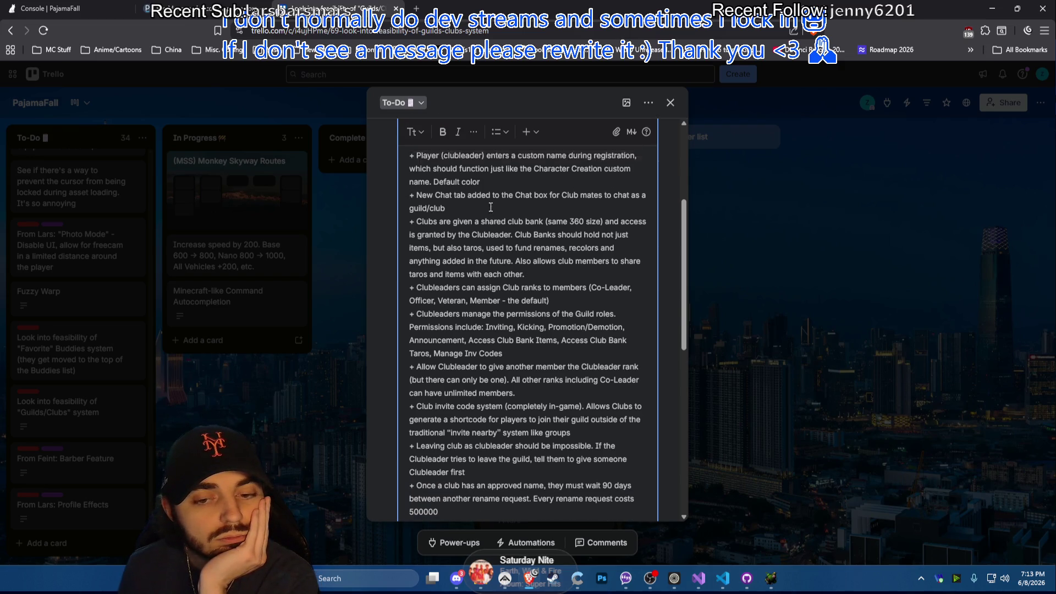
scroll(490, 208, up, 3)
scroll(491, 208, down, 3)
scroll(491, 208, down, 1)
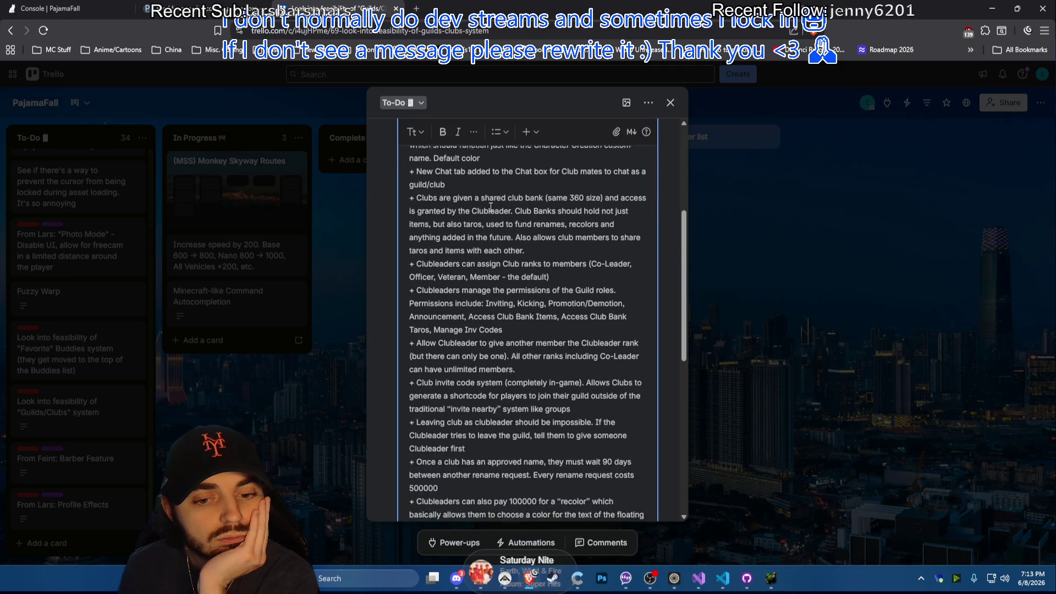
scroll(491, 208, down, 1)
scroll(492, 205, down, 3)
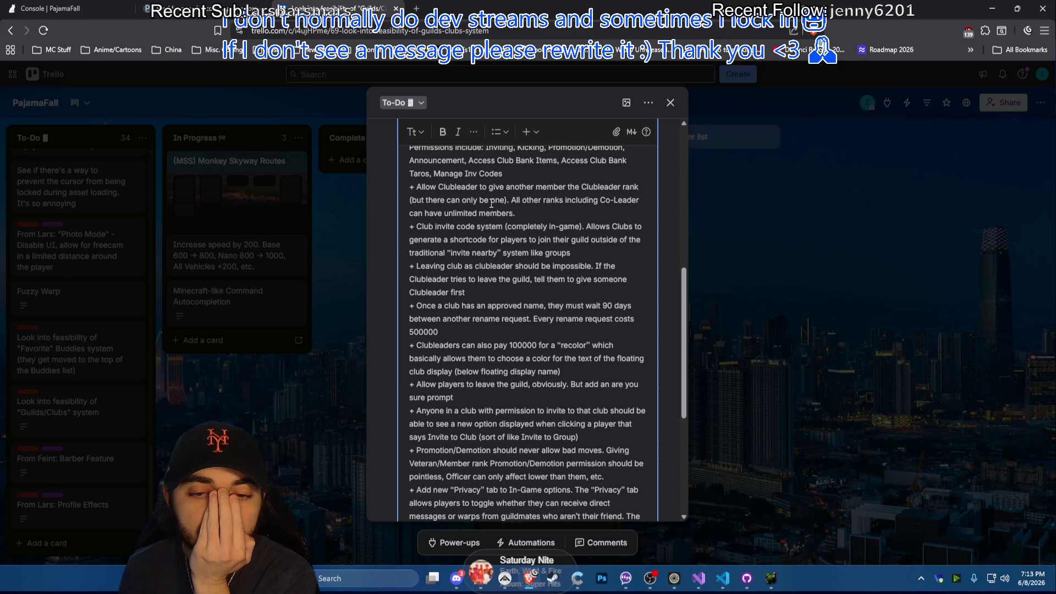
scroll(492, 203, down, 1)
scroll(491, 204, down, 2)
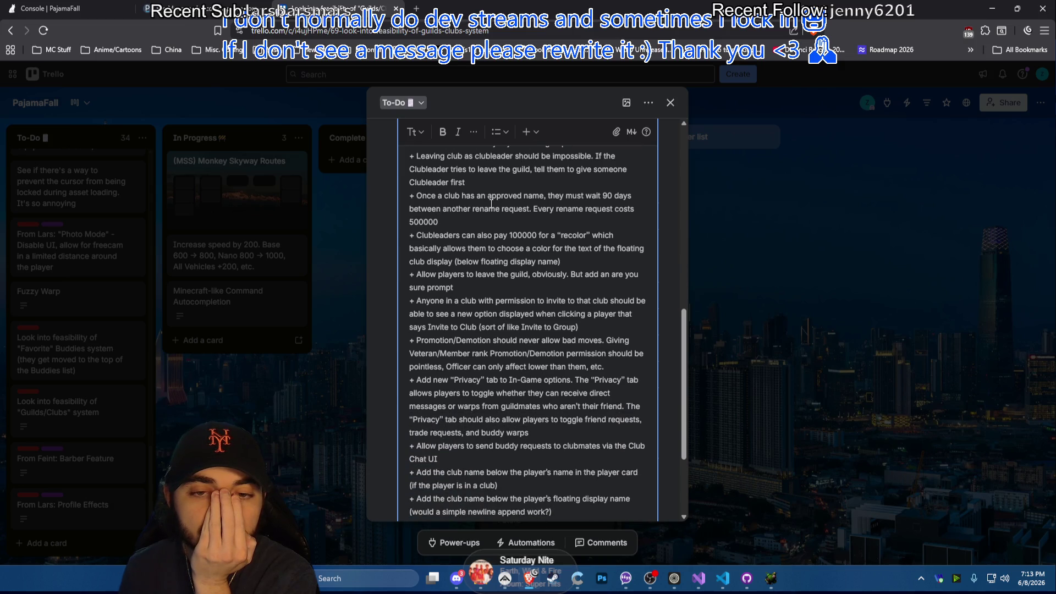
click(570, 261)
Add ', Get Boosts' to permissions and a 'Club Boosts system' bullet about grinders pooling a LOT of taros
key(Return)
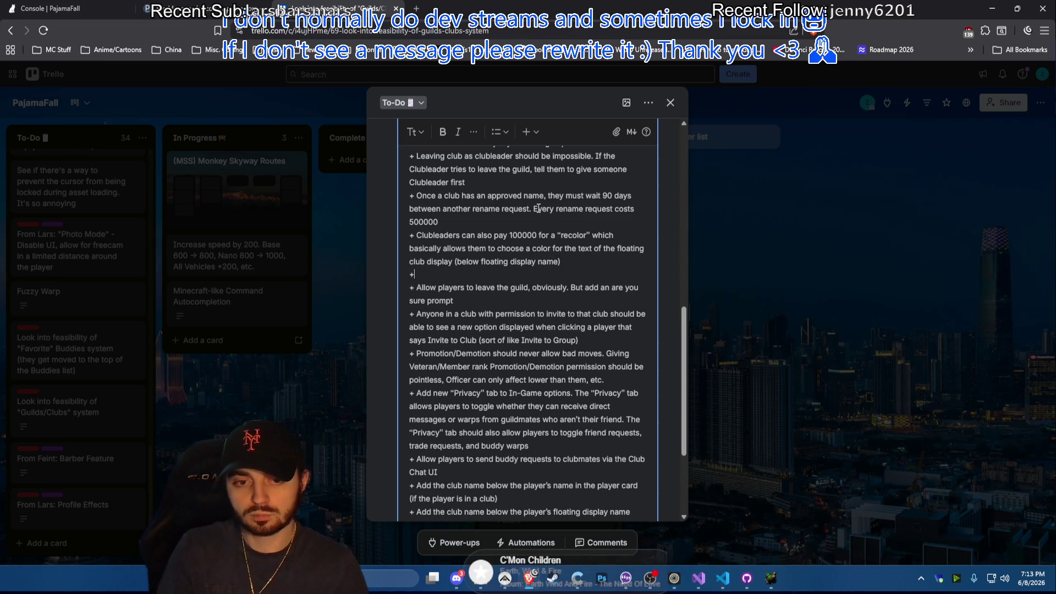
text(+)
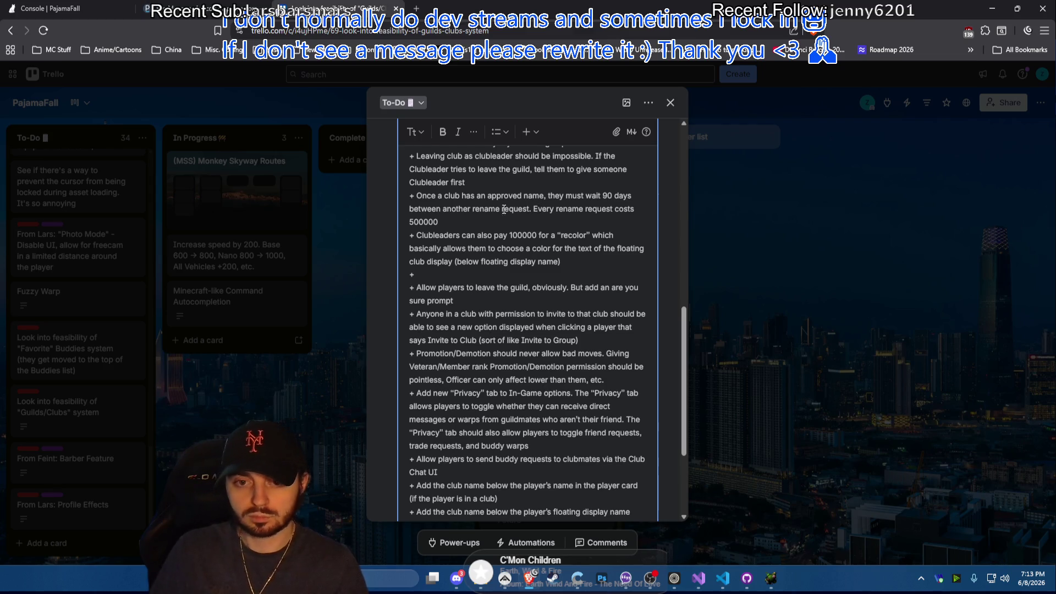
scroll(537, 208, up, 5)
scroll(472, 205, up, 5)
scroll(561, 191, down, 5)
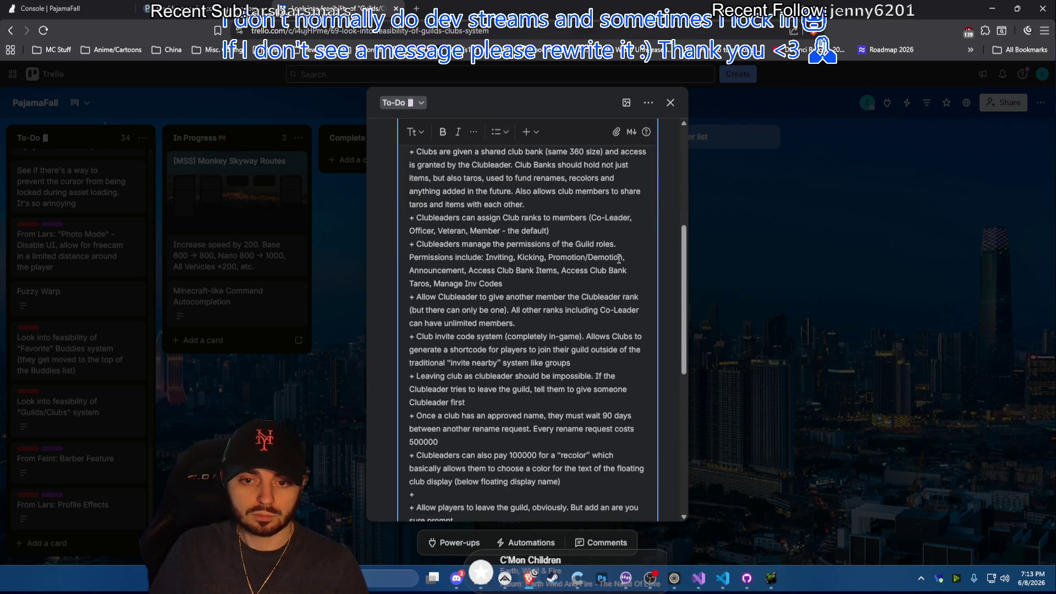
click(544, 281)
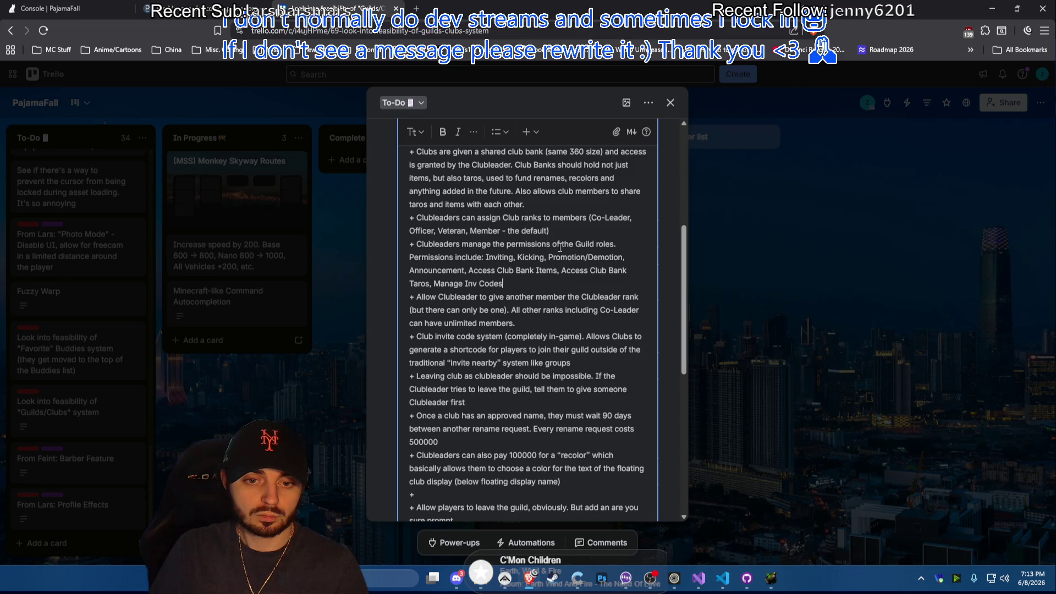
text(, )
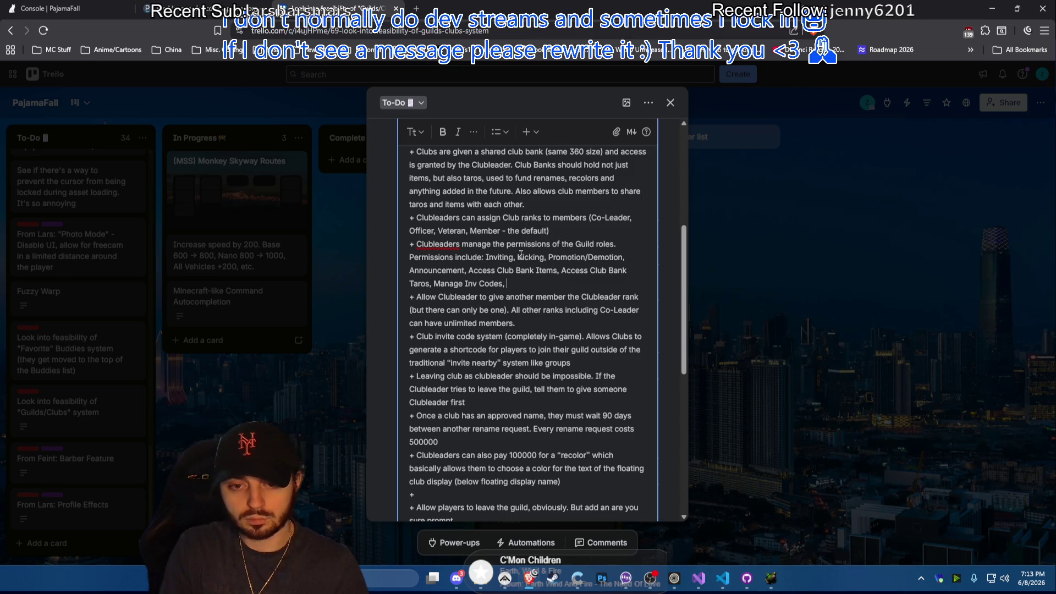
text(uy )
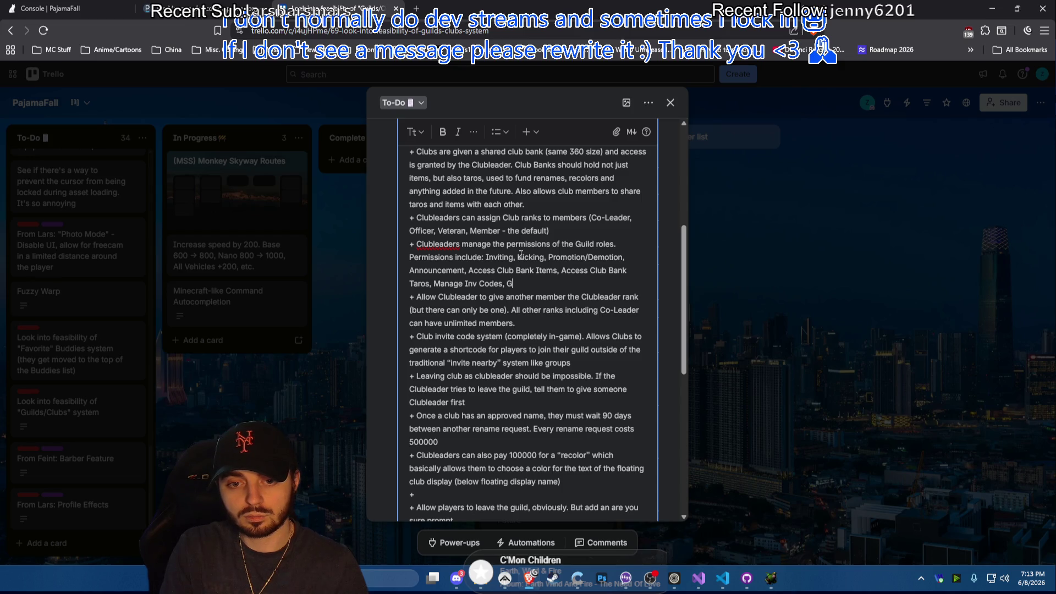
text(Boosts)
scroll(434, 392, down, 2)
key(Tab)
text(C)
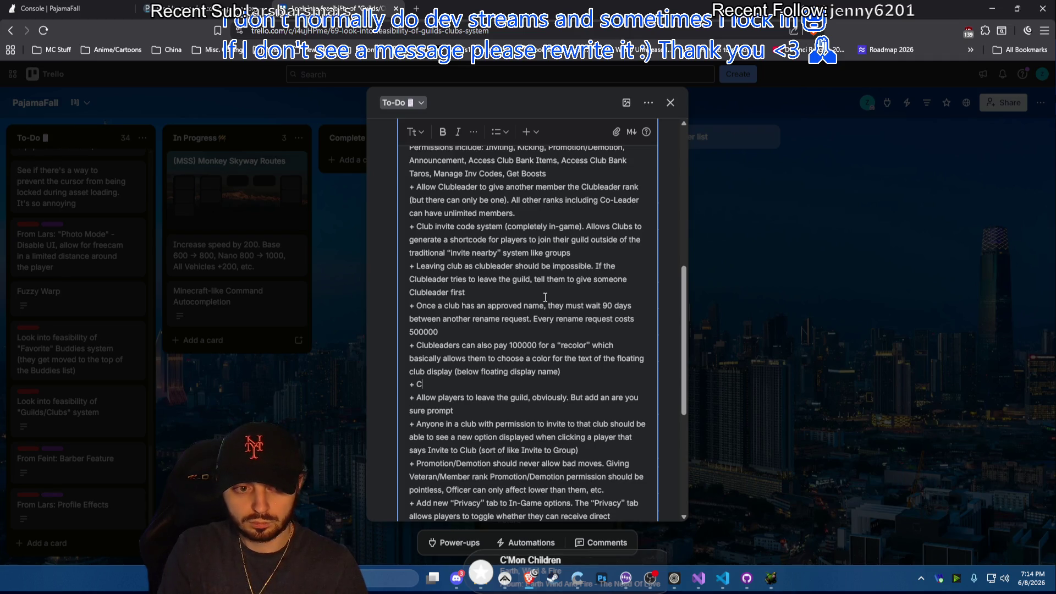
text(lubmem)
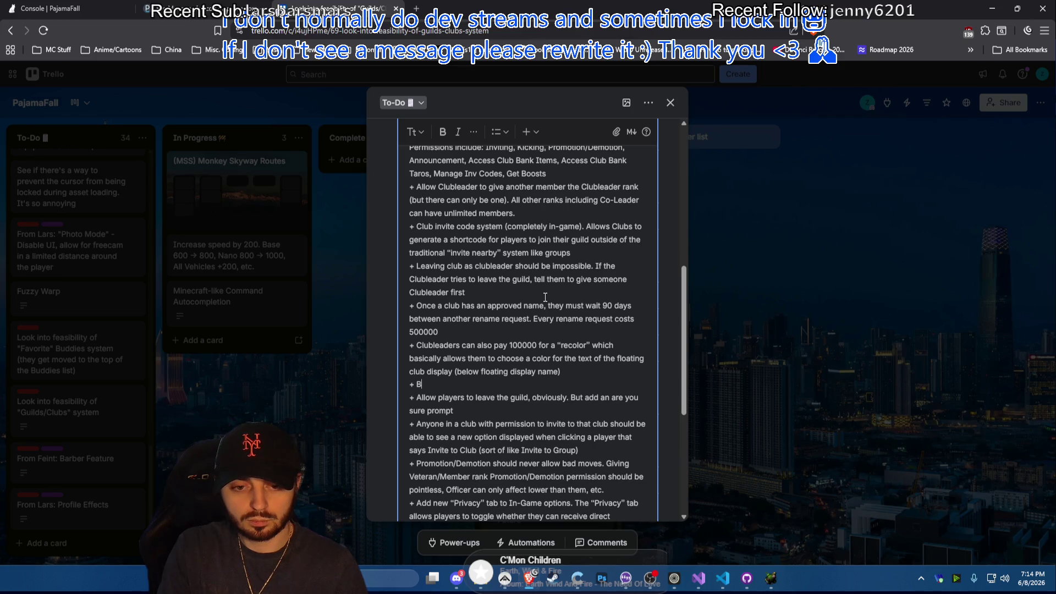
text(osts system:)
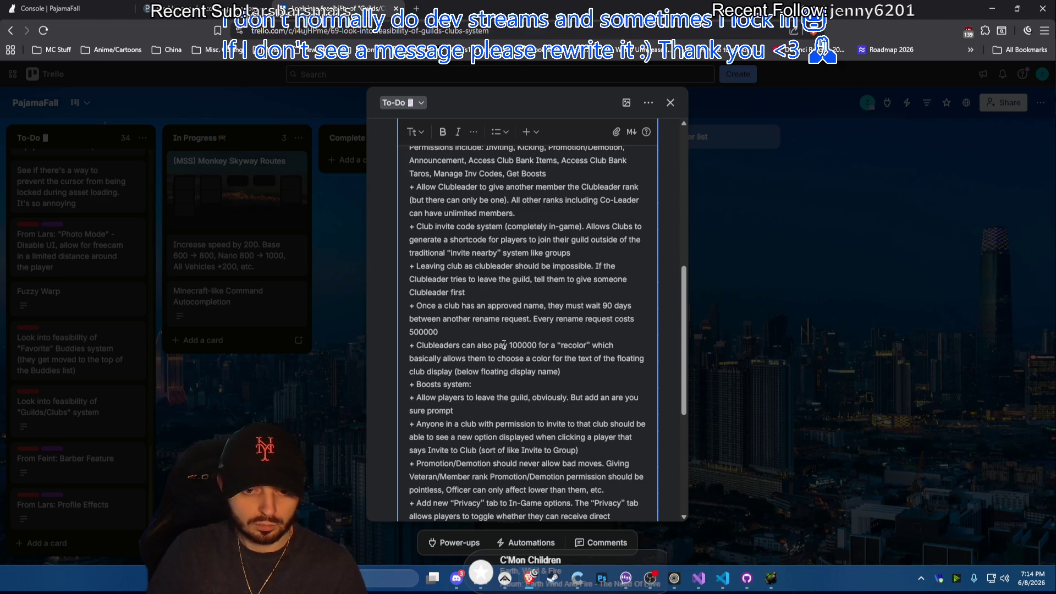
key(ctrl+Left)
key(ctrl+Left)
text(Clb)
key(BackSpace)
text(ub)
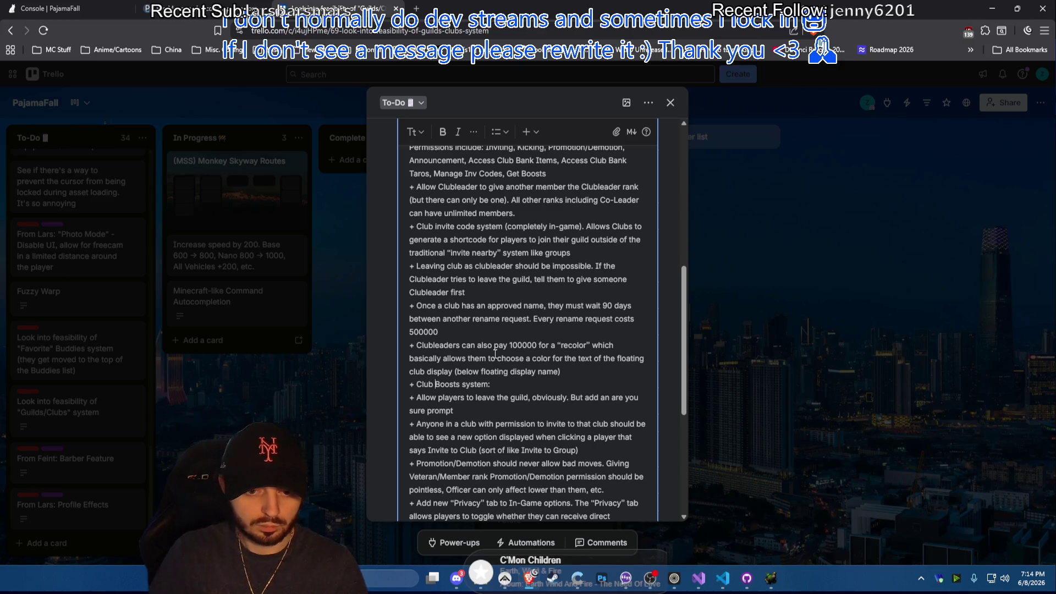
key(End)
text(Allow)
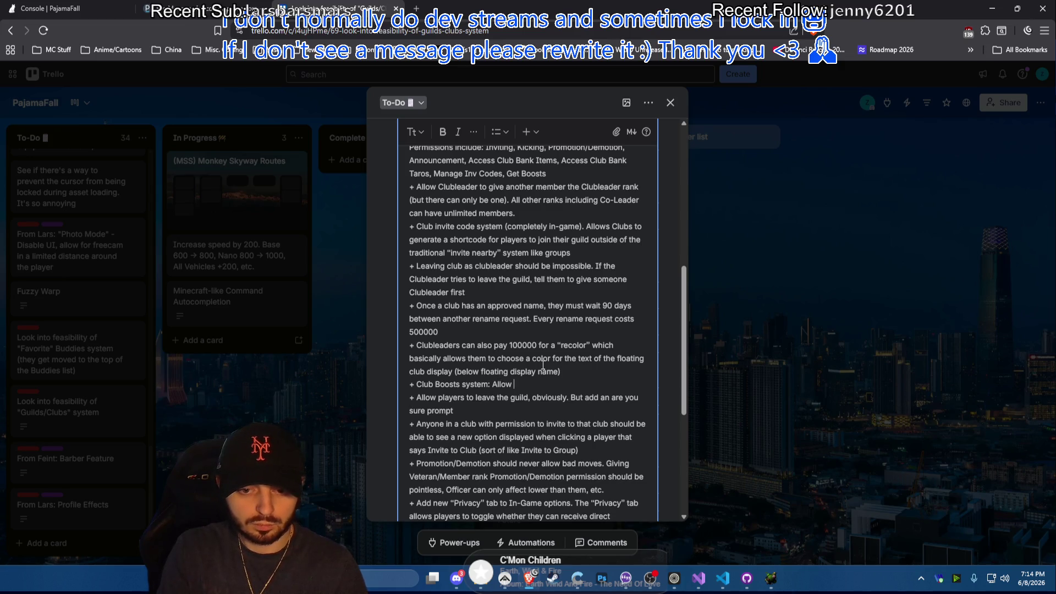
text(C)
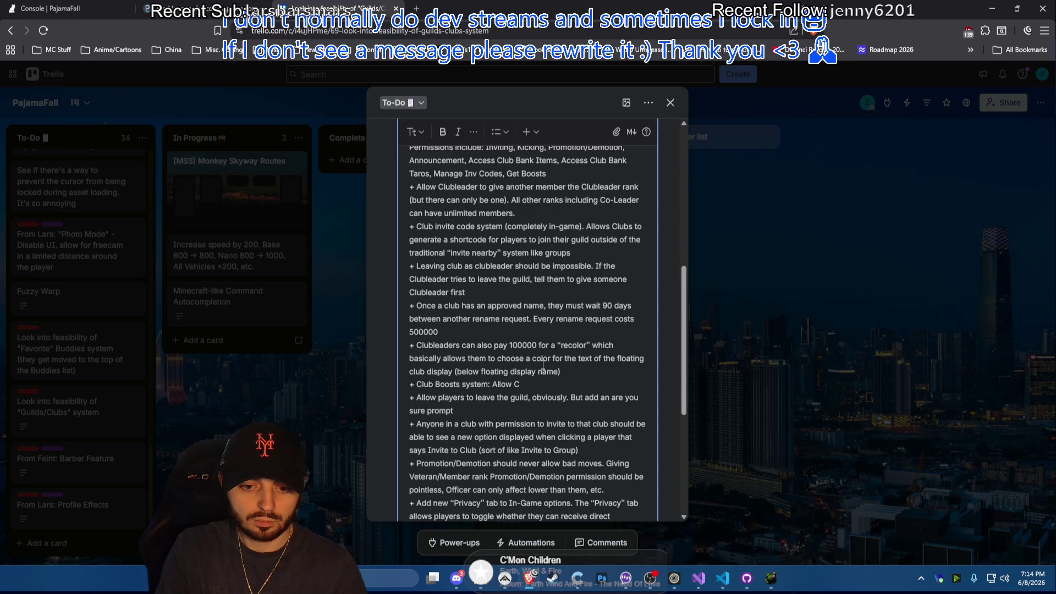
text(lub a)
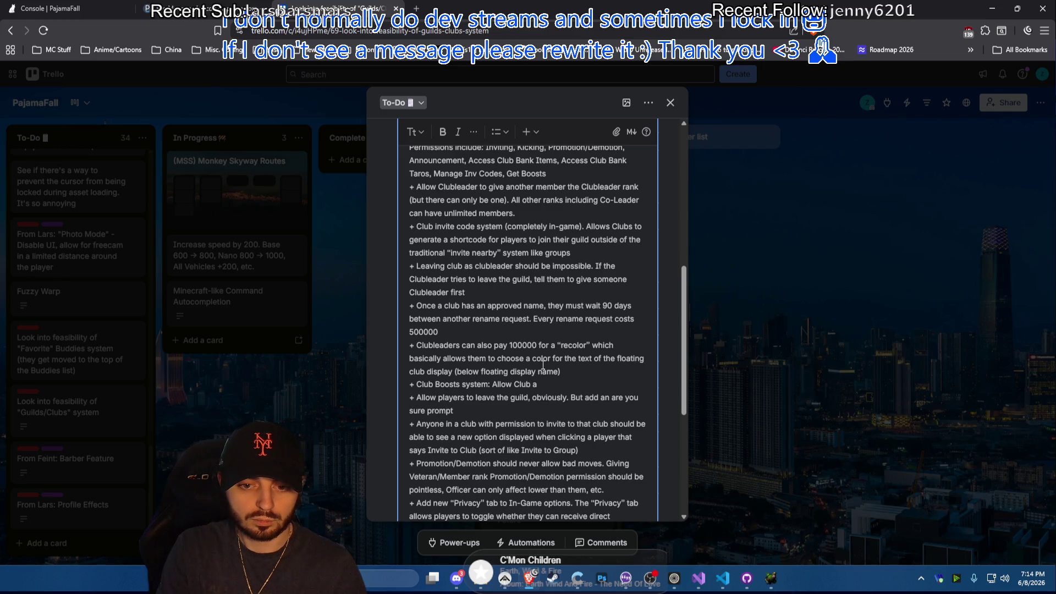
key(BackSpace)
key(BackSpace)
text(leaders)
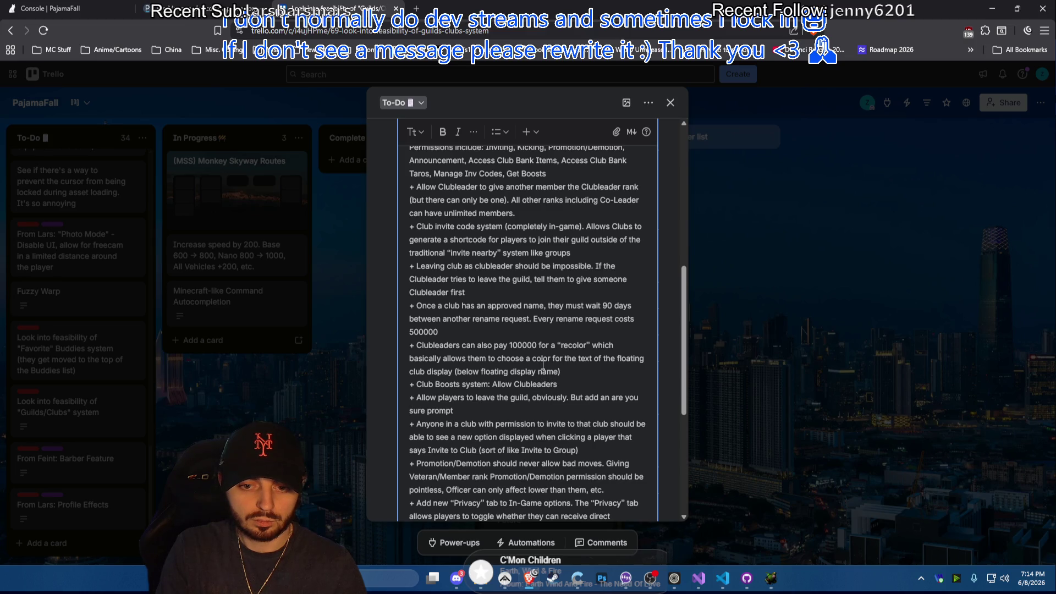
text( (or anyone with)
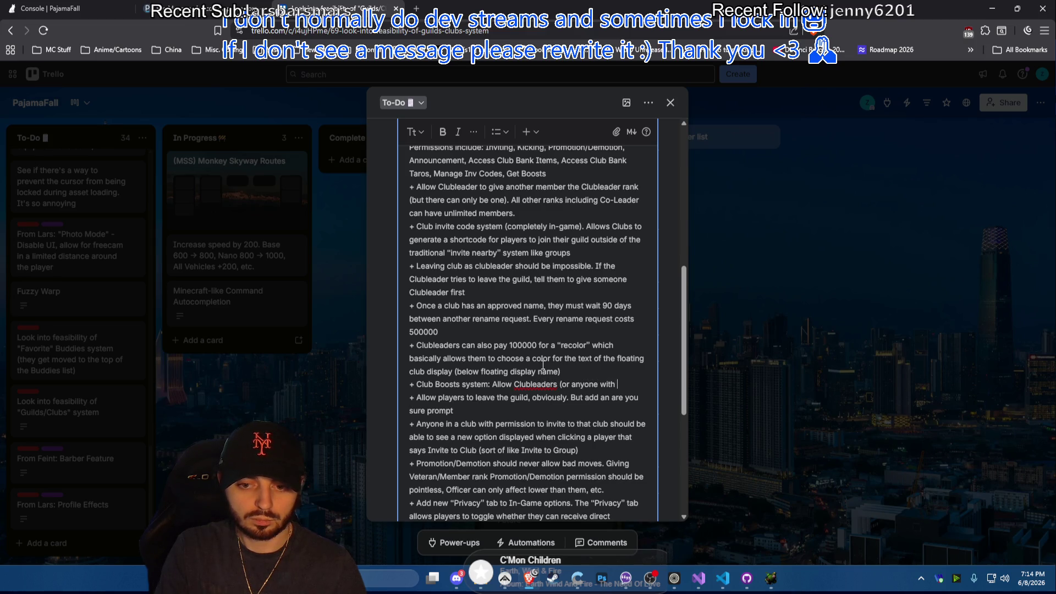
text( permissio)
text(n) to buy Club)
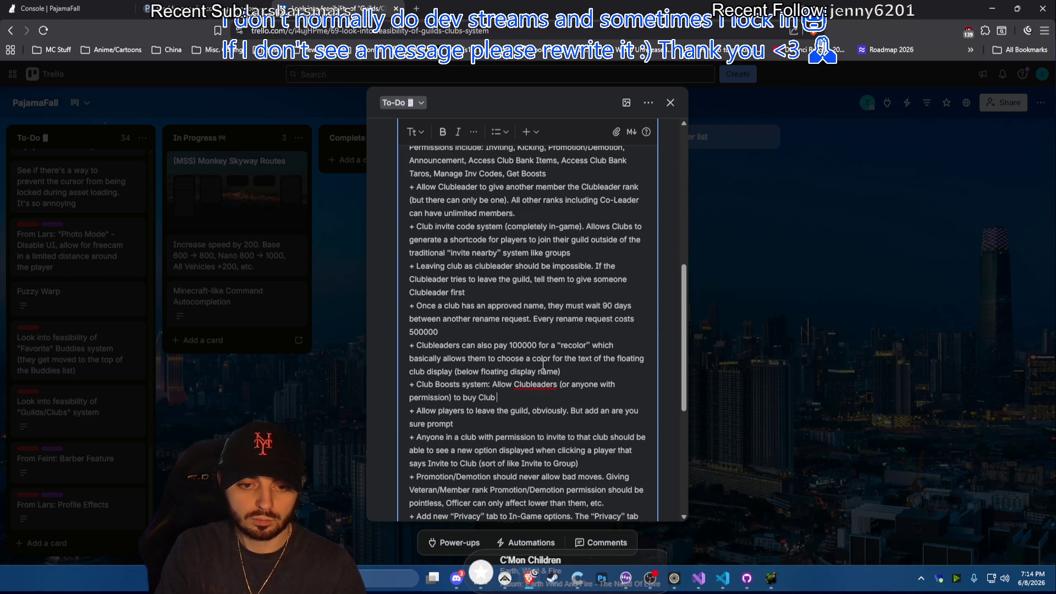
text(Boosts for)
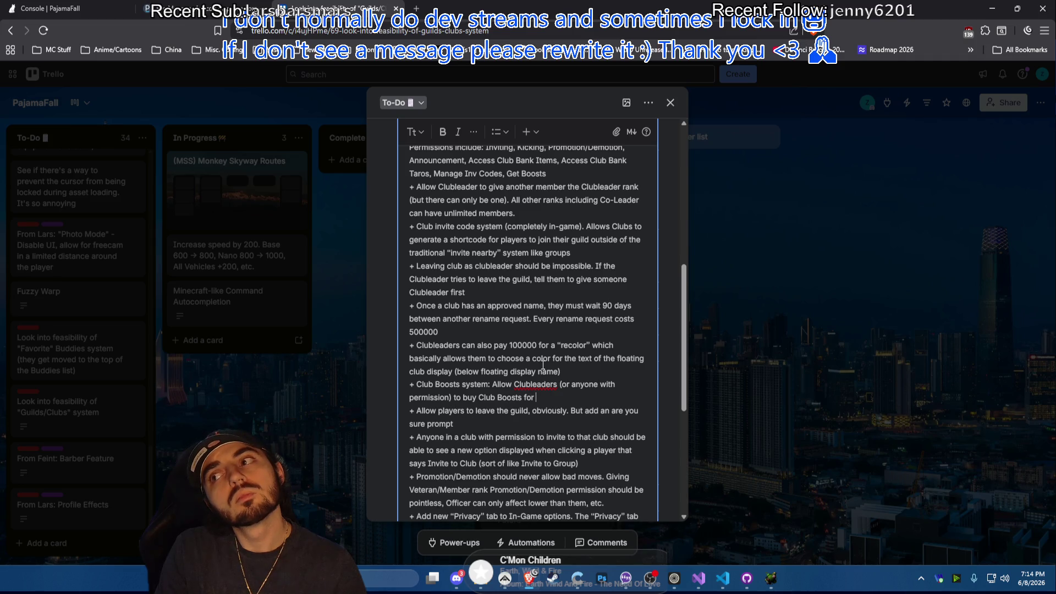
text( a LOT of tar)
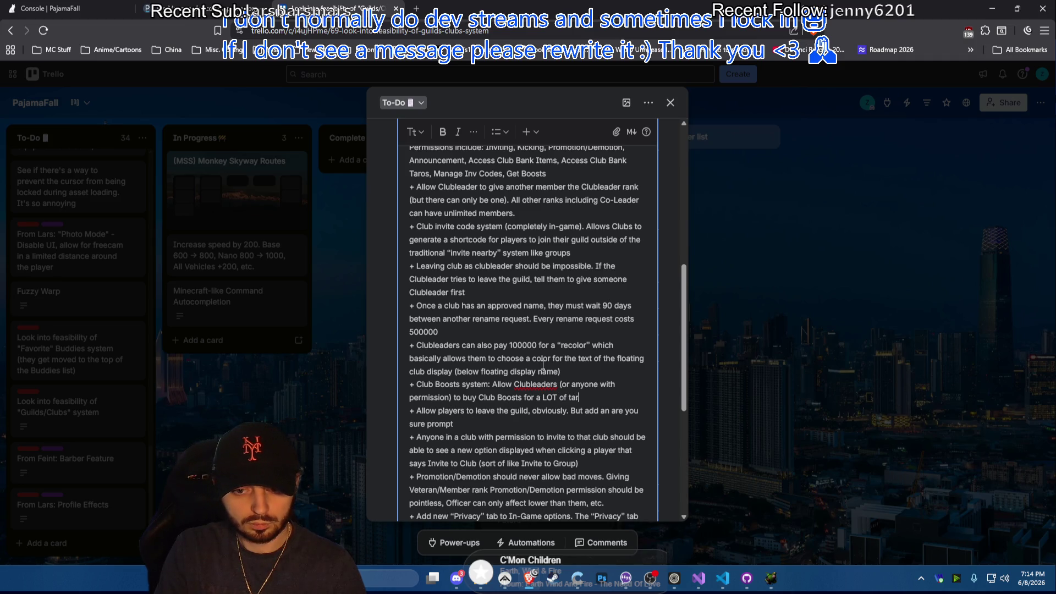
text(os)
text( (keep in)
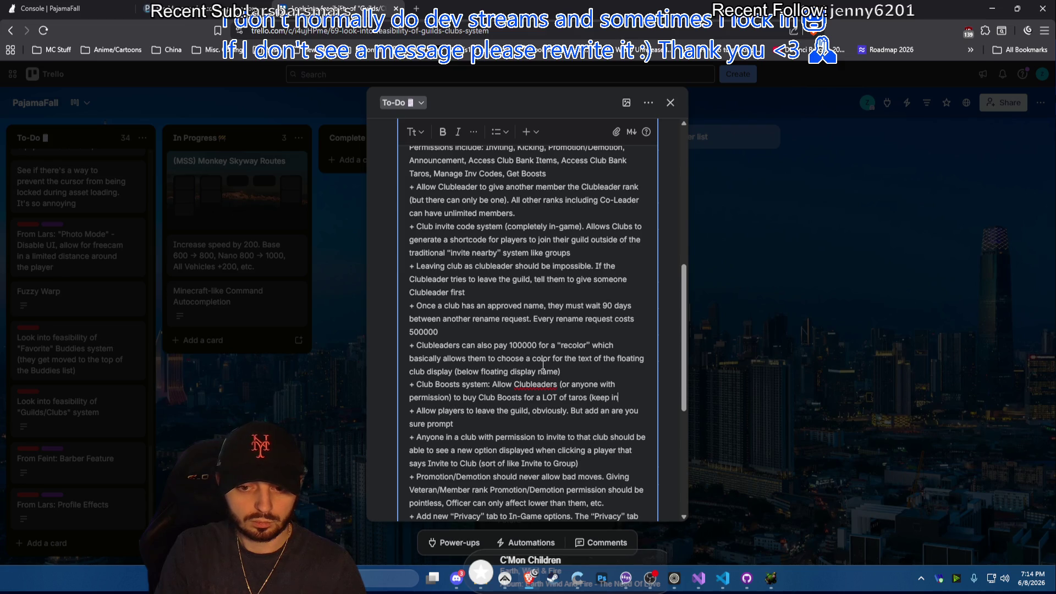
text( mindgrinders)
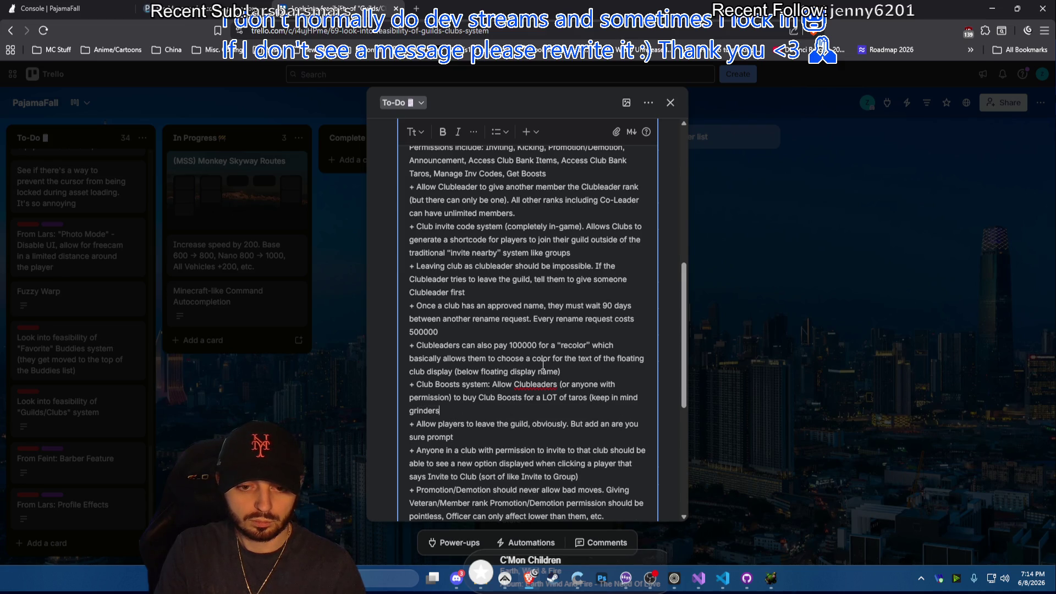
text( can pooltaros)
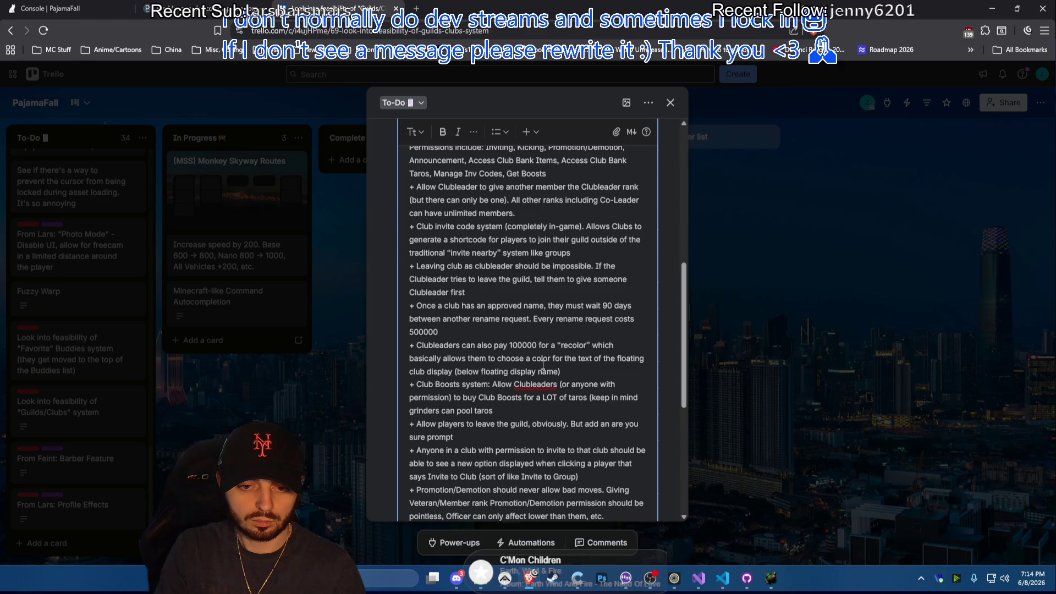
key(BackSpace)
key(BackSpace)
key(BackSpace)
key(BackSpace)
key(BackSpace)
text(a LOT of)
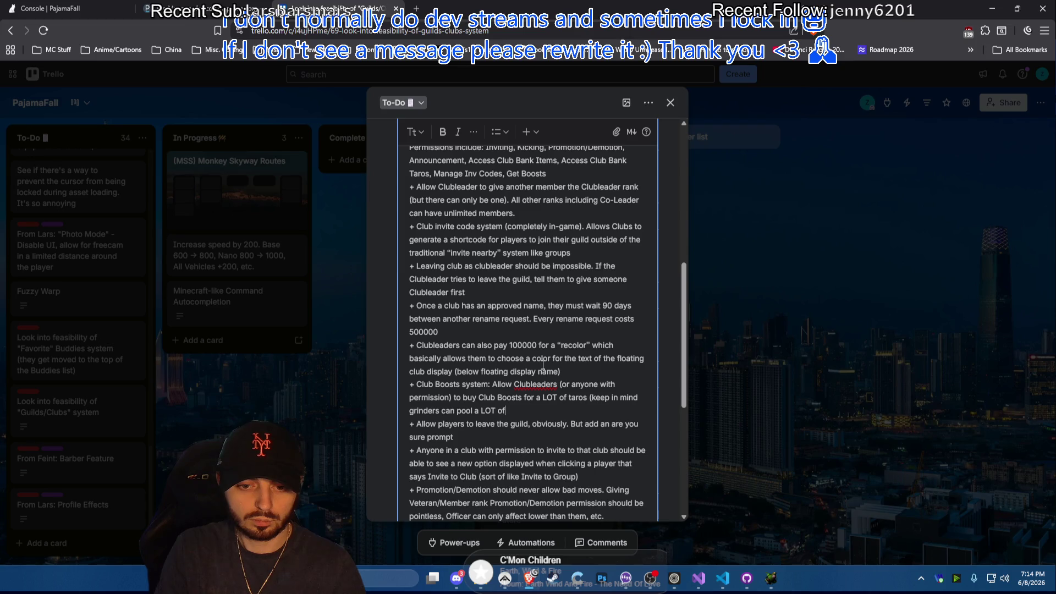
text( taros).)
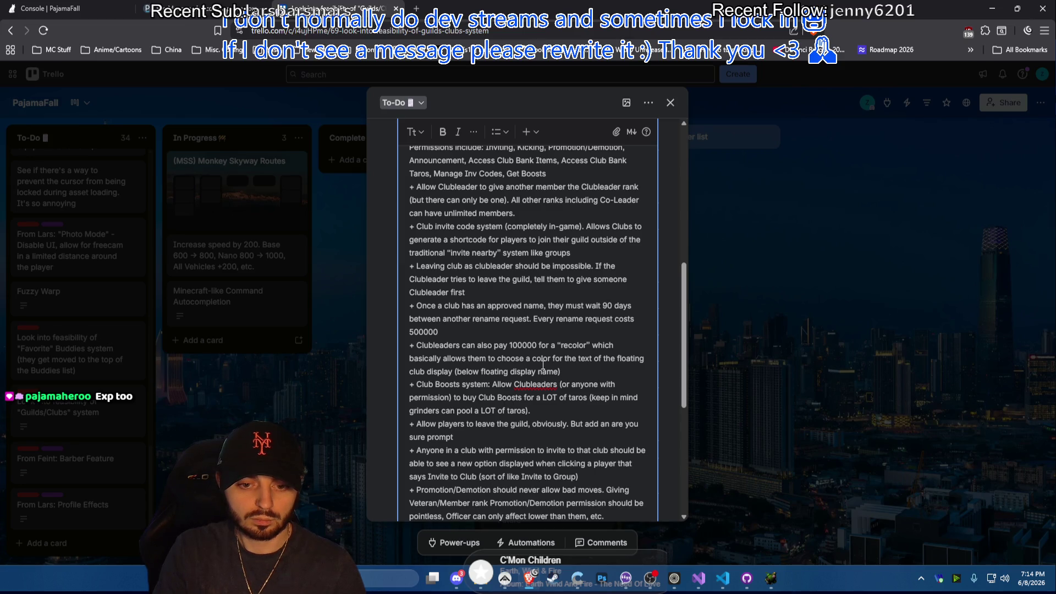
Quote “Club Boosts” and begin 'Club Boosts grant special modifiers that are applied to'
click(537, 397)
text(the price of)
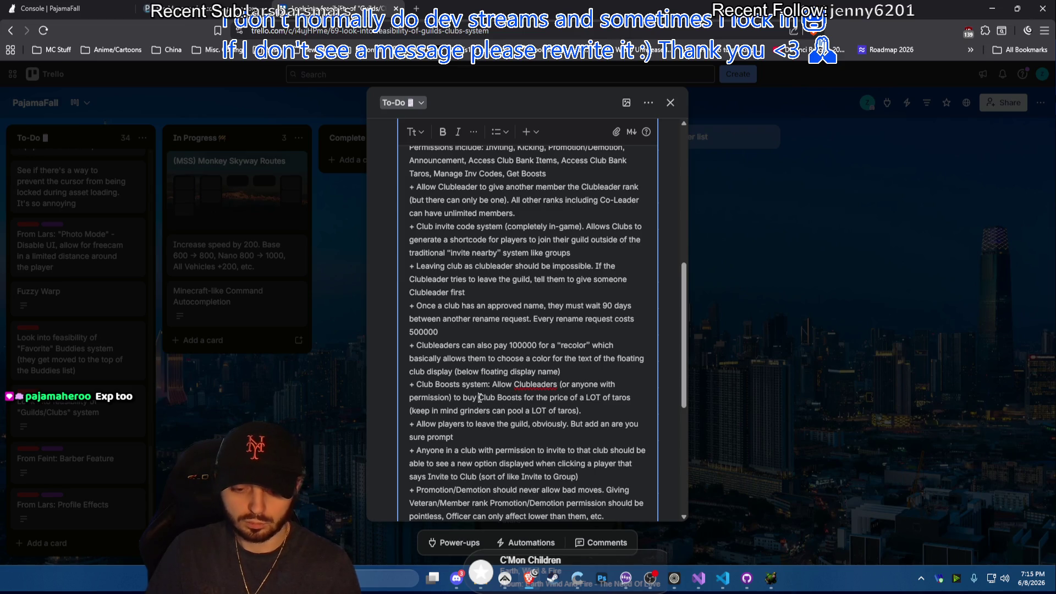
click(481, 398)
text(")
click(526, 397)
text(")
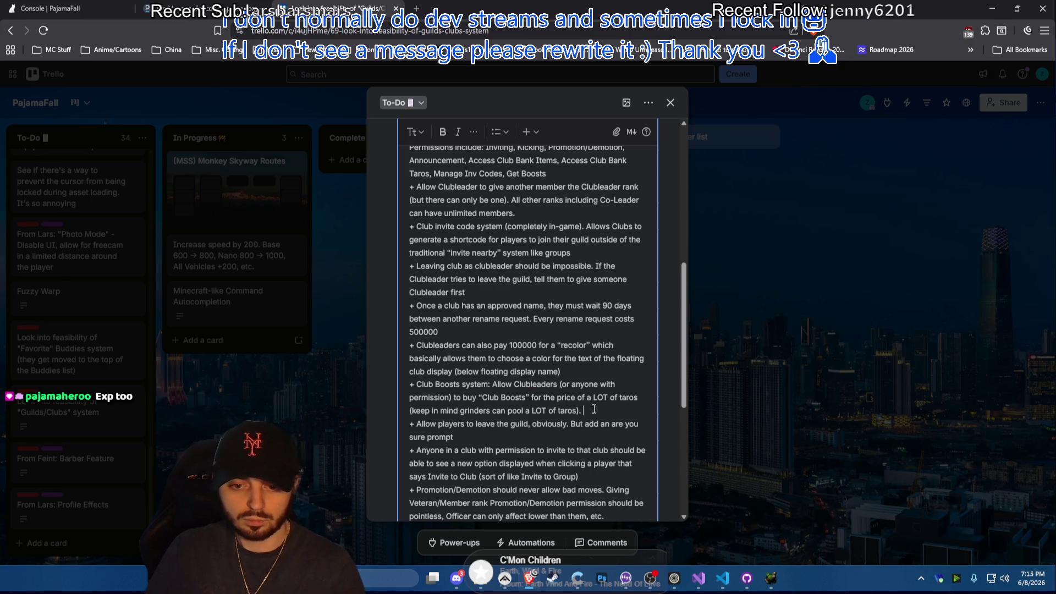
key(Down)
key(End)
text(Club)
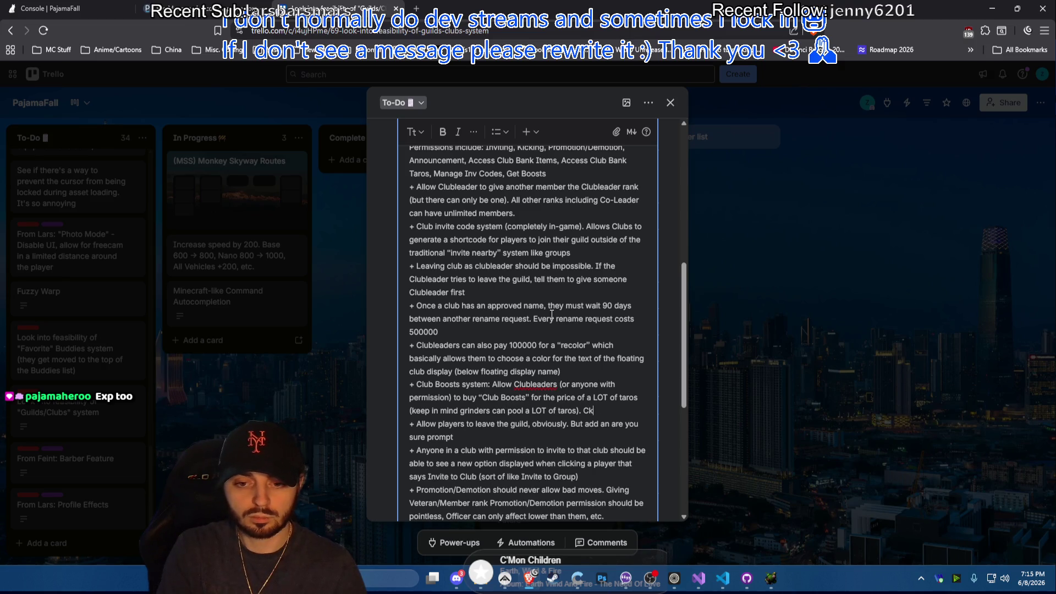
text( Boosts)
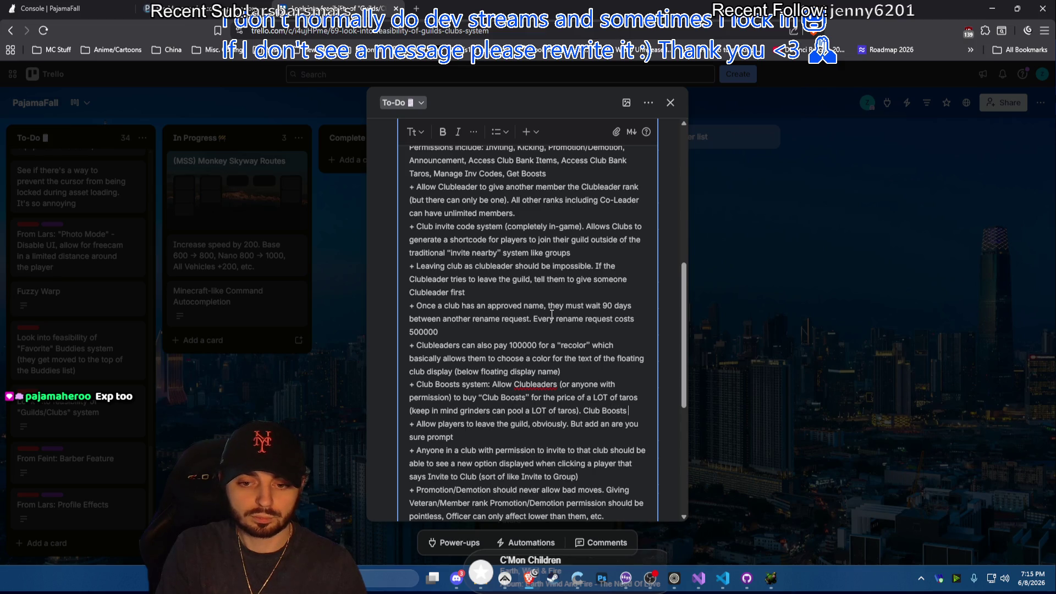
text( grant )
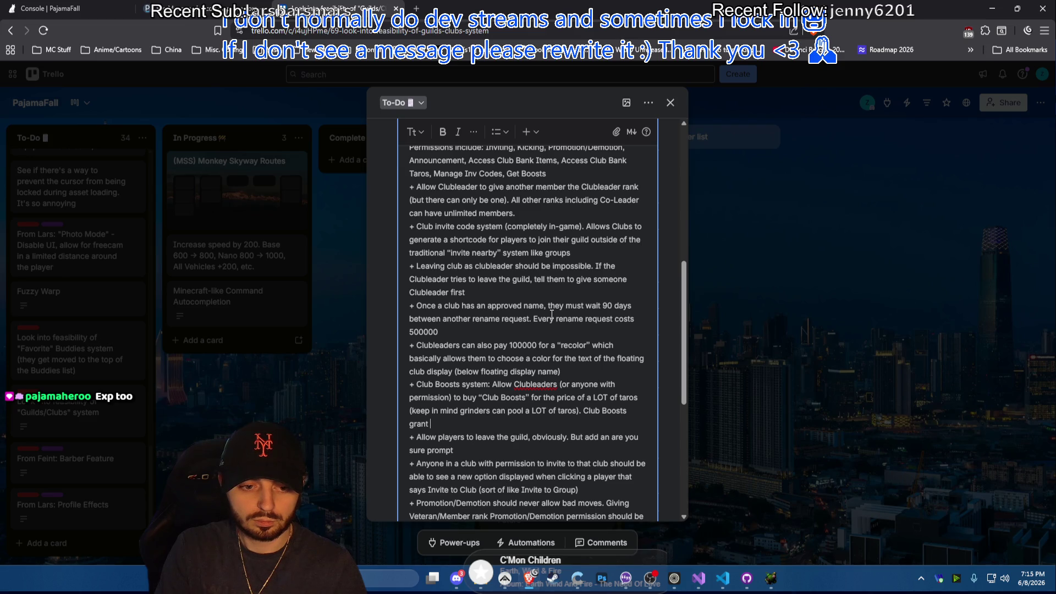
text(special modi)
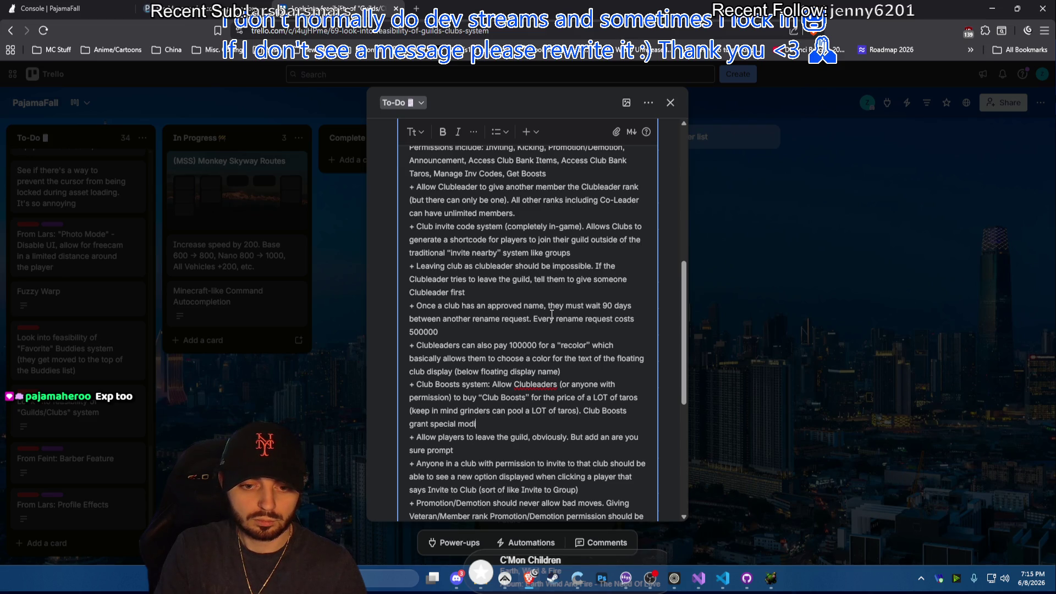
text(fiers that are applies )
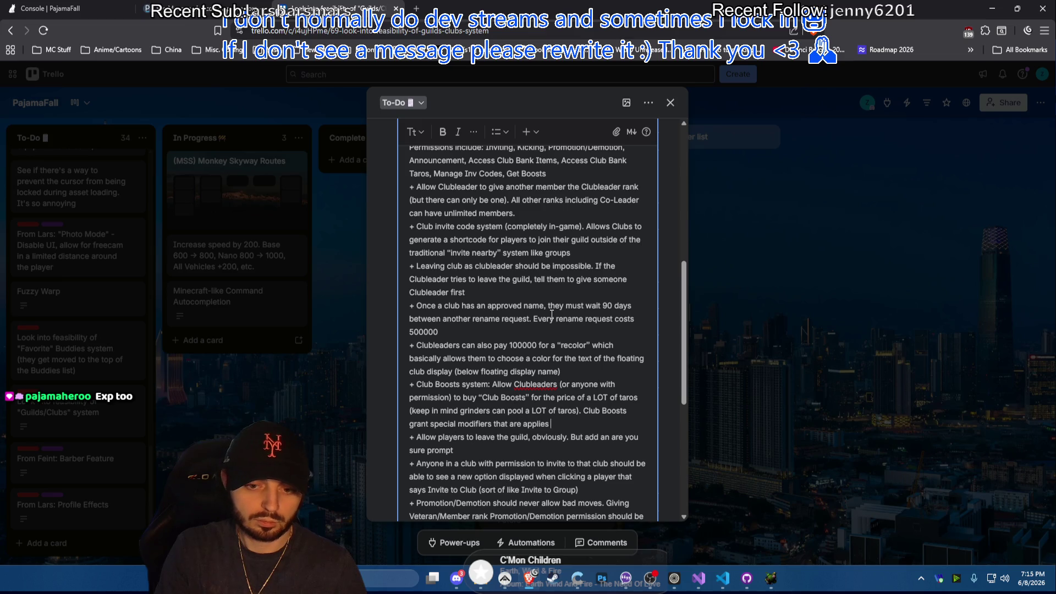
key(BackSpace)
key(BackSpace)
text(d to)
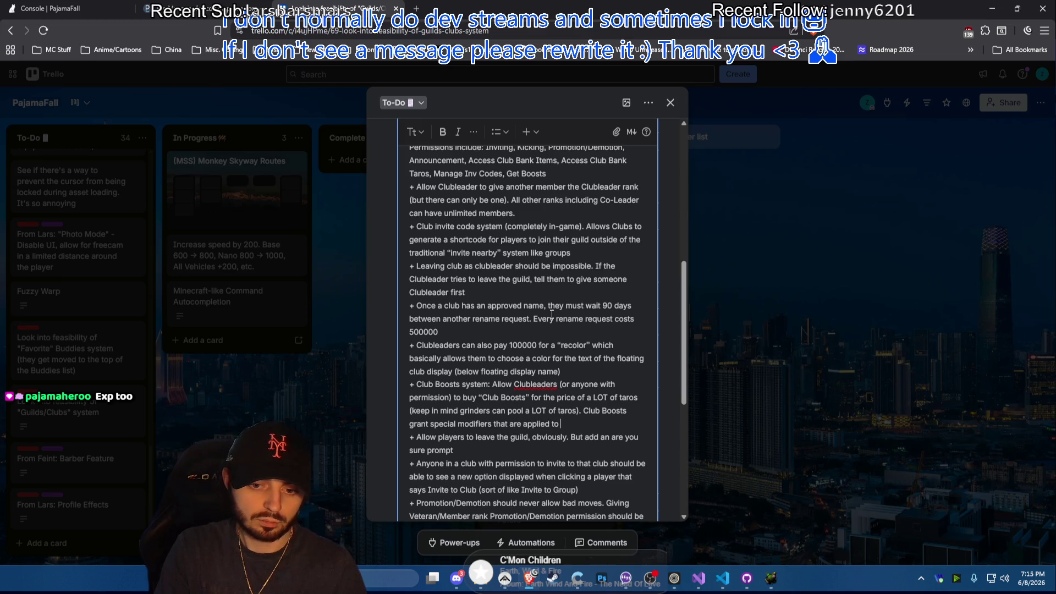
Change guild to club in the leave bullet and put 'are you sure' in quotes
double_click(520, 438)
text(club)
click(592, 422)
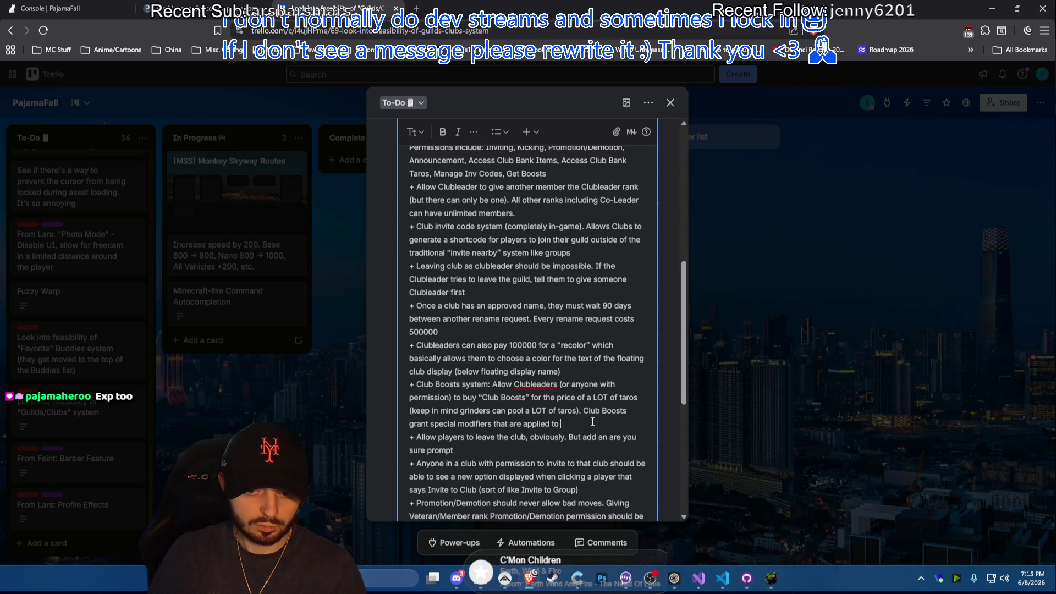
click(611, 438)
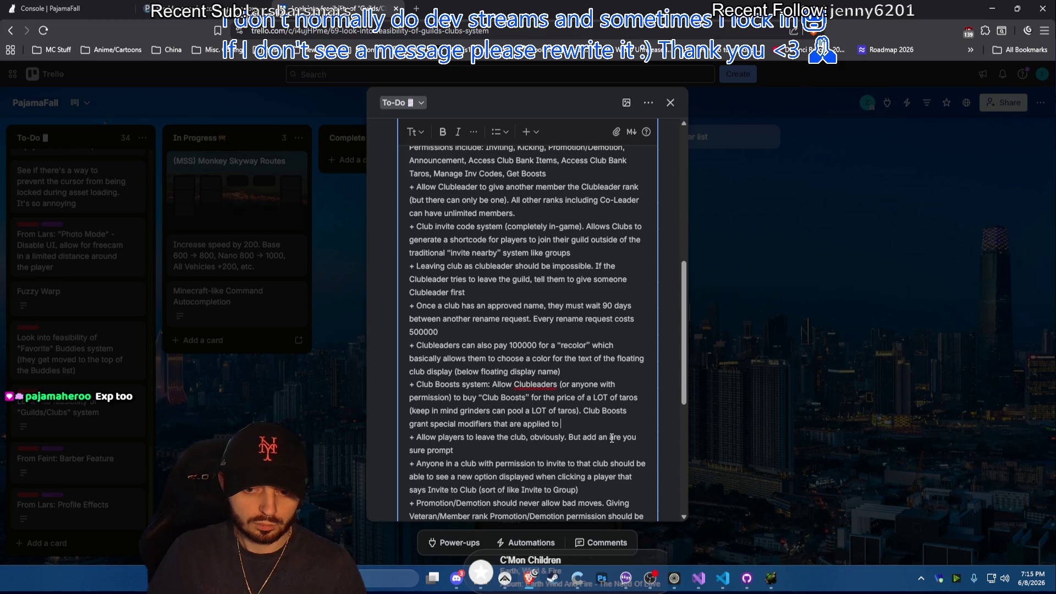
text(")
click(425, 452)
text(")
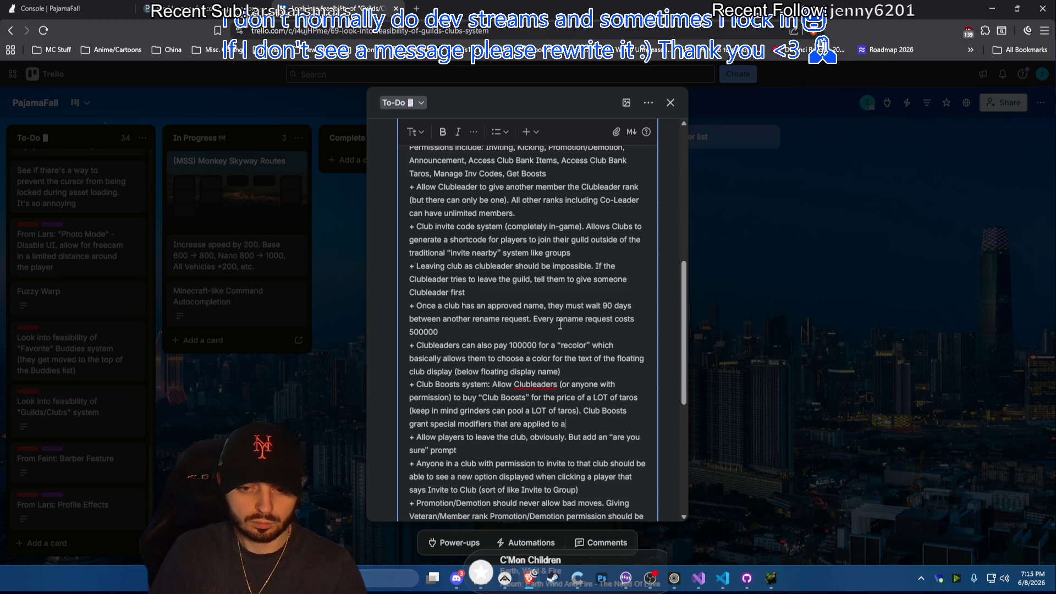
text(all clubmember)
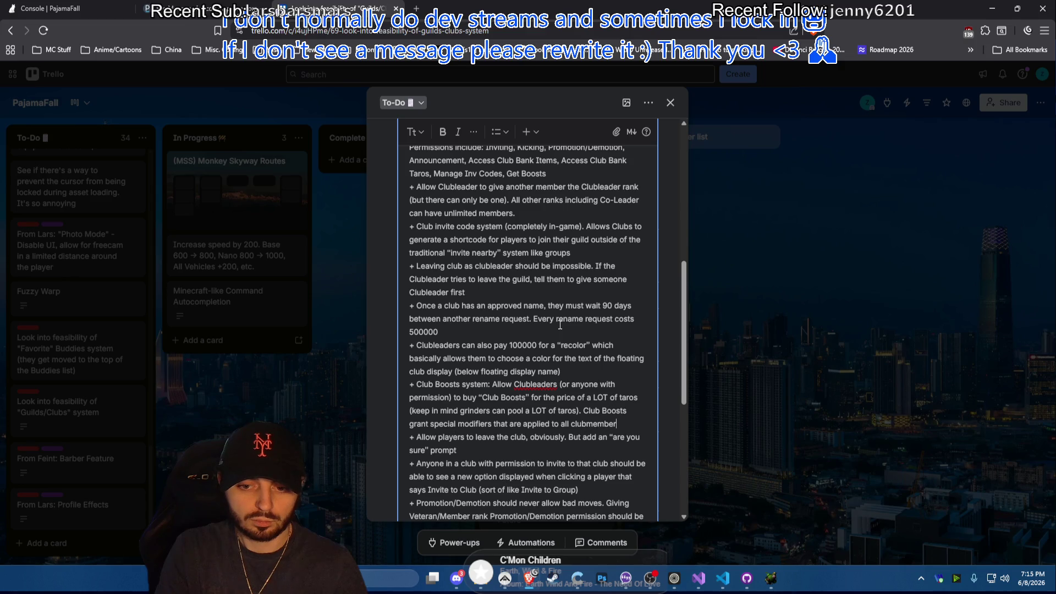
Extend the bullet: boosts apply to ALL club members, with semi-permanent effects like Semi-Permanent Run and Jump
key(BackSpace)
key(BackSpace)
key(BackSpace)
key(BackSpace)
key(BackSpace)
key(BackSpace)
text(member)
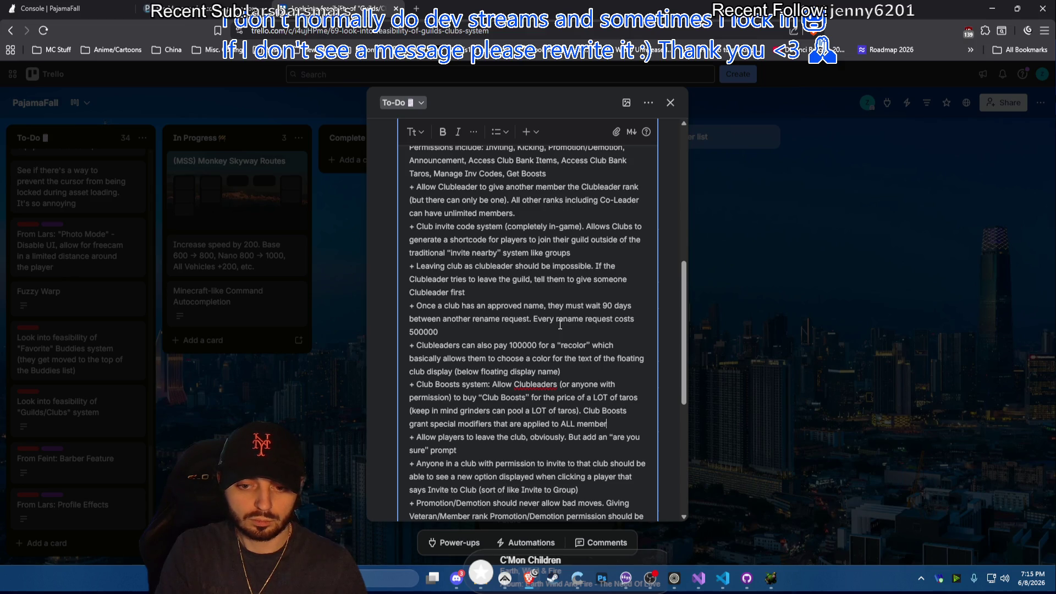
text(s of the club.)
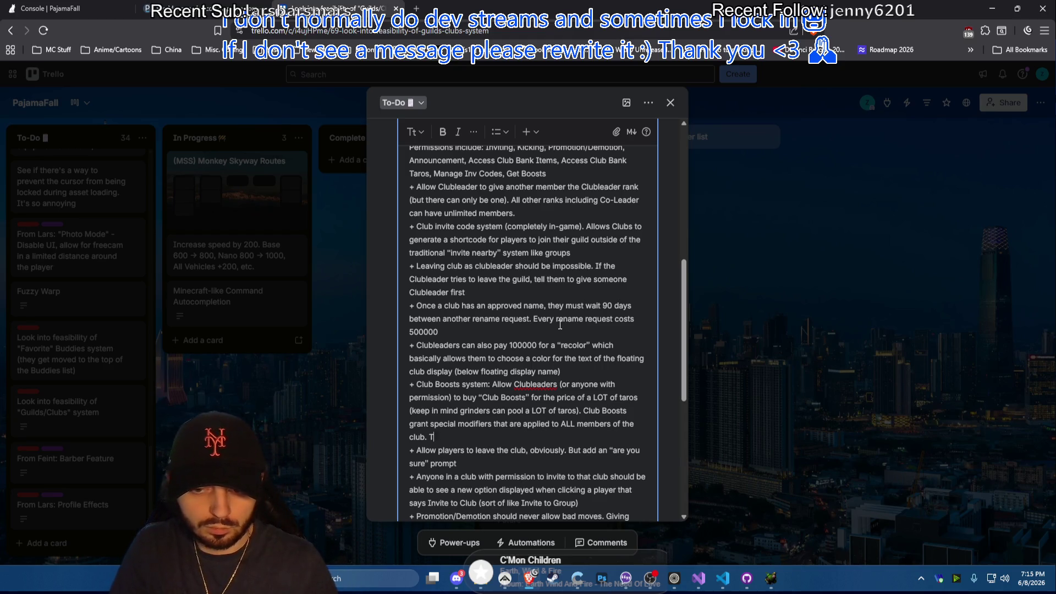
text( These boosts inc)
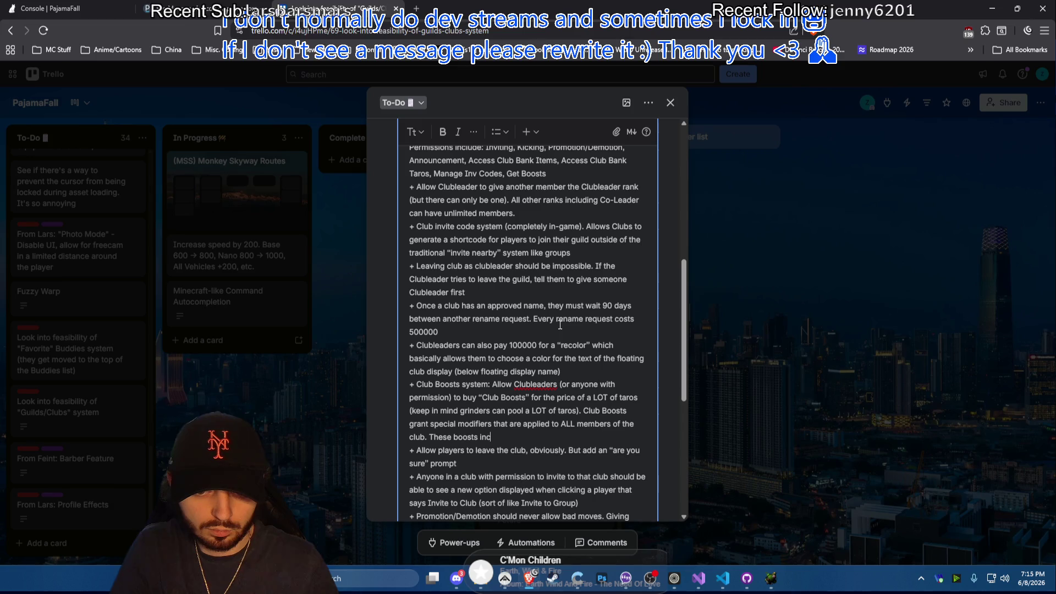
text(lude permaennt)
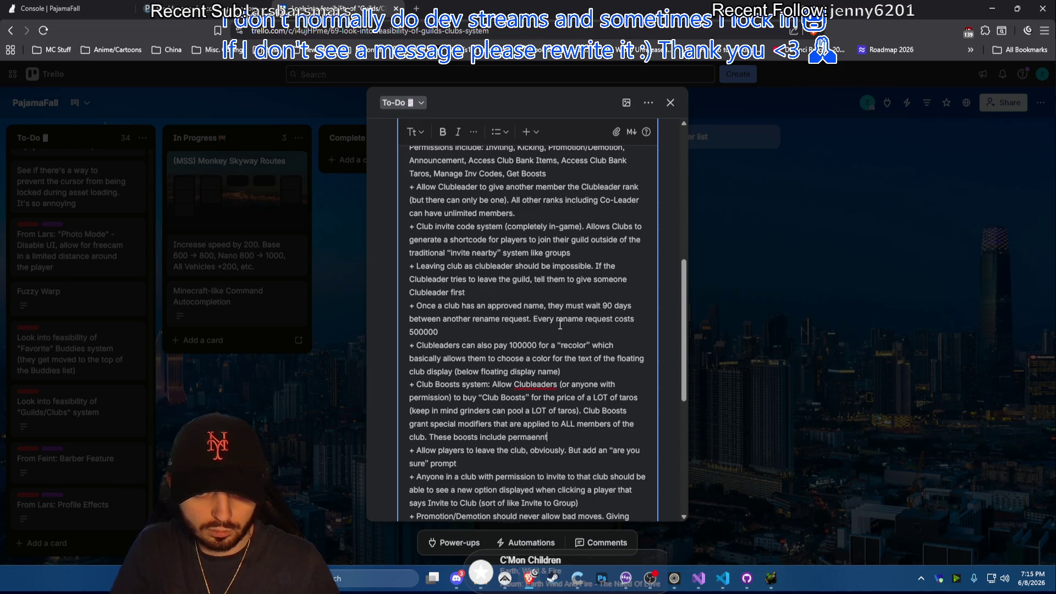
key(BackSpace)
key(BackSpace)
key(BackSpace)
key(BackSpace)
key(BackSpace)
text(ne)
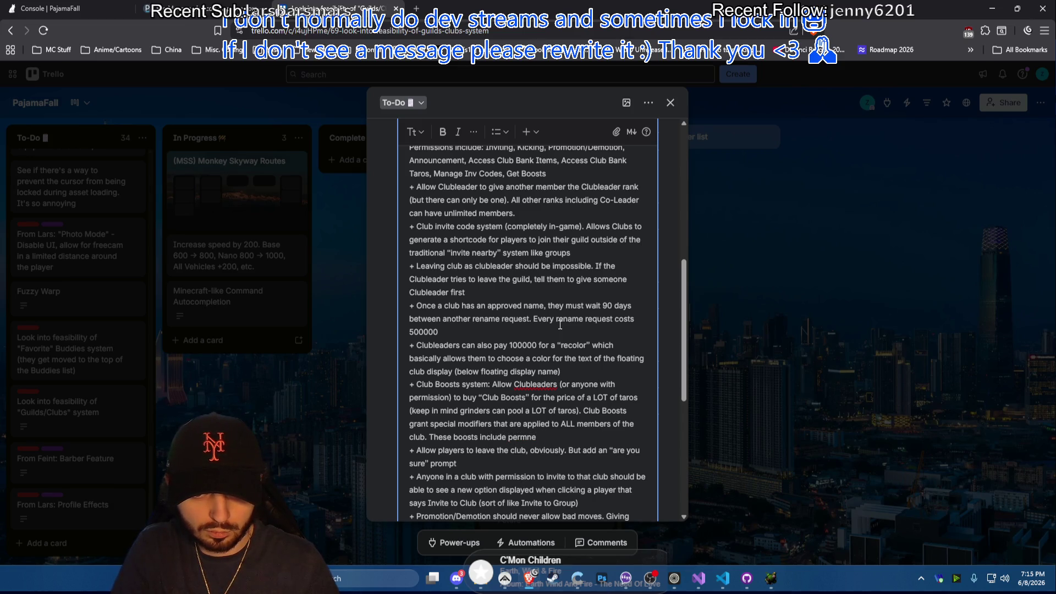
text(ntanent effects )
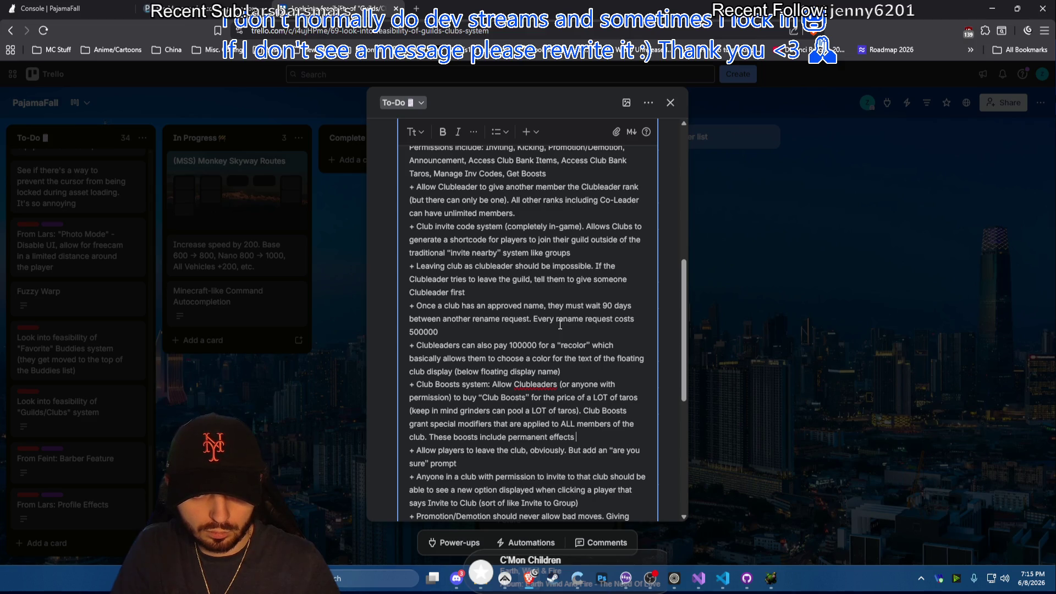
text((like Pe)
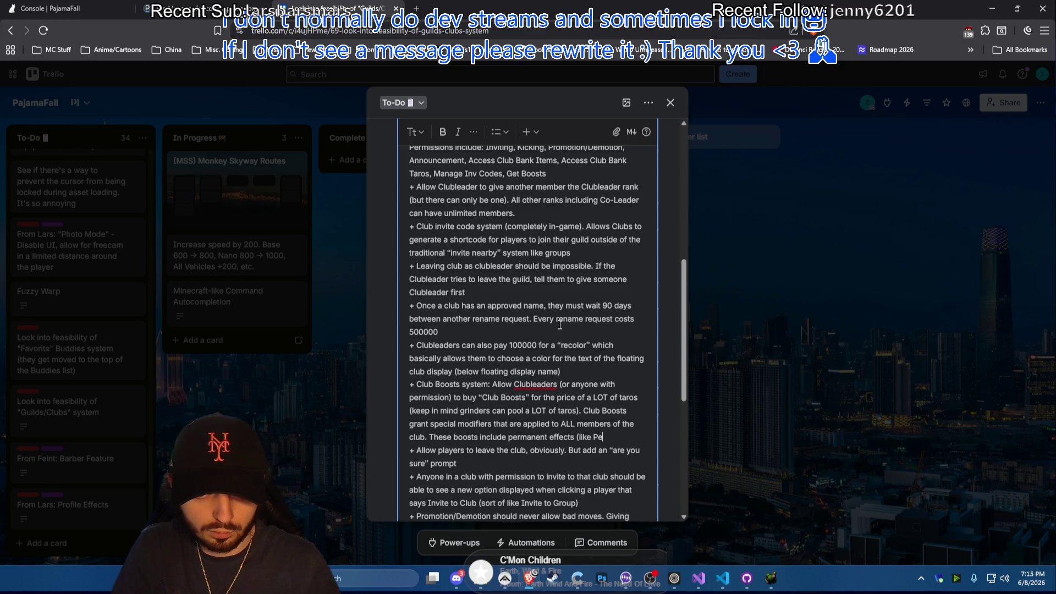
text(rmanen)
text(t Run, Per)
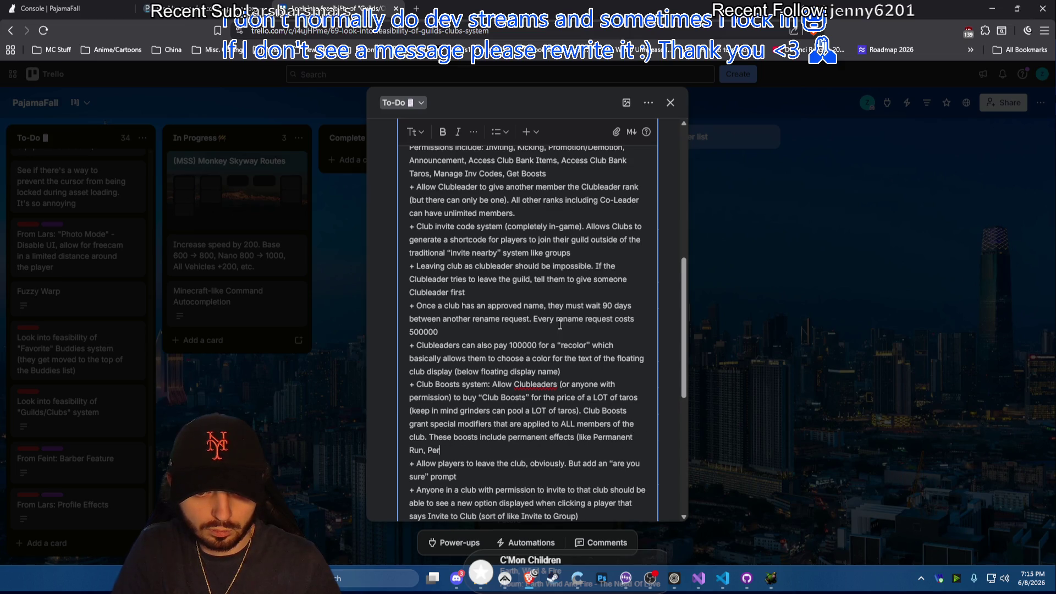
text(manen)
text(t Jump, P)
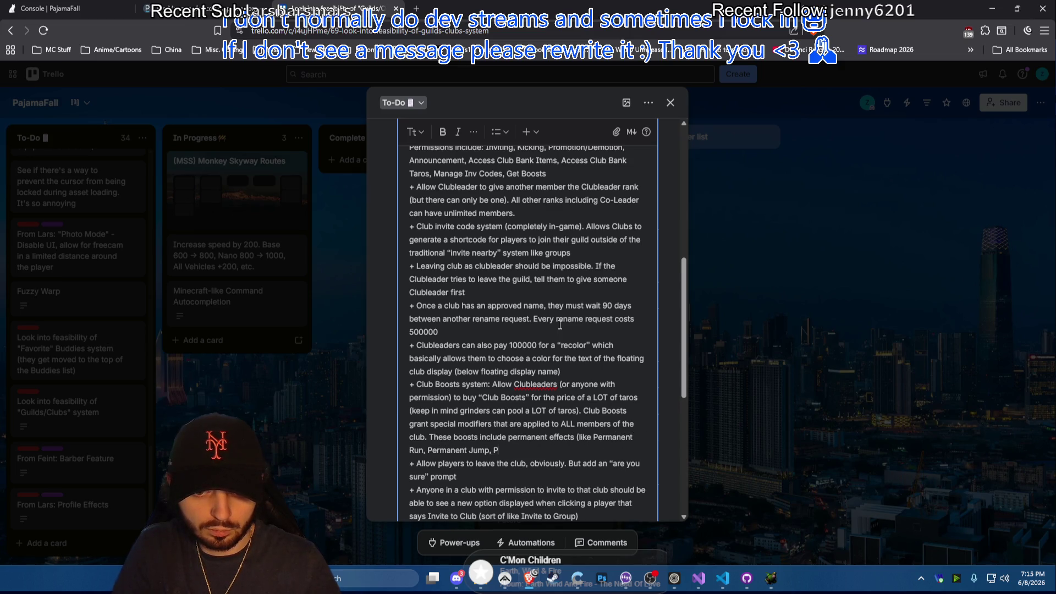
text(ermanent)
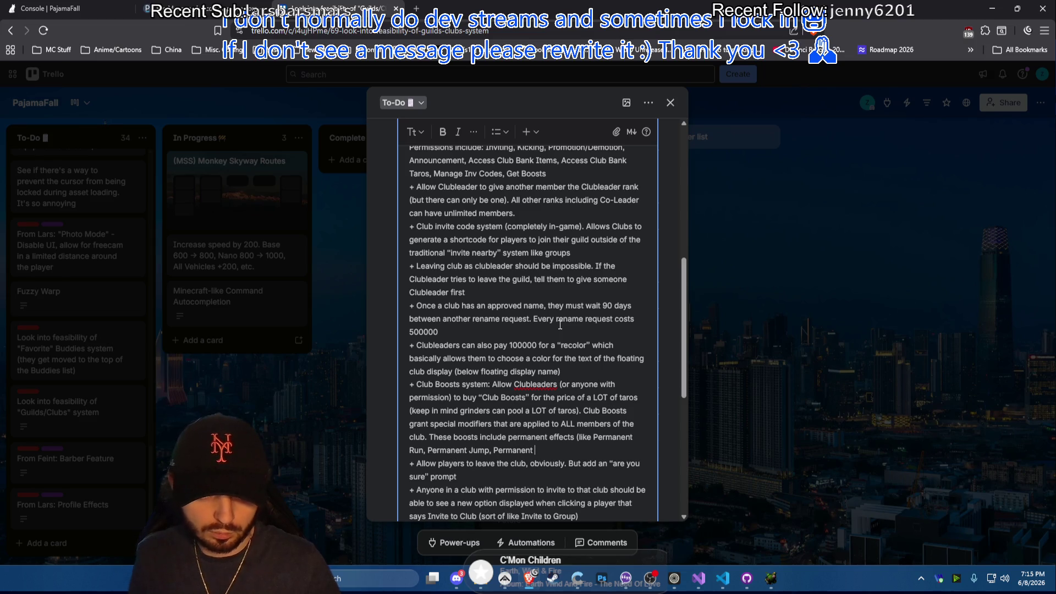
text(semi-)
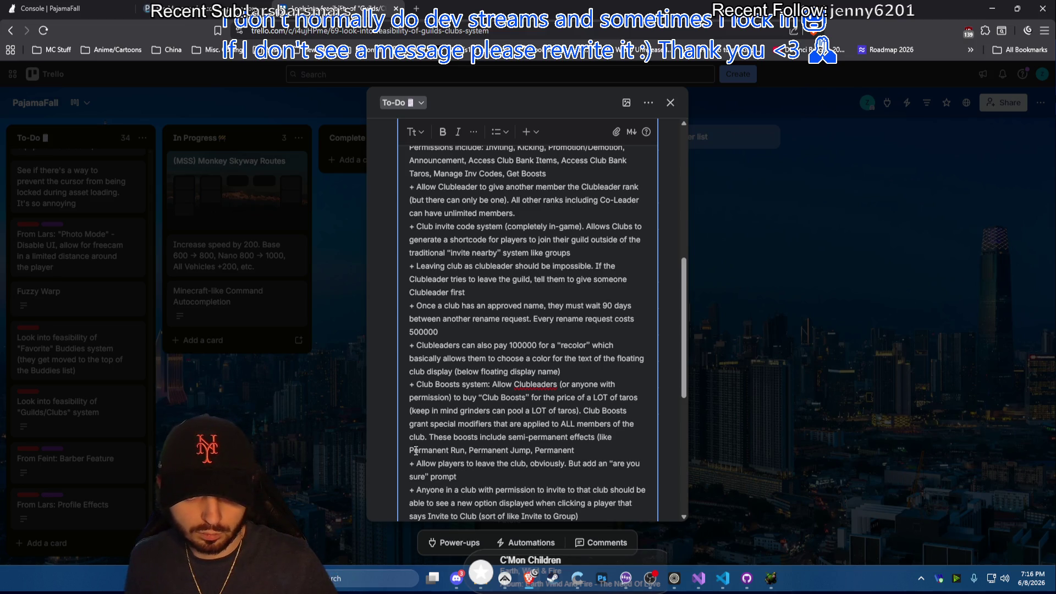
text(Semi-)
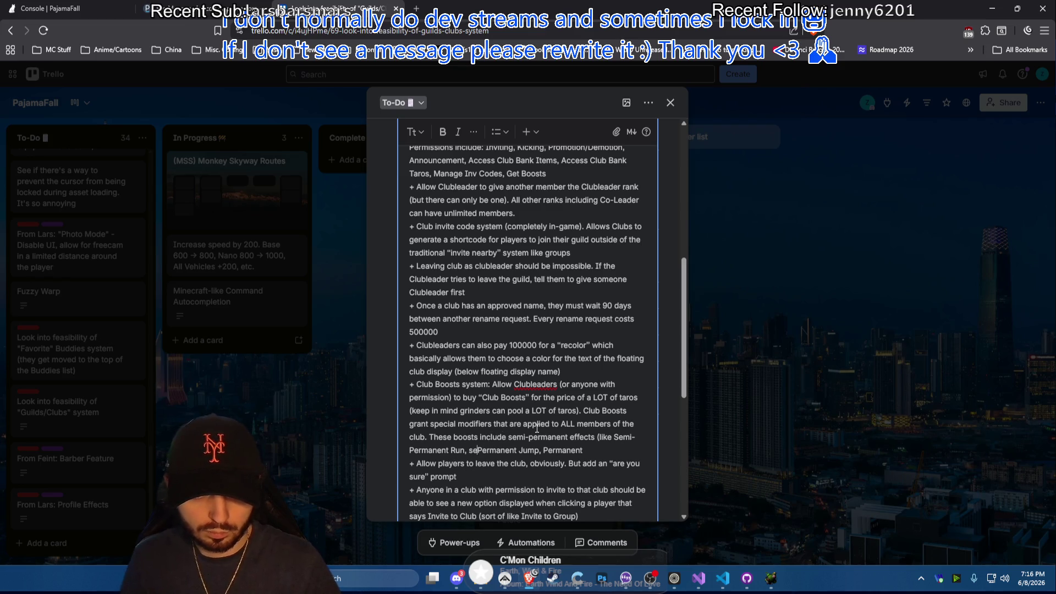
text(Semi-)
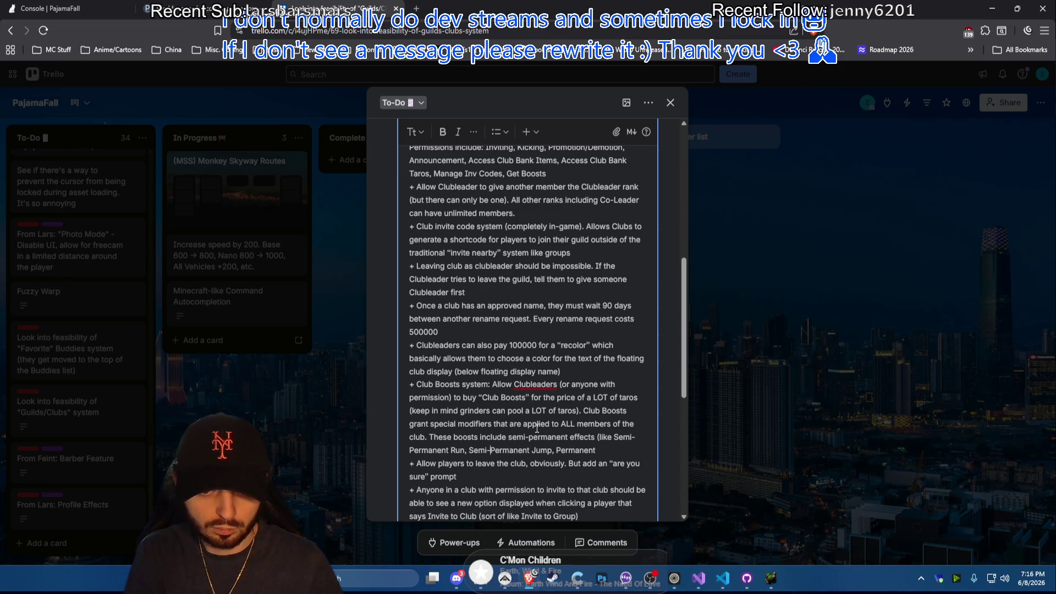